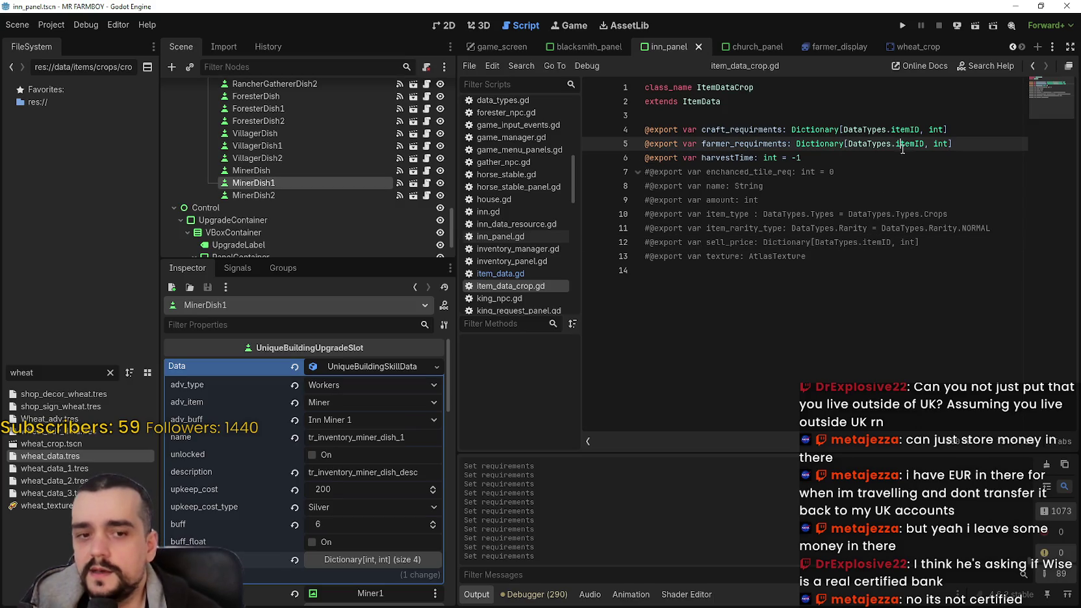
- Expand MinerDish1's requirements dictionary in the Inspector to review its entries
click(397, 366)
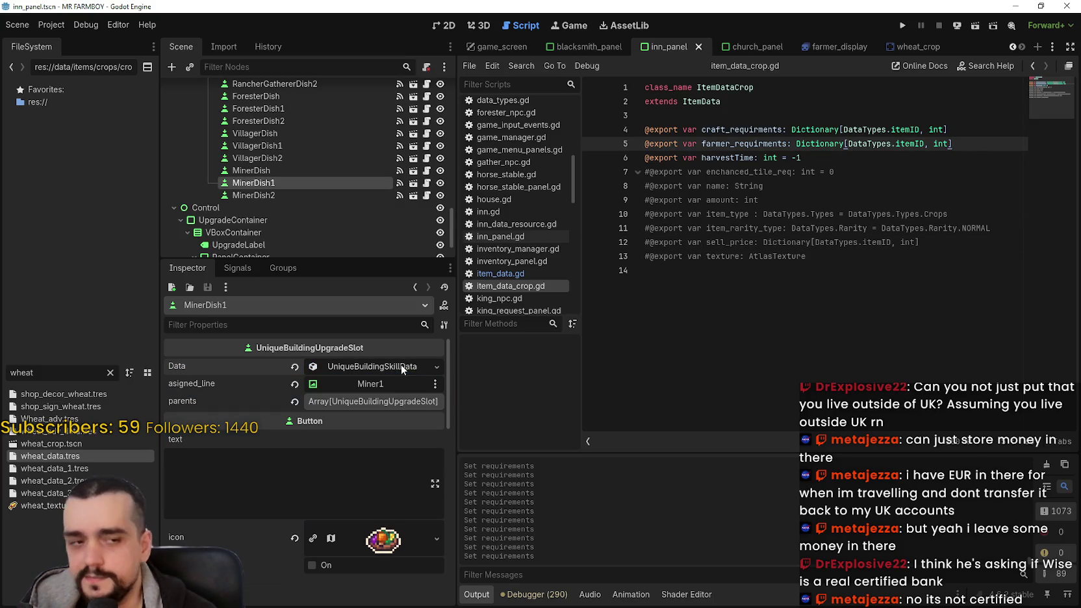
click(781, 309)
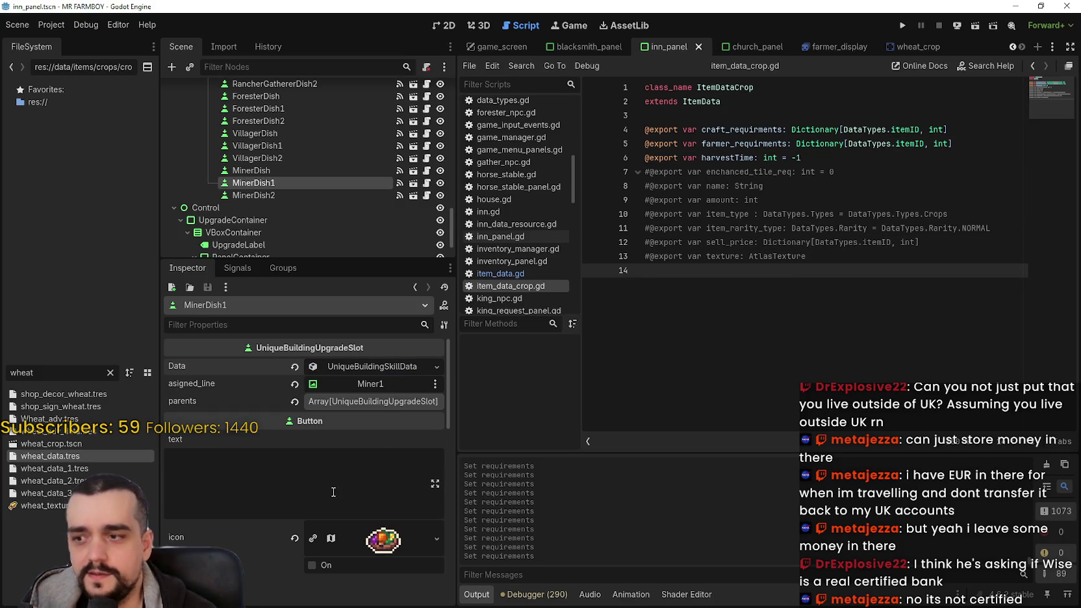
click(386, 366)
scroll(334, 492, down, 2)
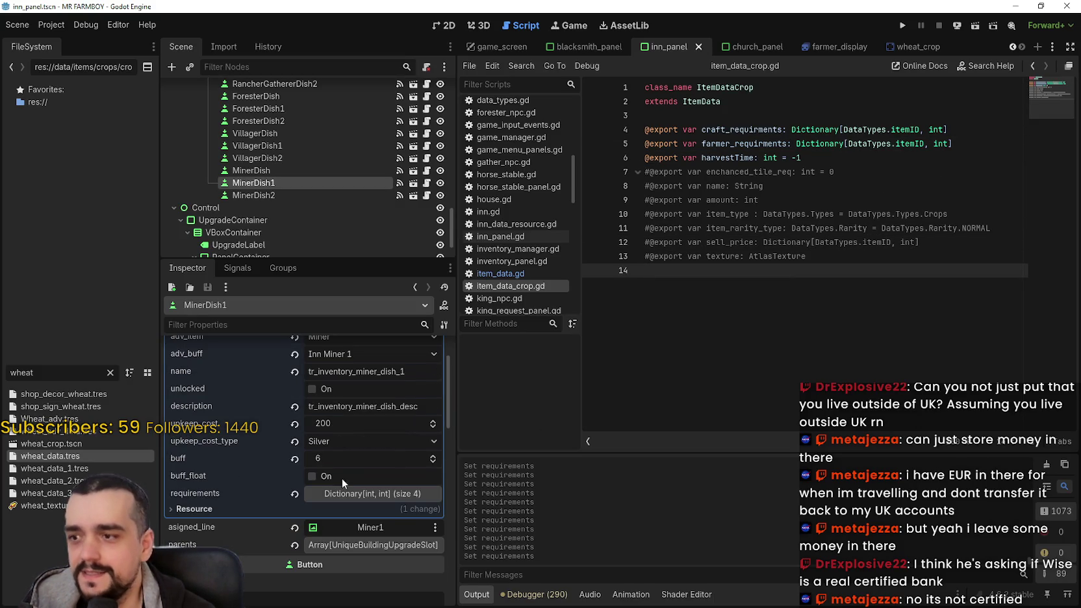
click(355, 500)
scroll(356, 497, down, 2)
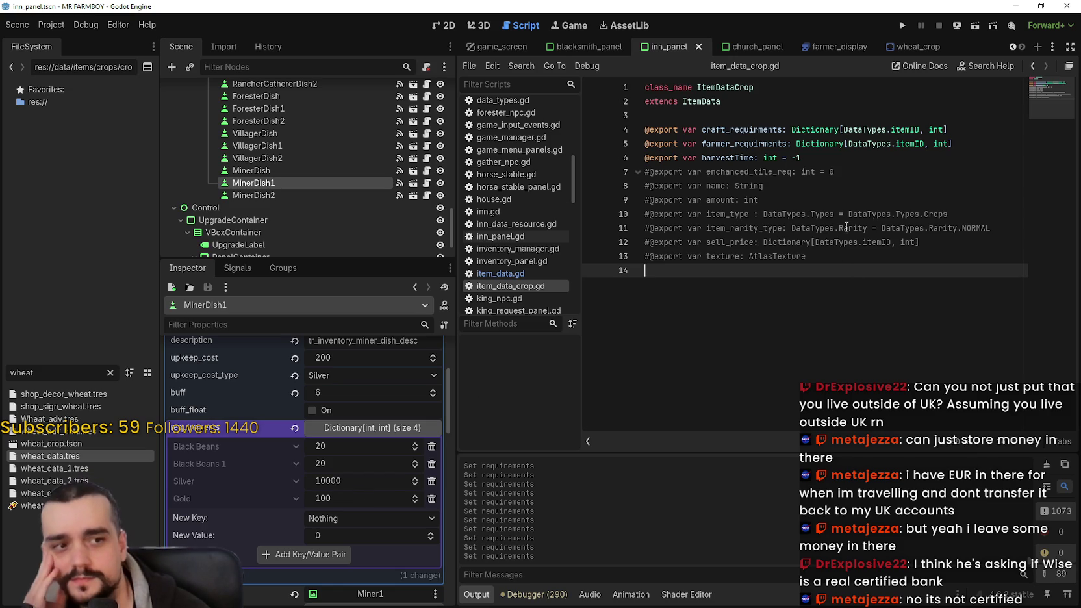
click(879, 157)
scroll(360, 176, up, 1)
- Check MinerDish2's requirements, then VillagerDish2's: Silver 50000, Gold 500, Radish White 20
click(318, 214)
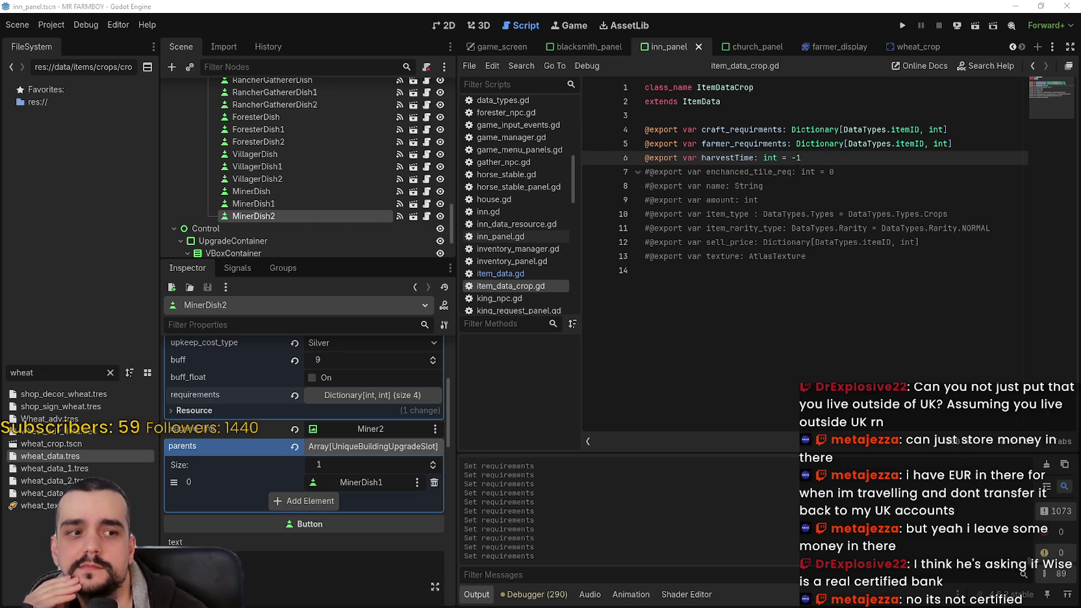
click(823, 289)
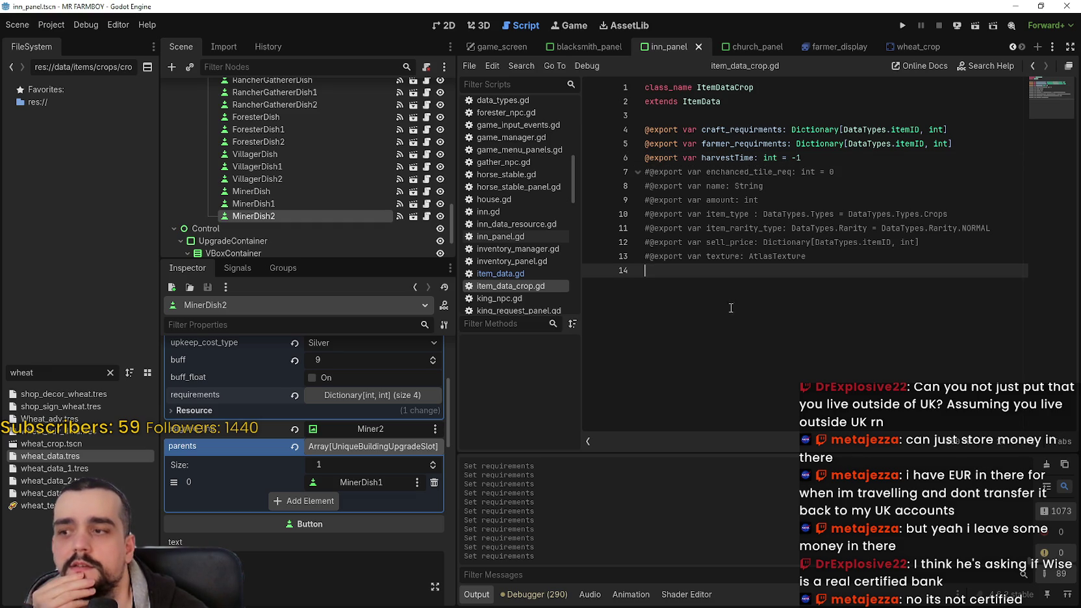
scroll(403, 455, up, 1)
scroll(385, 464, up, 1)
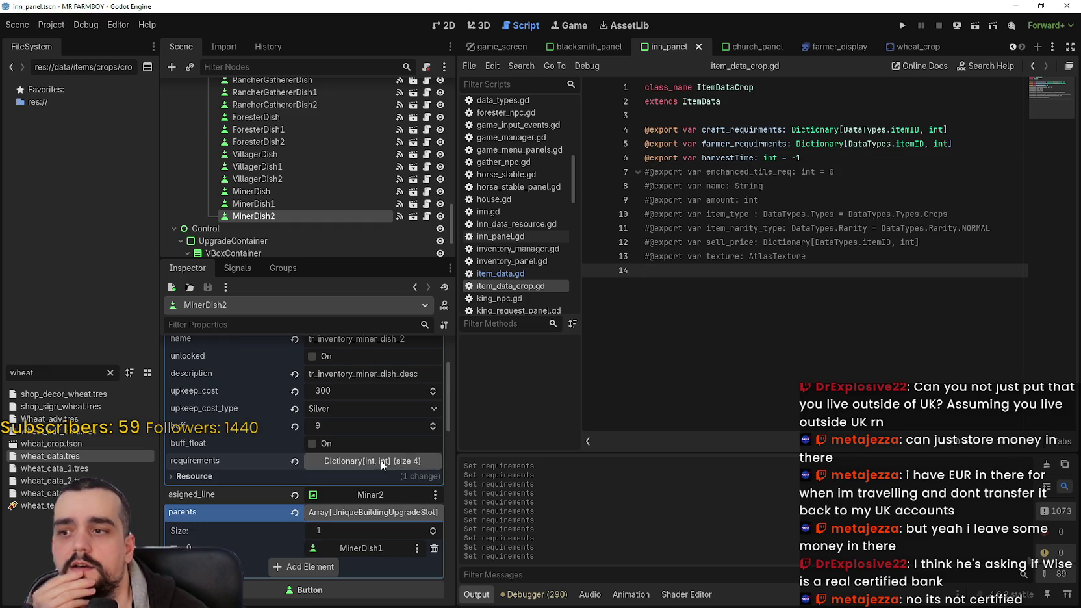
click(386, 460)
scroll(386, 447, up, 3)
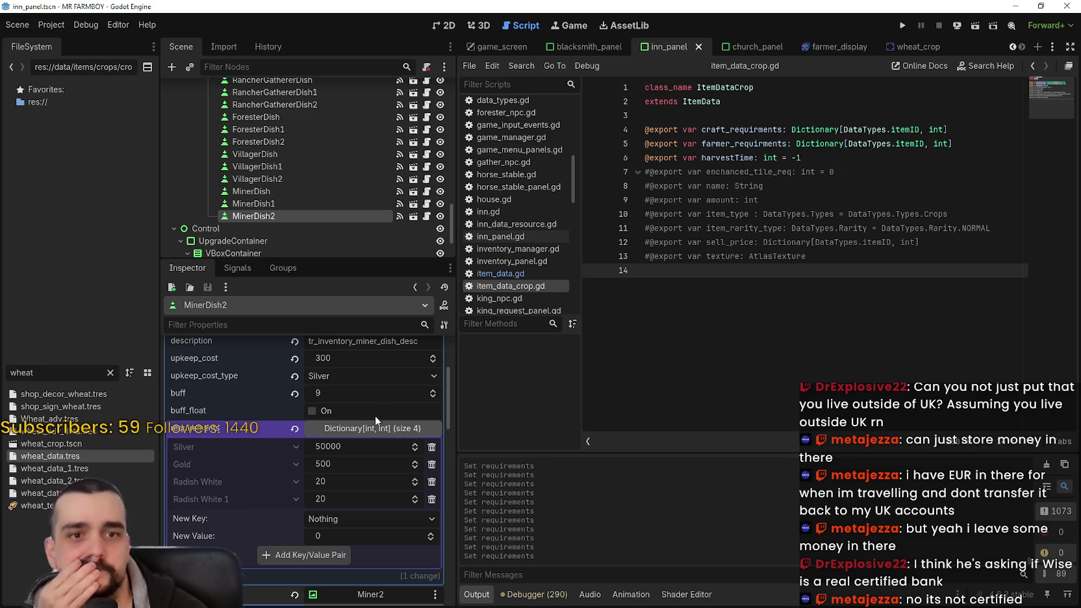
click(283, 178)
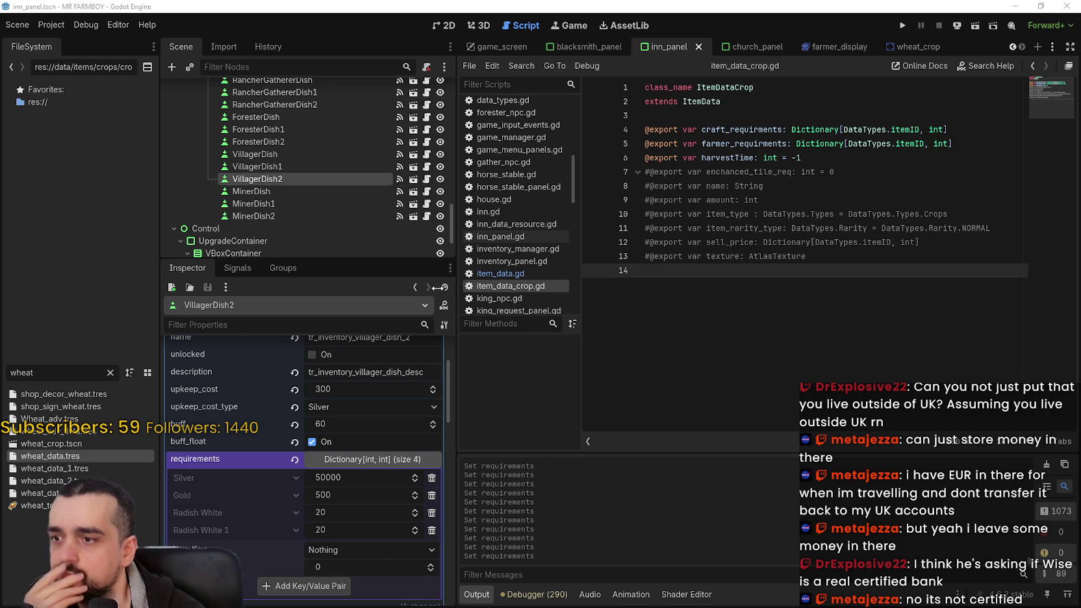
scroll(427, 422, down, 2)
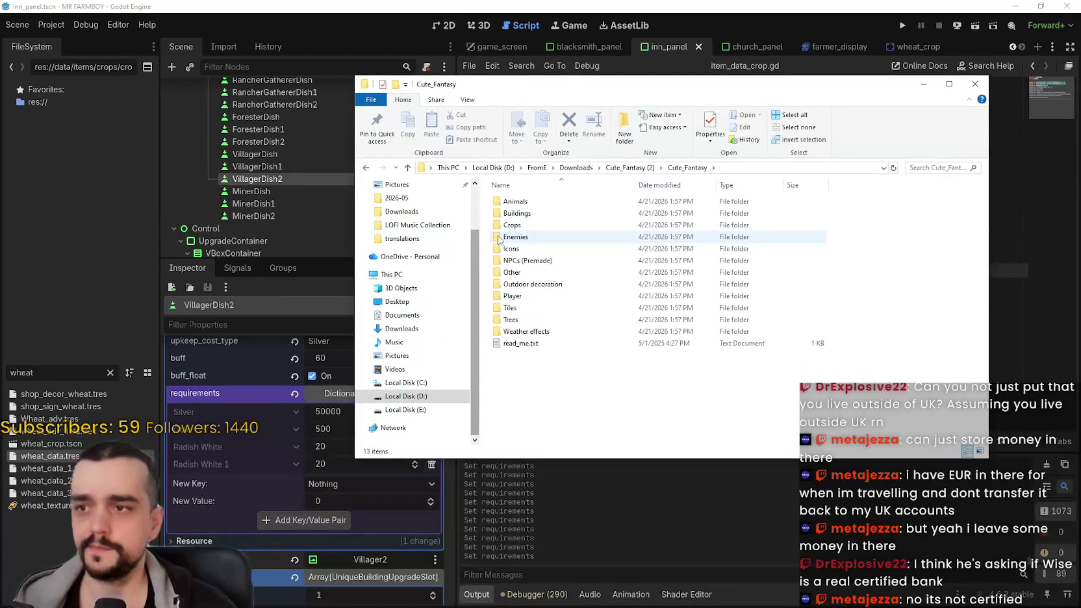
- Browse Cute_Fantasy > Buildings > Unique_Buildings, shown as Extra large icons
double_click(531, 212)
double_click(532, 213)
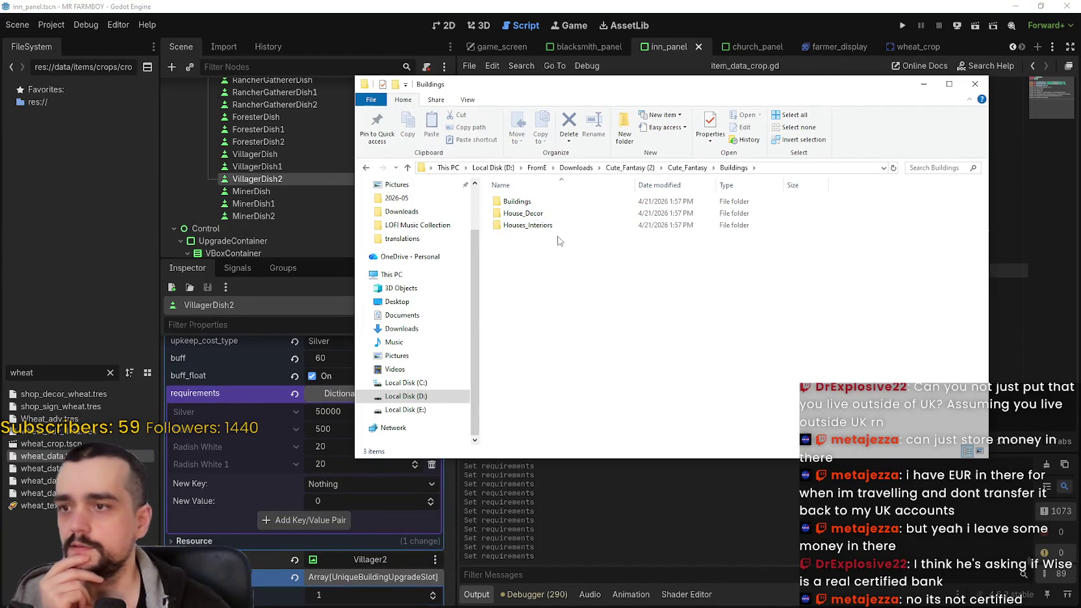
double_click(519, 202)
click(526, 225)
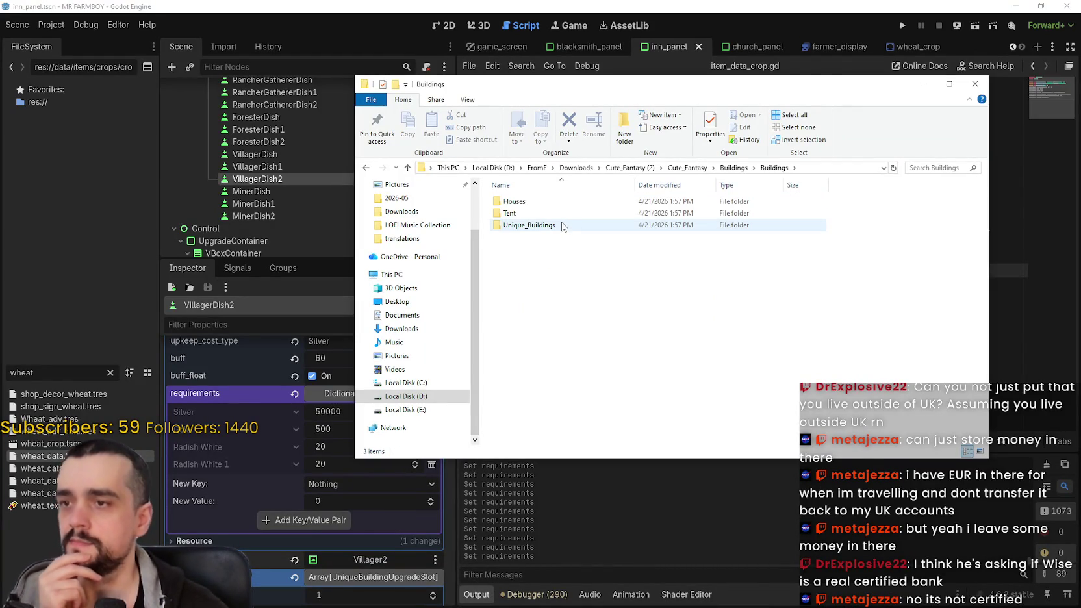
double_click(561, 225)
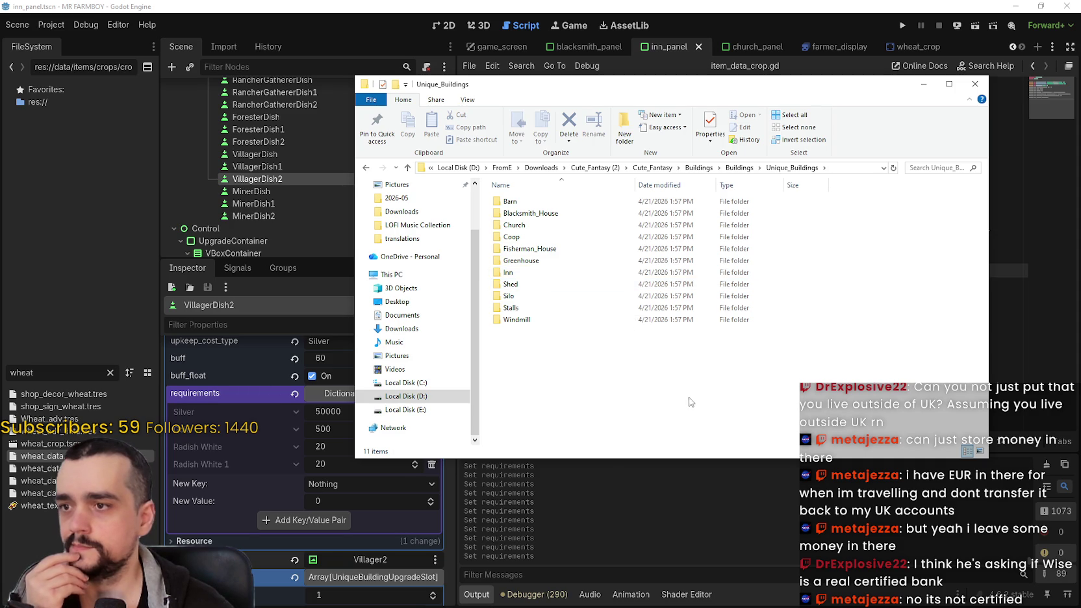
right_click(682, 375)
click(863, 378)
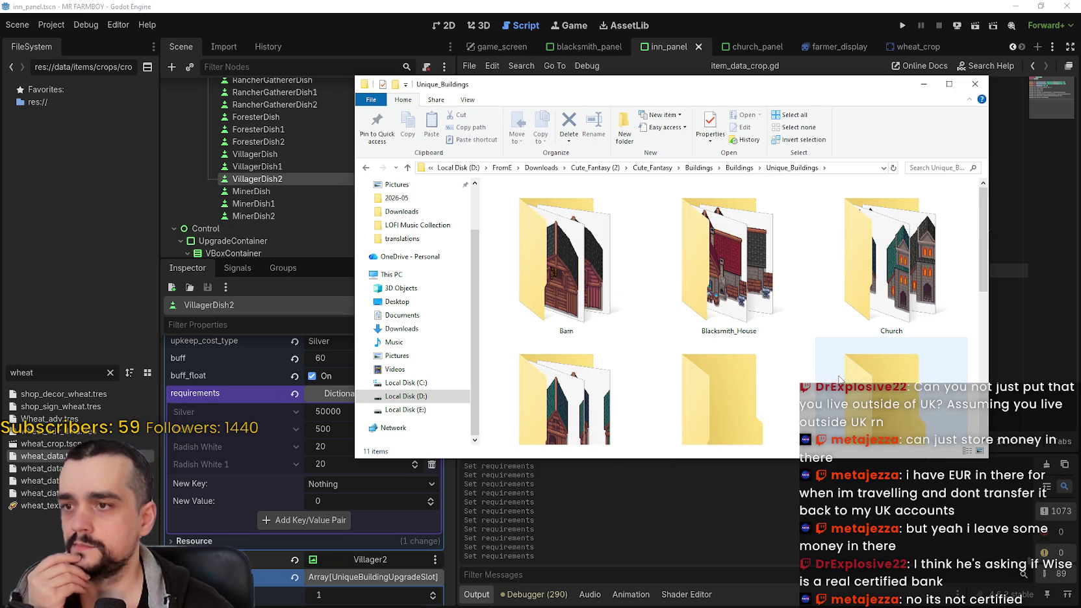
scroll(548, 277, down, 2)
scroll(548, 277, down, 1)
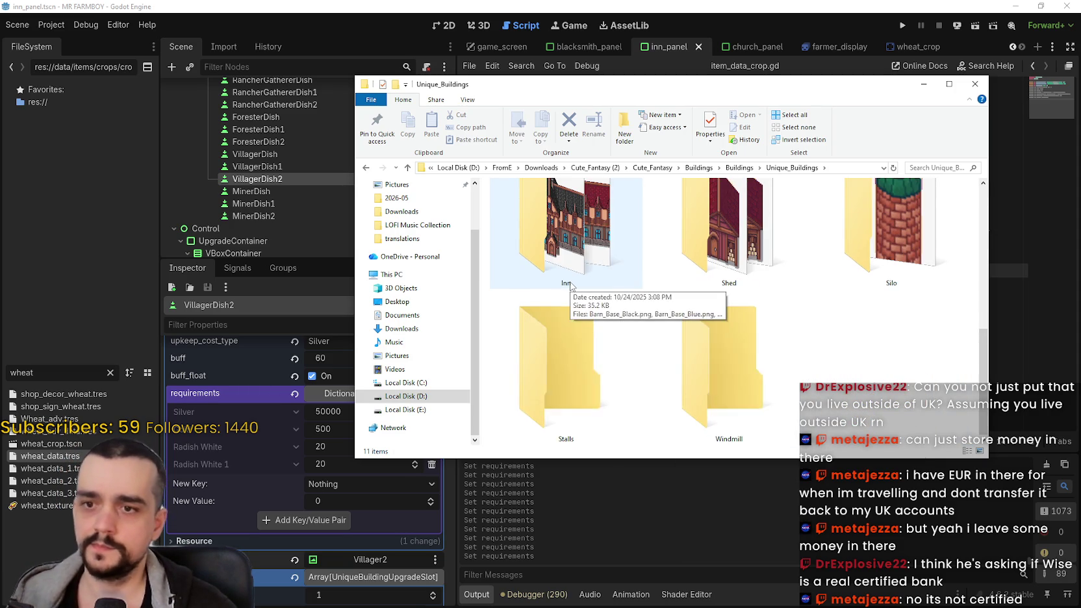
scroll(842, 361, up, 3)
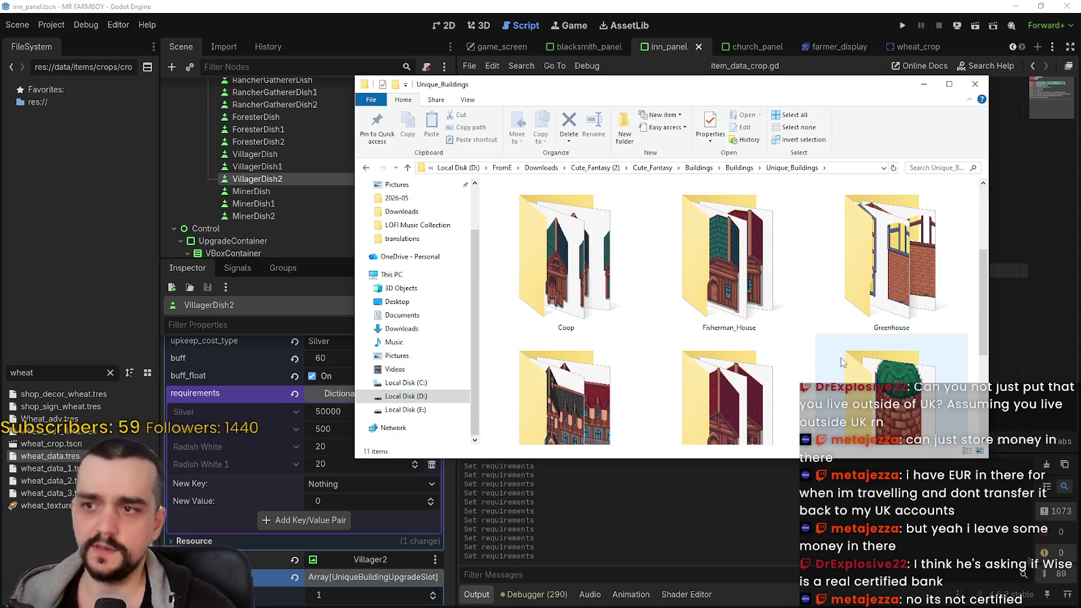
scroll(833, 351, down, 3)
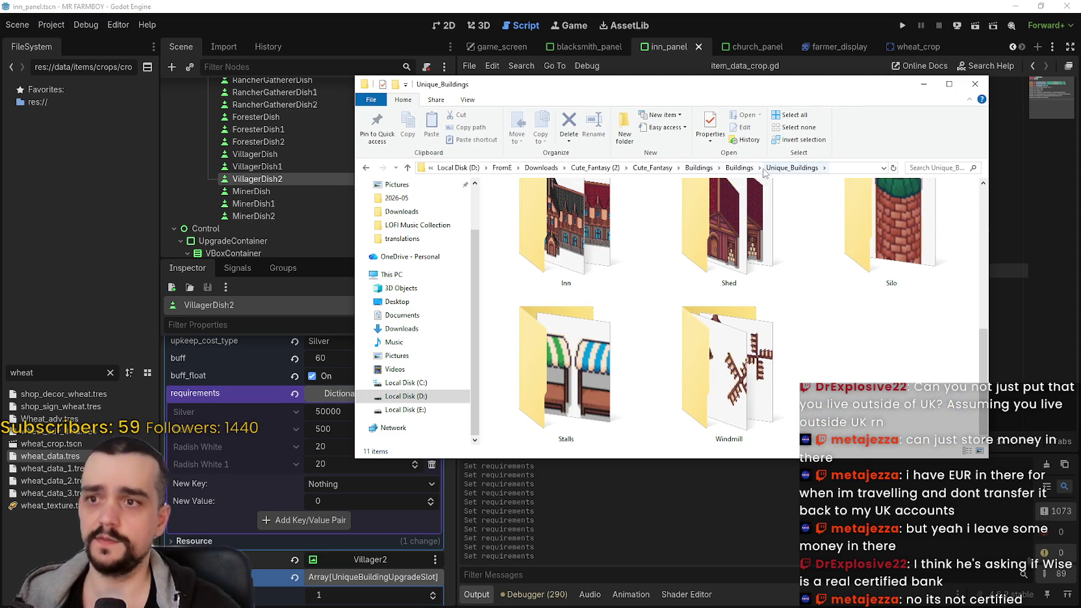
- Go to Houses > Limestone, then open the Wood houses folder
click(737, 168)
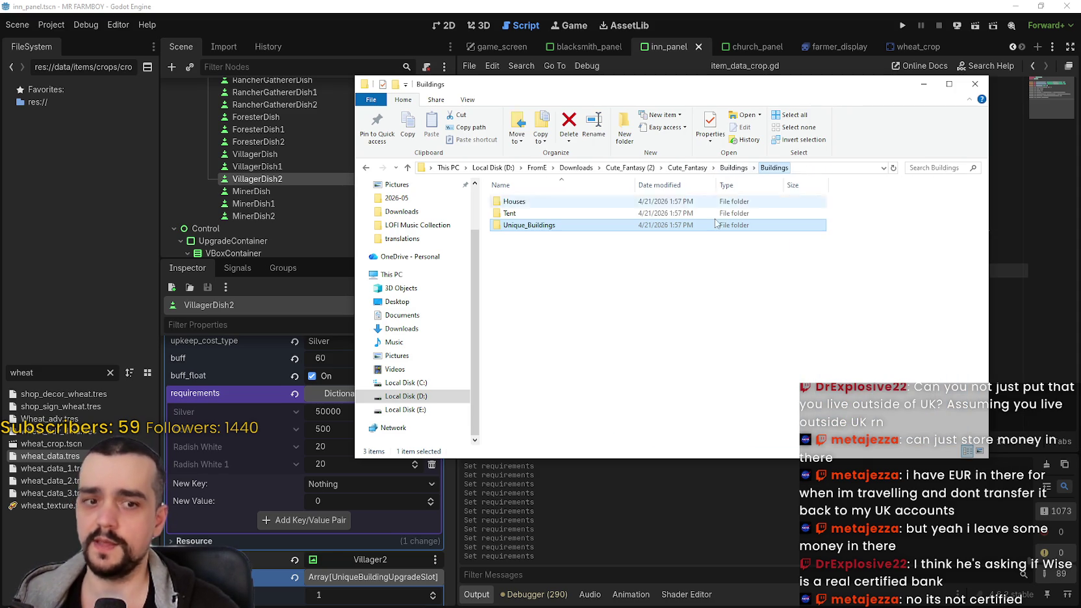
double_click(553, 208)
click(539, 203)
double_click(518, 202)
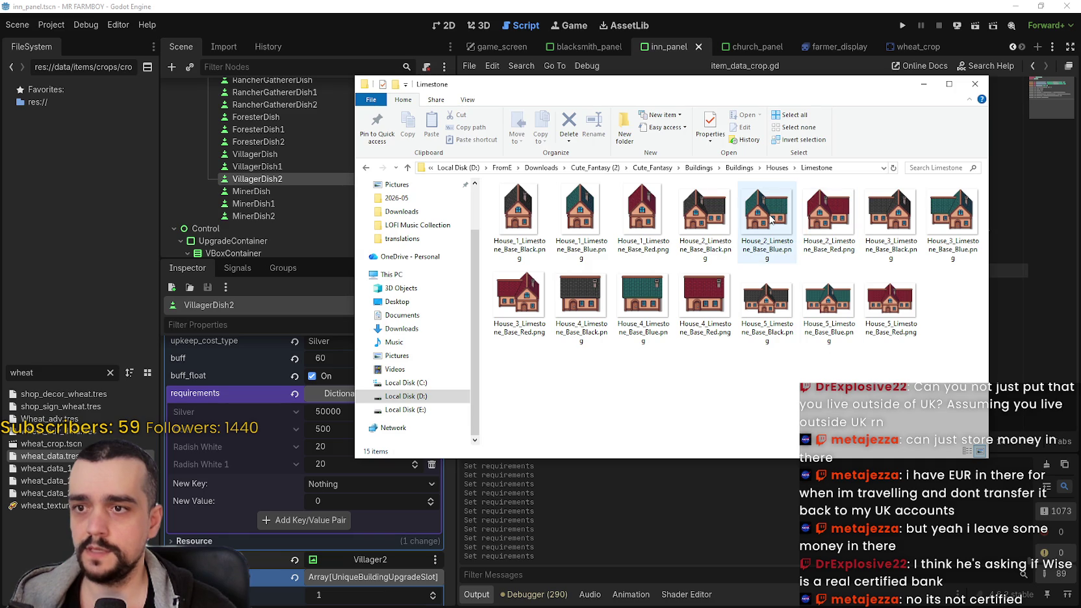
drag(771, 84, 691, 55)
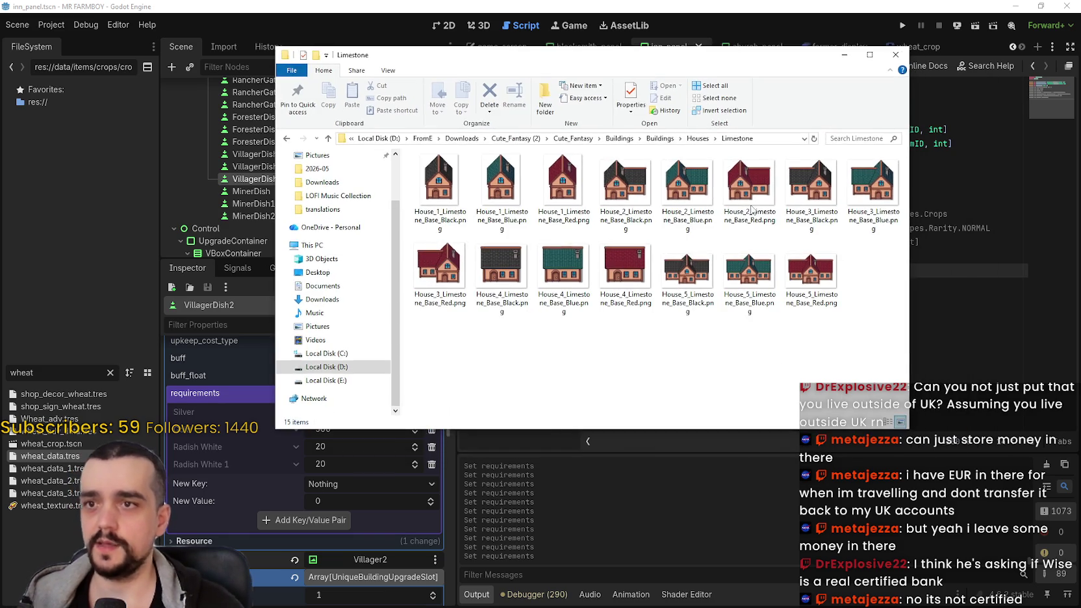
click(697, 138)
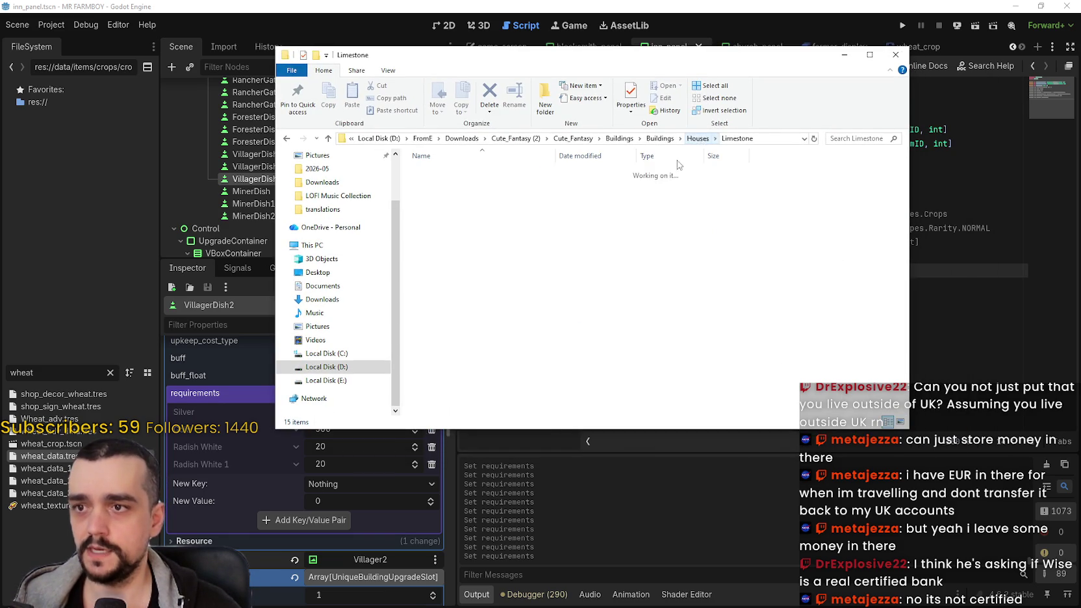
double_click(430, 194)
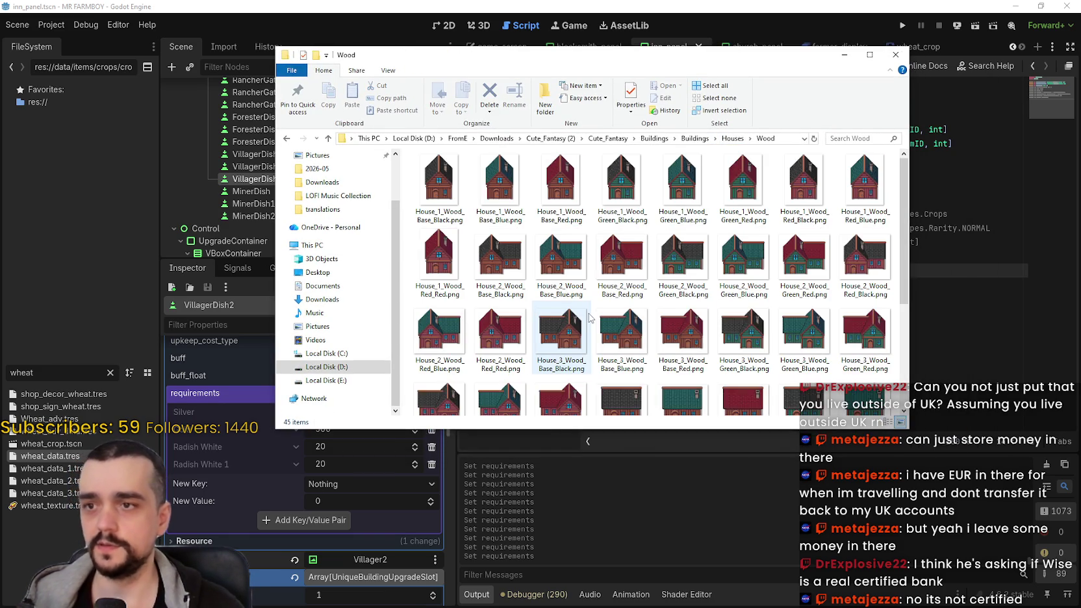
scroll(589, 317, down, 3)
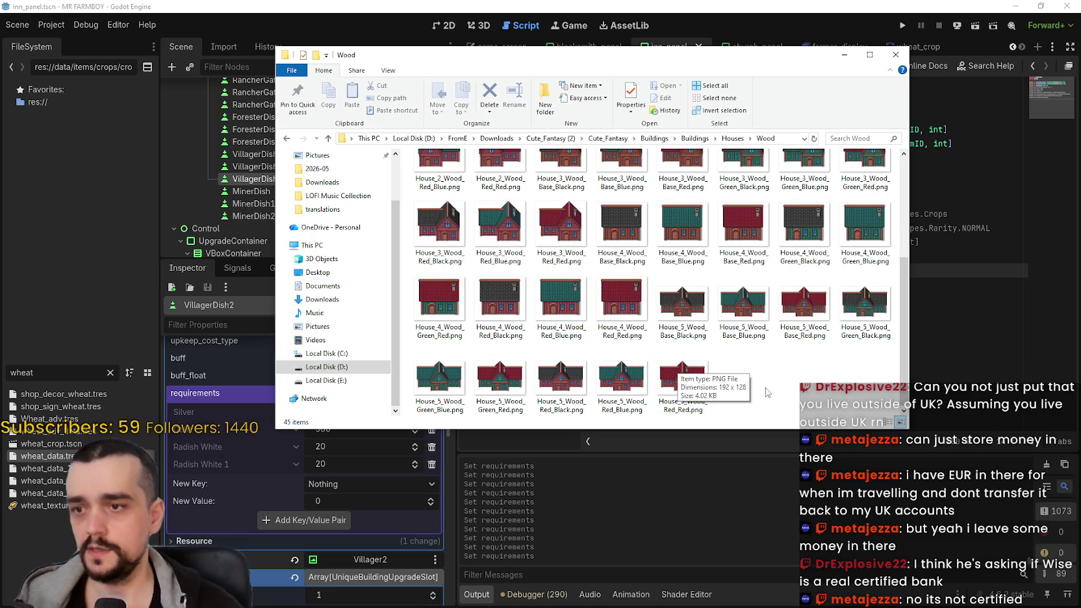
key(alt+Tab)
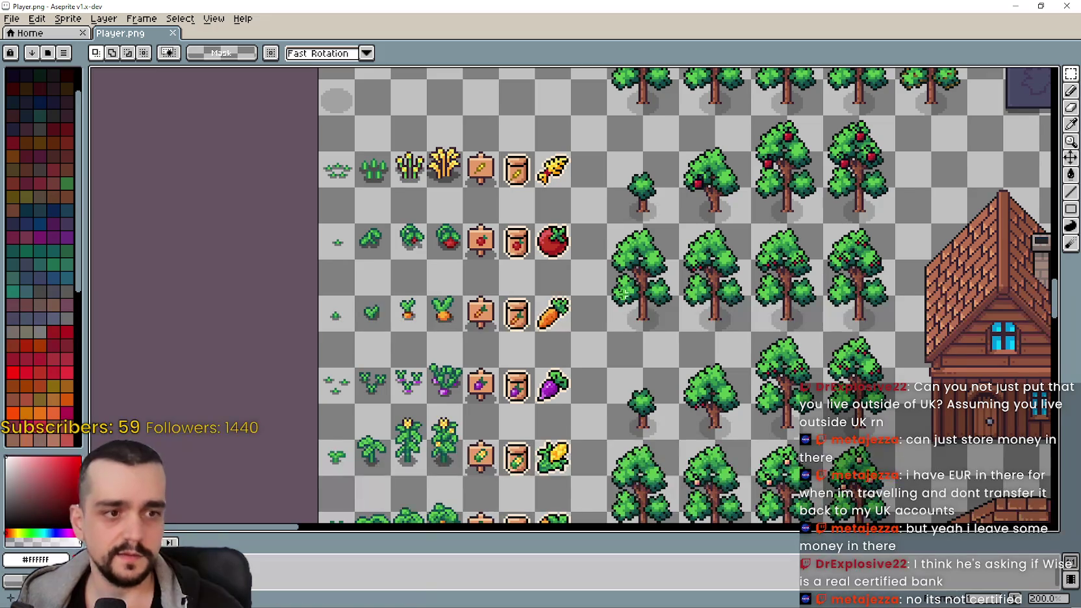
scroll(704, 288, down, 1)
scroll(695, 273, down, 1)
scroll(685, 260, down, 1)
drag(679, 248, 680, 249)
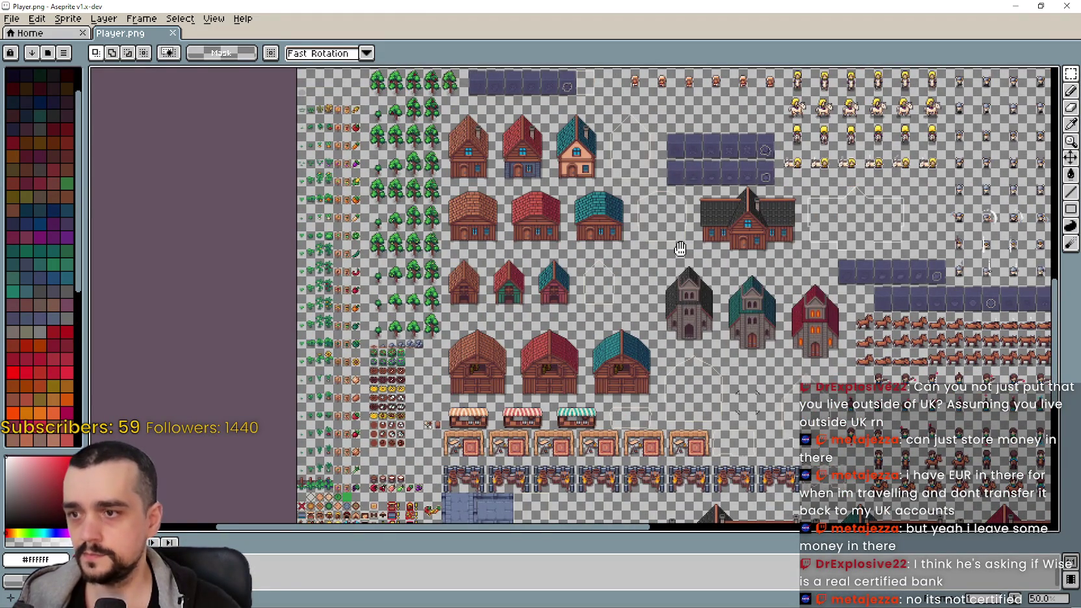
mouse_move(679, 249)
mouse_down()
mouse_move(647, 129)
mouse_move(565, 70)
mouse_up()
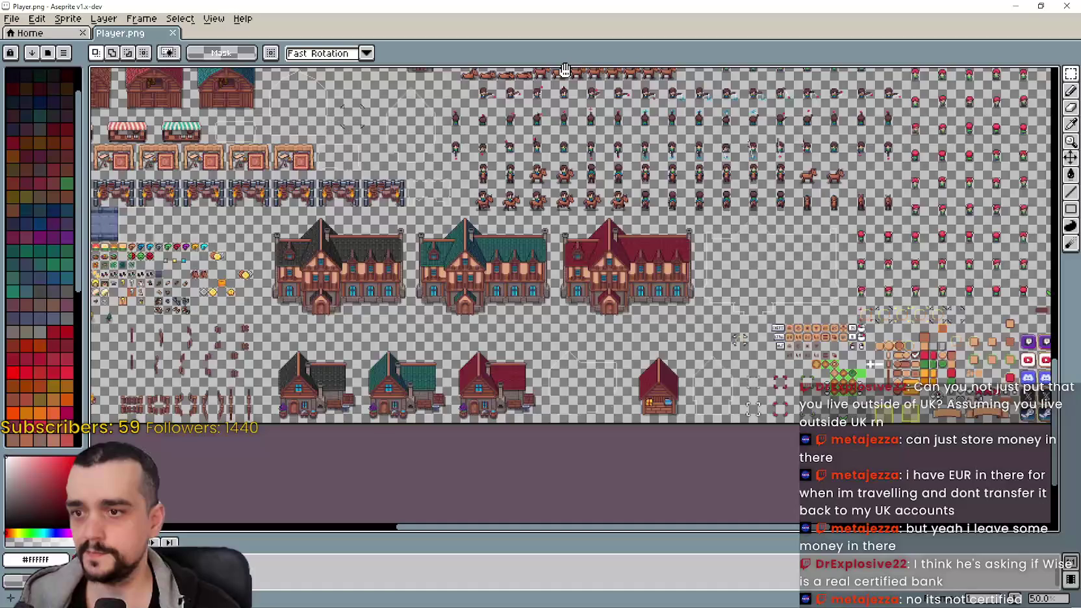
scroll(674, 294, up, 2)
drag(649, 455, 544, 247)
scroll(544, 247, down, 1)
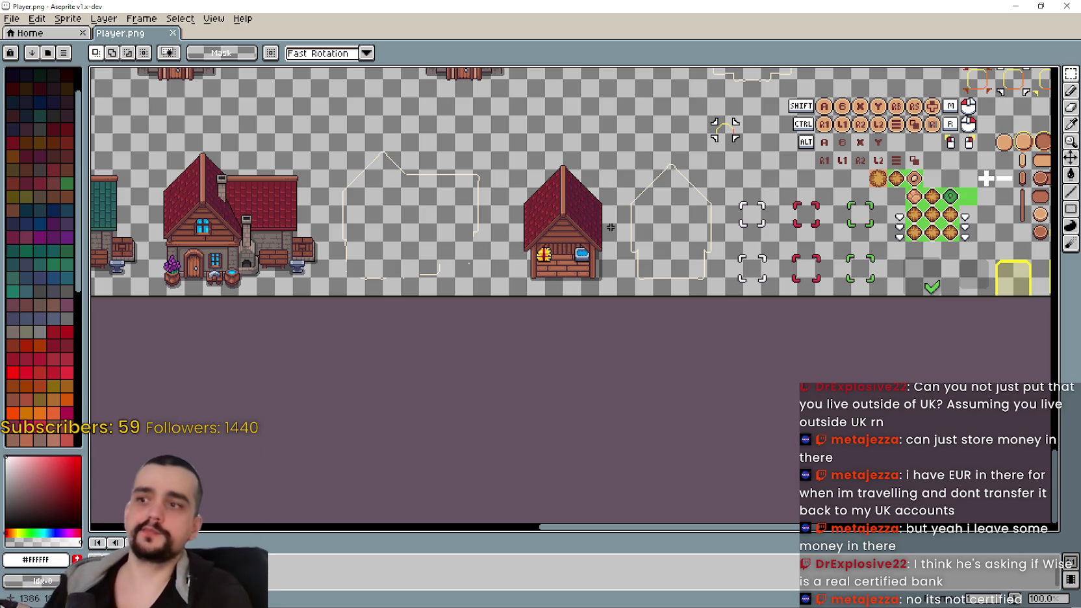
- Bring the sheet's upper row of buildings into view and marquee the red-roofed house
mouse_move(247, 240)
mouse_down()
mouse_move(474, 243)
mouse_move(515, 325)
mouse_move(537, 334)
mouse_move(510, 334)
mouse_move(598, 291)
mouse_up()
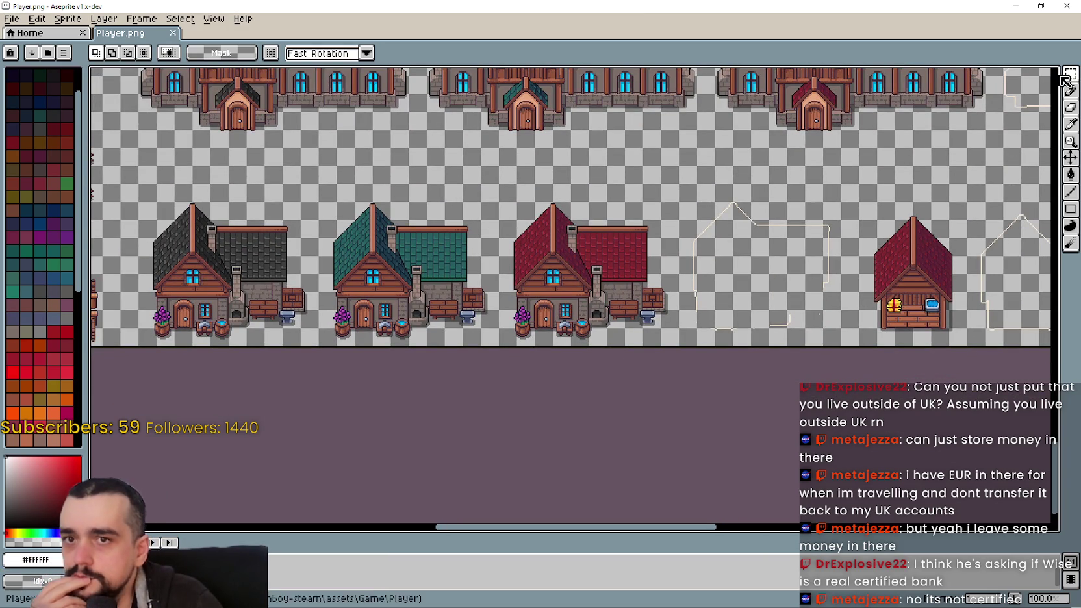
mouse_move(562, 353)
mouse_down()
mouse_move(201, 318)
mouse_move(363, 305)
mouse_up()
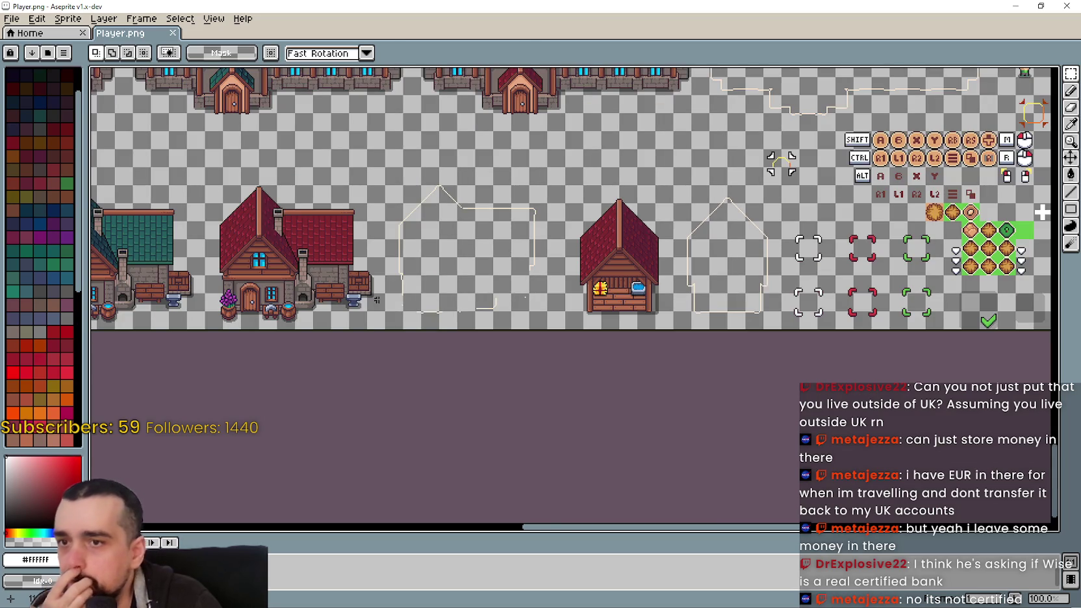
scroll(442, 217, down, 1)
scroll(442, 217, down, 1)
scroll(667, 363, up, 2)
drag(667, 363, 566, 346)
mouse_move(497, 357)
mouse_down()
mouse_move(654, 254)
mouse_move(652, 231)
mouse_move(665, 225)
mouse_move(653, 228)
mouse_up()
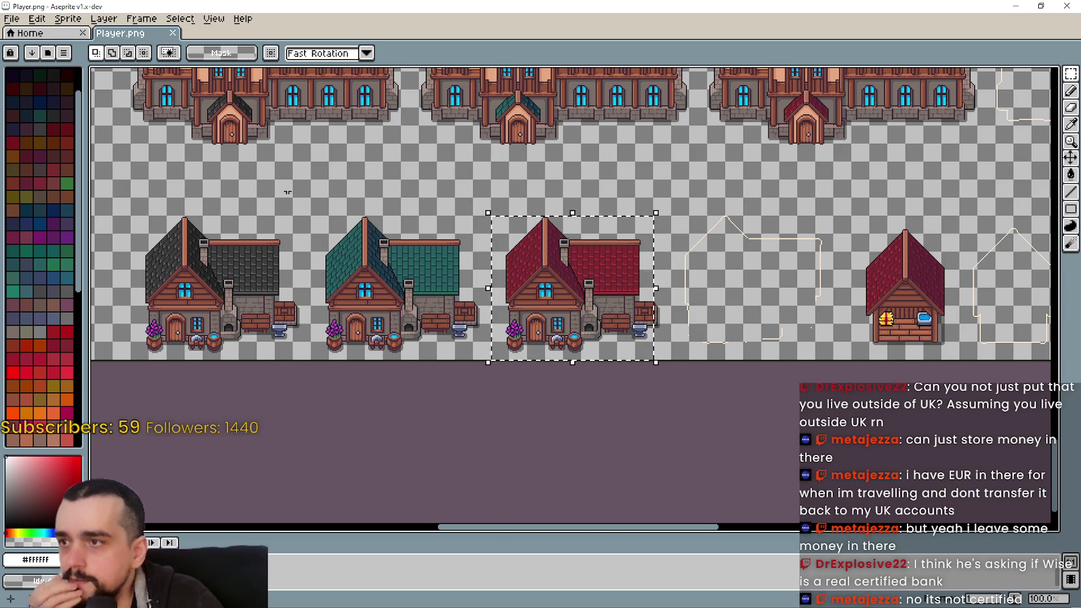
- Marquee only the small red-roof market stall, glancing at the Wood folder before returning
scroll(389, 259, up, 3)
scroll(458, 316, down, 3)
scroll(458, 316, up, 1)
scroll(584, 299, down, 1)
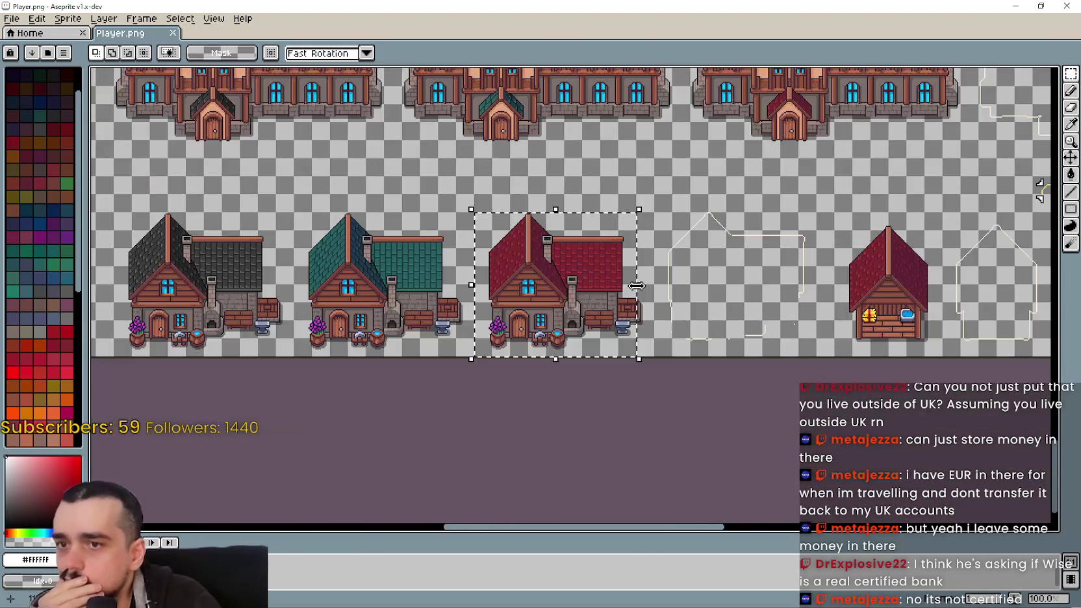
scroll(636, 286, right, 3)
drag(692, 354, 802, 207)
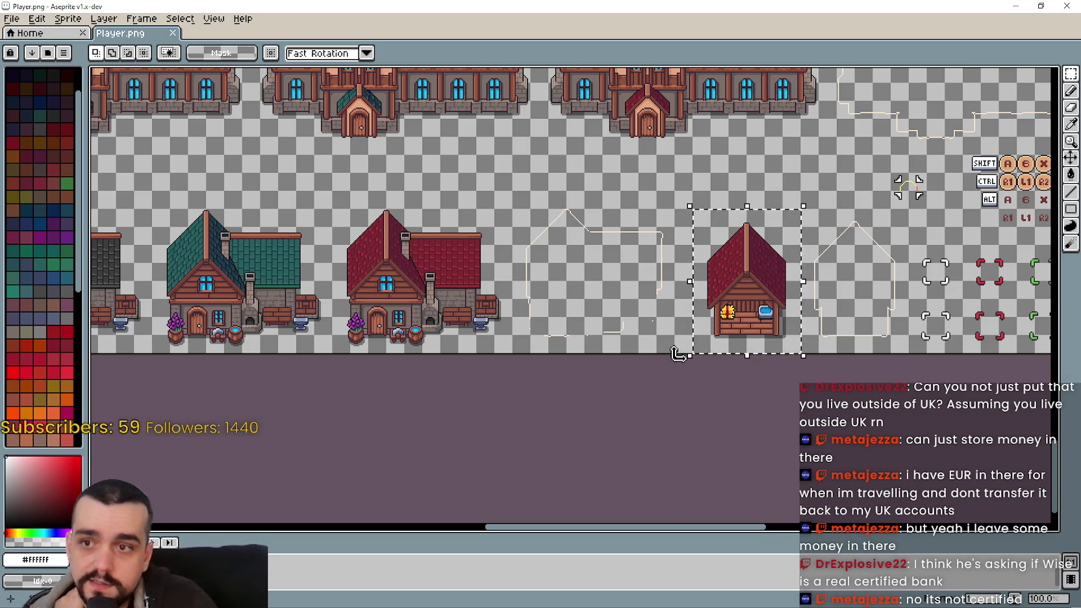
scroll(539, 233, down, 1)
scroll(540, 230, up, 3)
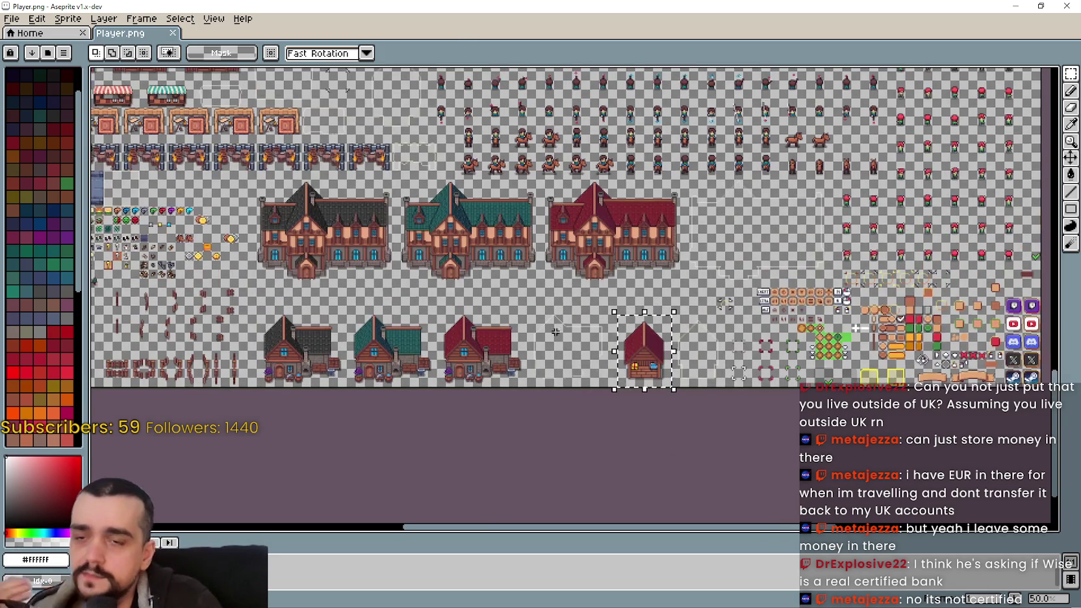
key(alt+Tab)
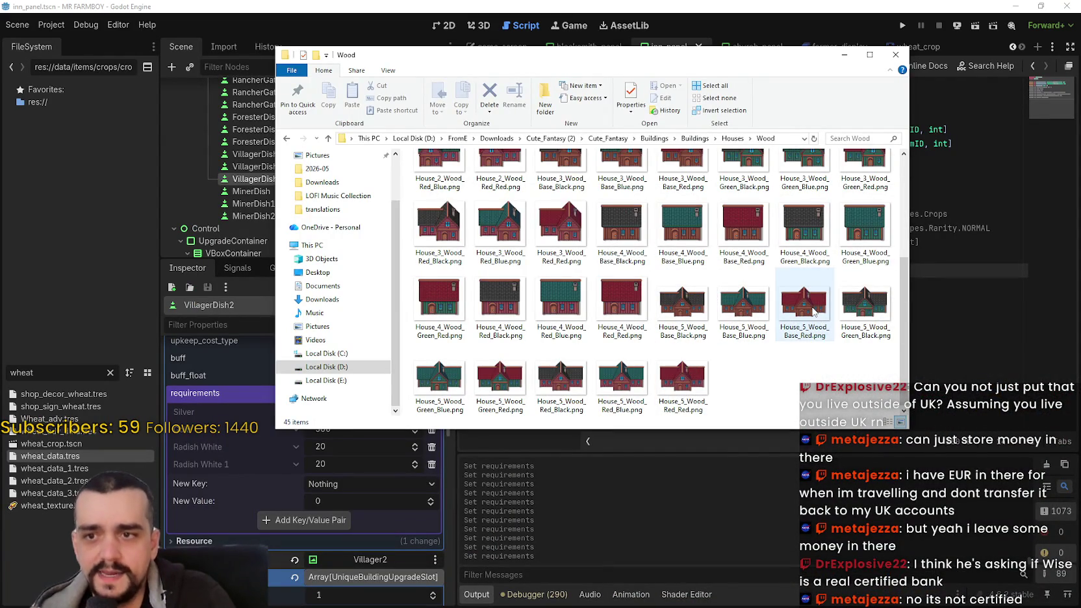
mouse_move(803, 305)
scroll(814, 313, up, 1)
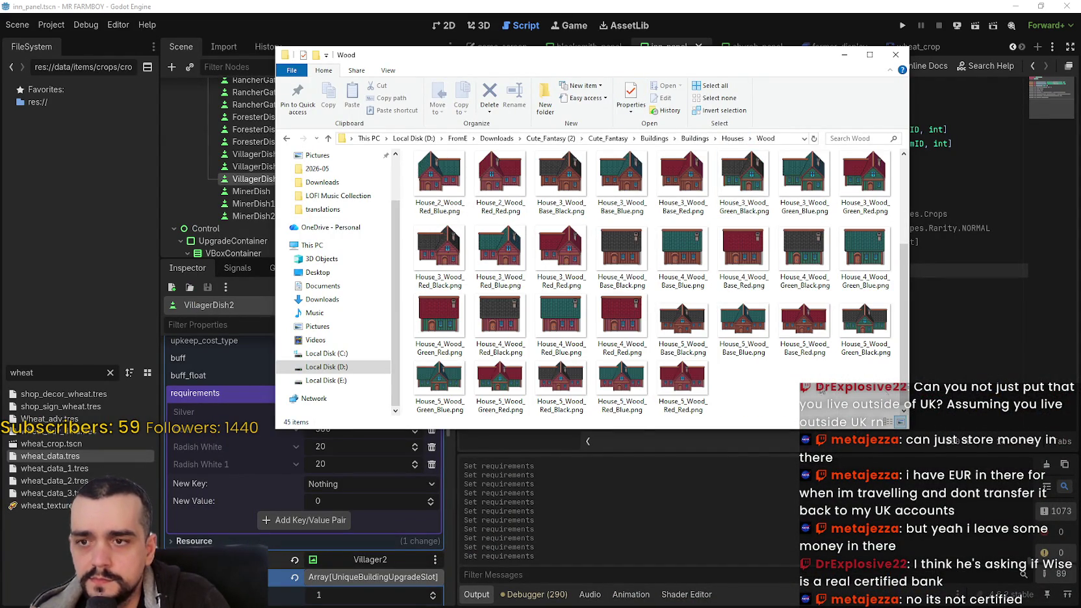
key(alt+Tab)
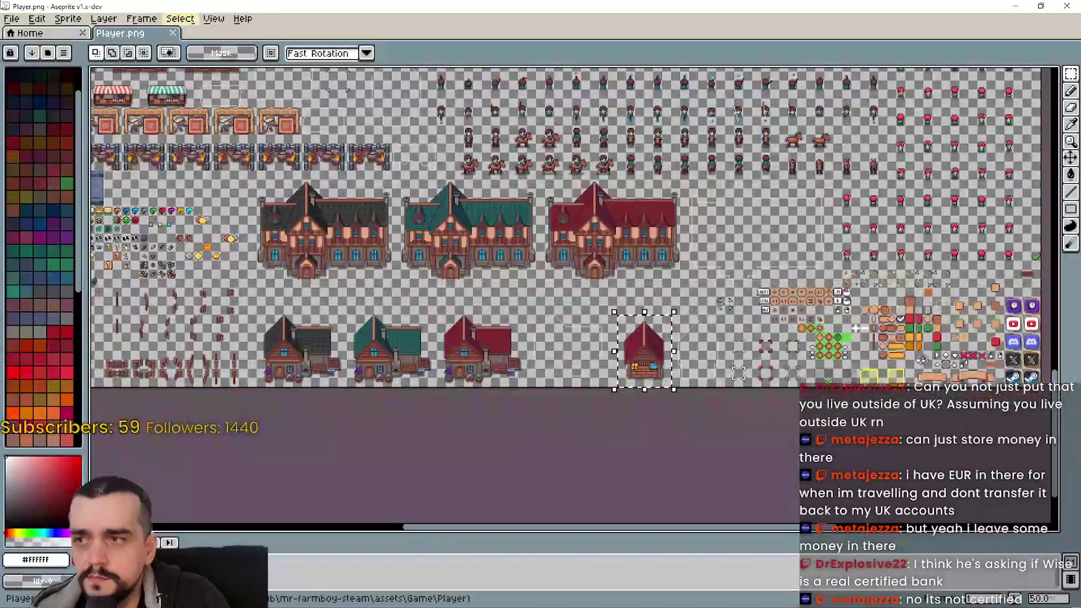
- Create a new 500×500 sprite
click(11, 18)
click(22, 36)
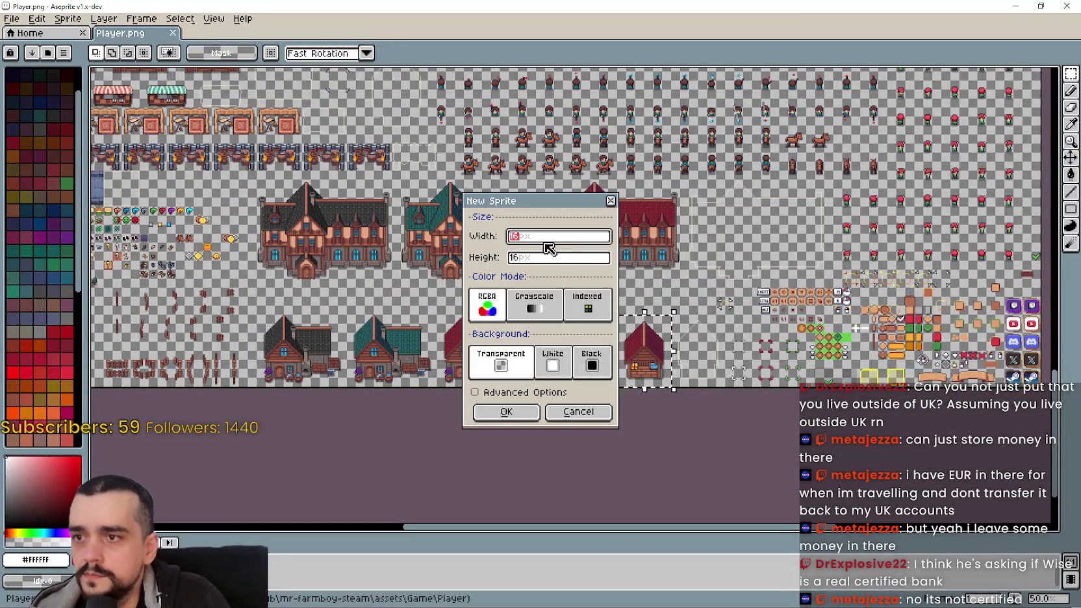
text(00)
key(Tab)
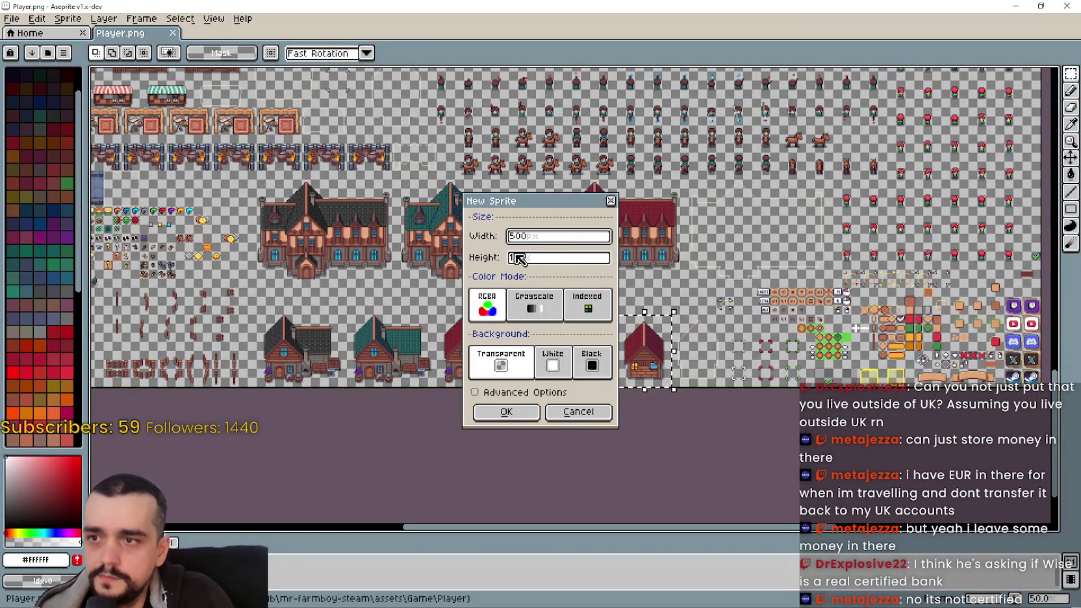
text(500)
click(505, 411)
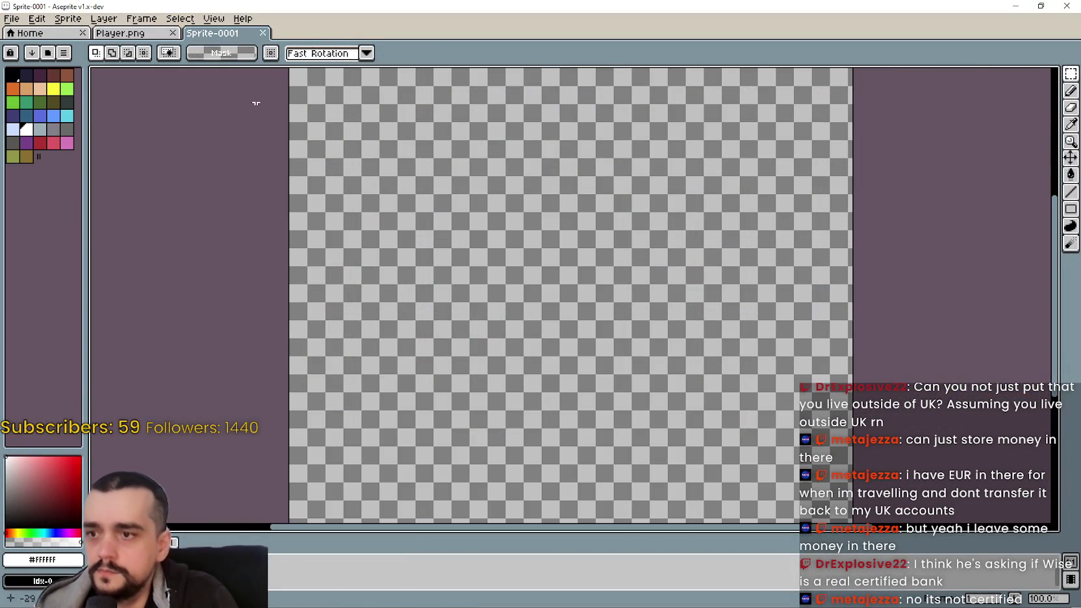
- Paste the copied market stall into the new sprite and move it right
click(149, 36)
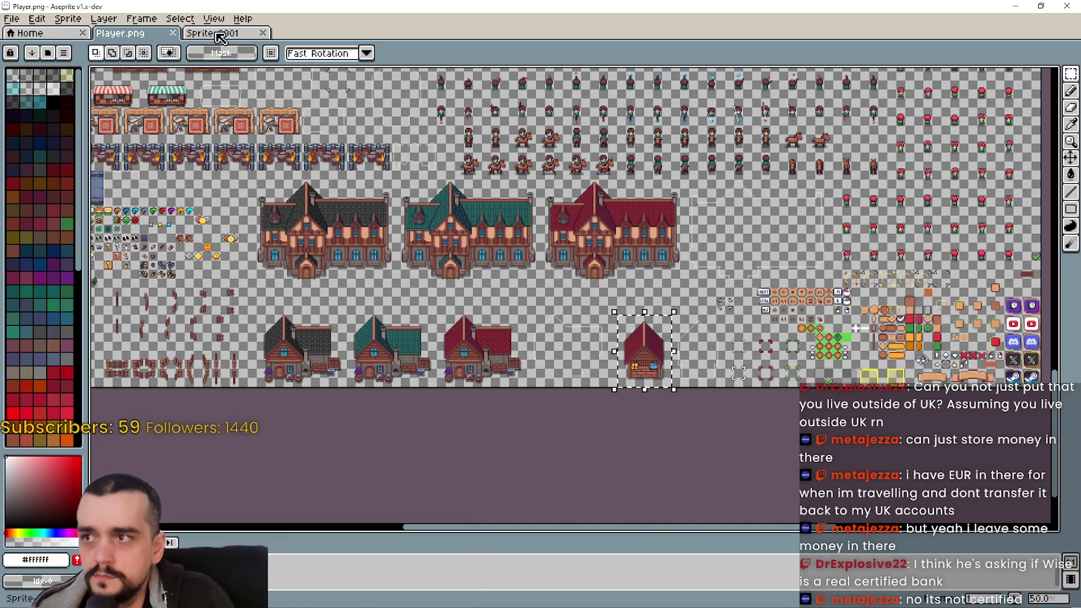
click(222, 38)
key(ctrl+v)
drag(568, 316, 788, 298)
scroll(788, 298, up, 1)
key(alt+Tab)
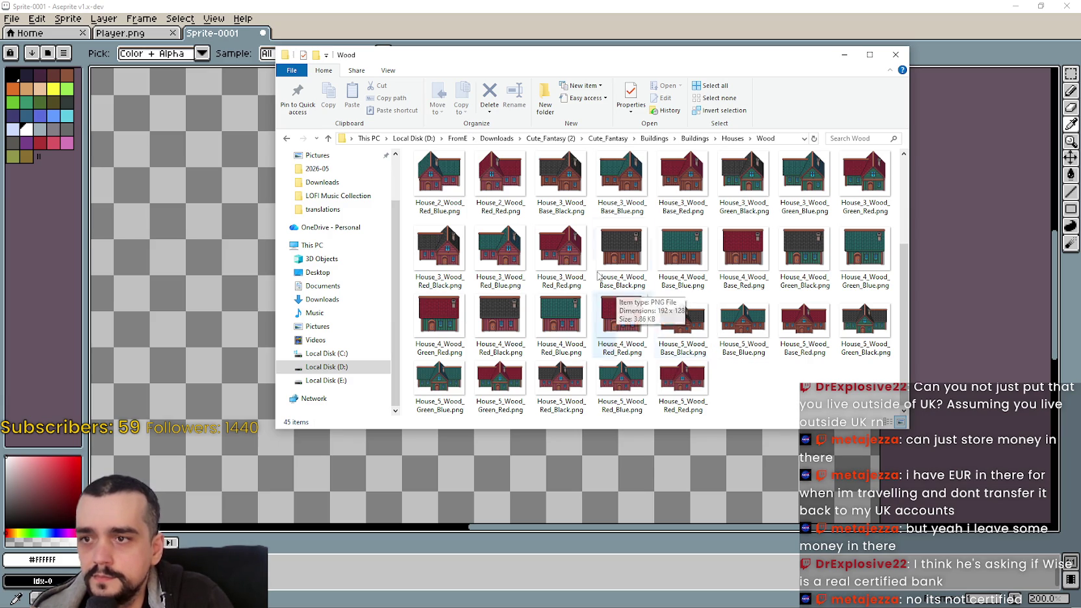
- Open House_2_Wood_Red_Red.png in Aseprite and bring the whole house into view
click(789, 318)
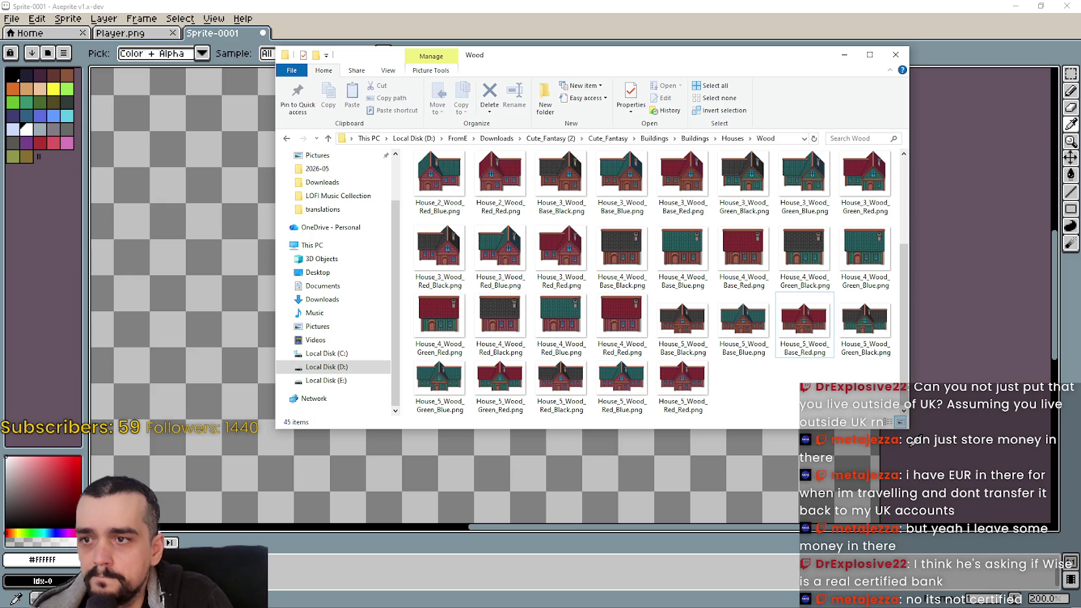
click(493, 165)
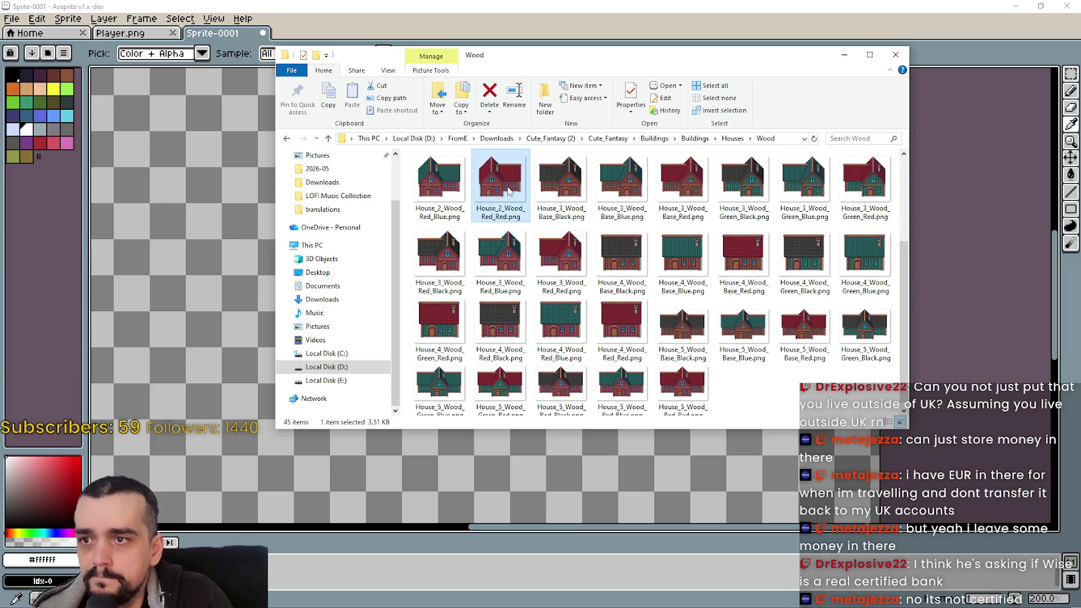
mouse_move(500, 177)
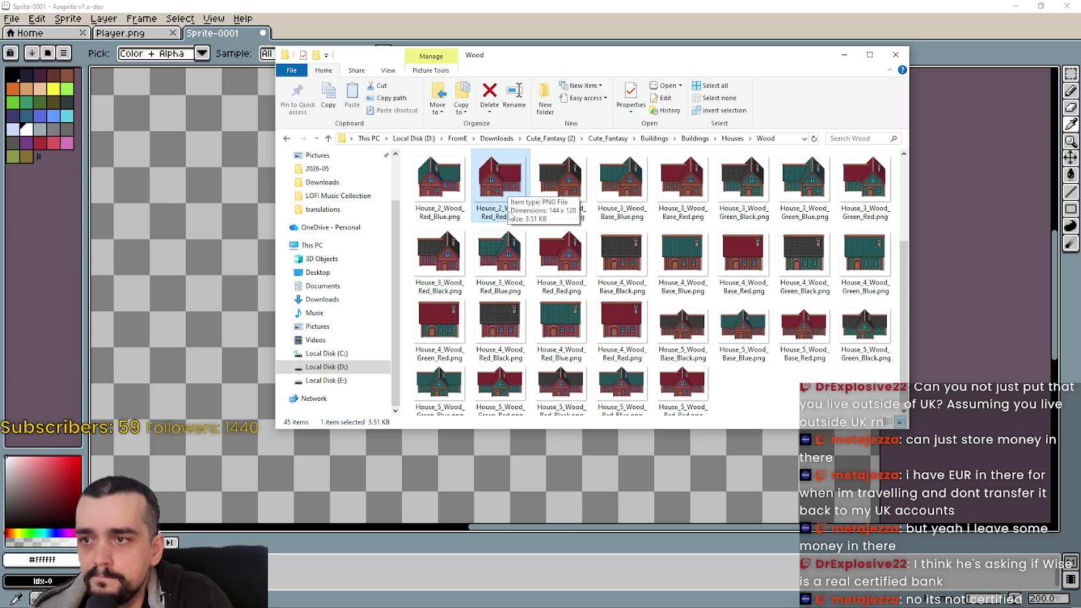
double_click(500, 180)
scroll(862, 338, up, 2)
drag(862, 338, 809, 367)
- Copy the red house and paste it on Sprite-0001's left side
key(m)
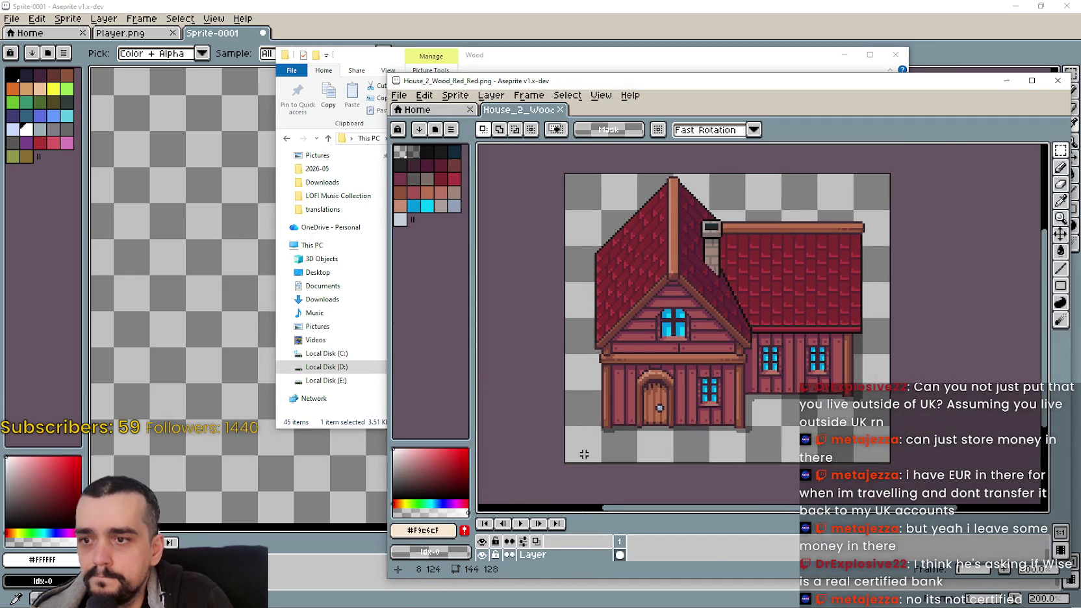
drag(584, 454, 889, 173)
key(alt+Tab)
key(ctrl+v)
mouse_move(632, 345)
mouse_down()
mouse_move(511, 289)
mouse_move(463, 306)
mouse_move(356, 281)
mouse_up()
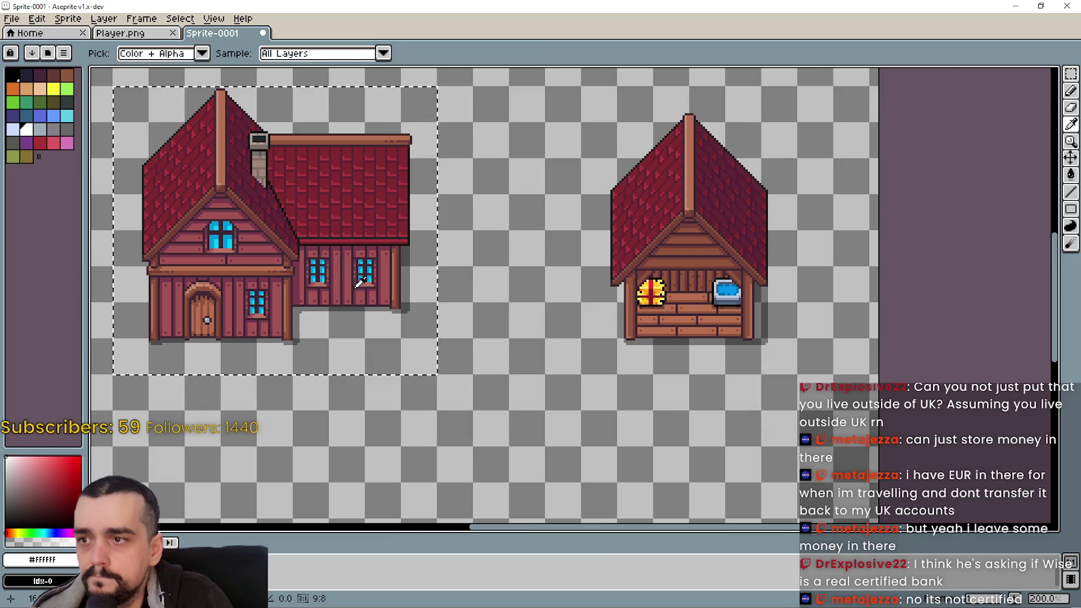
key(alt+Tab)
key(ctrl+shift+Tab)
- Marquee the brown-roof house on the Player sprite sheet
key(ctrl+v)
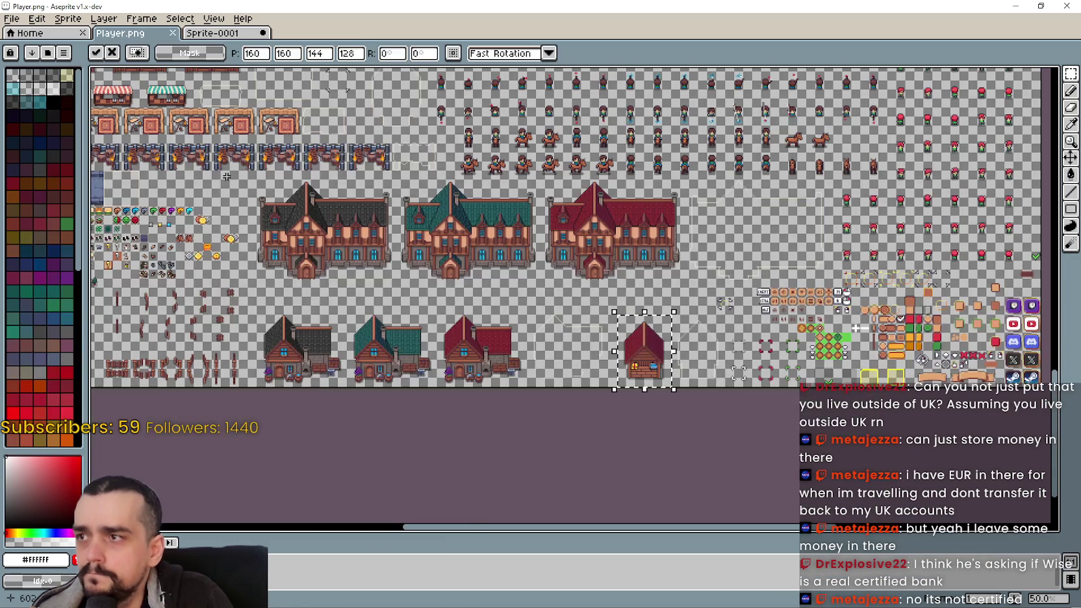
scroll(857, 328, up, 5)
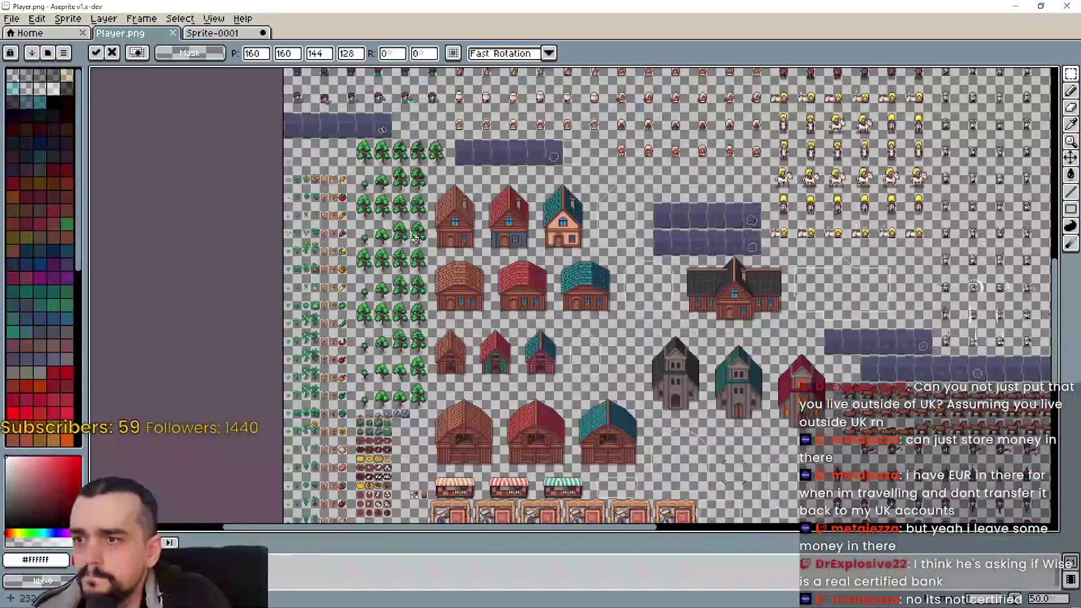
scroll(448, 227, up, 1)
scroll(448, 227, up, 1)
scroll(448, 328, up, 1)
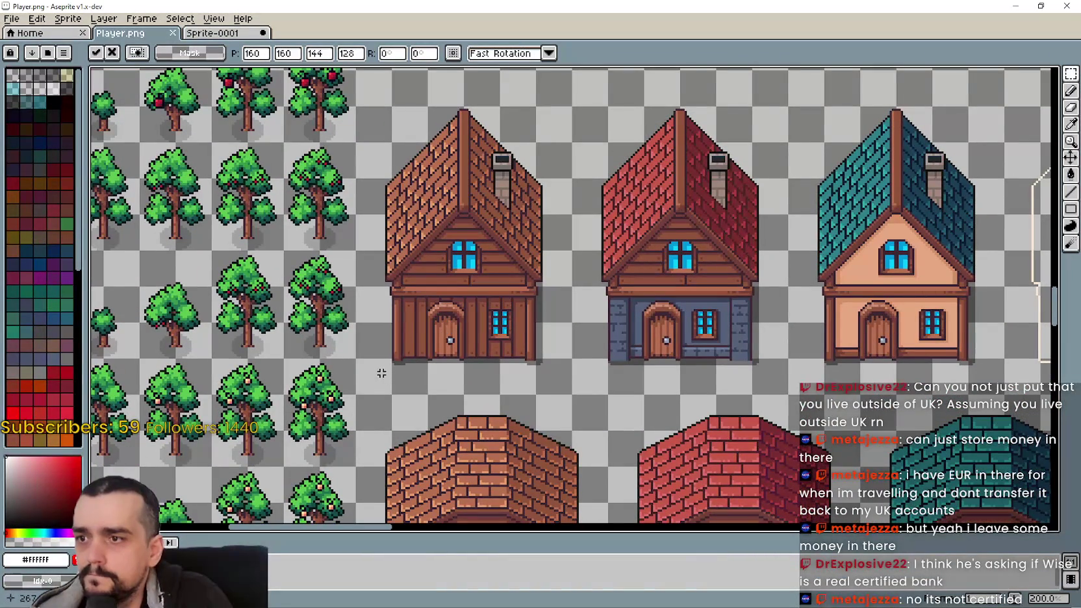
drag(381, 373, 539, 108)
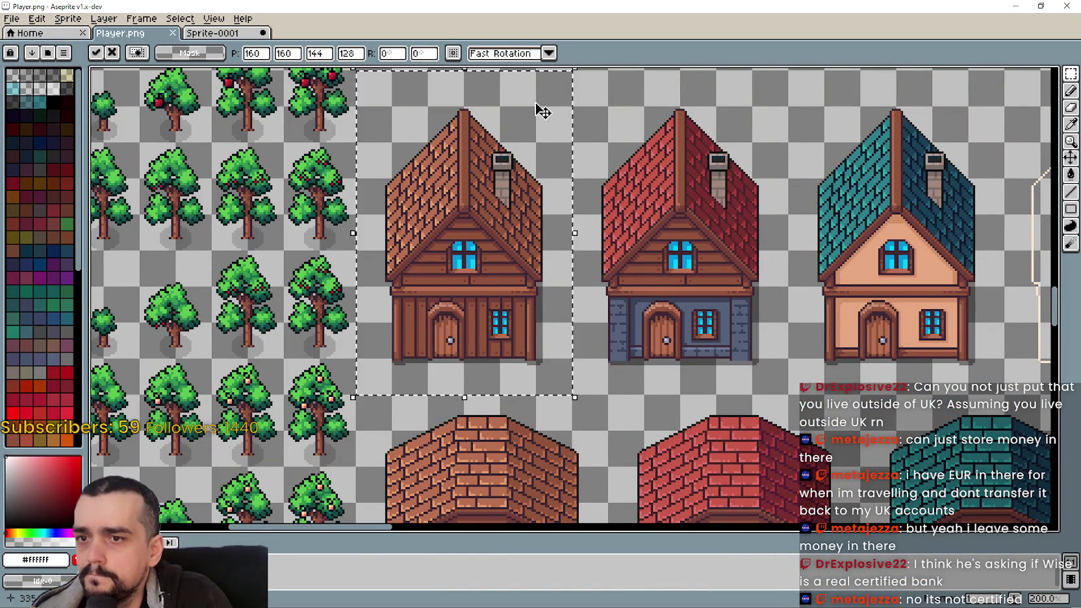
- Paste the brown-roof house into Sprite-0001 below the red house
click(219, 36)
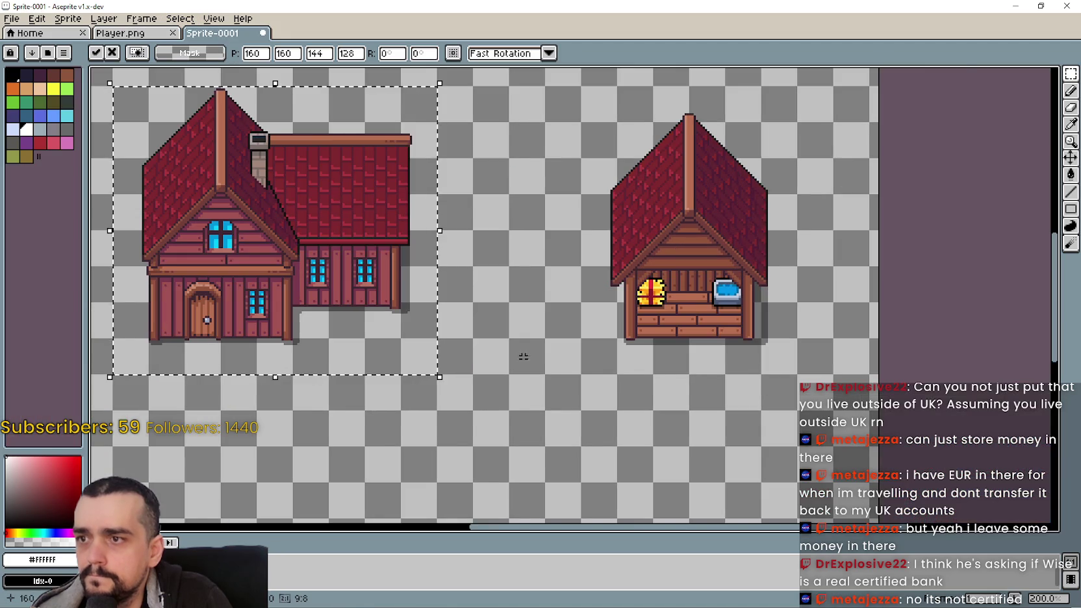
key(ctrl+v)
drag(569, 284, 607, 374)
scroll(620, 444, down, 1)
drag(620, 444, 573, 423)
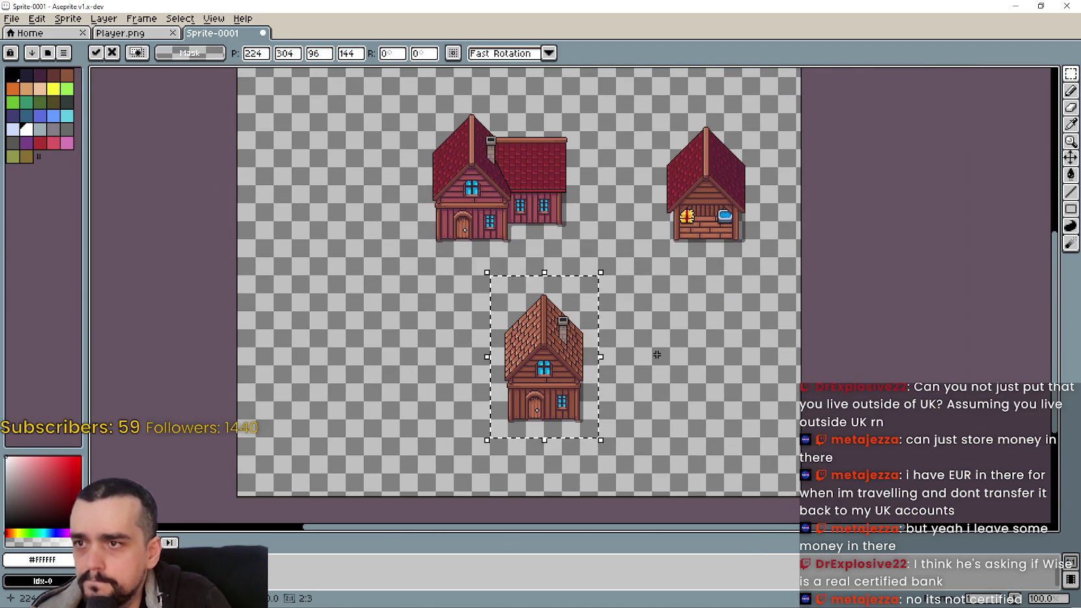
scroll(552, 410, up, 1)
scroll(663, 381, down, 1)
click(711, 353)
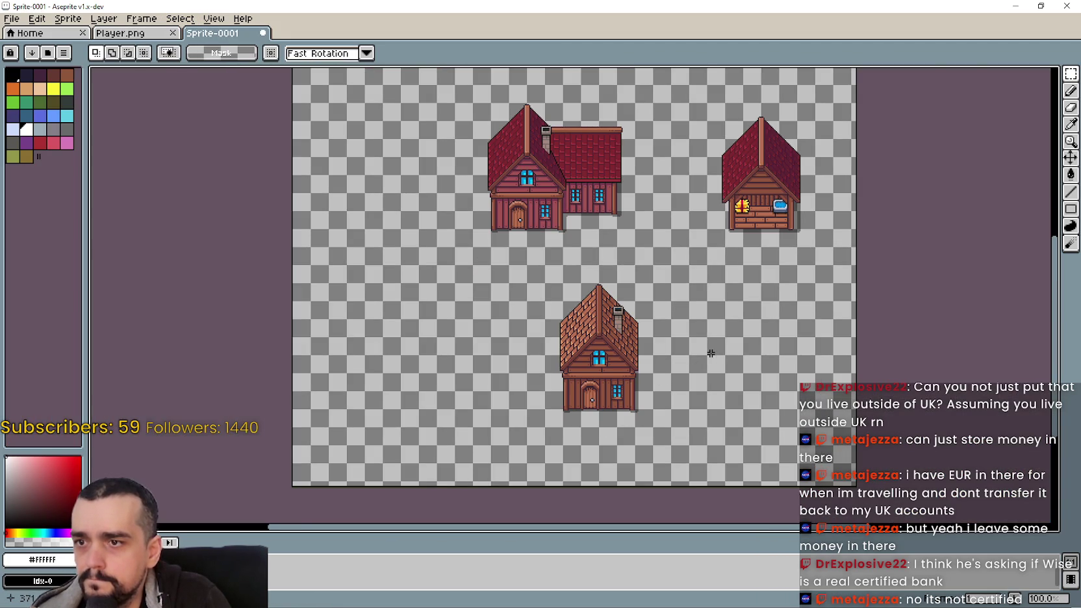
- Select the market stall and try it beside the brown house
scroll(728, 219, up, 1)
scroll(692, 250, down, 1)
click(695, 258)
drag(680, 132, 792, 281)
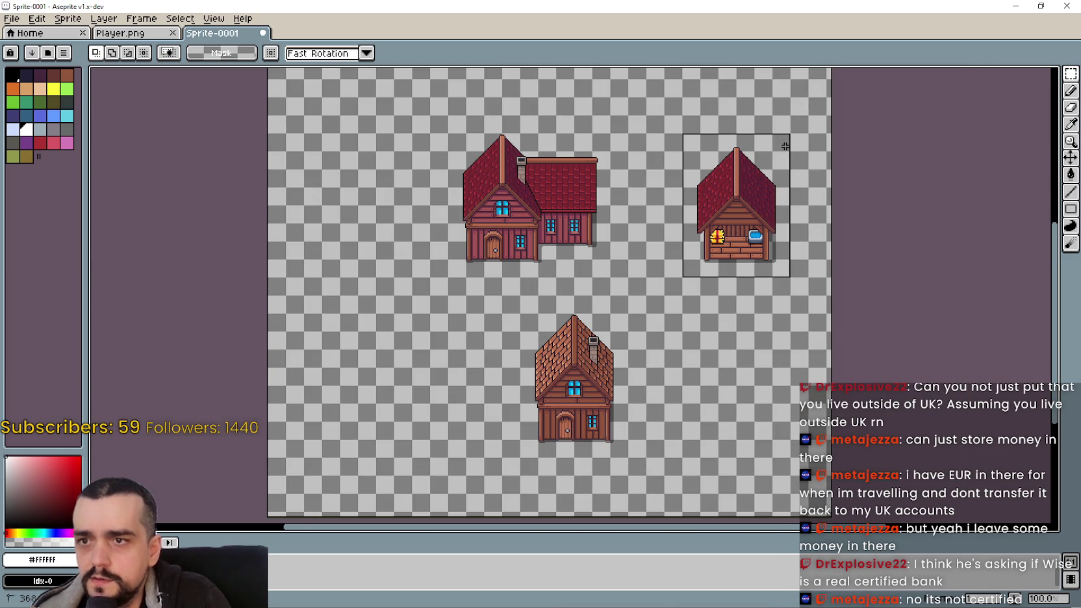
drag(716, 389, 726, 340)
mouse_move(743, 177)
mouse_down()
mouse_move(694, 381)
mouse_move(646, 359)
mouse_up()
key(Left)
key(Left)
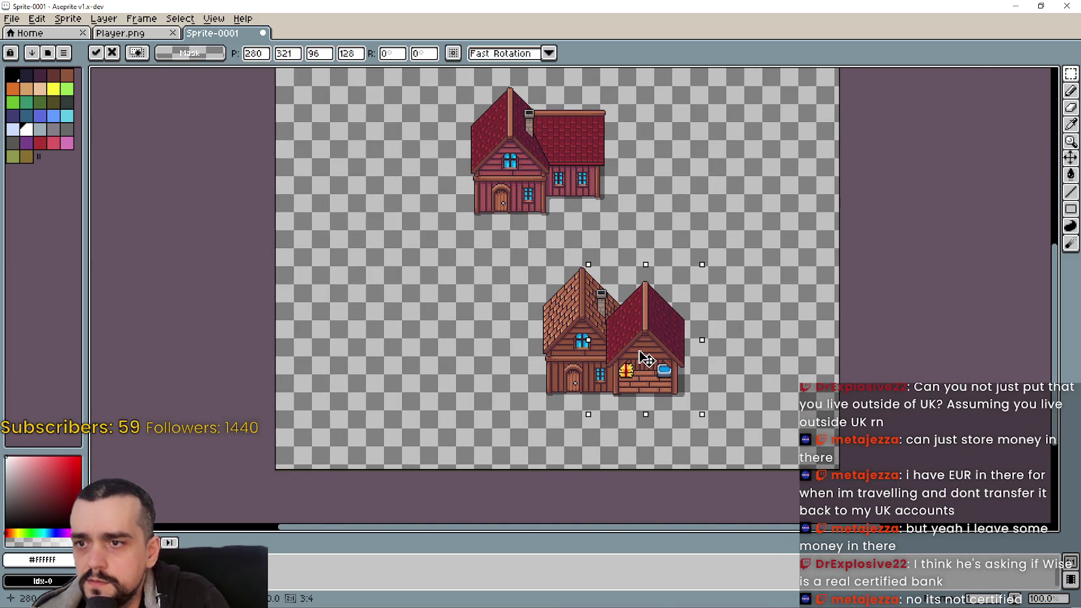
drag(647, 359, 662, 343)
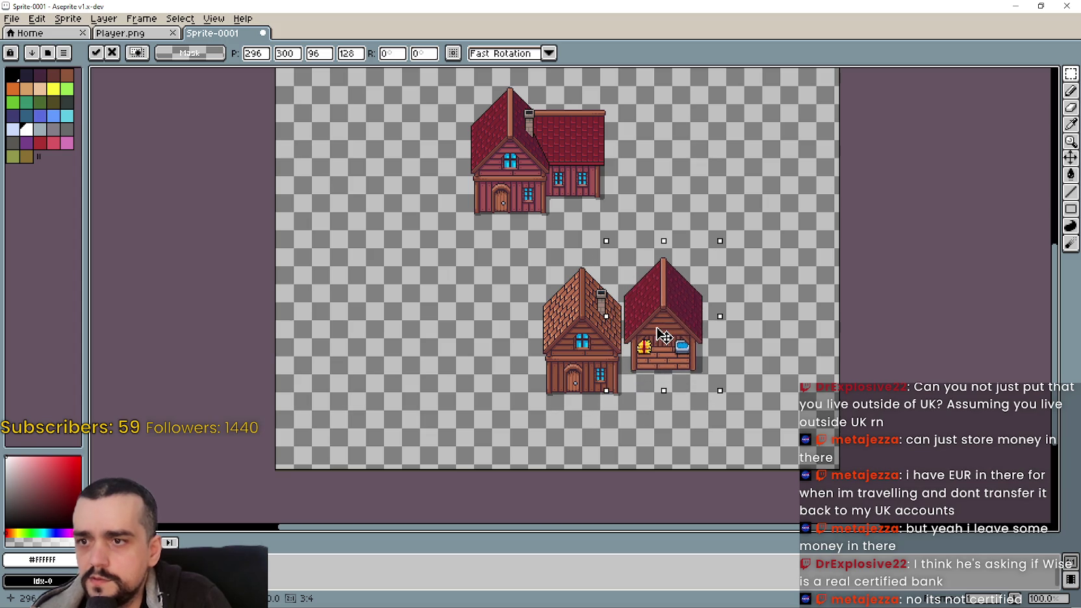
key(Down)
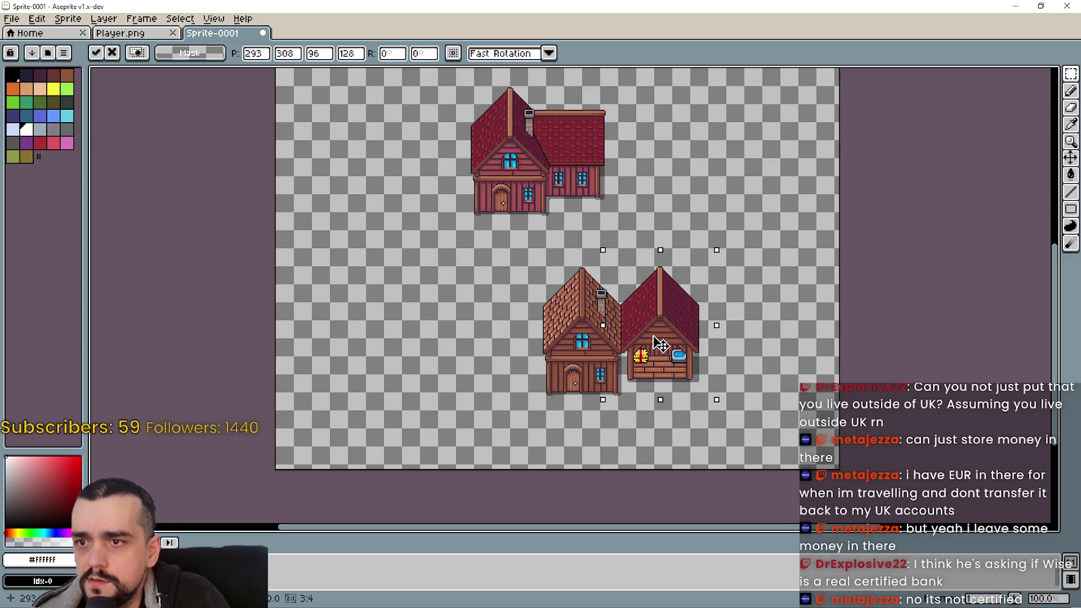
- Move the market stall back to the right of the red house
drag(660, 344, 574, 156)
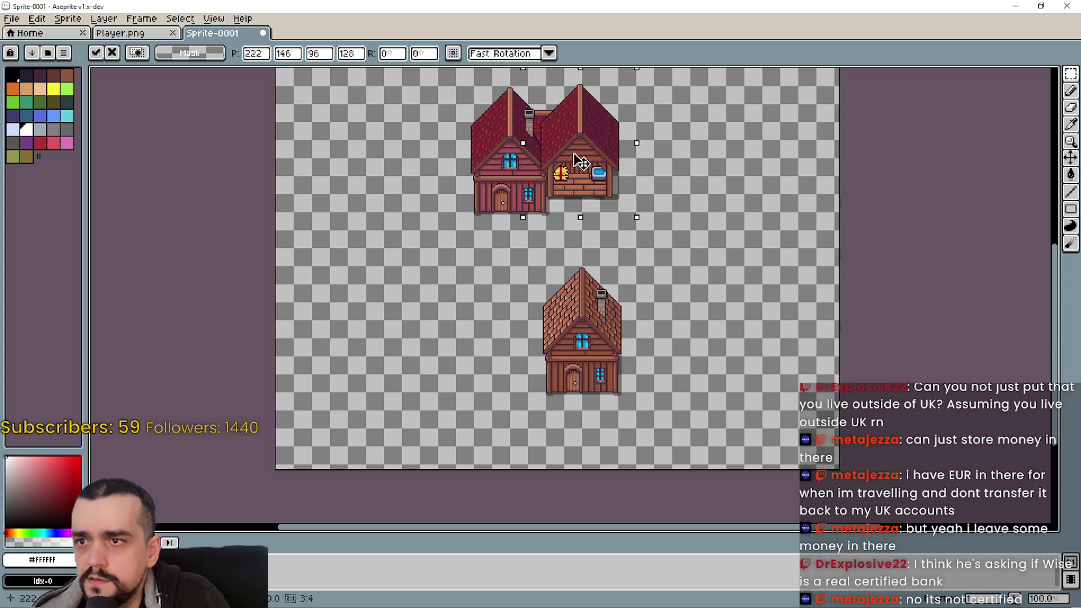
drag(574, 156, 663, 156)
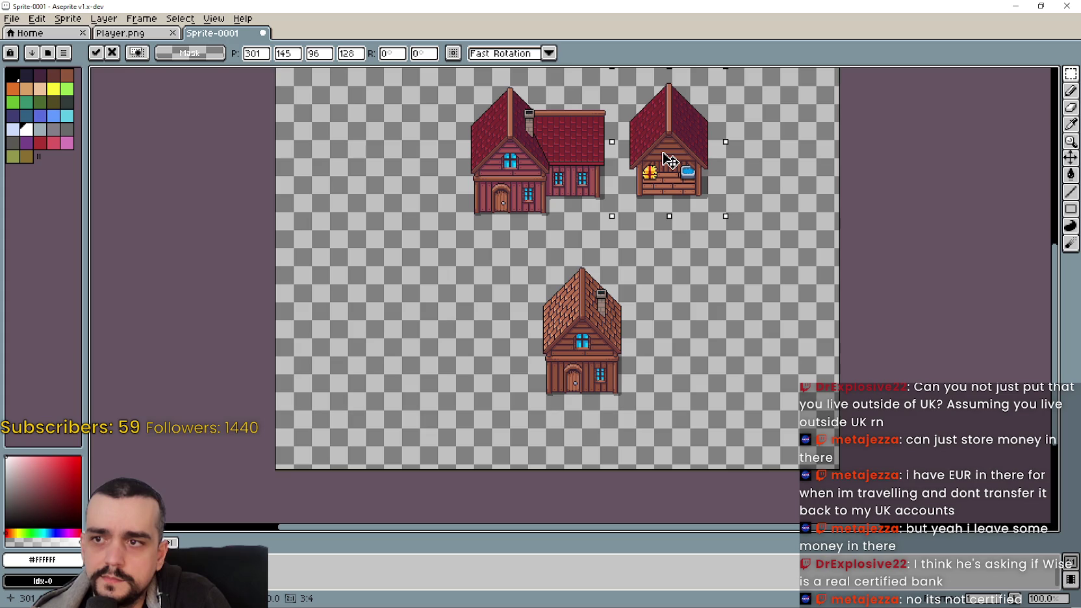
drag(668, 161, 747, 161)
key(alt+Tab)
click(149, 33)
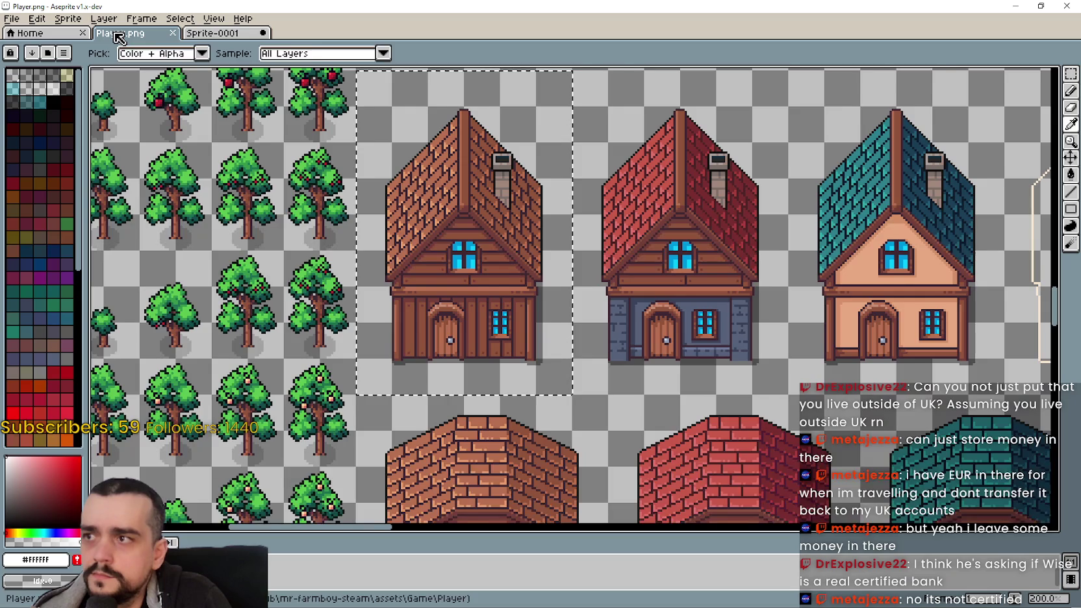
- Pan to the sheet's upper area and marquee the large dark-roof house
scroll(543, 362, down, 2)
scroll(543, 260, down, 2)
scroll(542, 142, down, 2)
scroll(543, 143, up, 3)
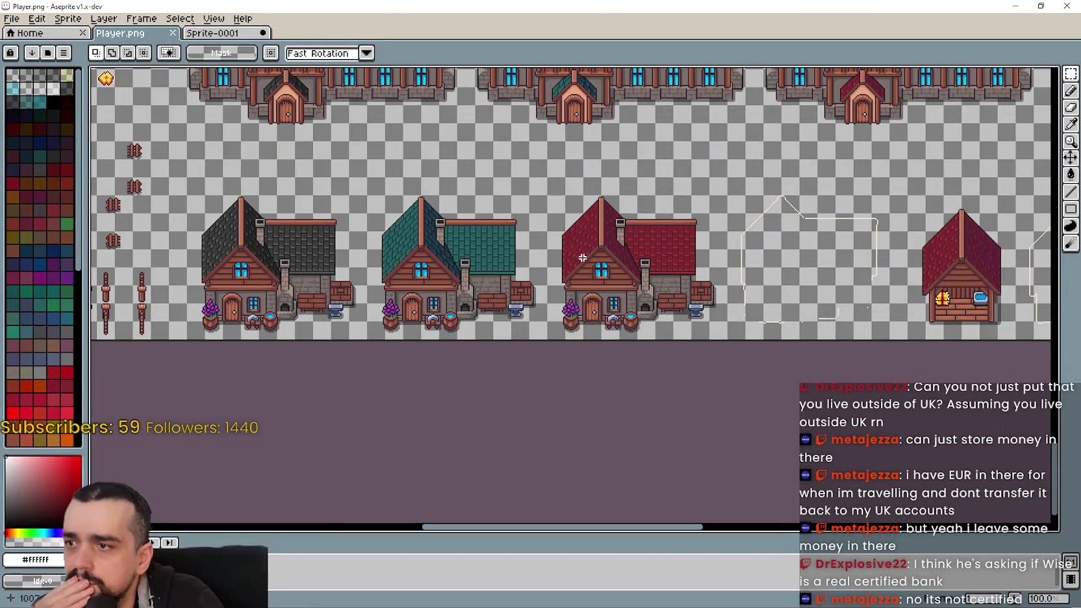
scroll(581, 257, down, 1)
mouse_move(480, 189)
mouse_down()
mouse_move(587, 303)
mouse_move(603, 417)
mouse_up()
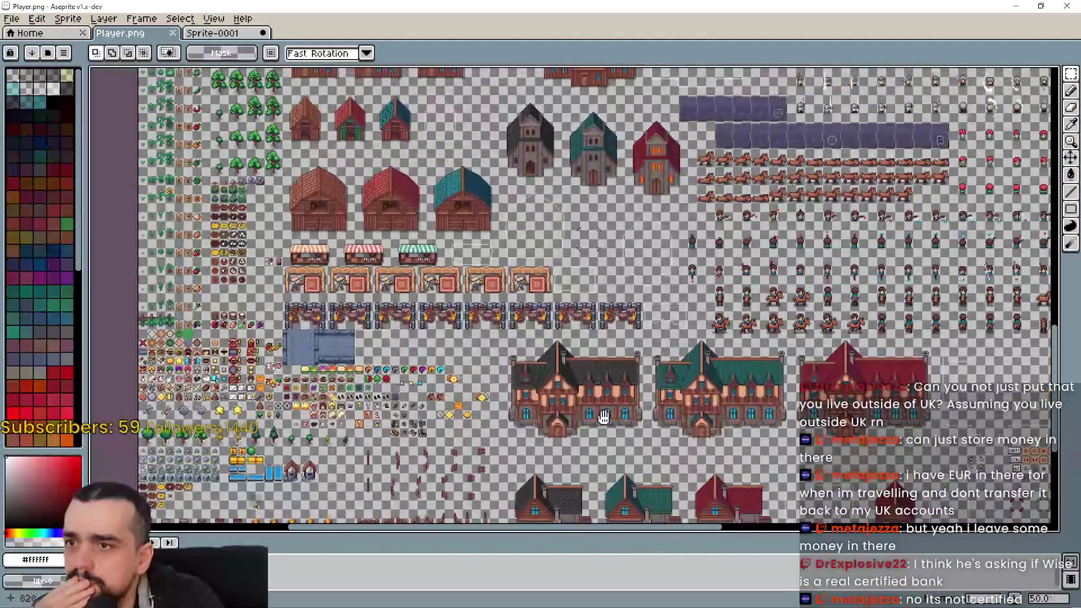
drag(446, 219, 571, 353)
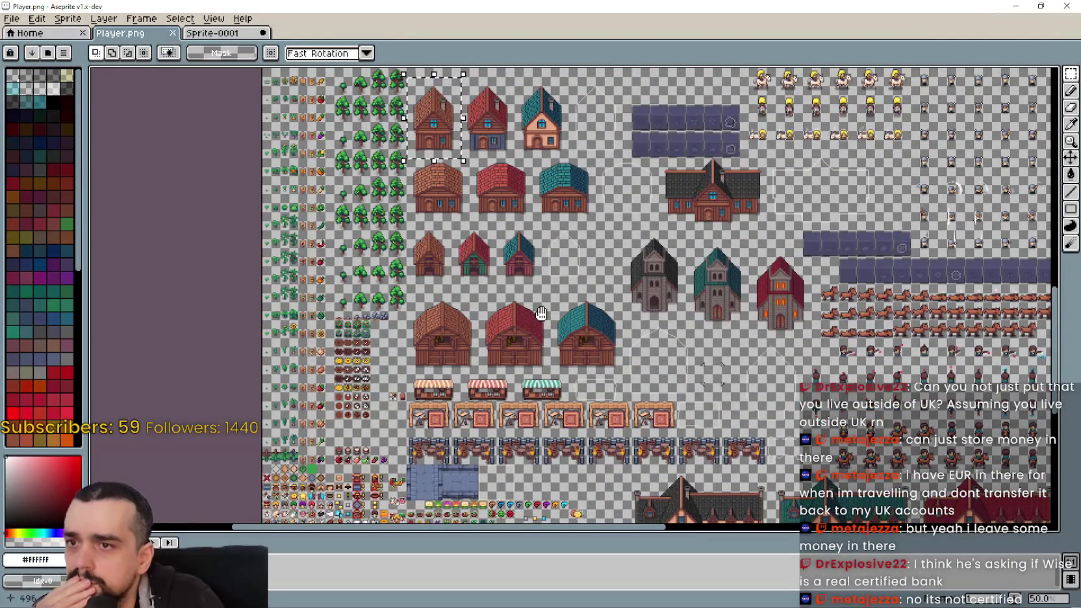
scroll(806, 187, up, 1)
drag(515, 272, 717, 137)
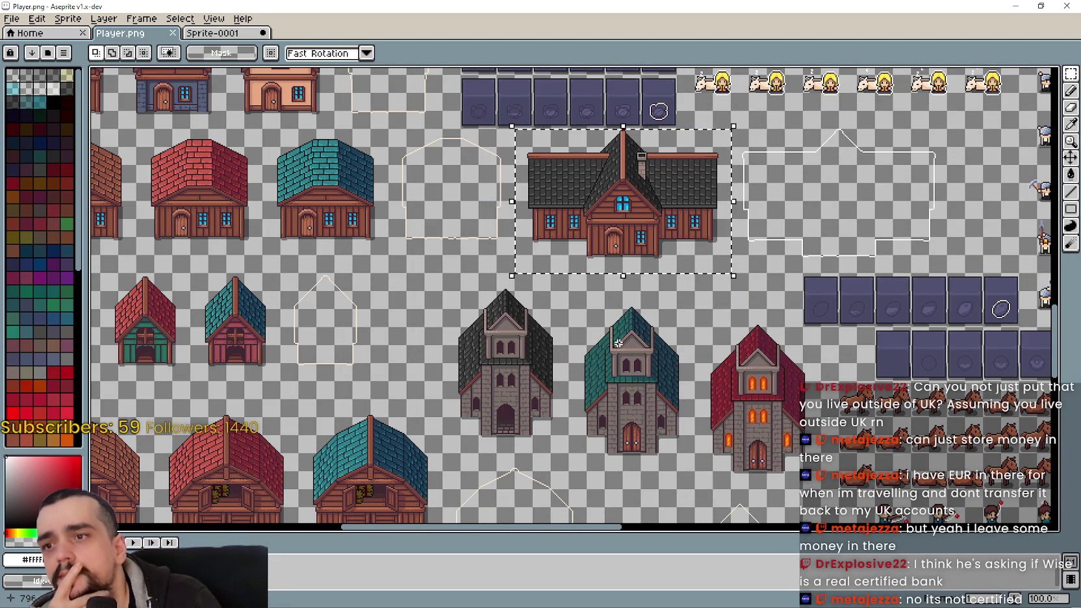
- Switch back to Sprite-0001 and clear the selection
scroll(620, 338, down, 1)
scroll(455, 273, down, 1)
scroll(359, 235, up, 3)
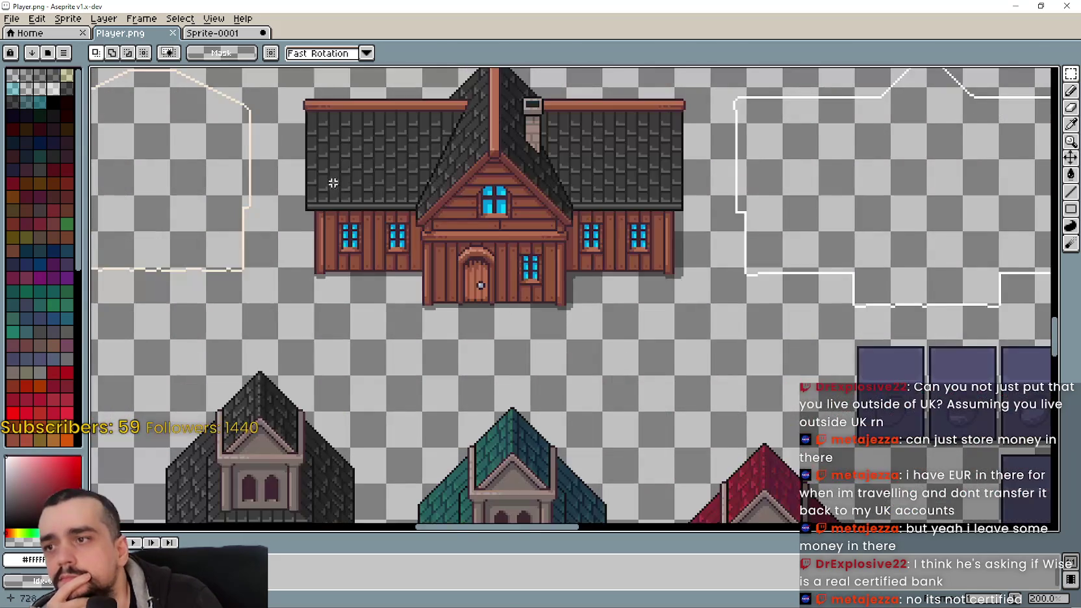
scroll(365, 224, down, 2)
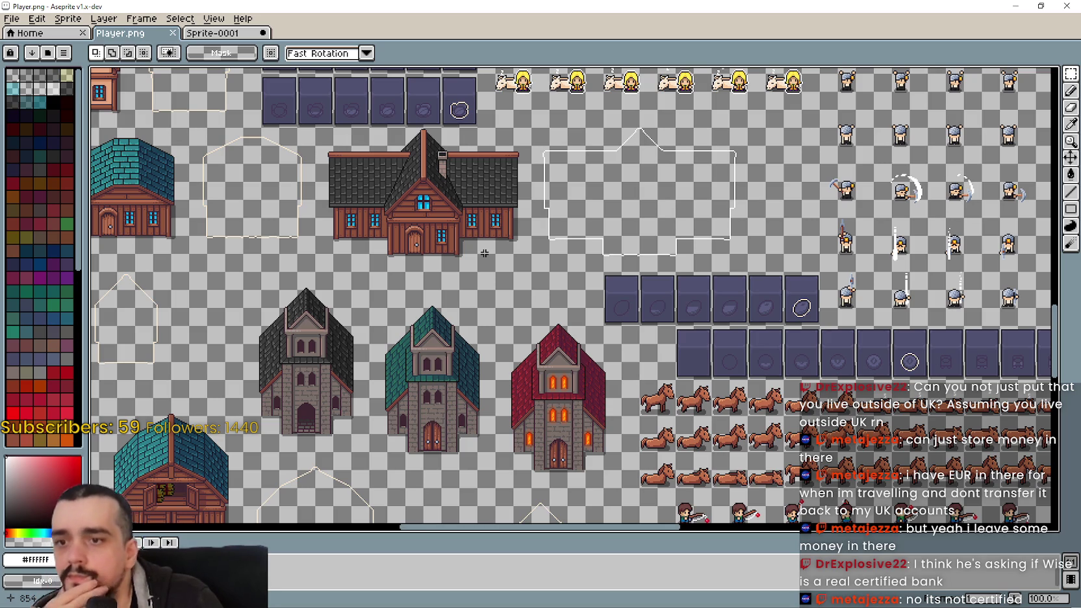
scroll(484, 253, down, 3)
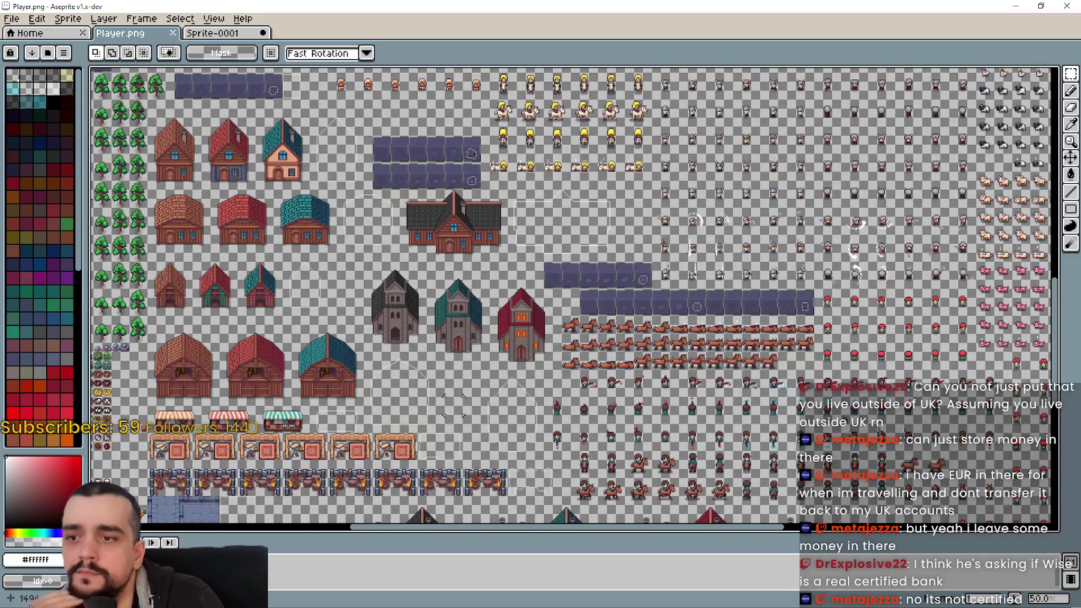
scroll(613, 438, up, 2)
scroll(613, 438, up, 1)
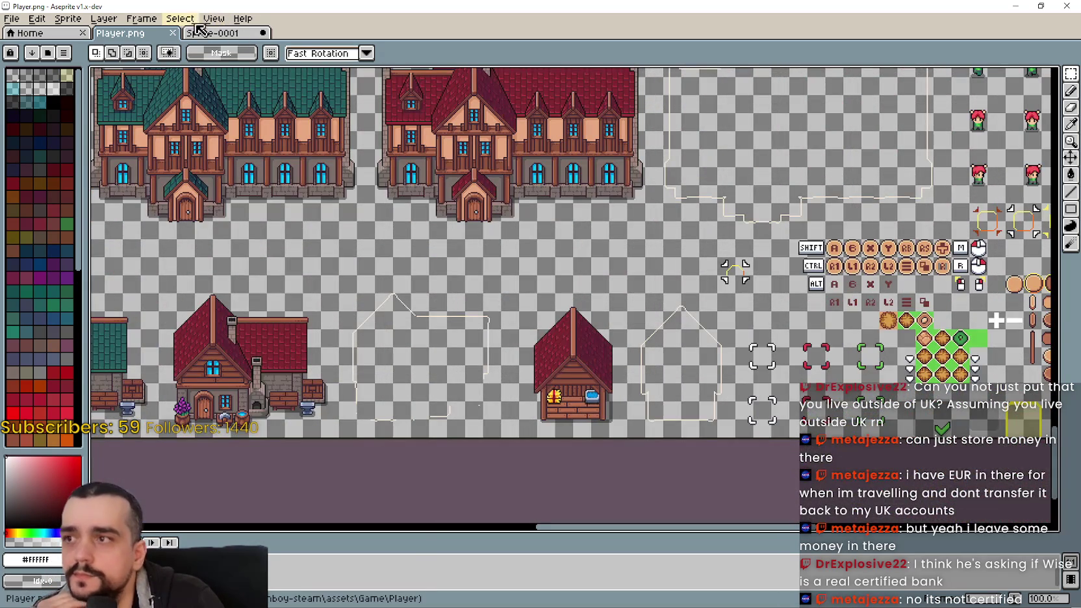
click(224, 34)
key(ctrl+d)
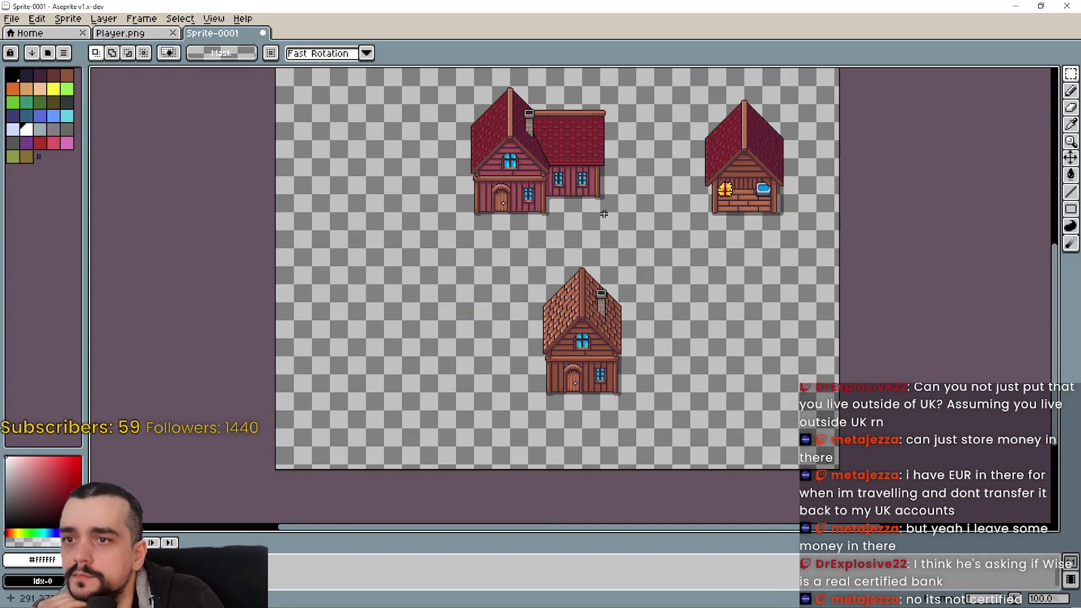
- Marquee the brown-roof house at the canvas bottom, then switch to the Wood folder
drag(624, 318, 638, 247)
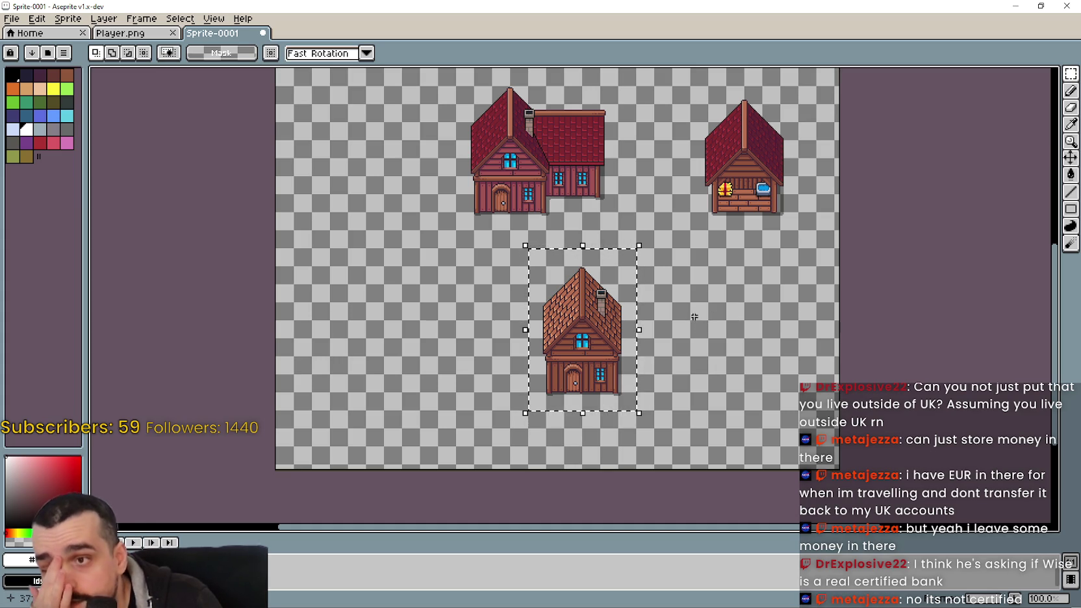
scroll(516, 296, up, 3)
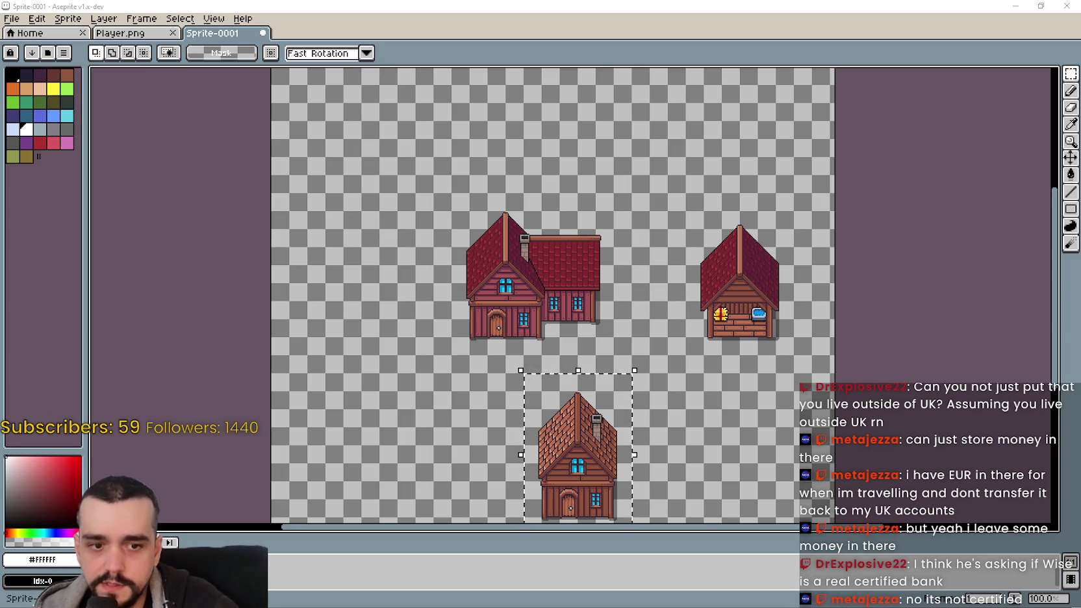
key(alt+Tab)
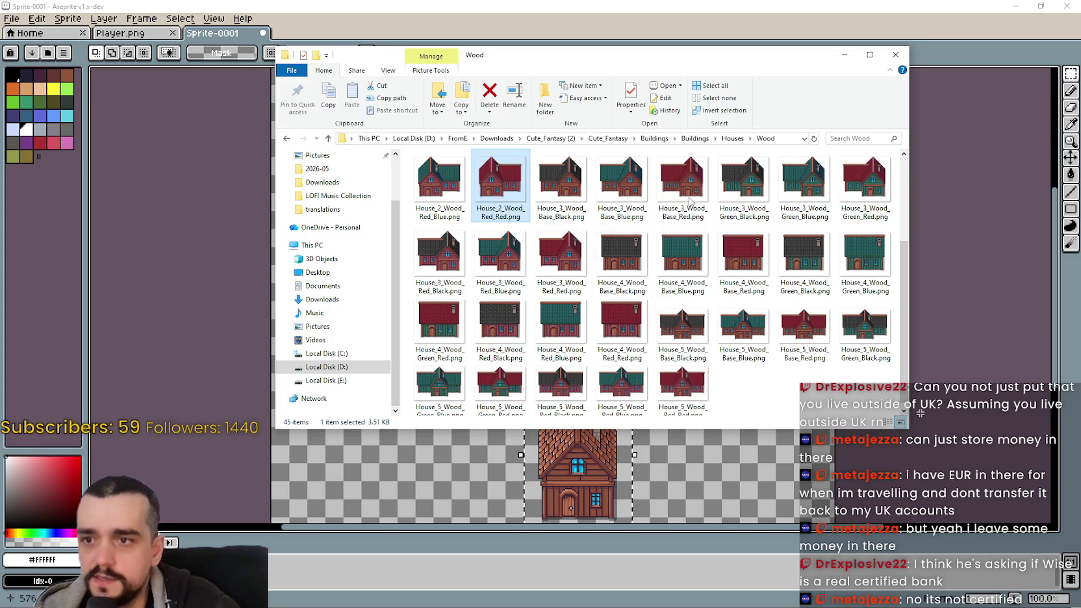
- Browse up to Unique_Buildings and view the Shed folder as large thumbnails
click(694, 139)
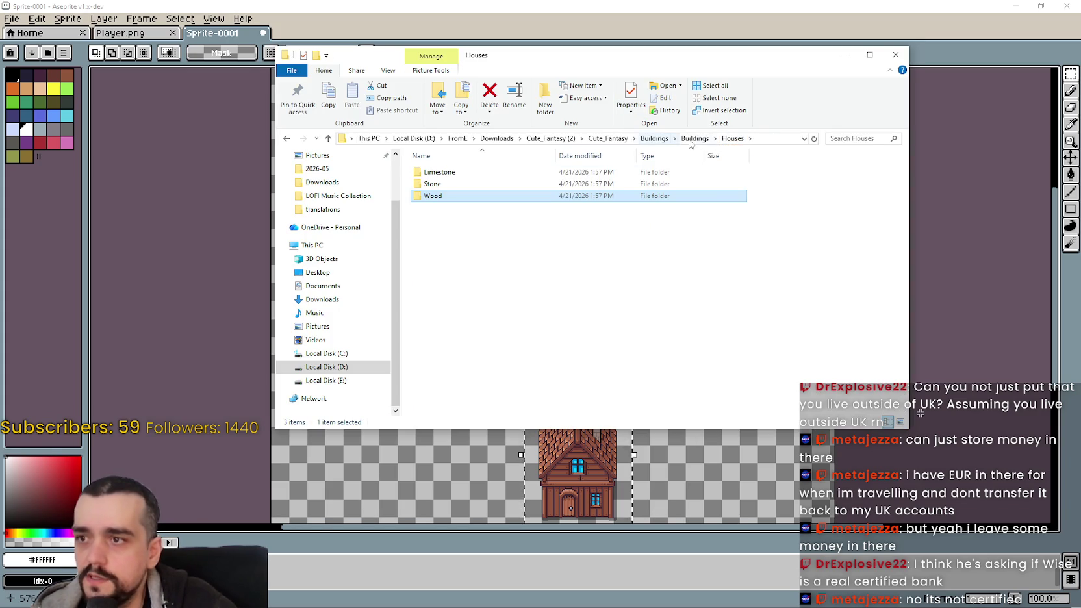
double_click(460, 194)
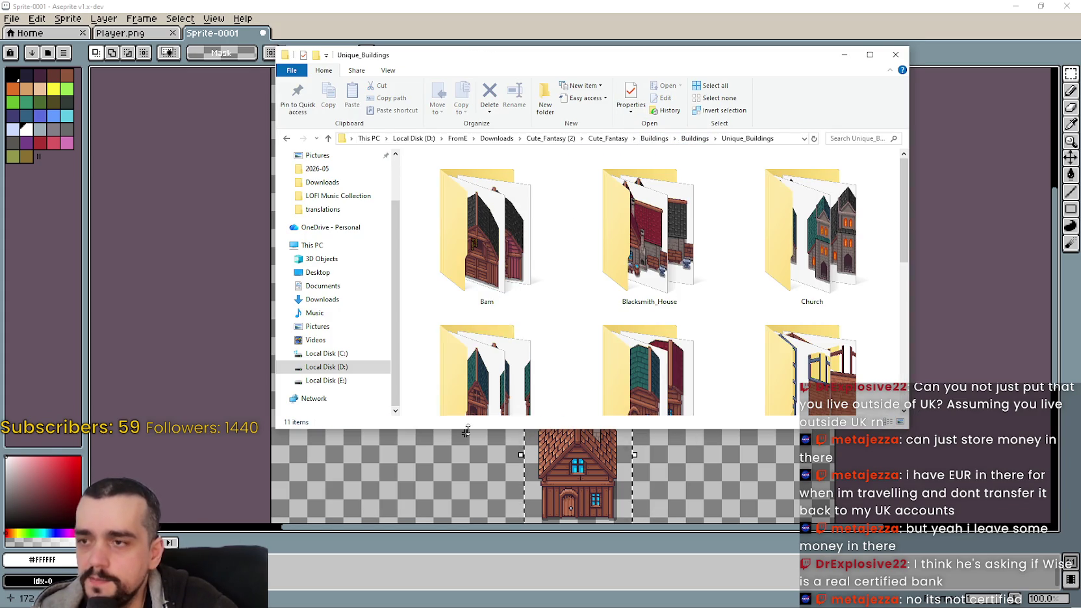
scroll(494, 296, down, 1)
scroll(649, 318, down, 3)
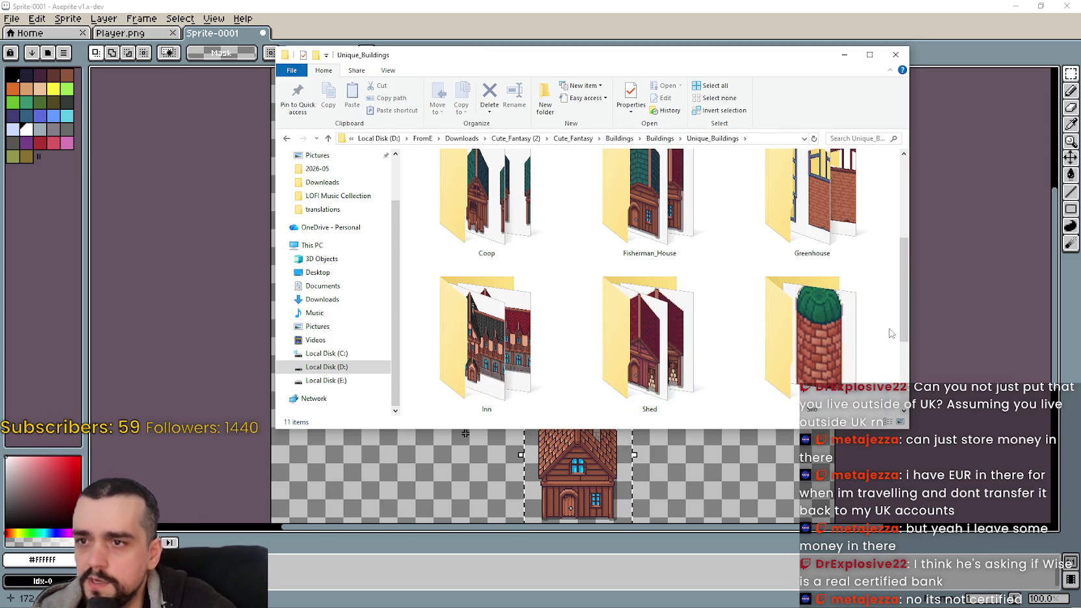
drag(902, 264, 903, 272)
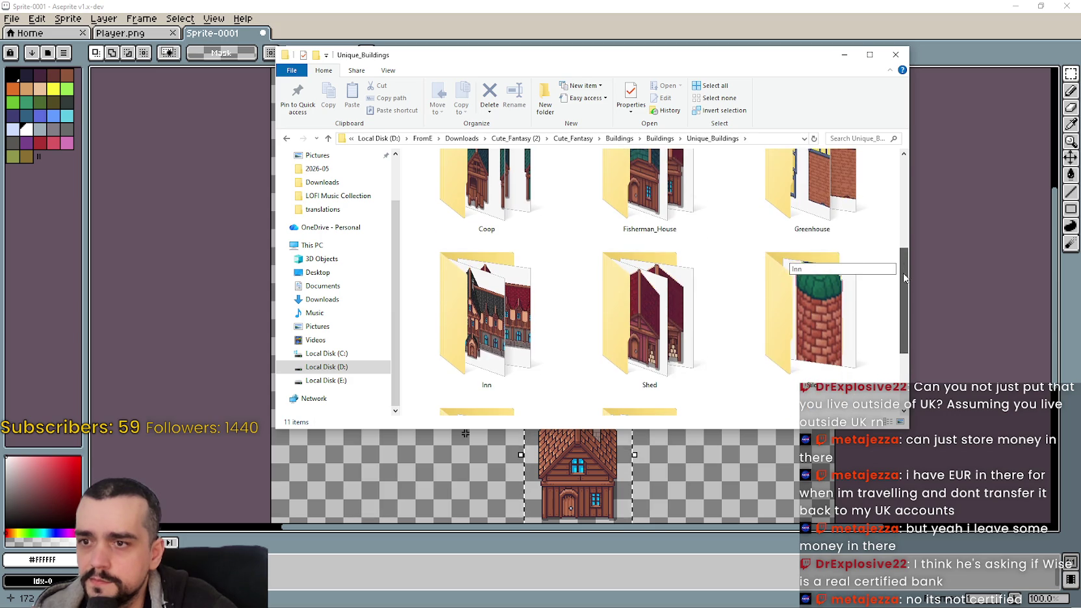
double_click(649, 323)
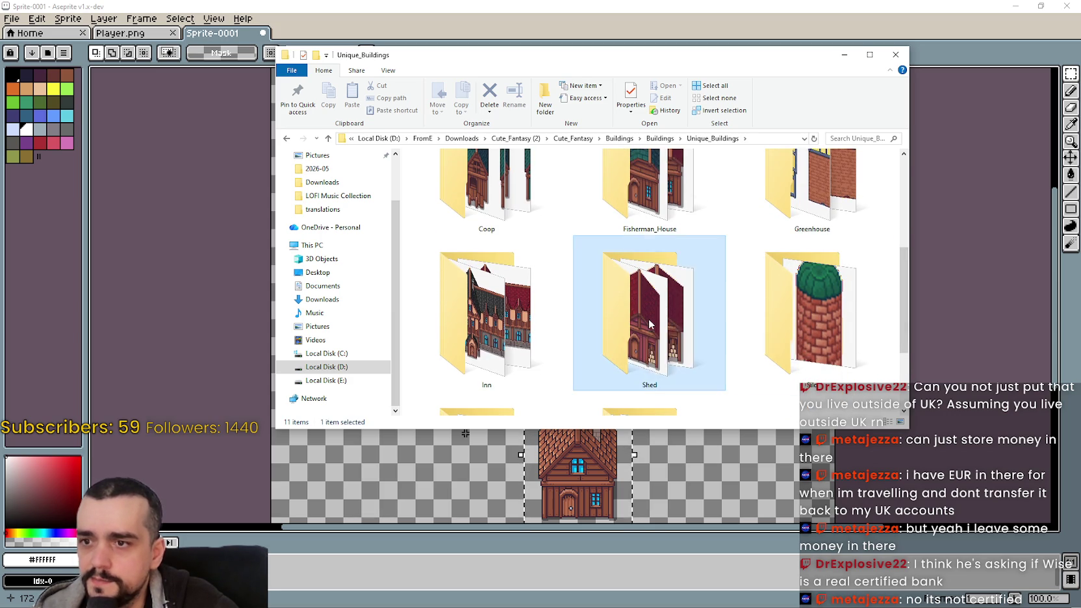
right_click(536, 280)
mouse_move(591, 284)
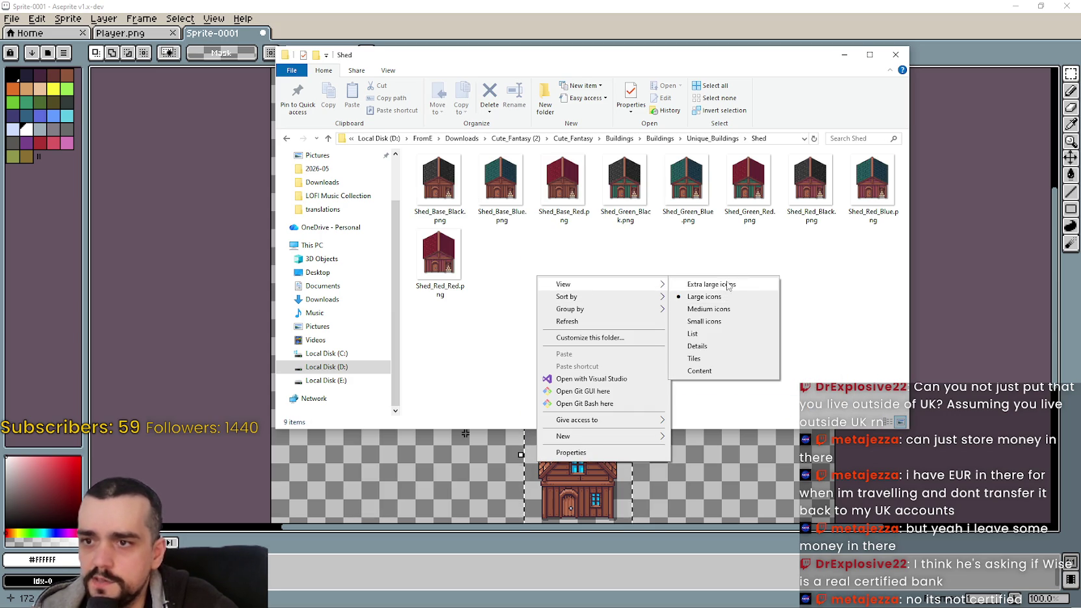
click(727, 292)
scroll(726, 292, down, 3)
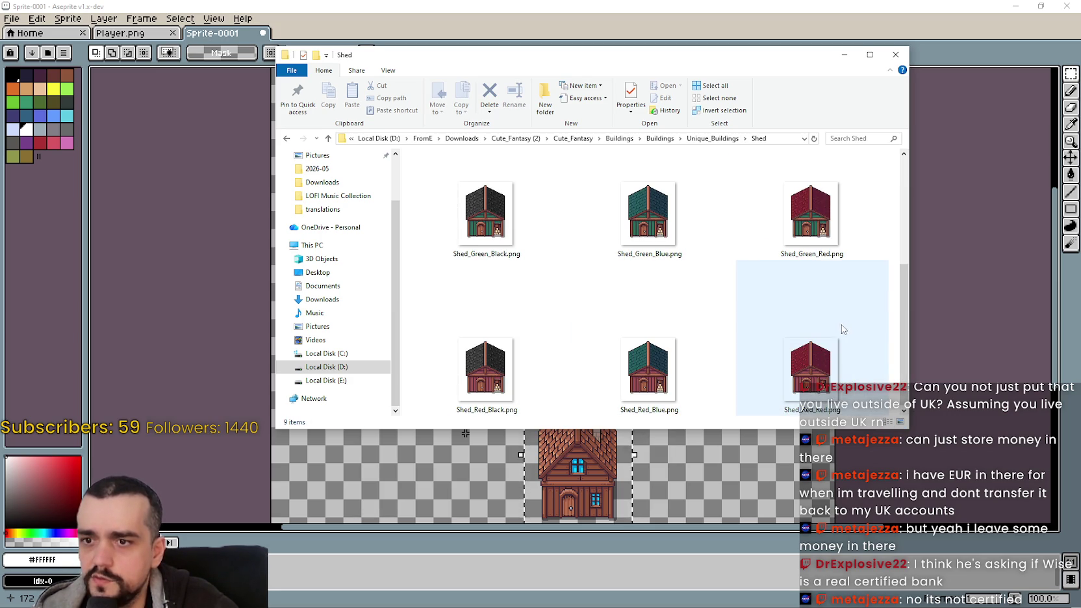
scroll(809, 344, up, 3)
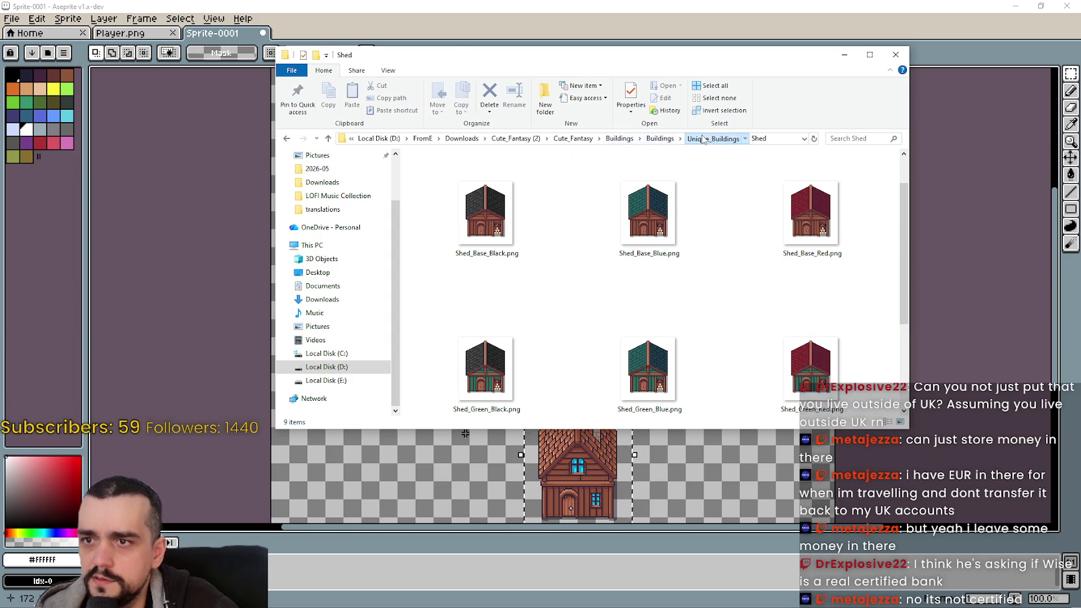
- Open Fisherman_House in extra large icons and select Fisherman_House_Base_Red.png
click(703, 139)
click(673, 228)
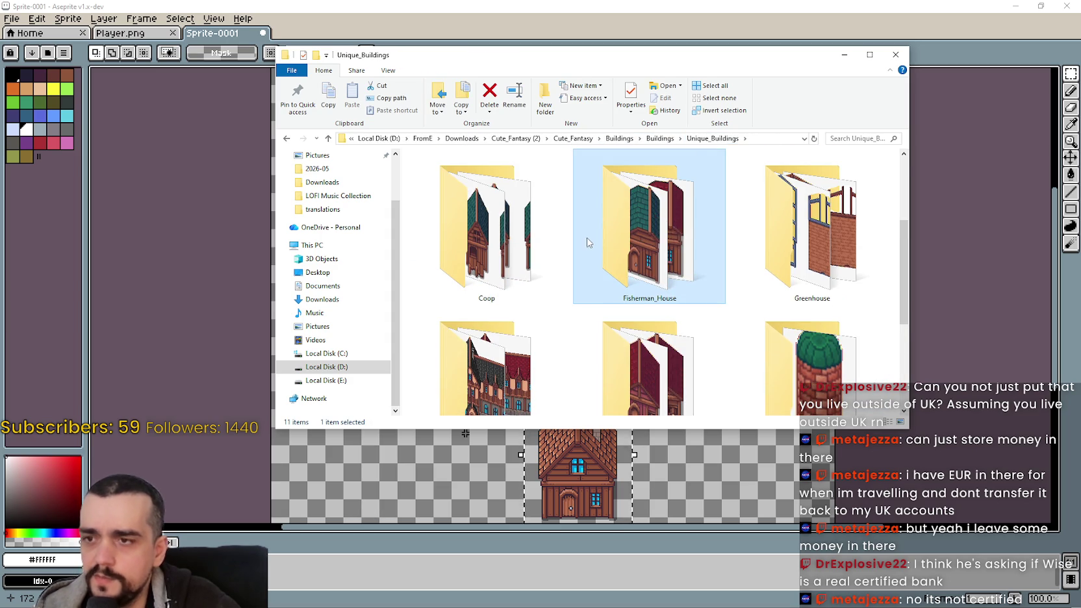
double_click(624, 234)
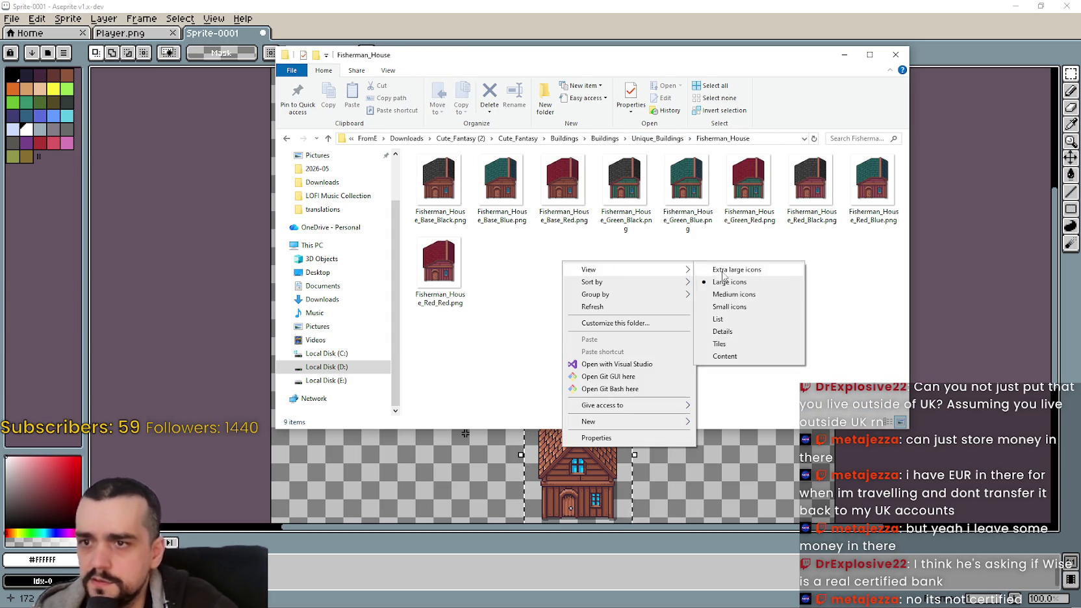
mouse_move(589, 269)
click(721, 203)
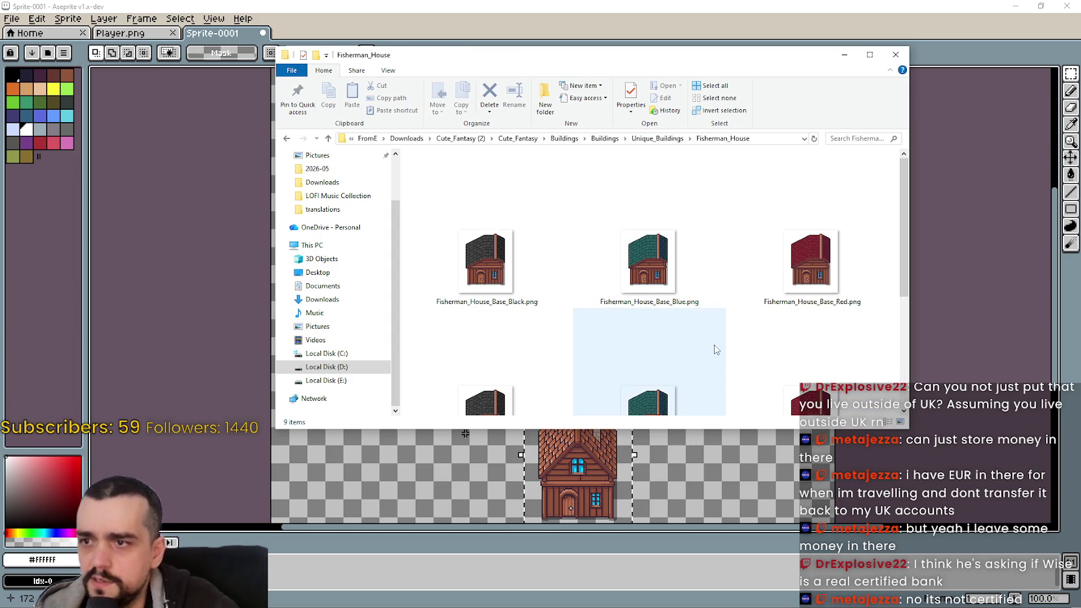
mouse_move(648, 362)
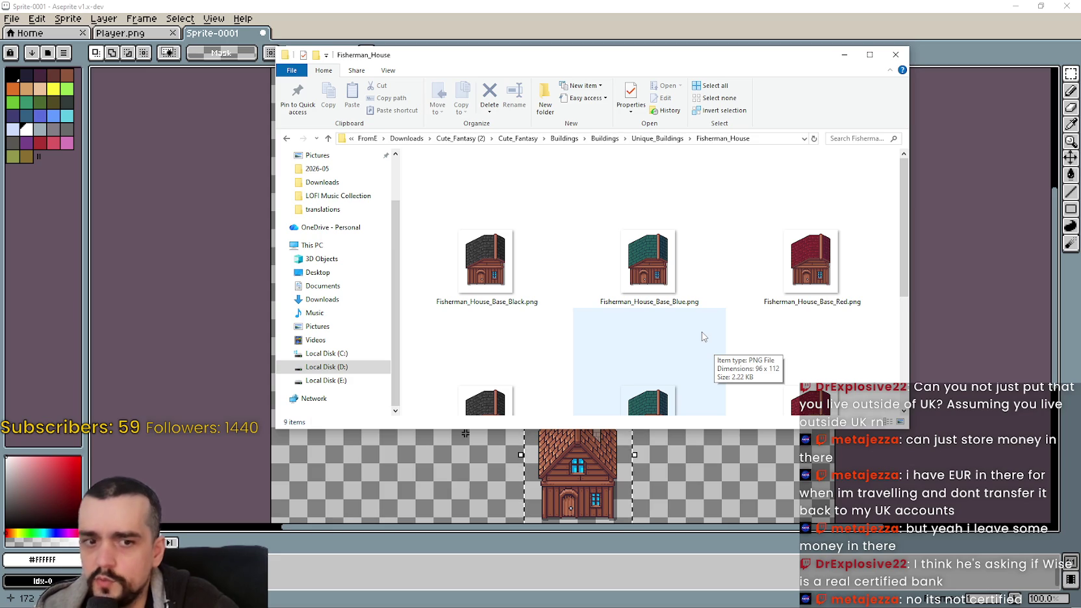
key(Down)
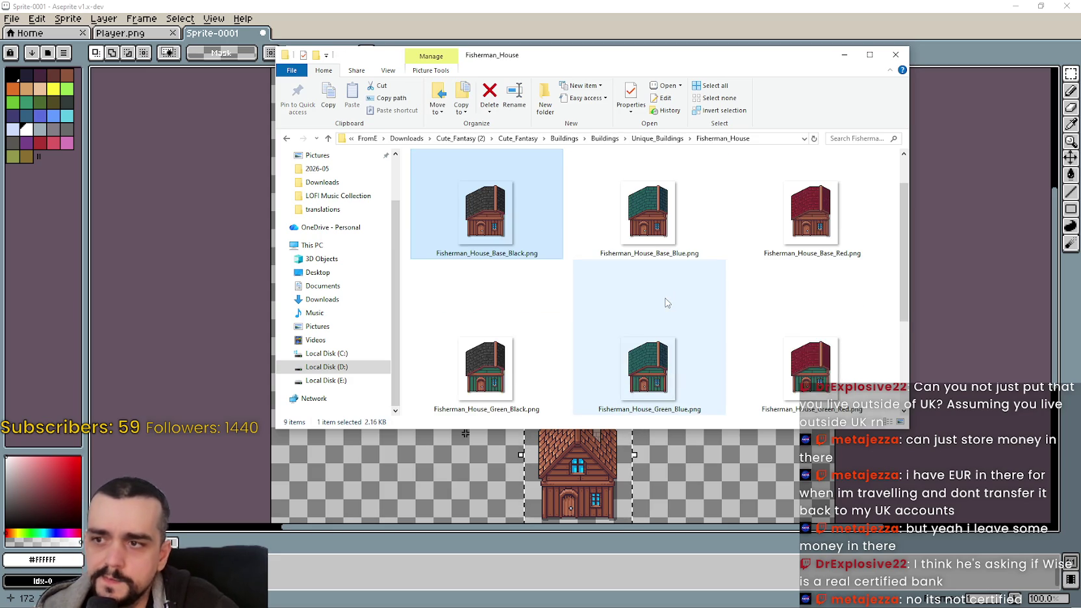
scroll(667, 300, down, 3)
scroll(675, 302, up, 3)
click(786, 252)
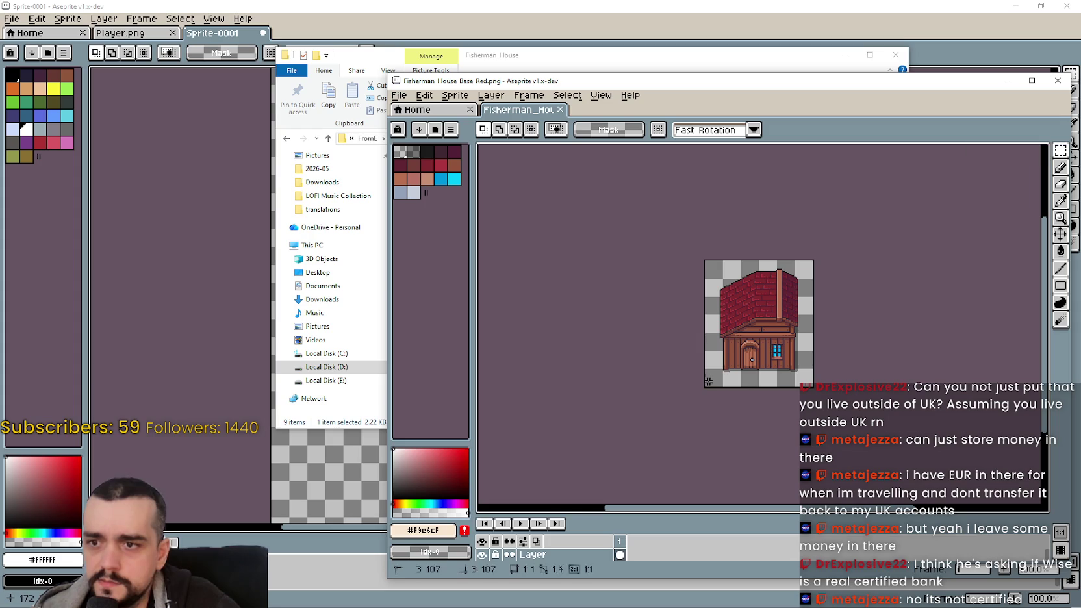
- Copy the whole red-roof fisherman house and paste it into Sprite-0001
key(ctrl+a)
key(ctrl+c)
key(alt+Tab)
key(ctrl+v)
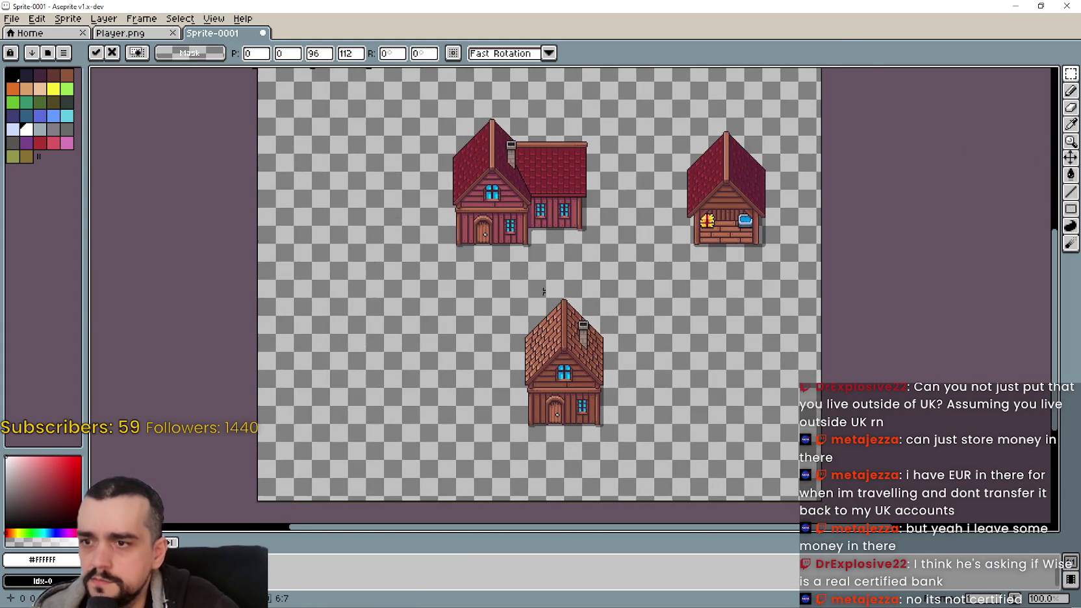
key(ctrl+v)
- Place the pasted house beside the brown-roof house, mirror it horizontally, and commit it
drag(386, 145, 774, 463)
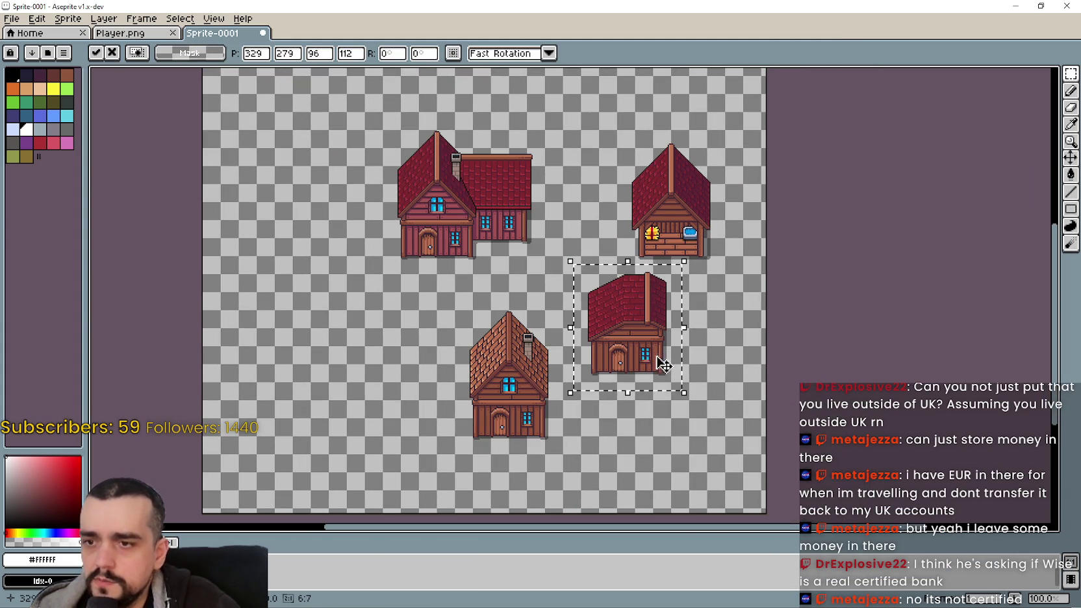
drag(649, 357, 665, 397)
scroll(665, 398, up, 1)
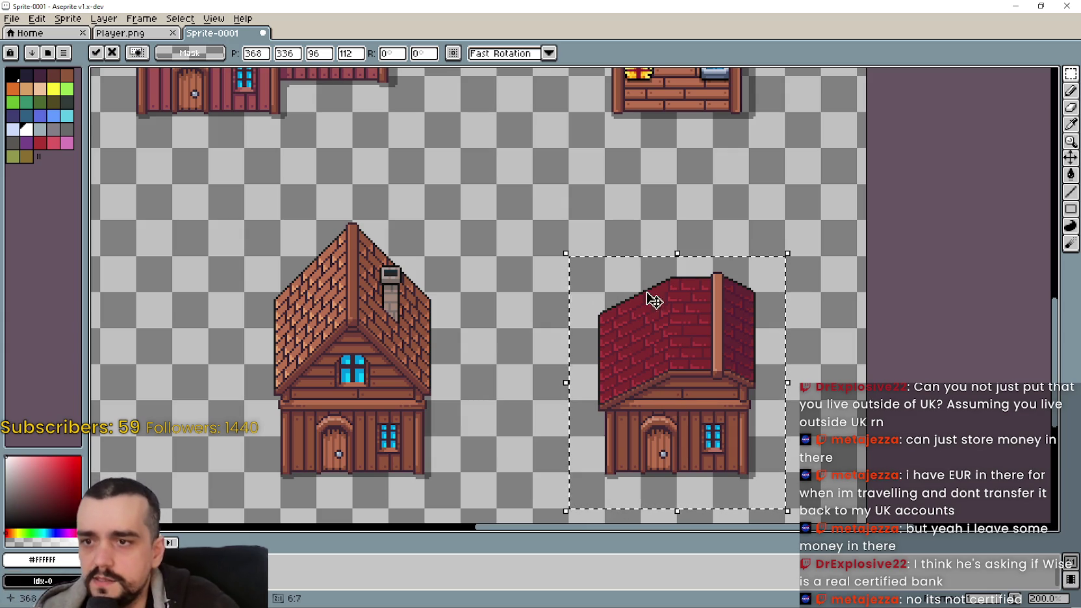
scroll(714, 422, up, 3)
scroll(733, 468, down, 3)
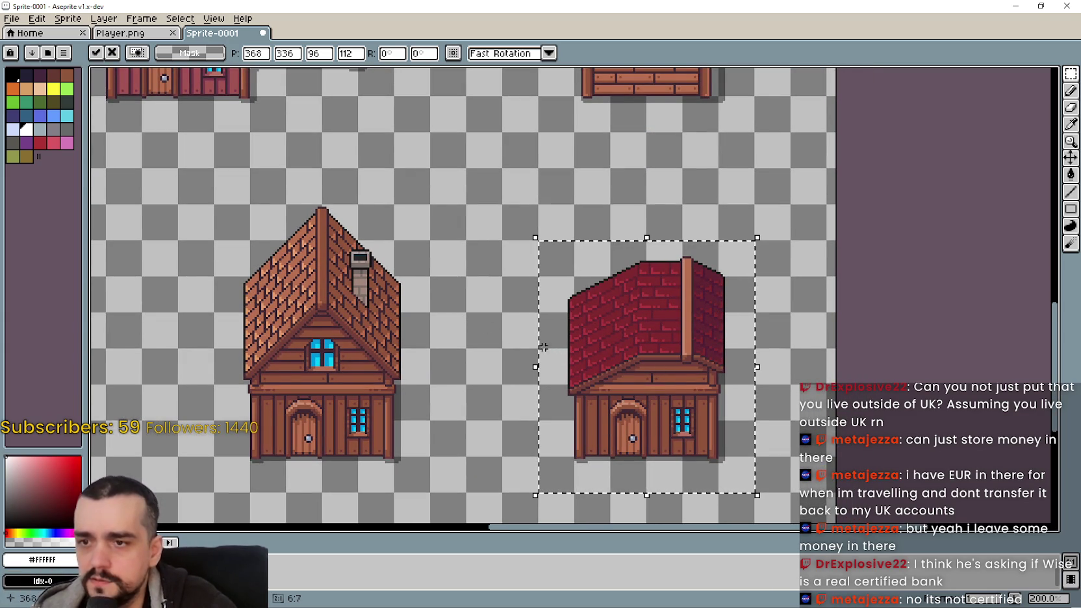
key(shift+h)
key(ctrl+d)
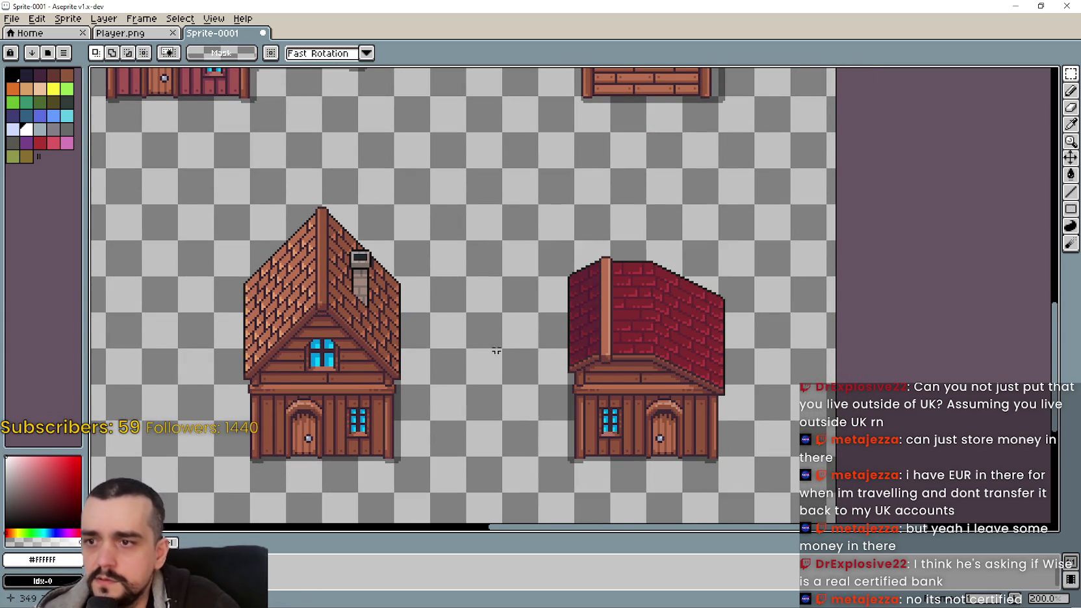
- Select the lower walls of the red-roof house
scroll(457, 357, up, 1)
scroll(519, 306, down, 2)
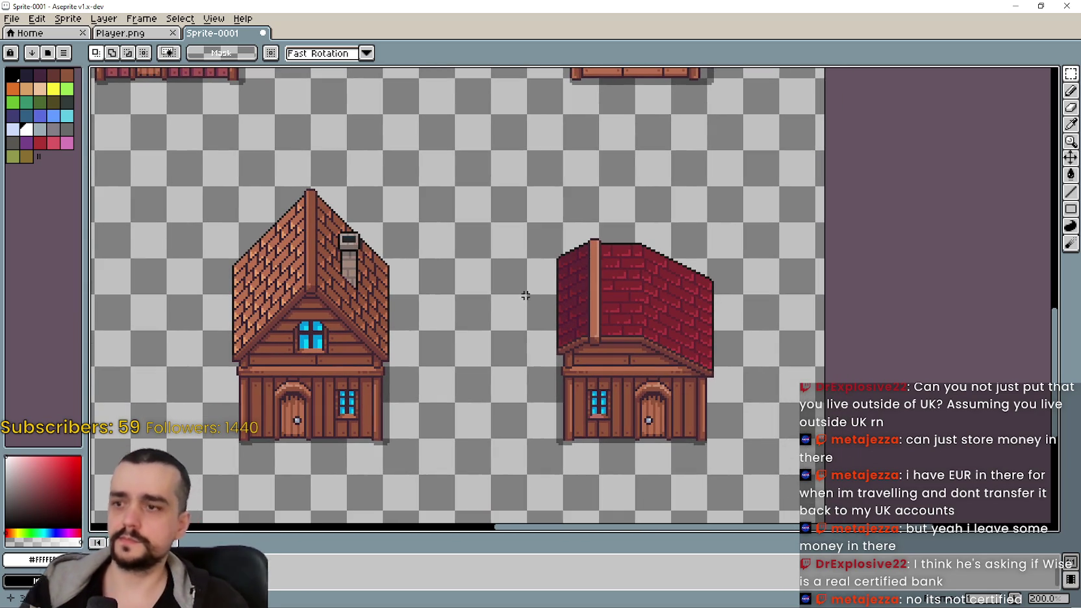
scroll(563, 284, up, 3)
scroll(526, 145, down, 4)
scroll(526, 145, up, 2)
scroll(535, 212, up, 2)
scroll(519, 294, down, 4)
scroll(471, 344, up, 1)
drag(394, 325, 816, 172)
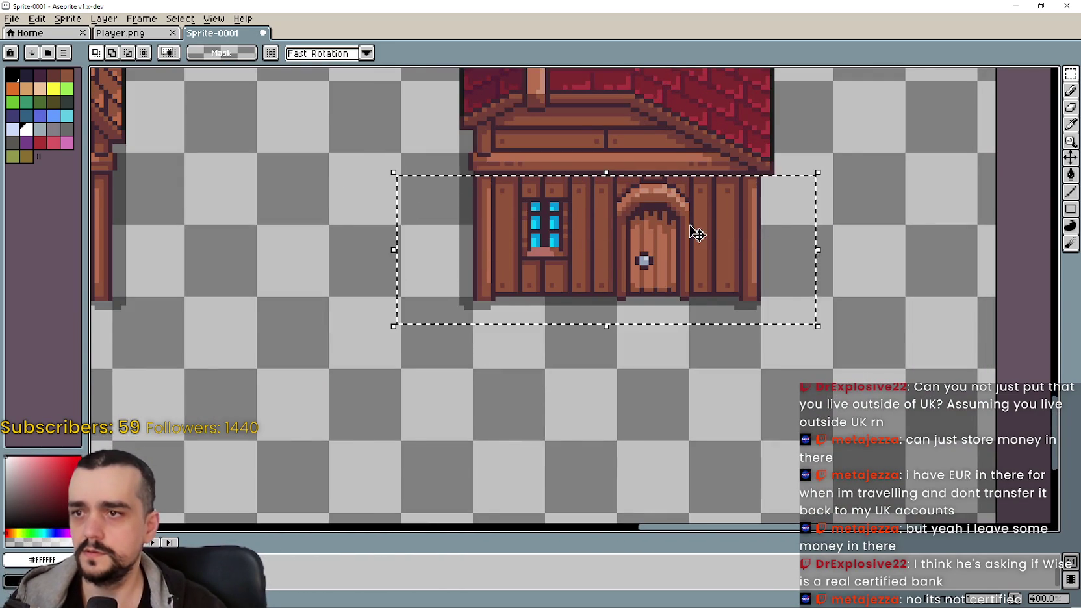
scroll(701, 233, down, 1)
scroll(650, 272, down, 2)
scroll(624, 363, up, 1)
scroll(615, 309, down, 2)
- Erase the selected lower walls of the red-roof house
scroll(615, 309, down, 1)
scroll(586, 338, up, 1)
key(Delete)
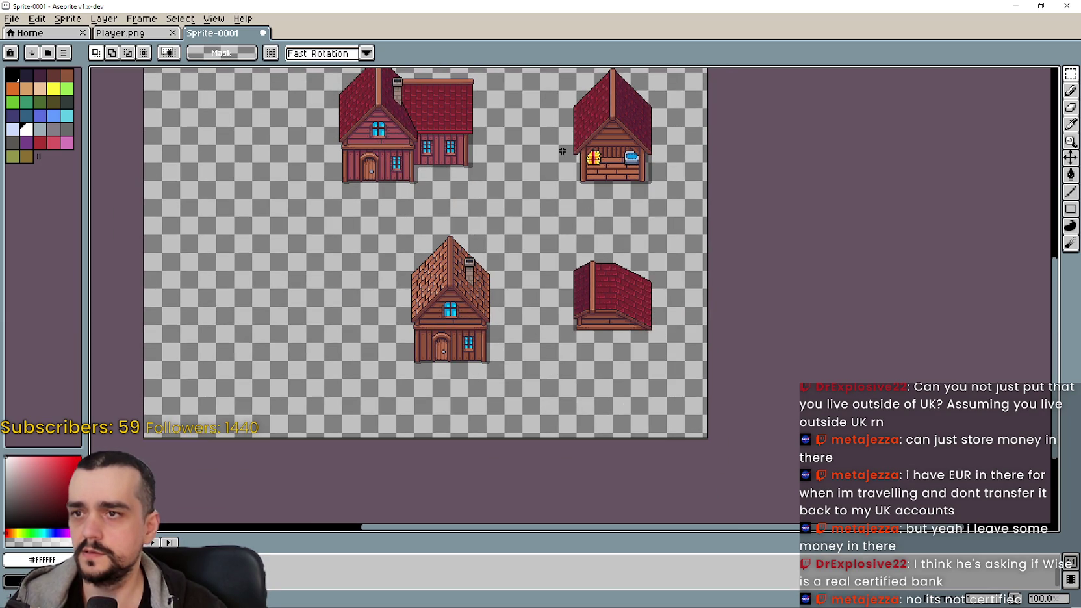
scroll(560, 156, up, 2)
- Paste the stall counter under the red roof, then undo that placement
drag(563, 235, 776, 117)
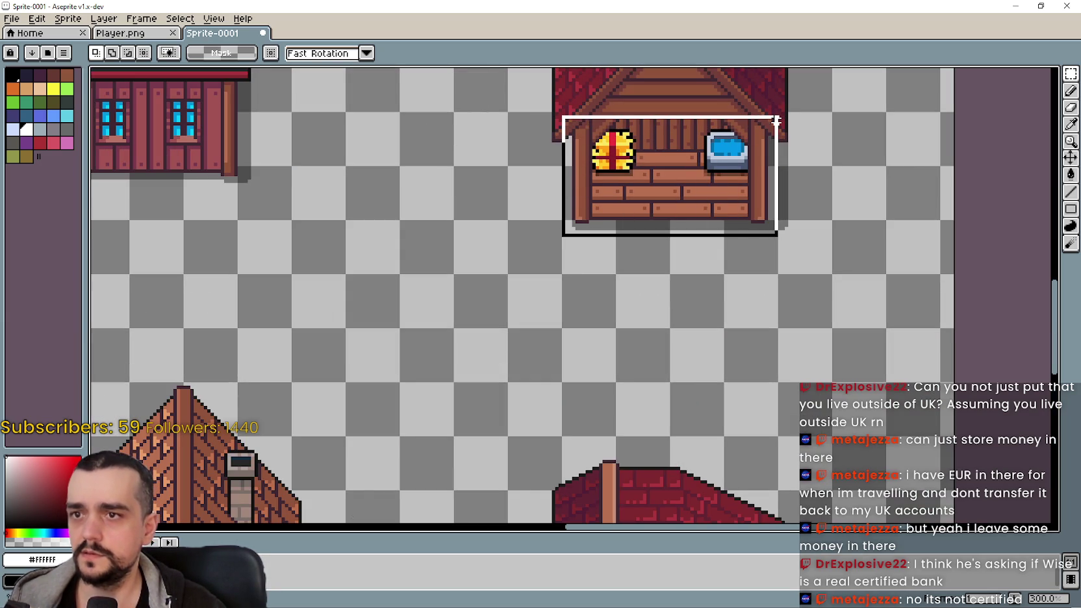
scroll(591, 152, down, 5)
scroll(590, 152, down, 5)
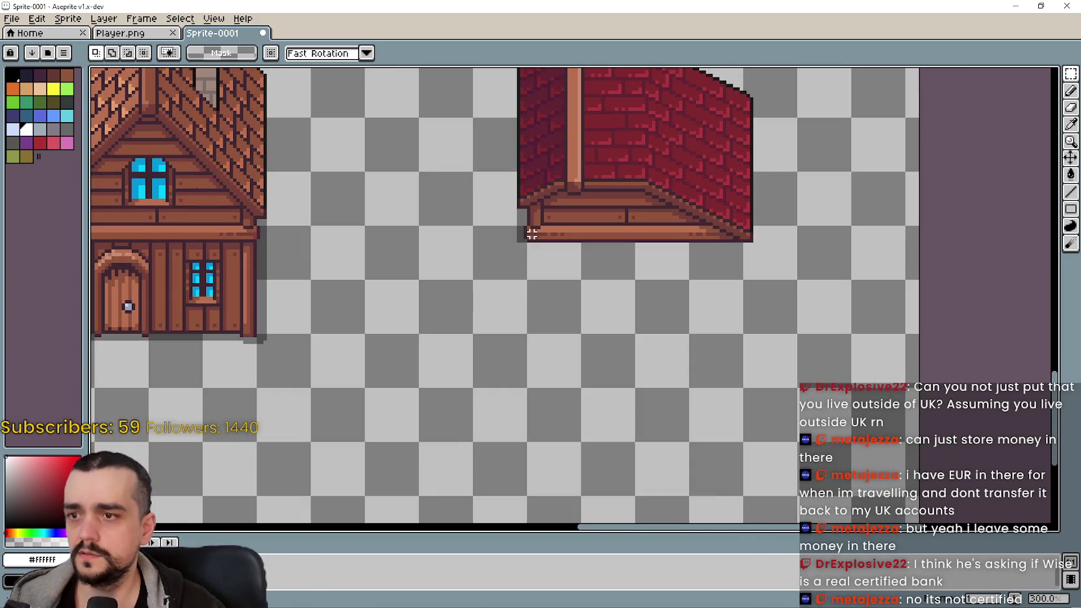
key(ctrl+v)
mouse_move(643, 312)
mouse_down()
mouse_move(652, 356)
mouse_move(665, 294)
mouse_up()
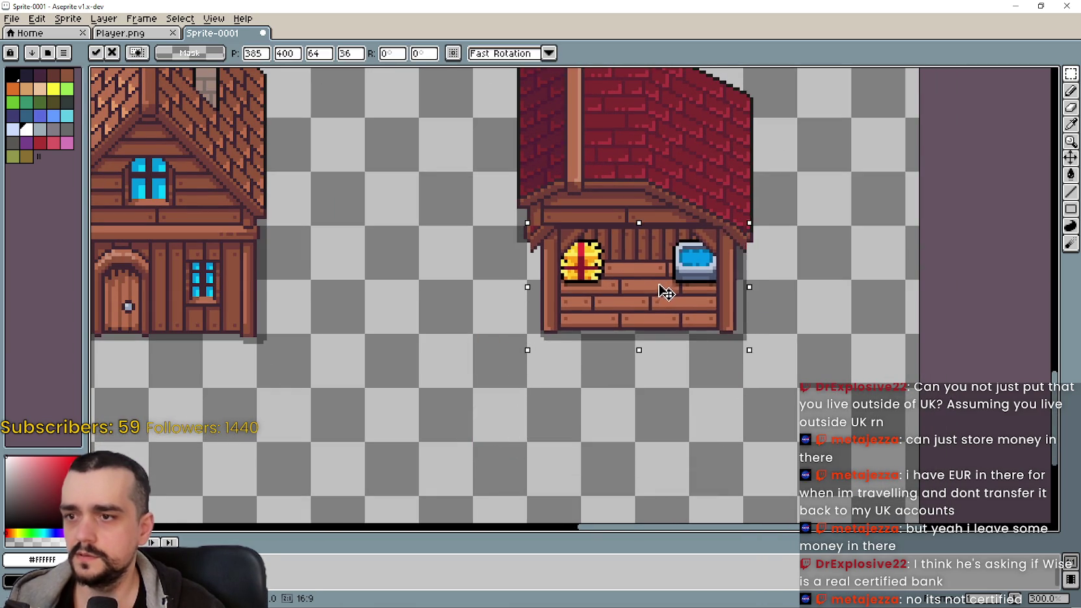
key(ctrl+z)
key(ctrl+z)
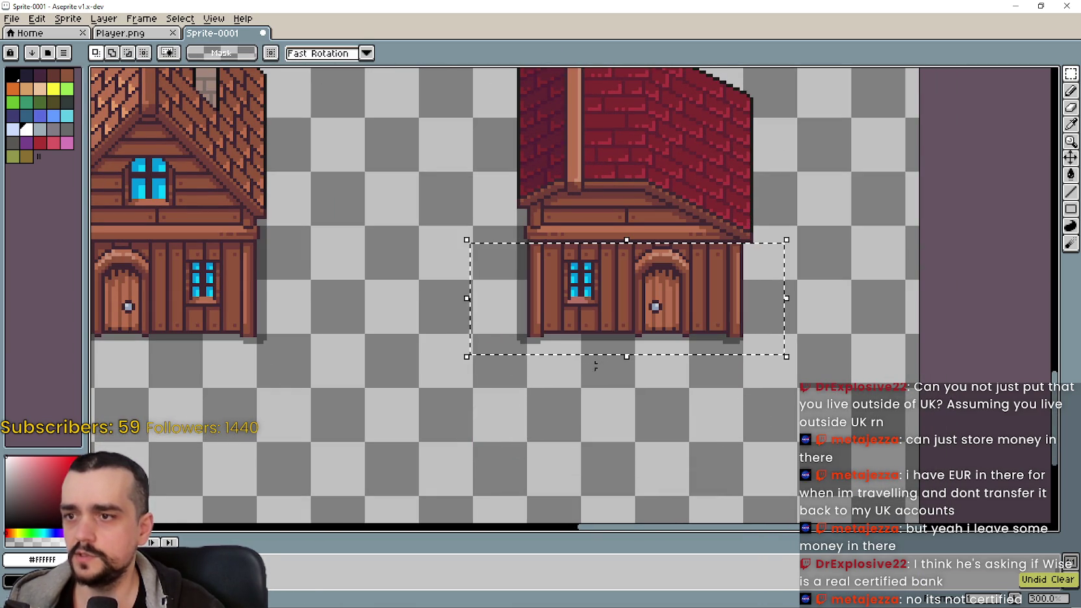
- Erase the remaining wall strips under the red roof, leaving only the end posts
scroll(507, 320, up, 1)
scroll(454, 311, up, 1)
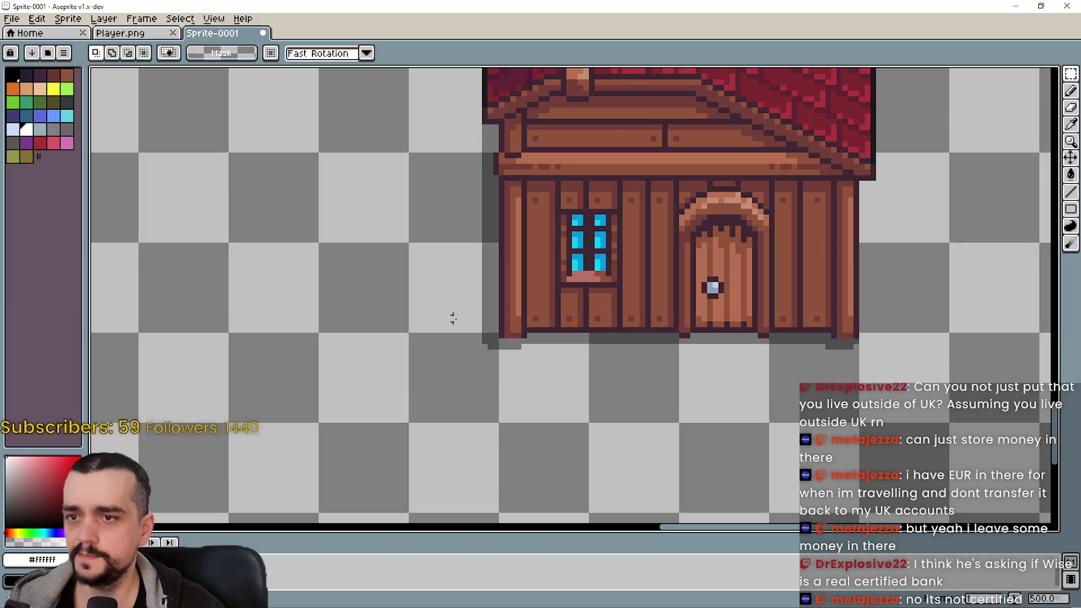
drag(451, 318, 910, 241)
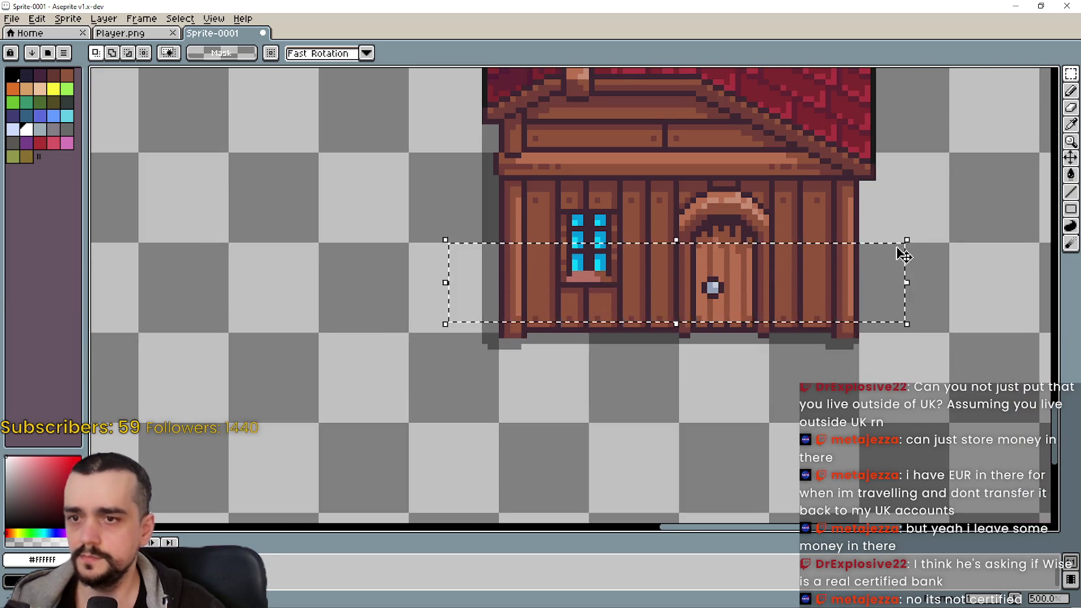
key(Delete)
drag(861, 180, 475, 239)
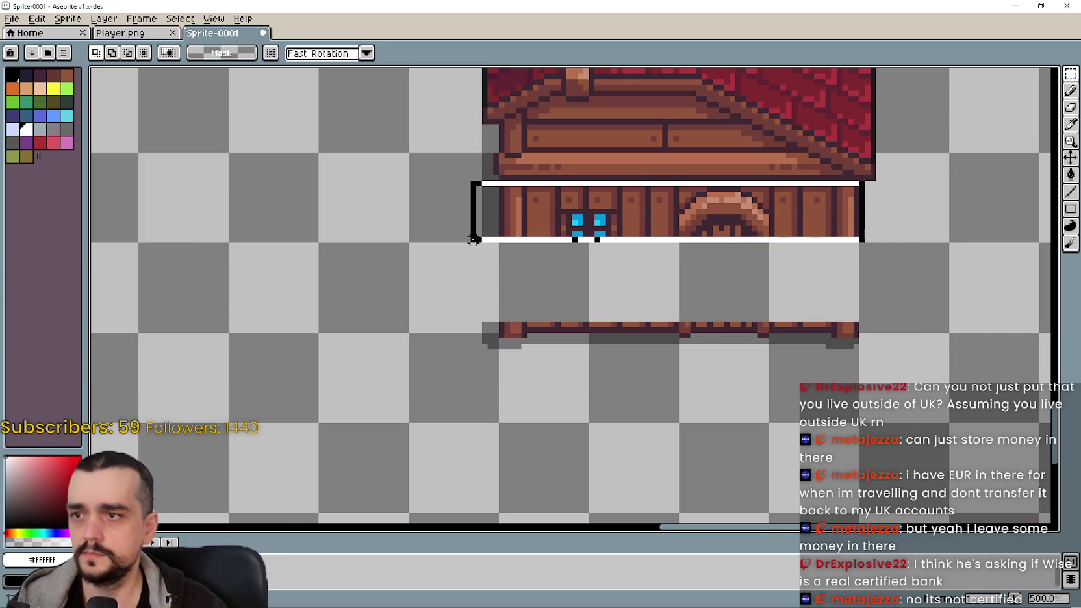
key(Delete)
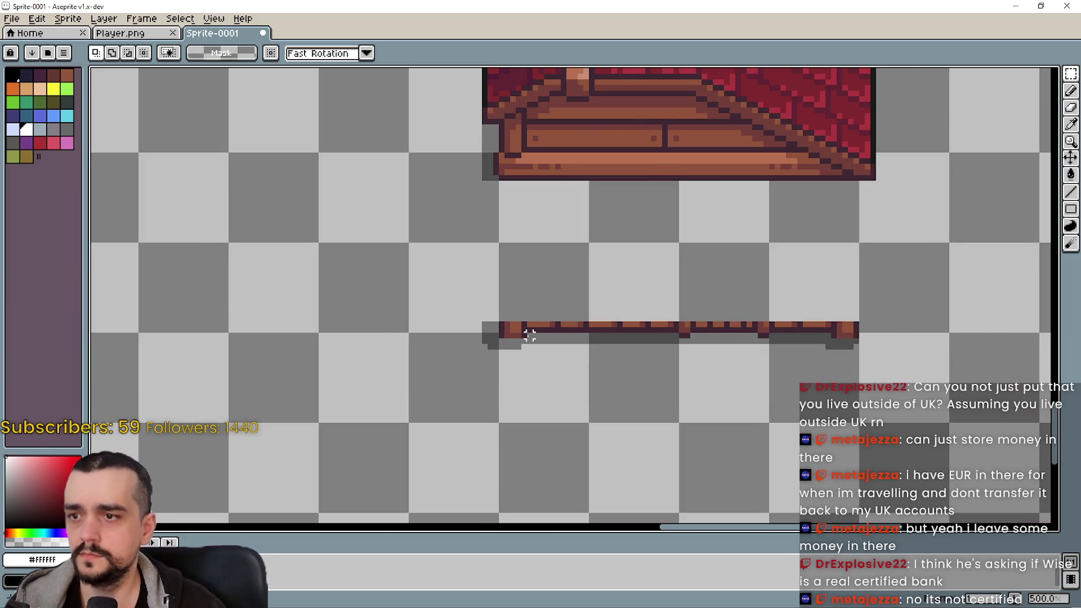
drag(529, 336, 833, 273)
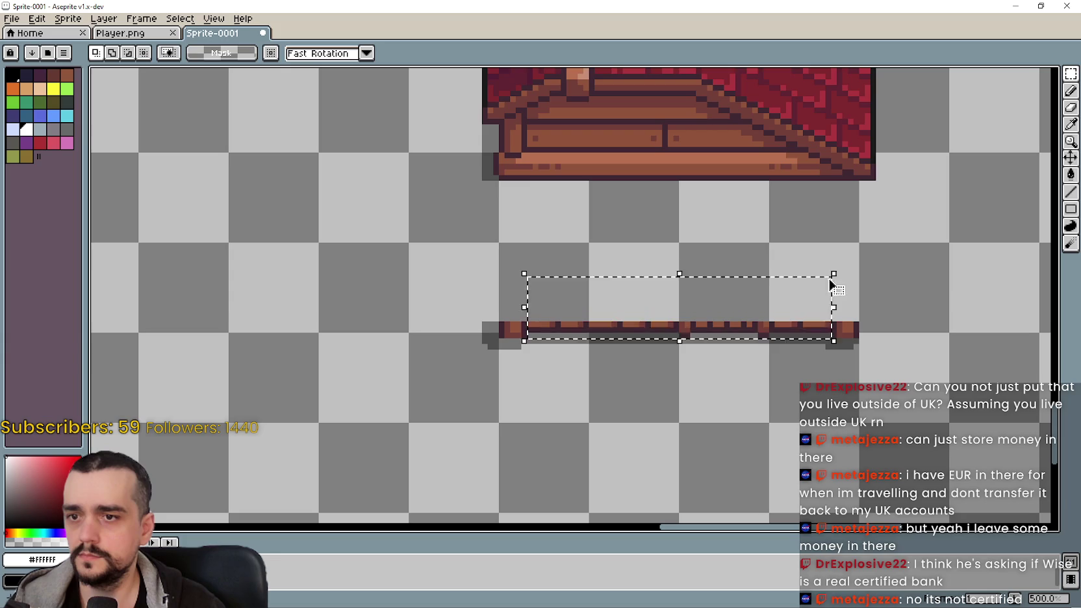
key(Delete)
drag(827, 357, 523, 301)
key(Delete)
- Paste the stall counter into the sprite near the red-roof building
scroll(545, 322, down, 2)
drag(394, 343, 472, 335)
key(ctrl+v)
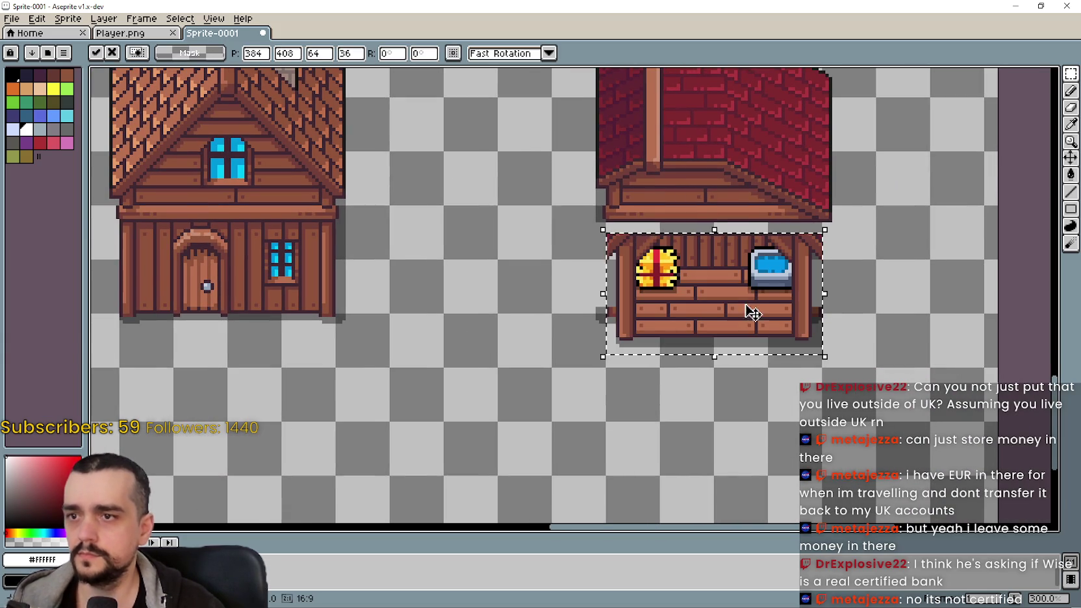
- Try several counter positions under and below the houses, then undo the paste
mouse_move(731, 292)
mouse_down()
mouse_move(544, 386)
mouse_move(514, 422)
mouse_move(743, 323)
mouse_move(731, 279)
mouse_move(697, 287)
mouse_move(712, 293)
mouse_move(717, 347)
mouse_move(706, 282)
mouse_move(709, 297)
mouse_move(740, 294)
mouse_move(701, 290)
mouse_move(736, 287)
mouse_move(707, 294)
mouse_move(719, 287)
mouse_up()
scroll(736, 290, up, 2)
scroll(719, 287, down, 1)
scroll(718, 286, down, 1)
scroll(718, 287, down, 1)
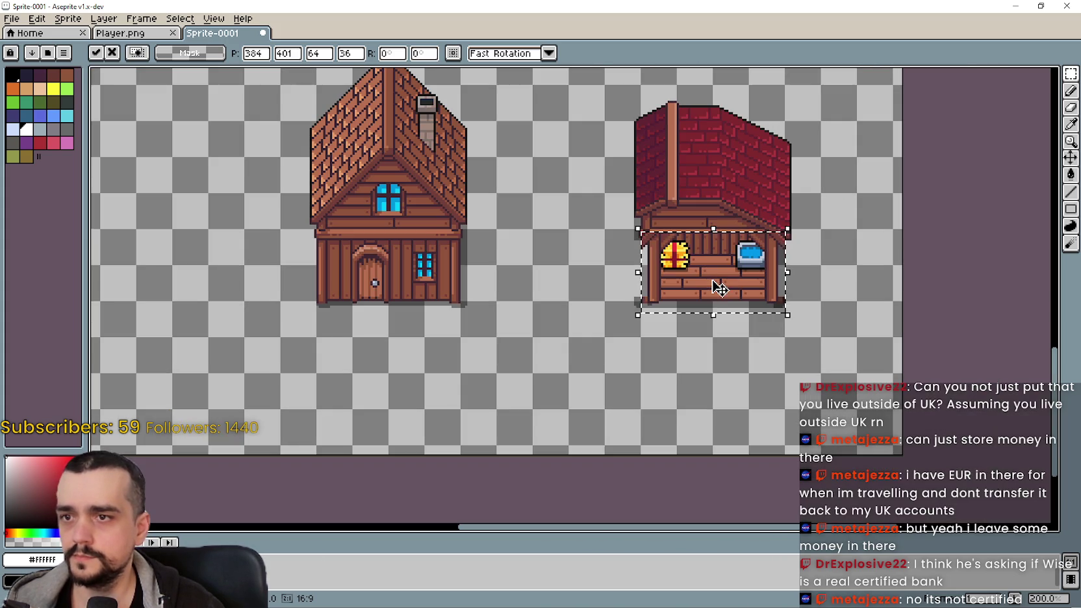
scroll(715, 244, up, 1)
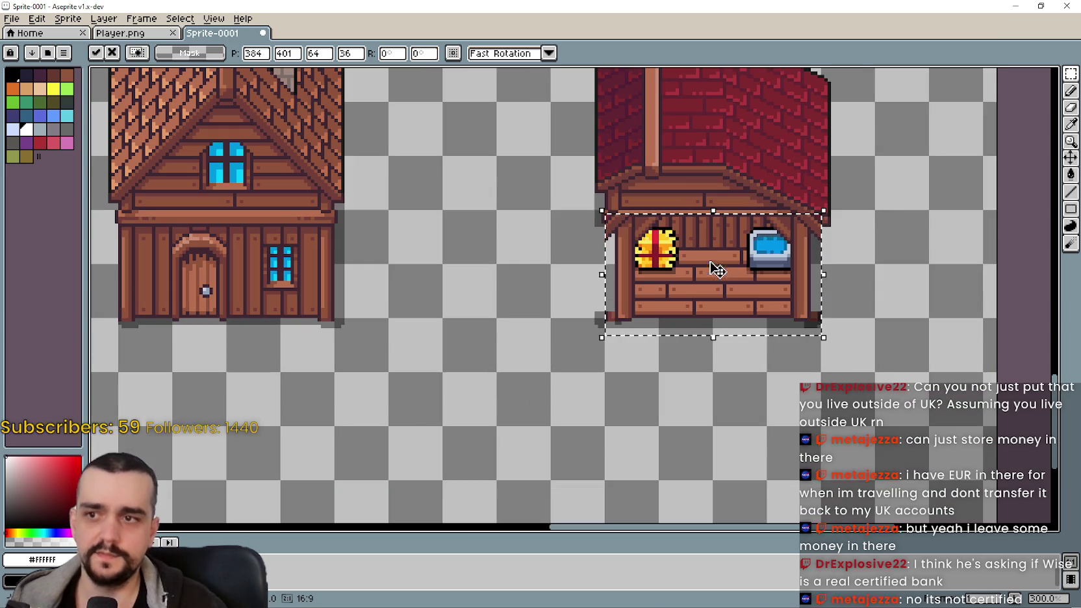
mouse_move(704, 244)
mouse_down()
mouse_move(500, 405)
mouse_move(467, 393)
mouse_up()
mouse_move(492, 307)
mouse_down()
mouse_move(485, 239)
mouse_move(549, 236)
mouse_move(560, 206)
mouse_up()
key(ctrl+z)
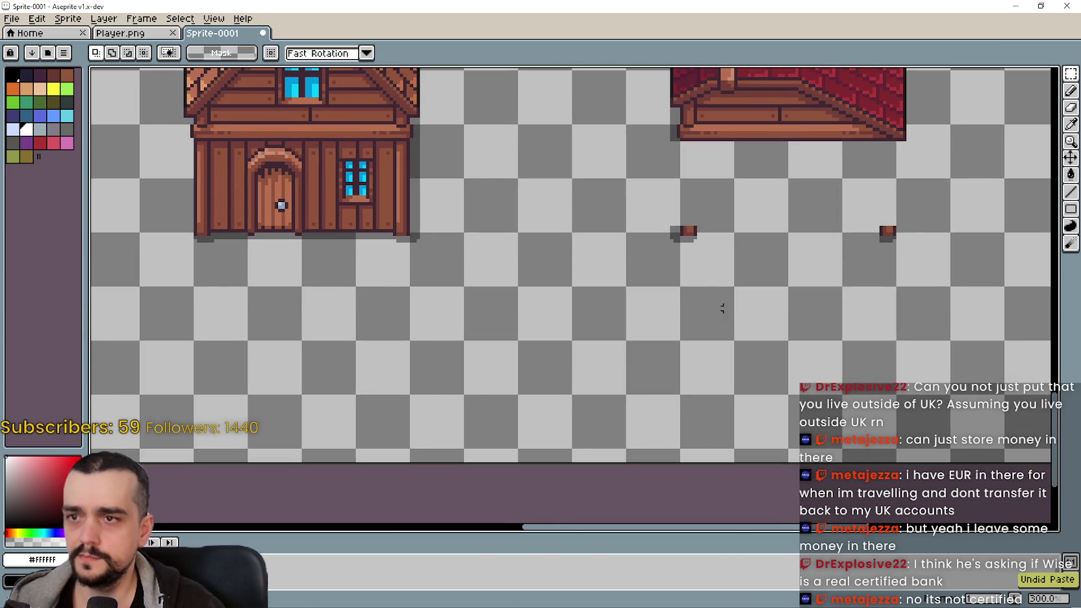
- Restore the red-roof wall, then delete its door-and-window section, keeping roof and posts
key(ctrl+z)
key(ctrl+z)
key(ctrl+z)
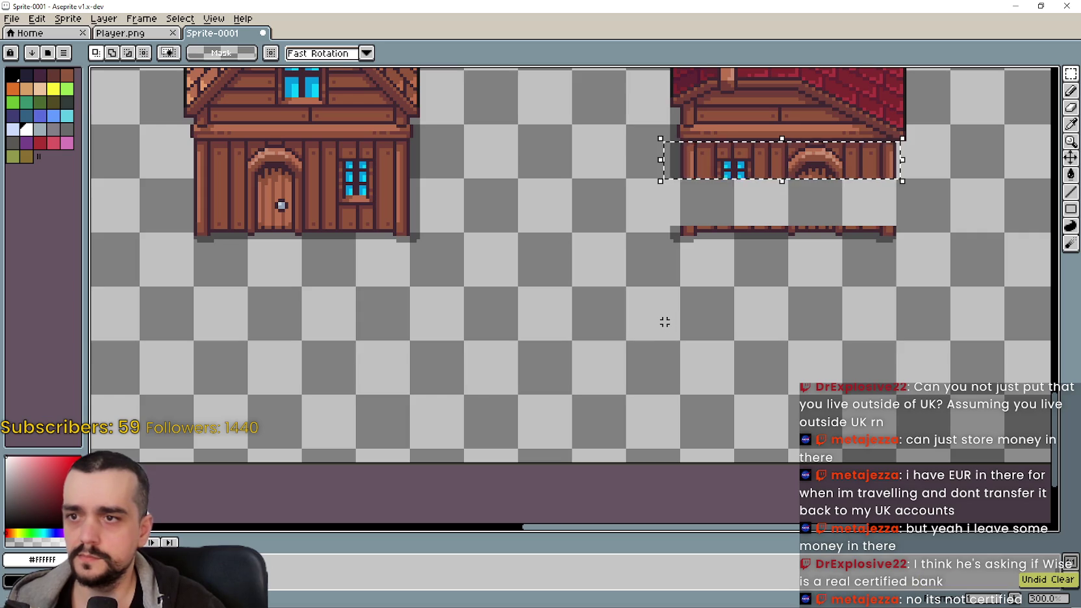
key(ctrl+z)
scroll(909, 370, up, 1)
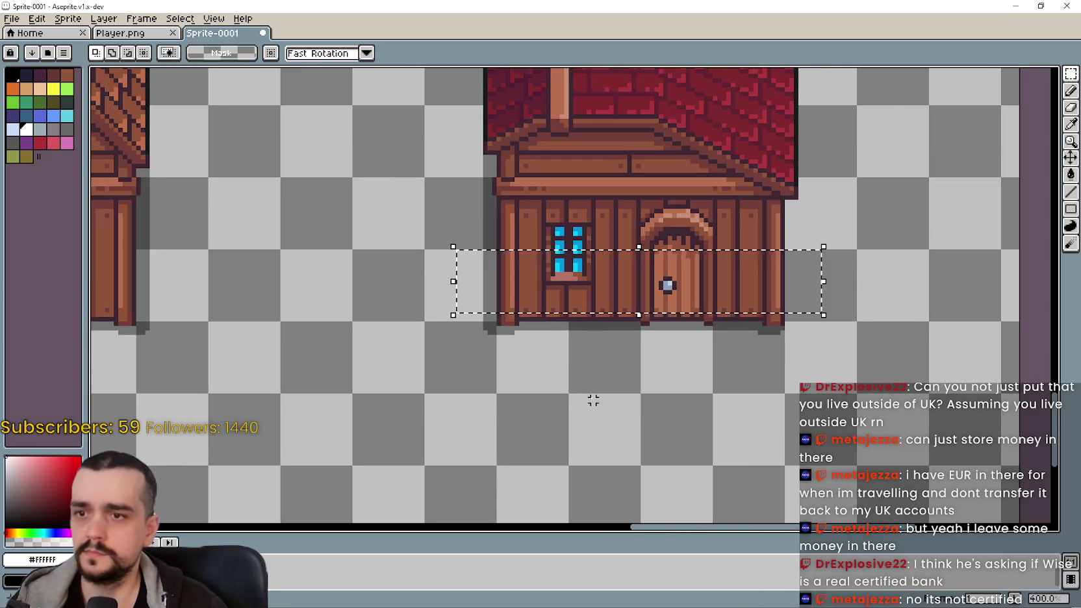
scroll(717, 268, up, 1)
mouse_move(774, 177)
mouse_down()
mouse_move(560, 324)
mouse_move(469, 331)
mouse_up()
key(Delete)
- Paste the stall counter again and move it below, between the houses
scroll(532, 367, down, 1)
scroll(617, 289, down, 1)
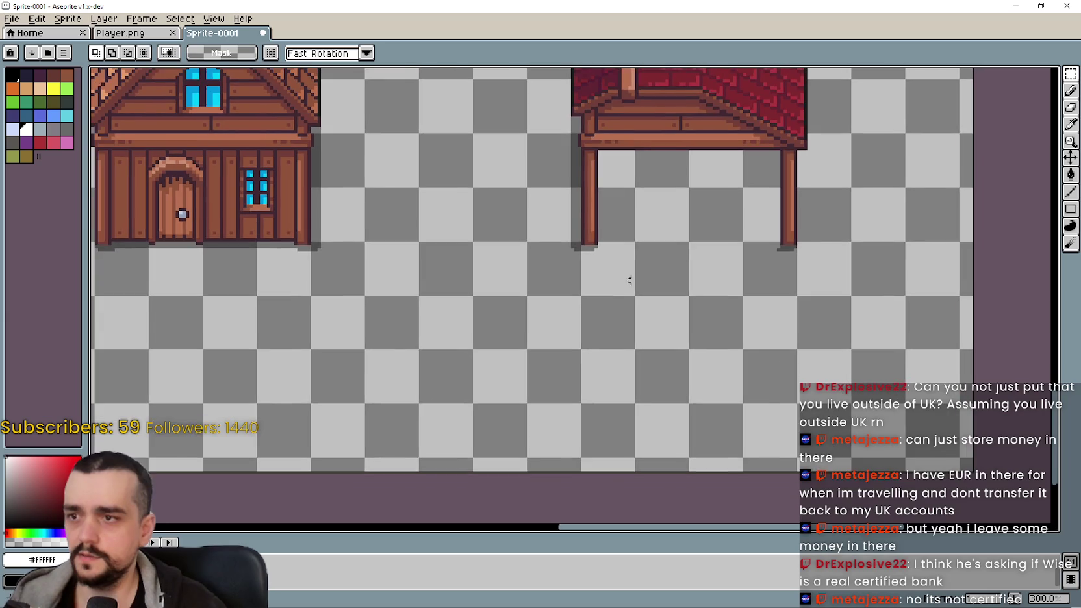
scroll(620, 273, down, 1)
key(ctrl+v)
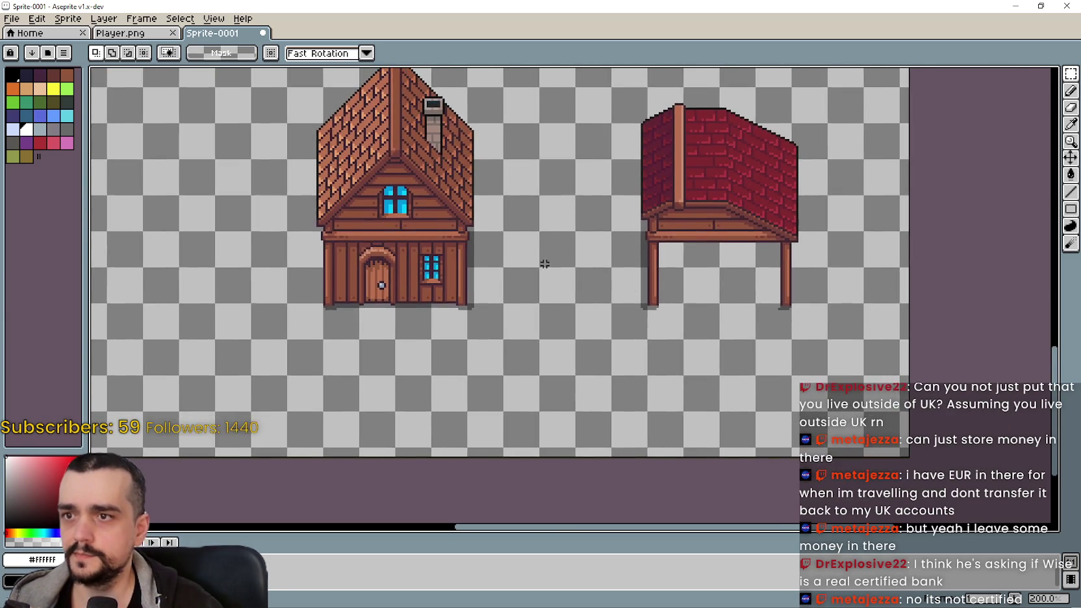
scroll(572, 274, up, 1)
drag(830, 286, 618, 344)
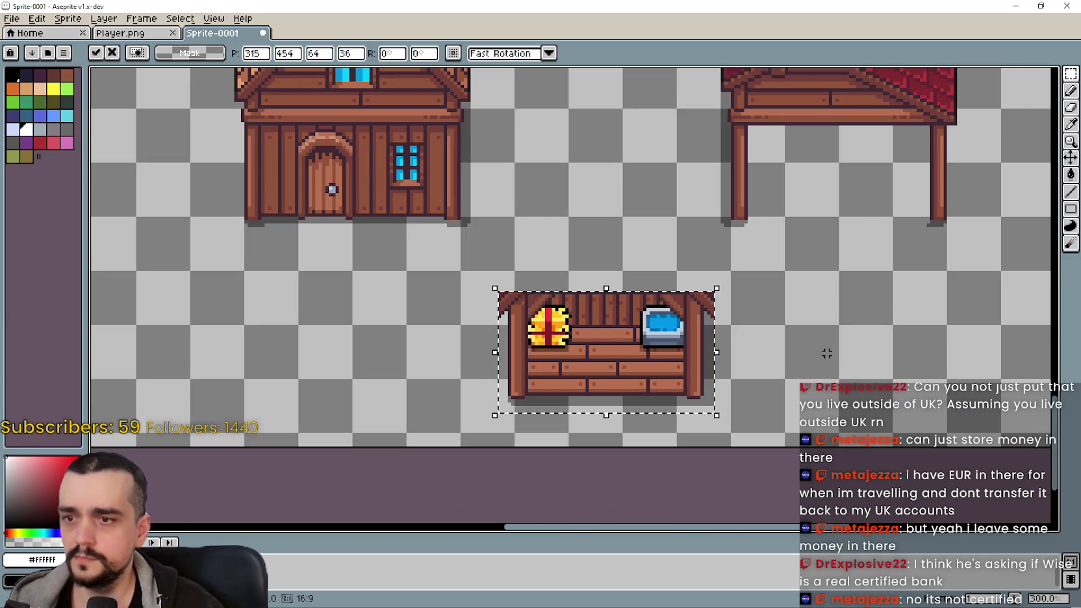
- Drop the counter and erase its right and left side posts
click(826, 353)
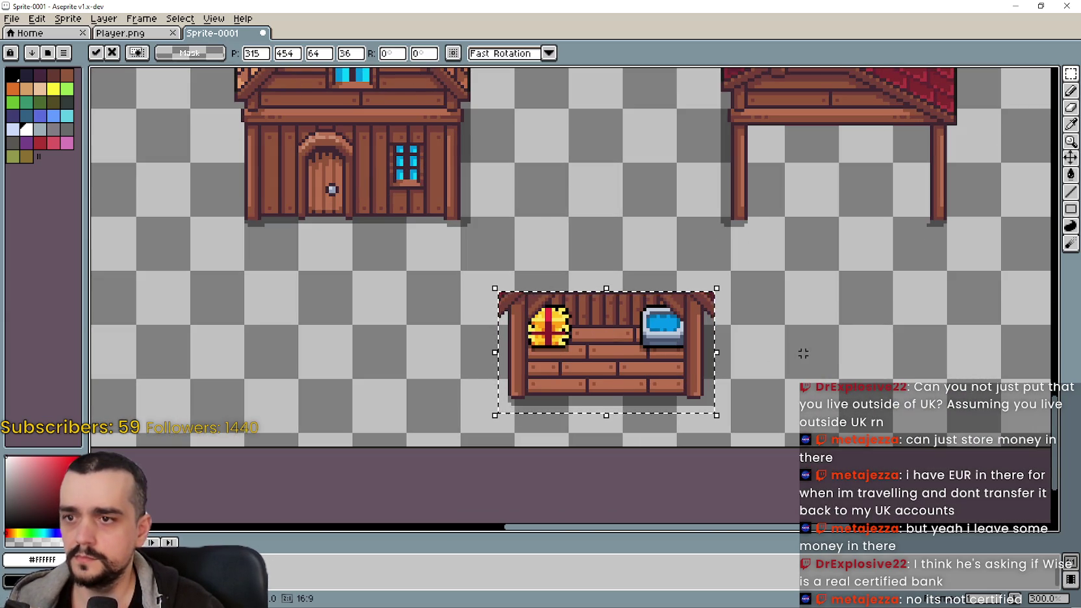
drag(738, 276, 687, 431)
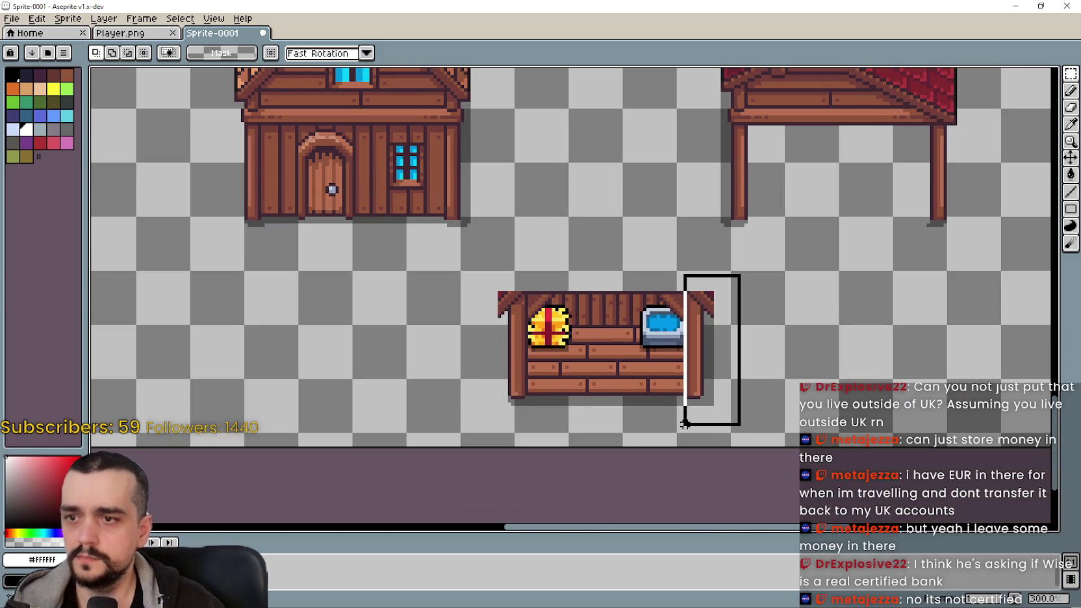
scroll(619, 372, up, 1)
scroll(620, 372, up, 1)
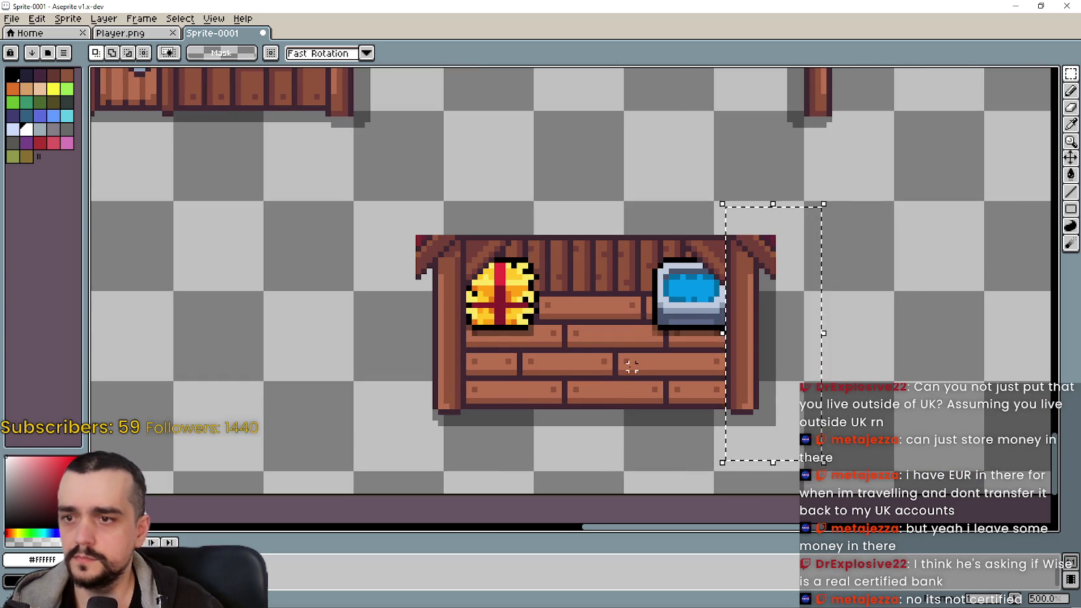
scroll(627, 371, down, 1)
key(Delete)
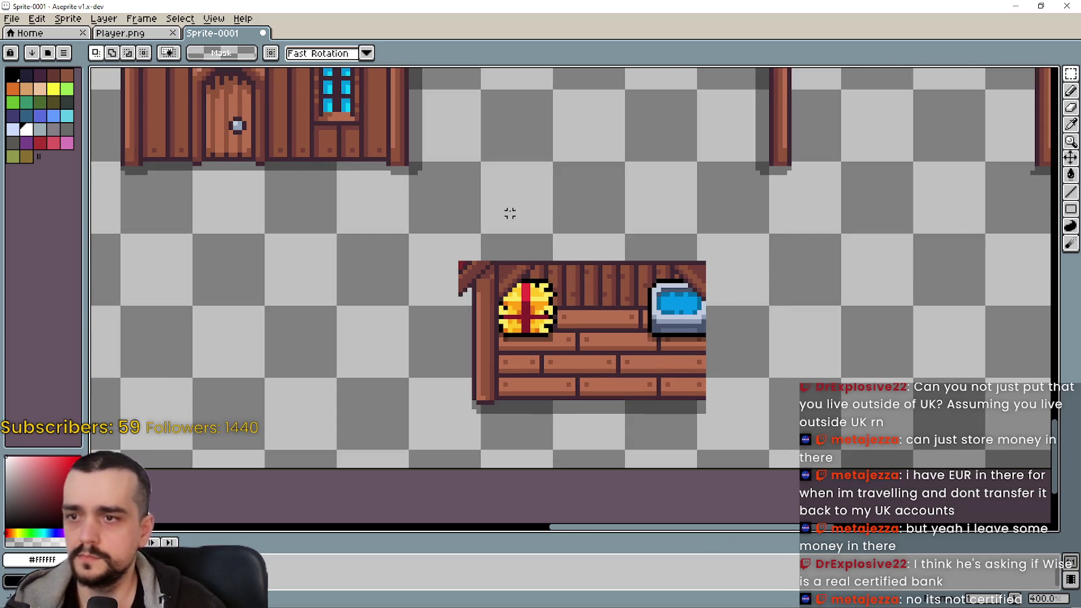
drag(420, 279, 500, 449)
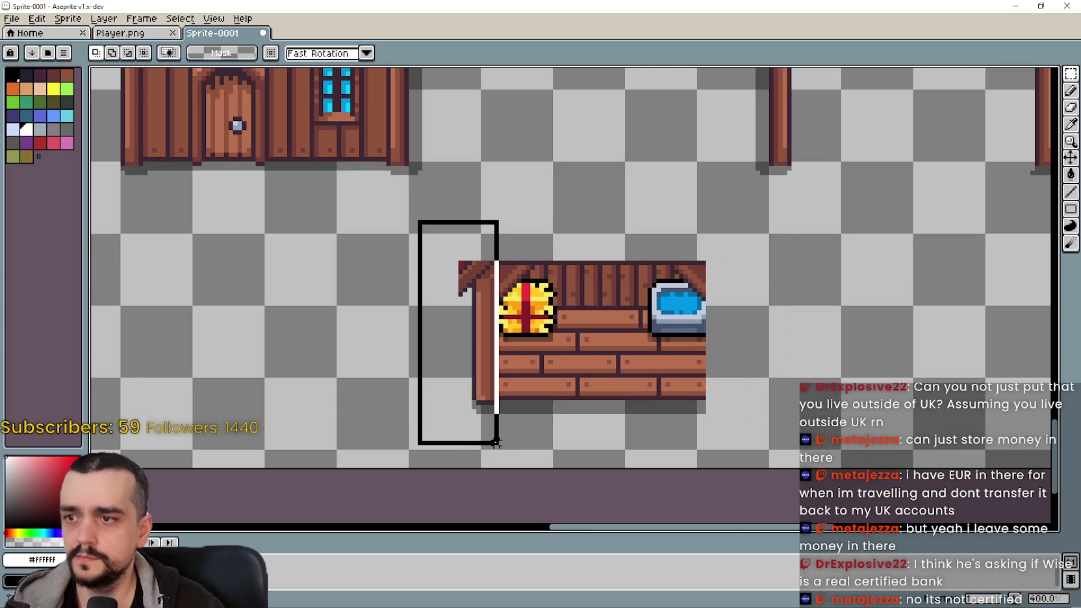
key(Delete)
- Select the trimmed counter and move it under the red-roof building
drag(485, 216, 720, 263)
key(Escape)
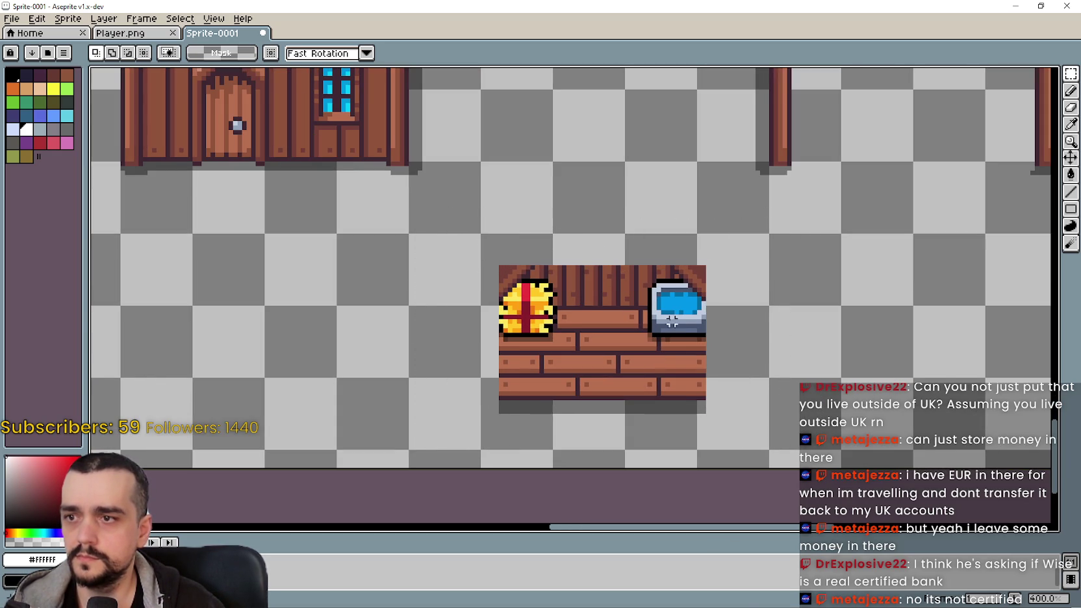
scroll(520, 280, down, 2)
drag(493, 368, 641, 260)
mouse_move(557, 330)
mouse_down()
mouse_move(714, 245)
mouse_move(723, 216)
mouse_move(699, 272)
mouse_up()
scroll(714, 246, up, 2)
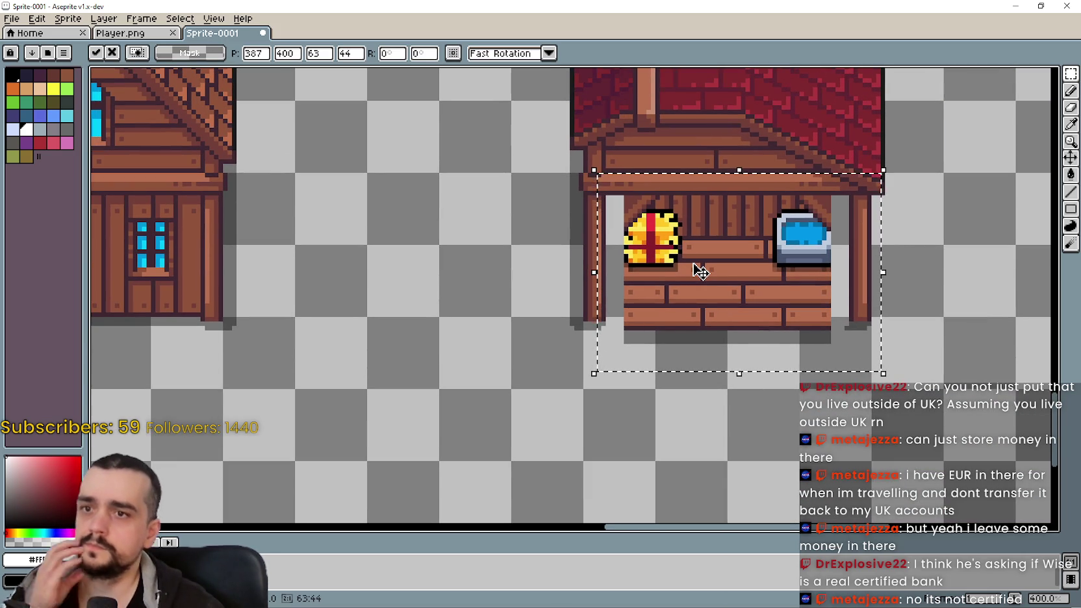
- Nudge the counter a few pixels up and left under the posts
scroll(714, 267, up, 1)
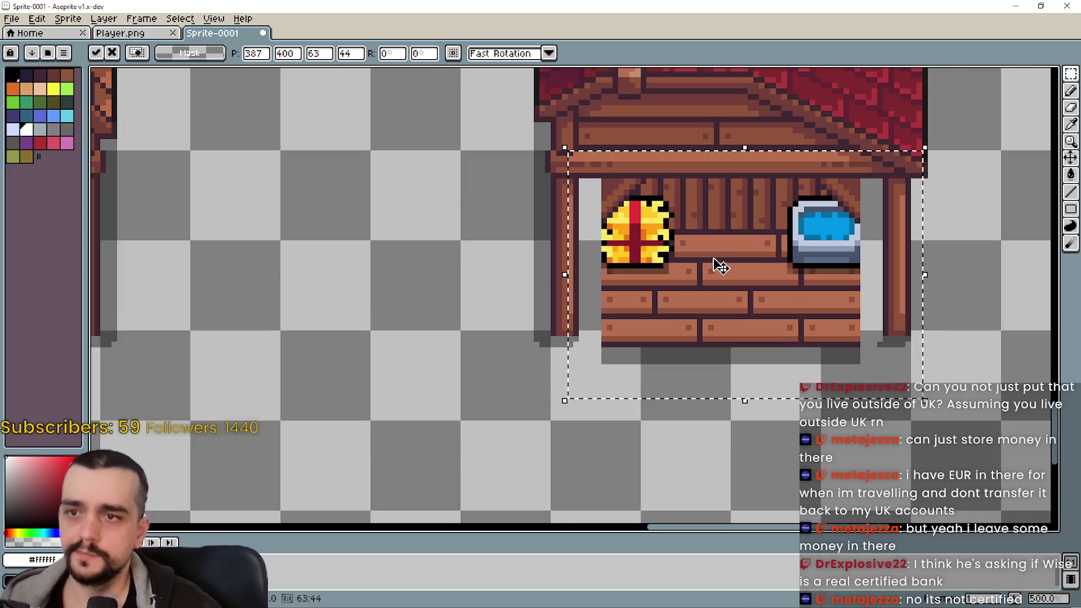
drag(721, 257, 723, 270)
key(Up)
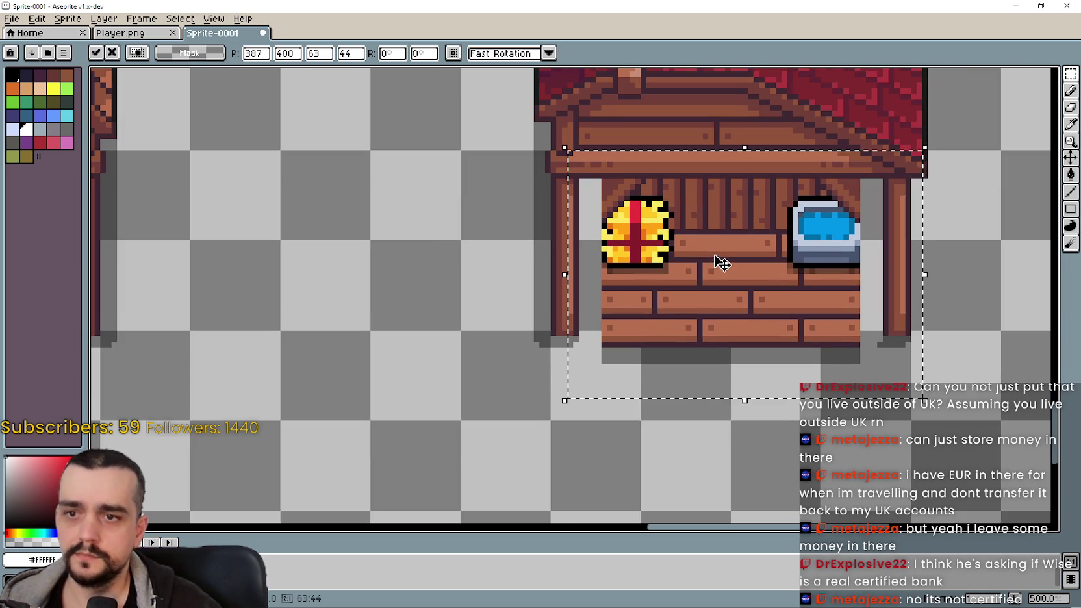
key(Left)
key(Up)
drag(711, 263, 723, 263)
- Move the counter down-left away from the posts and drop it
scroll(724, 264, down, 1)
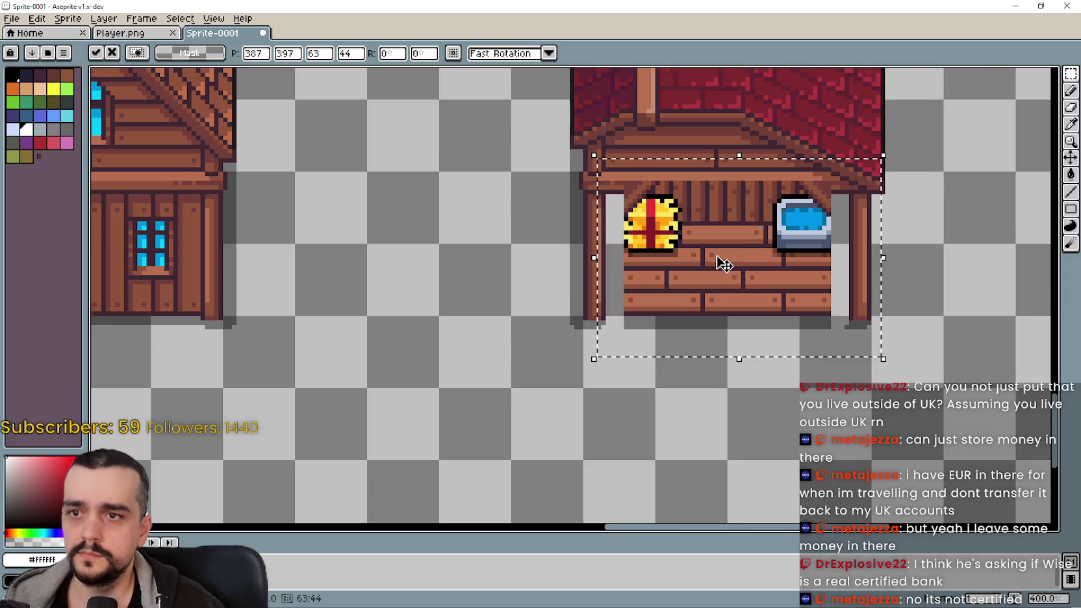
scroll(721, 261, down, 1)
drag(721, 261, 513, 430)
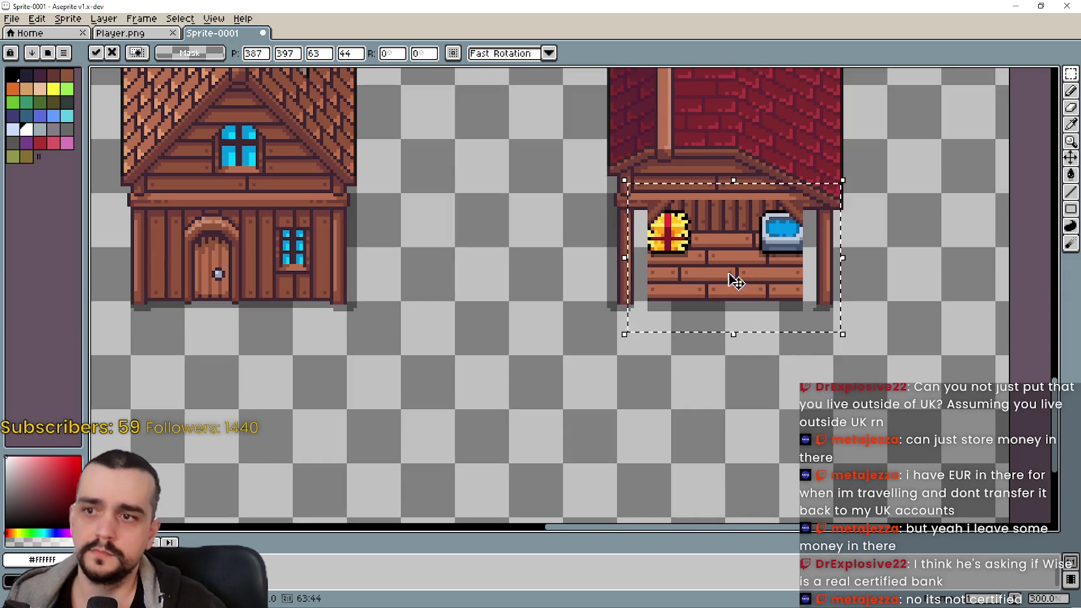
click(338, 393)
scroll(448, 335, up, 1)
scroll(402, 252, up, 1)
- Select the counter piece and drag it up-right, close beneath the red-roof stall
drag(338, 242, 700, 291)
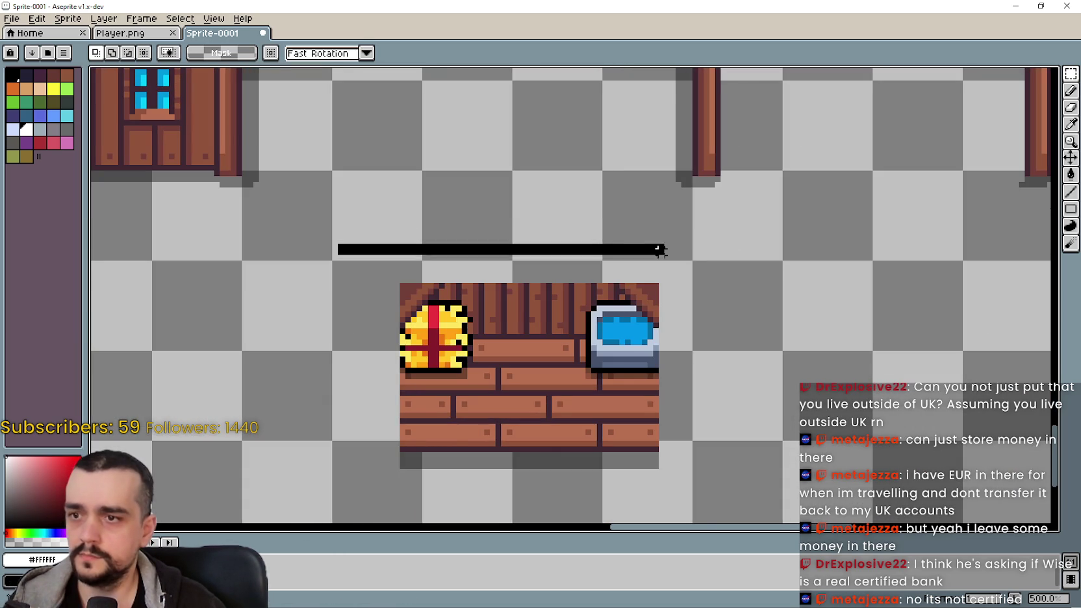
scroll(693, 296, down, 1)
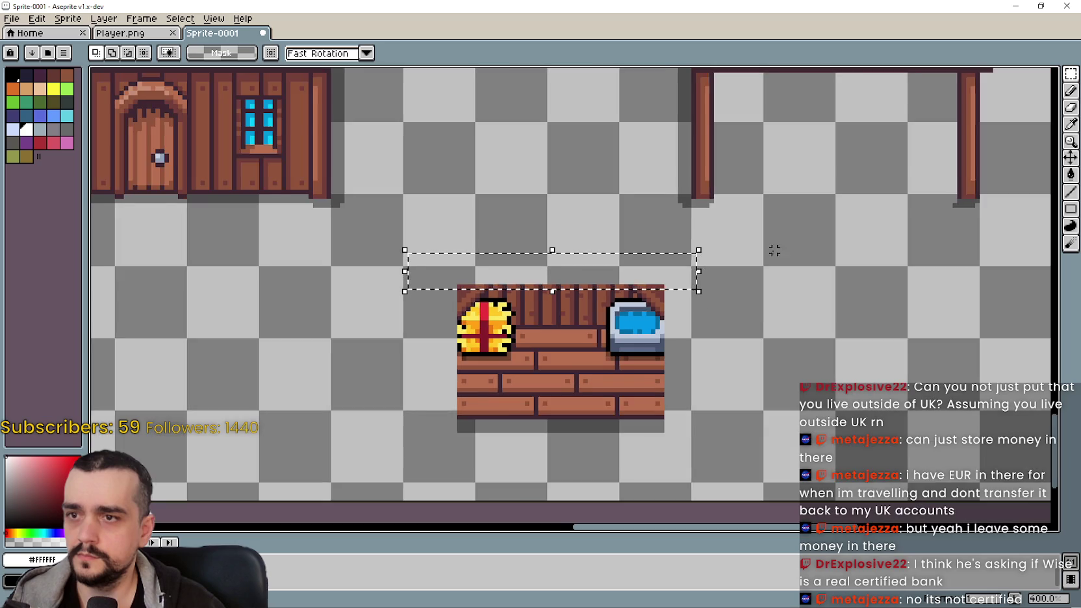
scroll(668, 290, up, 3)
scroll(656, 224, down, 2)
drag(797, 342, 846, 233)
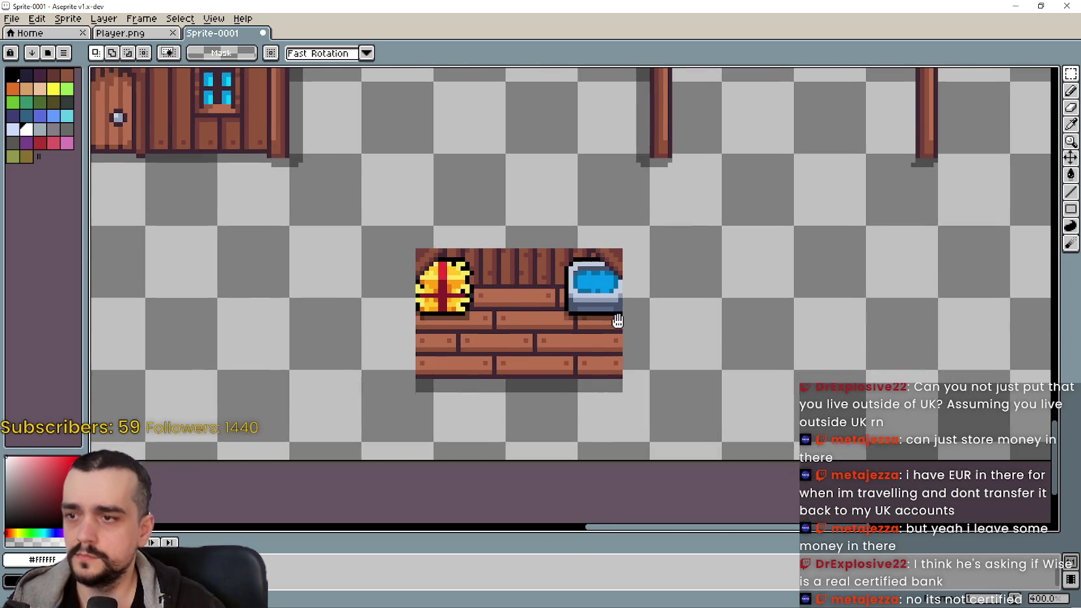
drag(383, 412, 681, 237)
mouse_move(526, 320)
mouse_down()
mouse_move(851, 173)
mouse_move(735, 362)
mouse_move(696, 281)
mouse_move(411, 414)
mouse_up()
drag(261, 290, 502, 331)
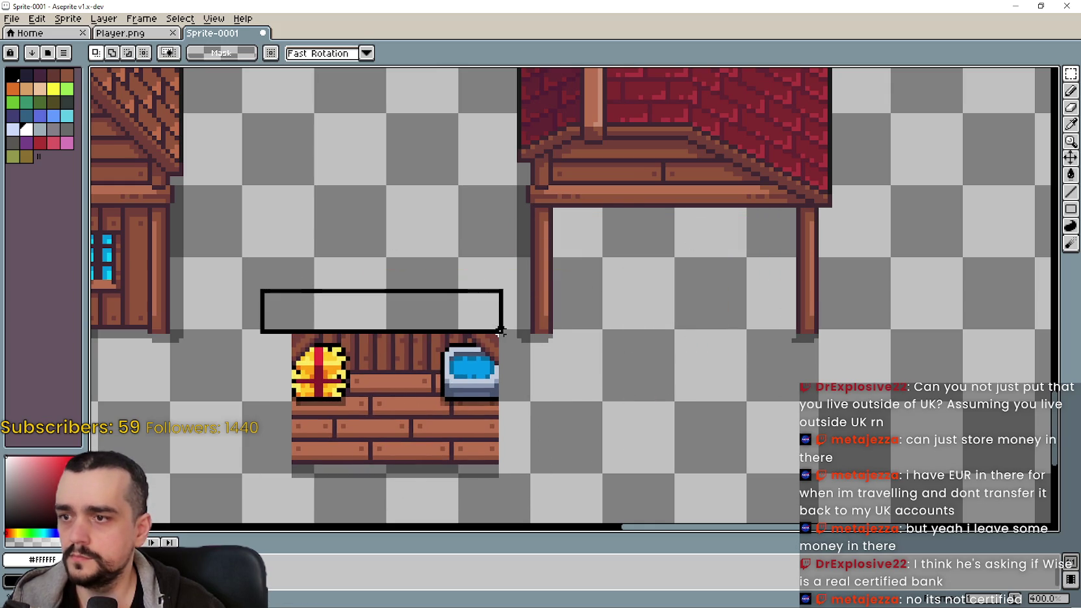
scroll(487, 341, down, 2)
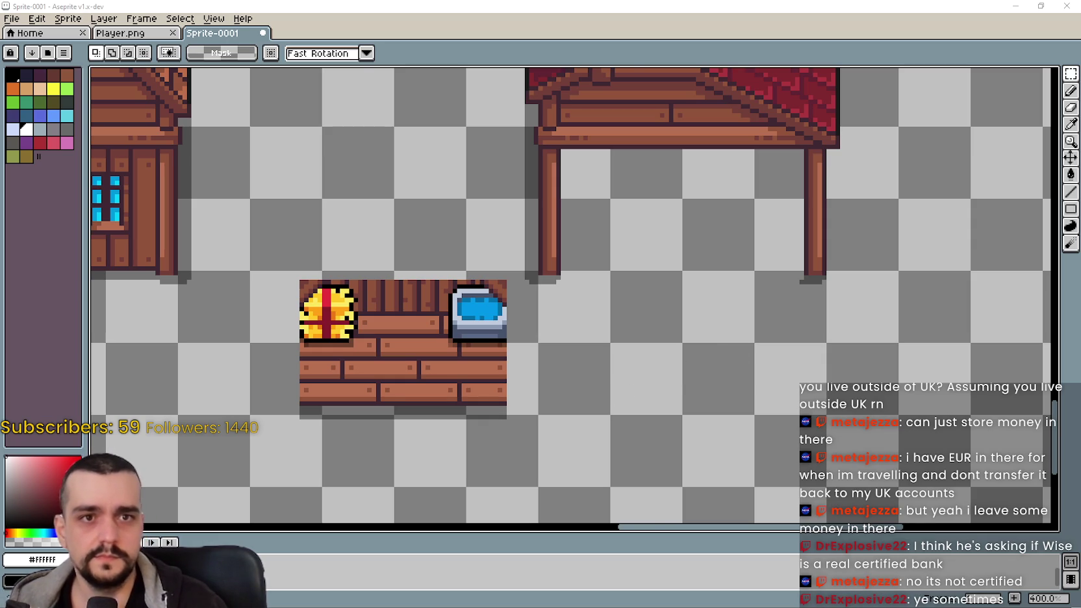
- Select the crate-and-computer counter, move it under the red-roof stall's roof, and confirm it there
scroll(549, 327, left, 2)
scroll(390, 363, down, 3)
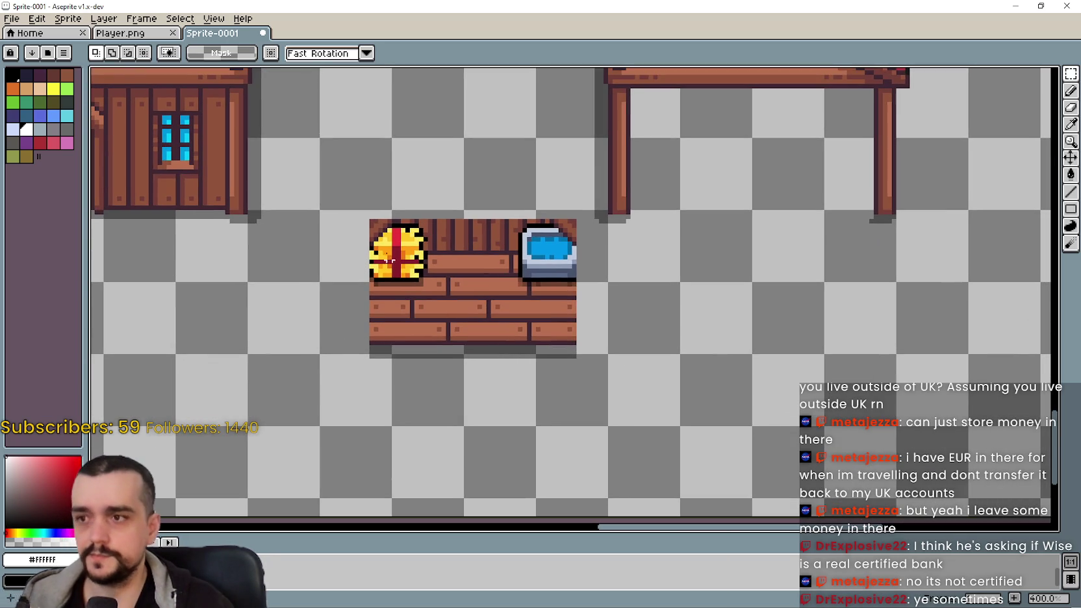
drag(309, 399, 577, 215)
drag(511, 270, 773, 272)
scroll(773, 273, up, 1)
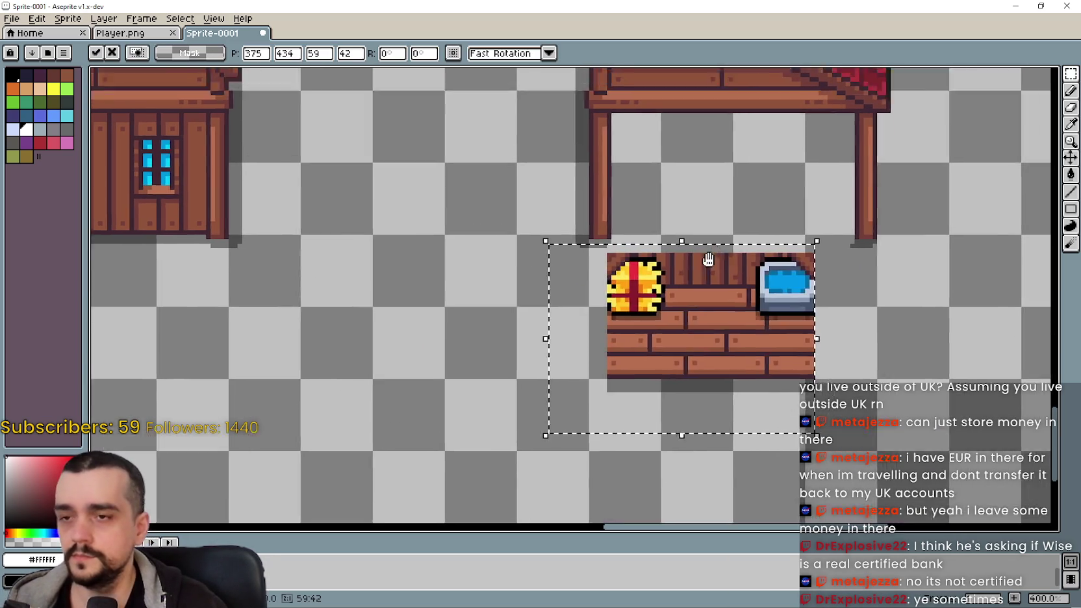
drag(663, 378, 727, 243)
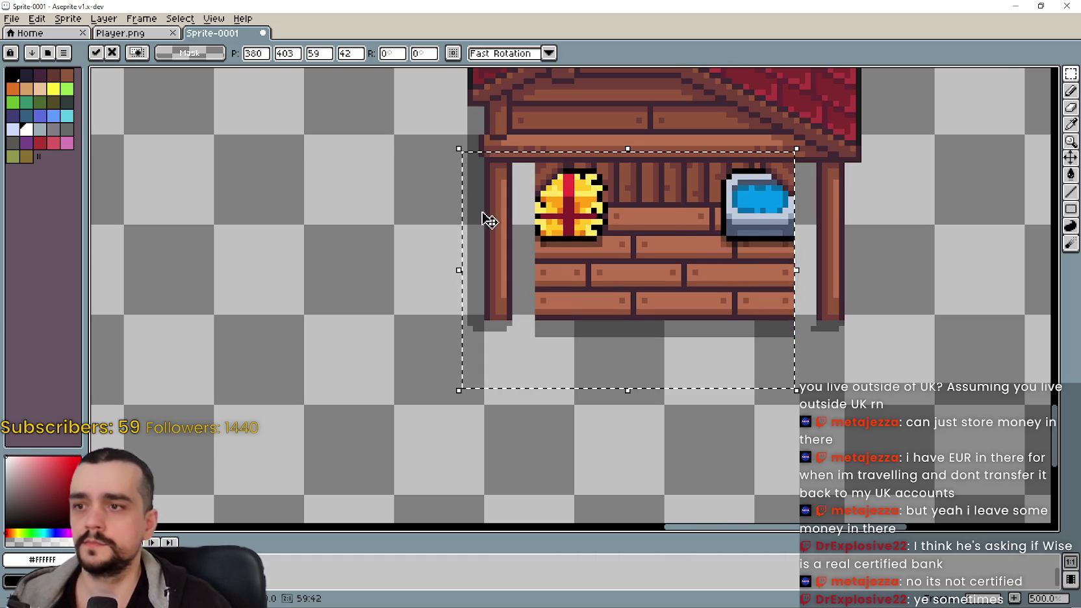
scroll(484, 199, down, 1)
scroll(484, 202, up, 2)
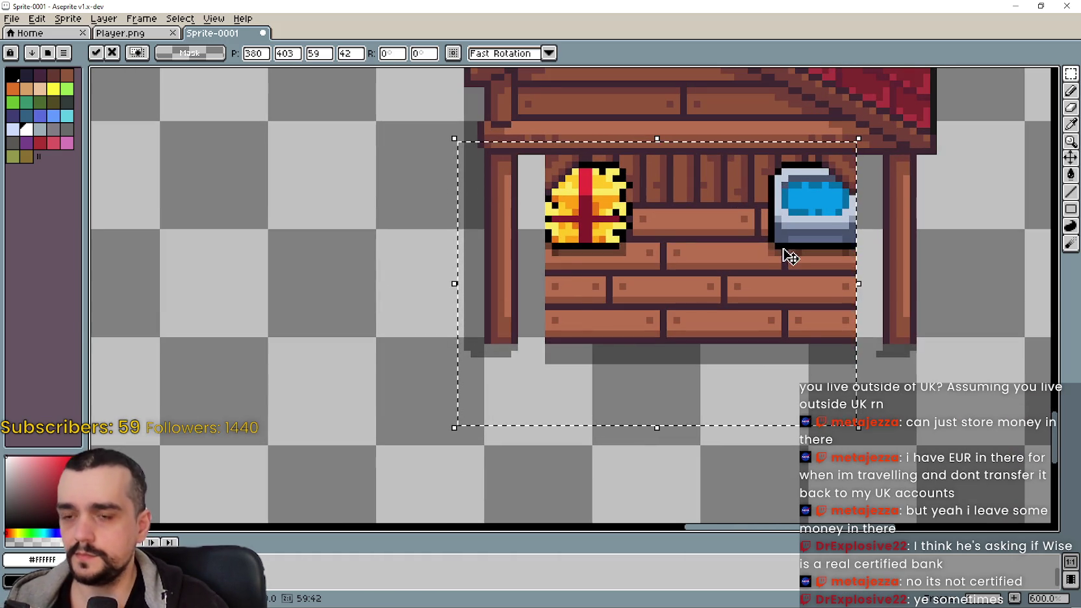
scroll(768, 259, down, 1)
scroll(768, 259, down, 1)
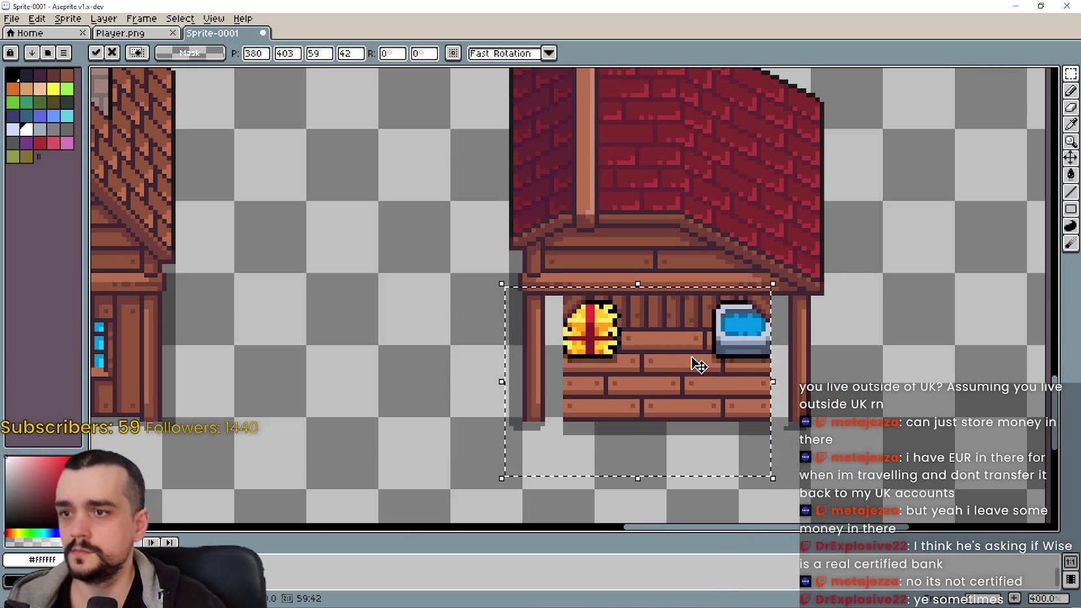
key(Right)
key(Right)
key(Right)
key(Right)
key(Right)
key(Right)
key(Right)
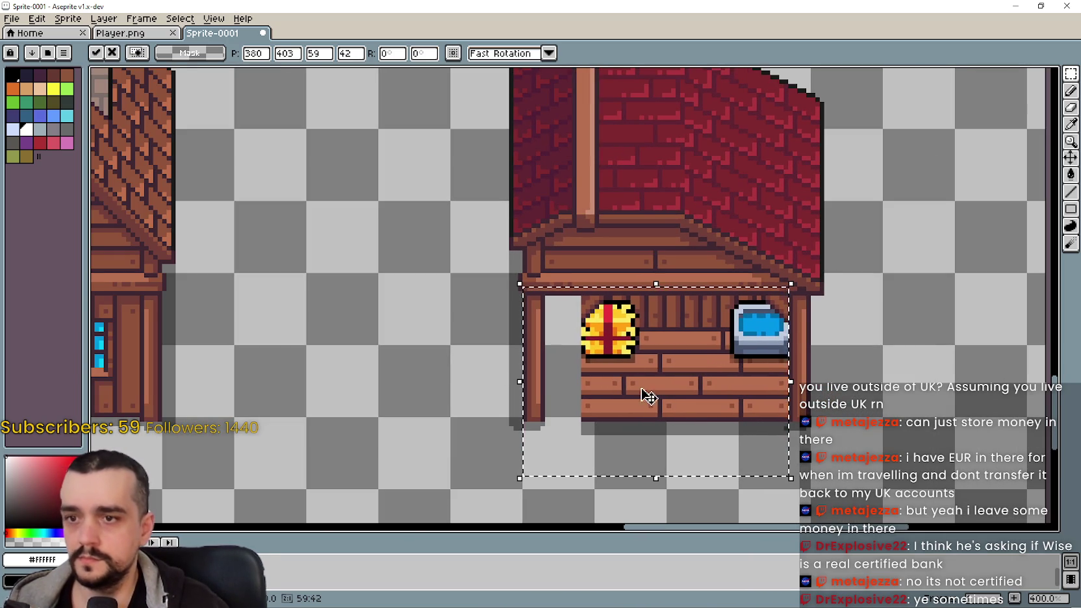
scroll(680, 403, up, 1)
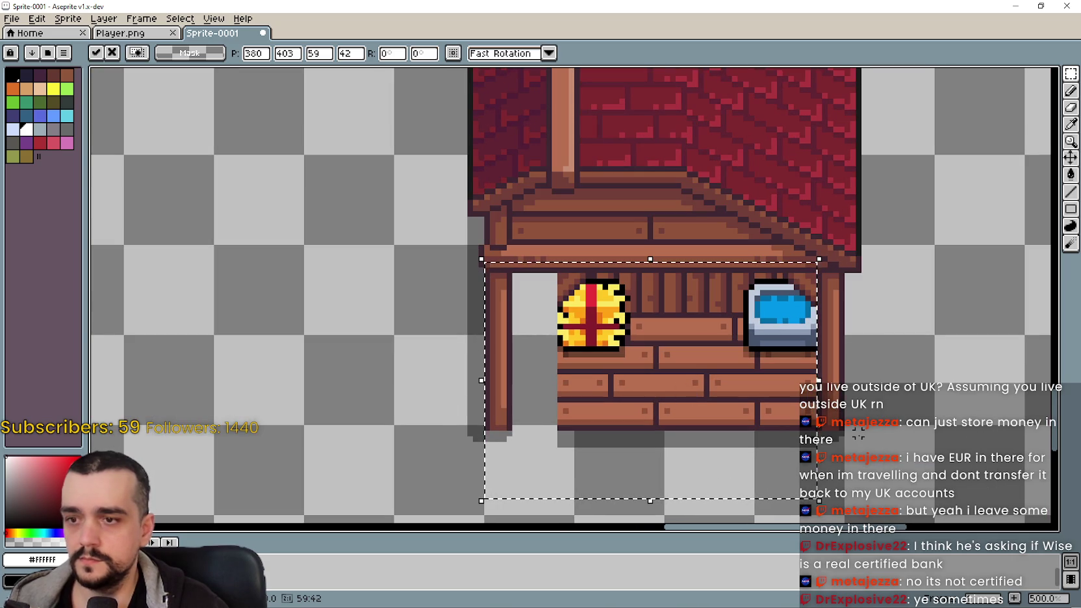
scroll(858, 434, down, 3)
mouse_move(730, 305)
mouse_down()
mouse_move(731, 418)
mouse_move(675, 228)
mouse_up()
scroll(769, 349, up, 1)
mouse_move(768, 350)
mouse_down()
mouse_move(723, 301)
mouse_move(618, 413)
mouse_up()
scroll(723, 302, down, 1)
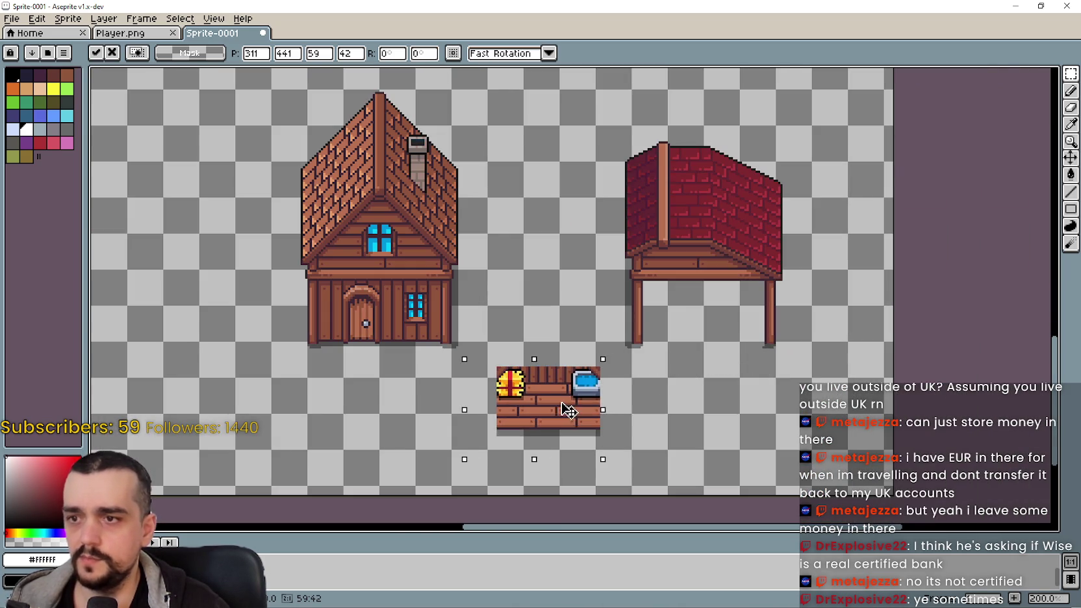
scroll(618, 413, up, 1)
key(Return)
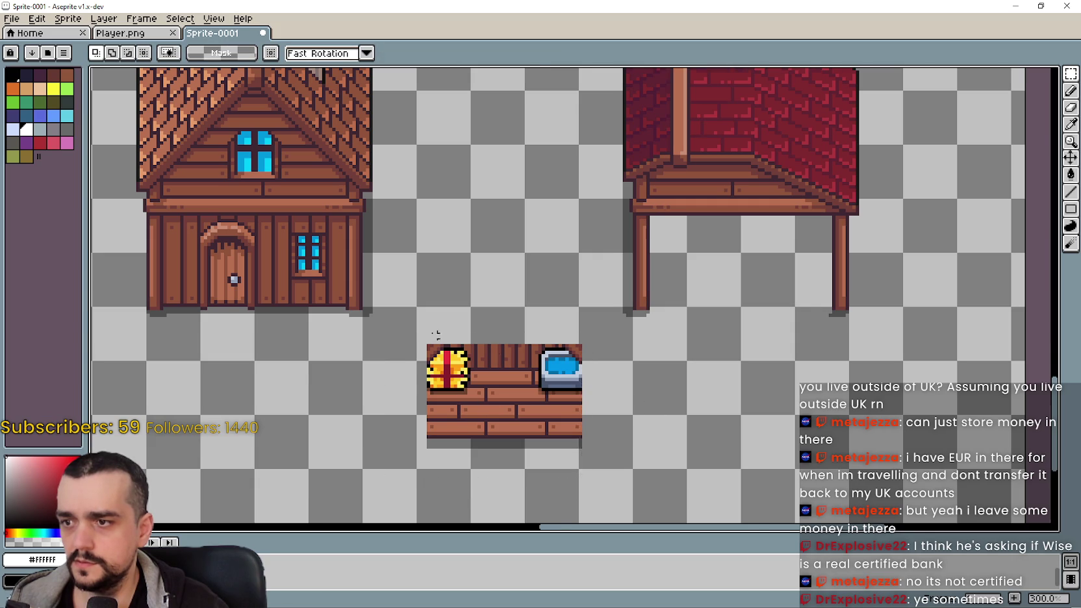
- Cut away the strip along the counter's top edge
scroll(432, 333, up, 2)
drag(395, 319, 694, 357)
key(ctrl+x)
scroll(661, 375, down, 2)
- Reselect the trimmed counter and place it up-right under the stall's roof
drag(494, 357, 663, 483)
mouse_move(631, 409)
mouse_down()
mouse_move(812, 356)
mouse_move(868, 278)
mouse_up()
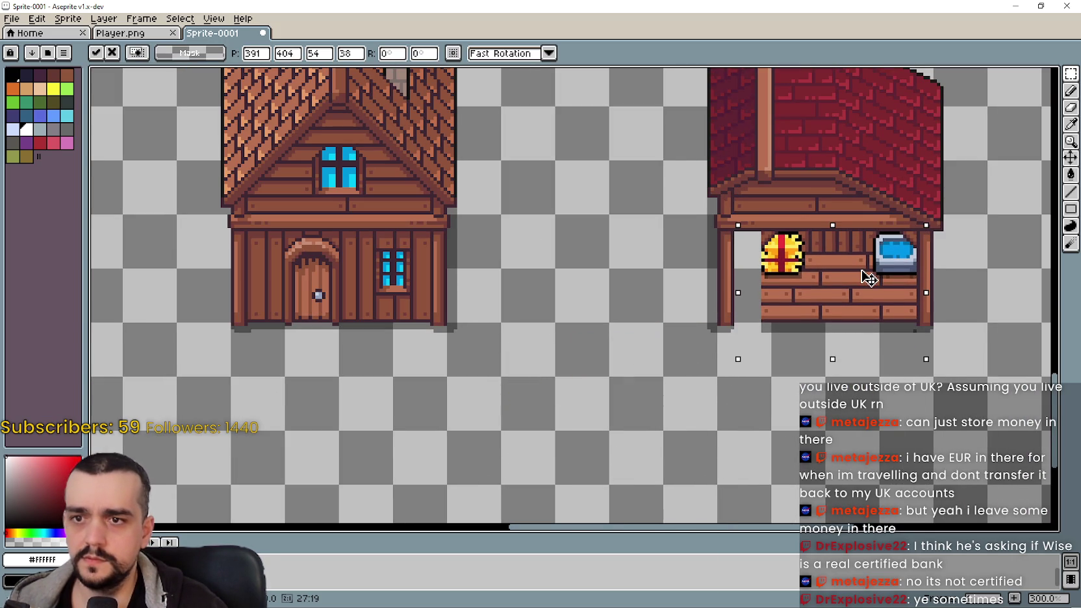
key(Return)
scroll(909, 320, up, 4)
- Select a strip along the counter's bottom edge and inspect the whole stall
drag(902, 320, 484, 341)
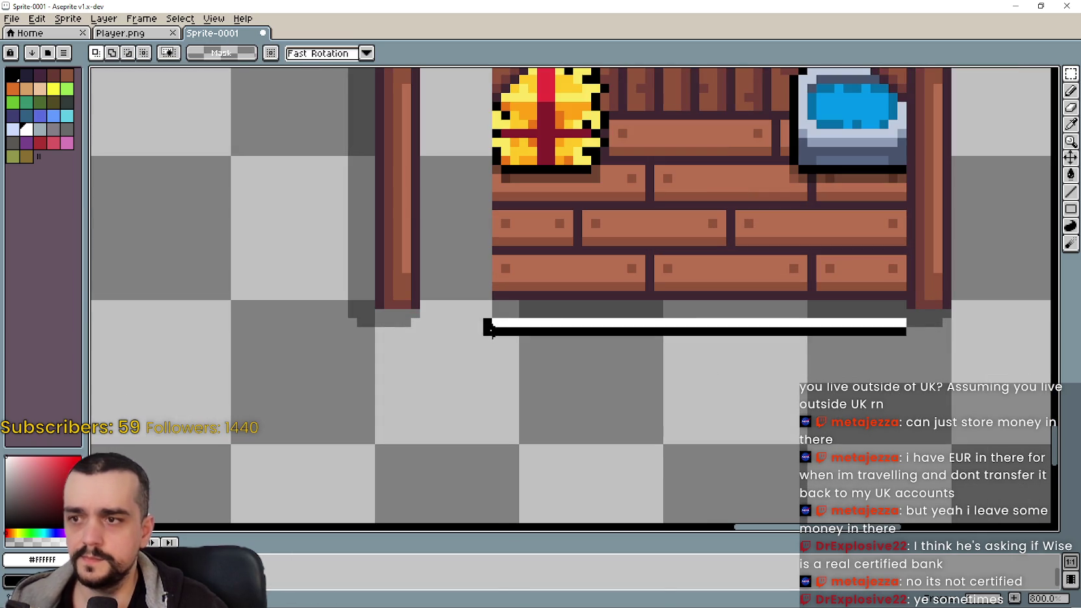
scroll(519, 315, down, 2)
scroll(519, 315, down, 2)
mouse_move(519, 315)
mouse_down()
mouse_move(593, 473)
mouse_move(596, 406)
mouse_move(639, 548)
mouse_up()
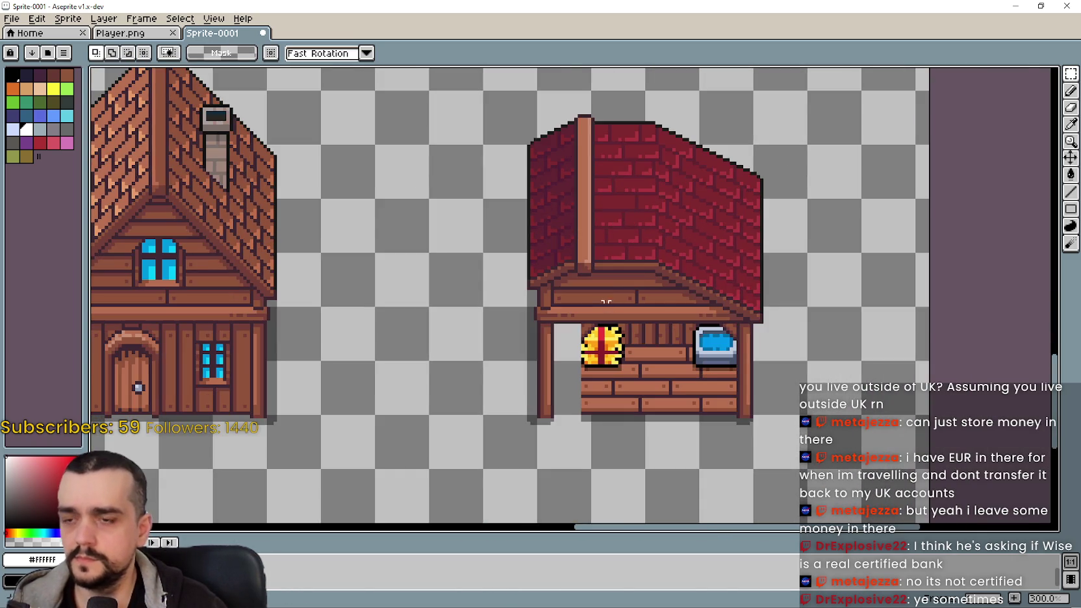
scroll(641, 416, up, 1)
scroll(727, 467, up, 1)
scroll(726, 426, up, 1)
scroll(740, 446, down, 1)
scroll(592, 396, left, 2)
scroll(545, 386, down, 1)
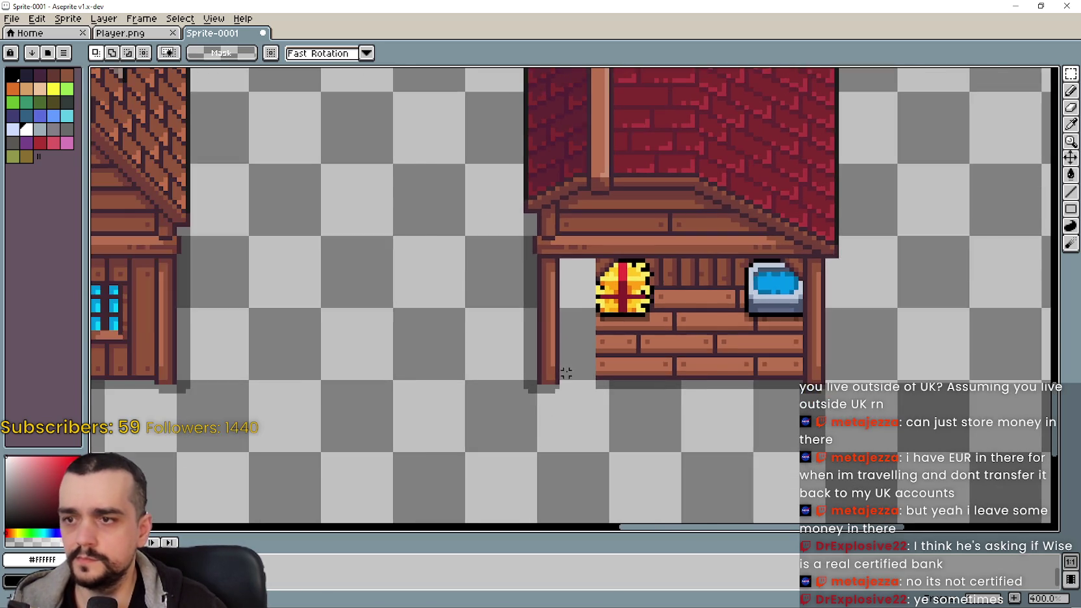
scroll(572, 367, down, 1)
scroll(511, 397, up, 1)
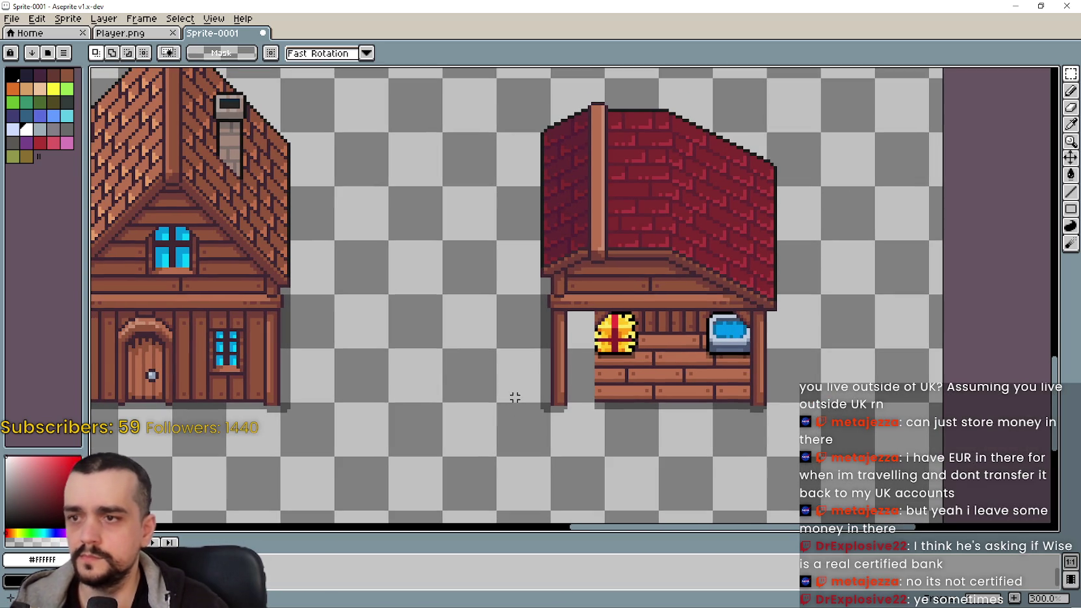
drag(554, 149, 583, 229)
- Select the area beside the stall's left side and its left post to check the fit
mouse_move(519, 139)
mouse_down()
mouse_move(627, 406)
mouse_move(620, 470)
mouse_move(524, 471)
mouse_up()
scroll(580, 415, up, 1)
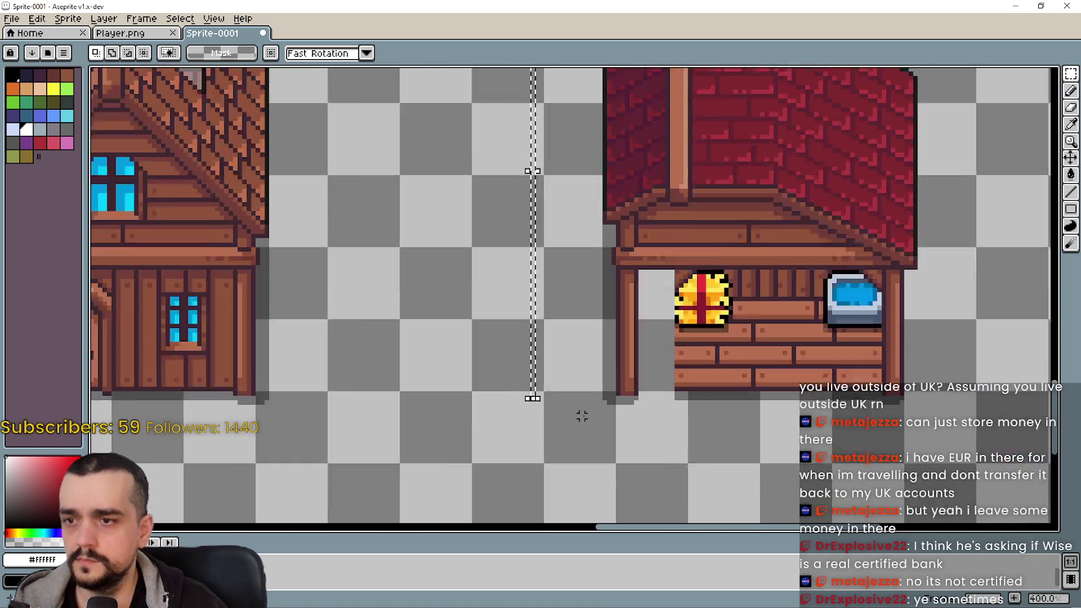
scroll(600, 415, up, 1)
drag(600, 428, 651, 235)
scroll(658, 362, down, 3)
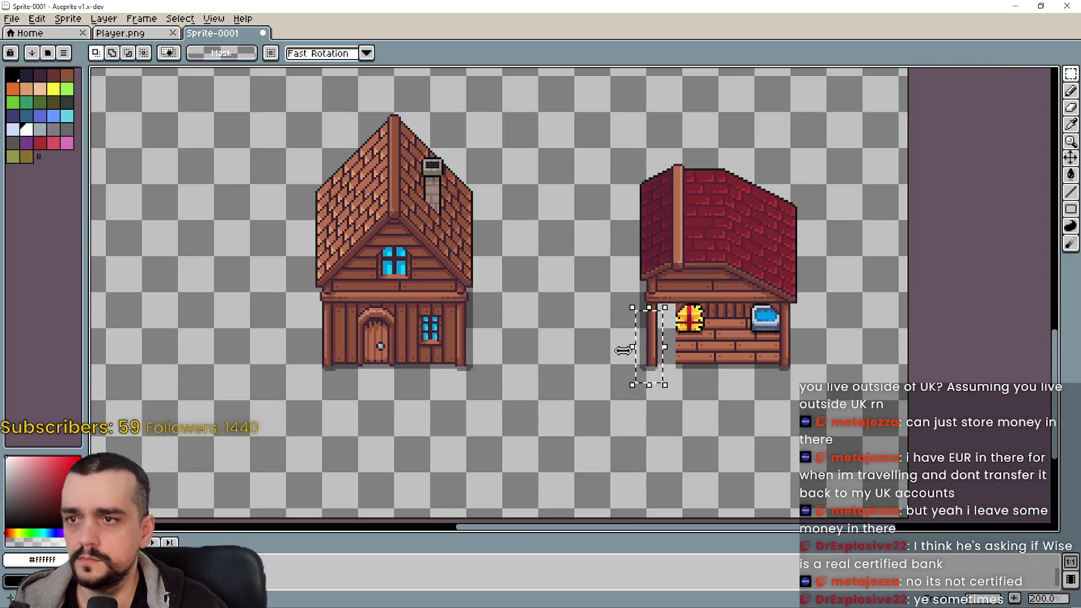
scroll(599, 342, down, 1)
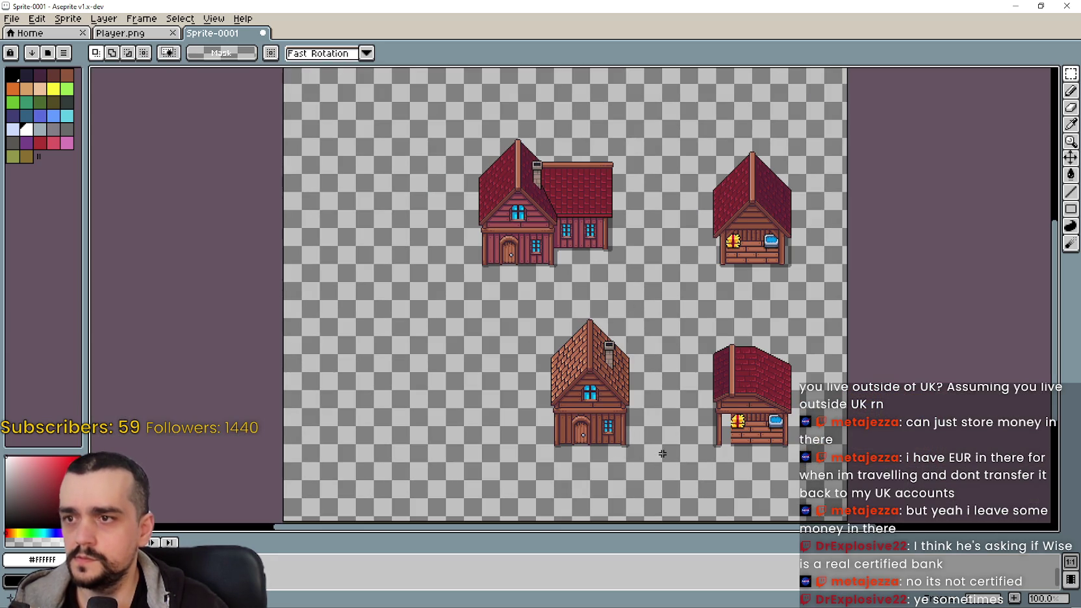
scroll(670, 463, up, 2)
scroll(450, 273, down, 2)
- Move the brown-roof chimney house beside the red-roof stall, nudging it pixel by pixel
drag(333, 198, 468, 358)
scroll(526, 362, up, 2)
scroll(526, 362, down, 2)
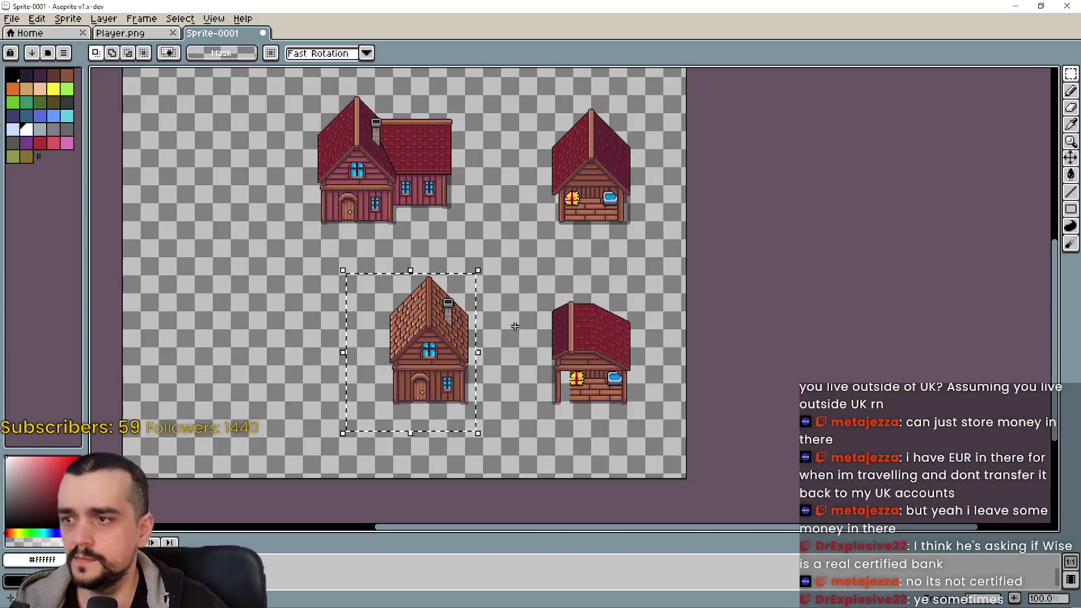
scroll(566, 302, up, 1)
drag(566, 302, 493, 113)
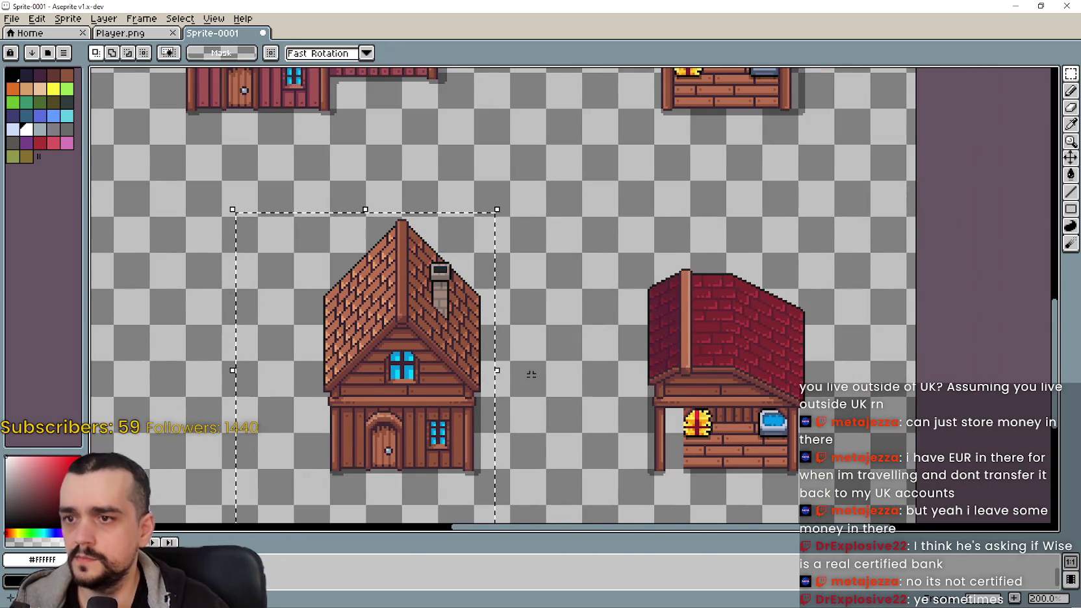
mouse_move(393, 379)
mouse_down()
mouse_move(393, 301)
mouse_move(600, 332)
mouse_up()
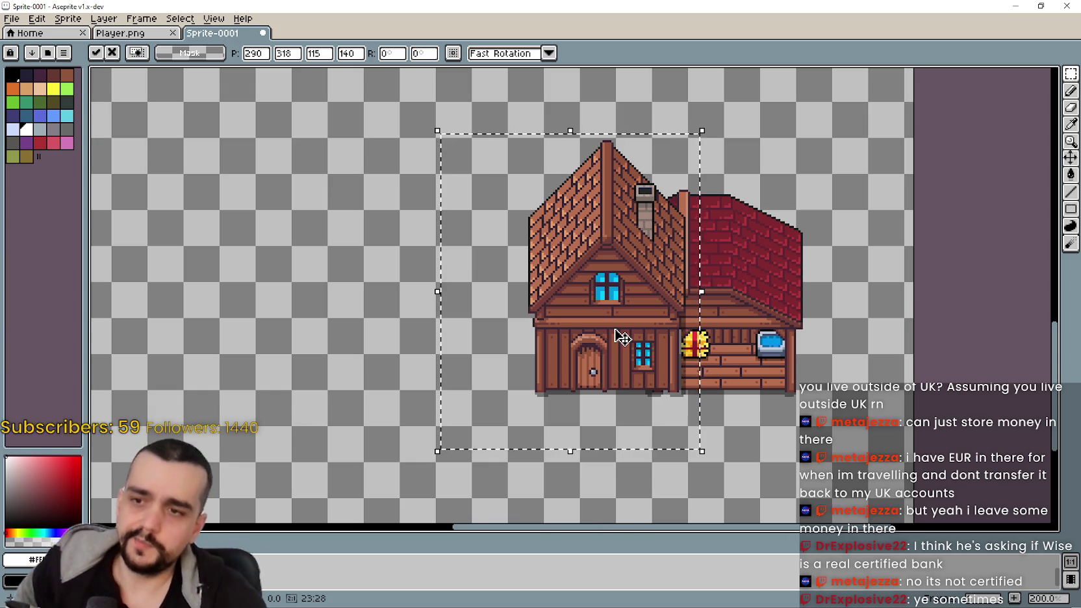
key(Right)
key(Down)
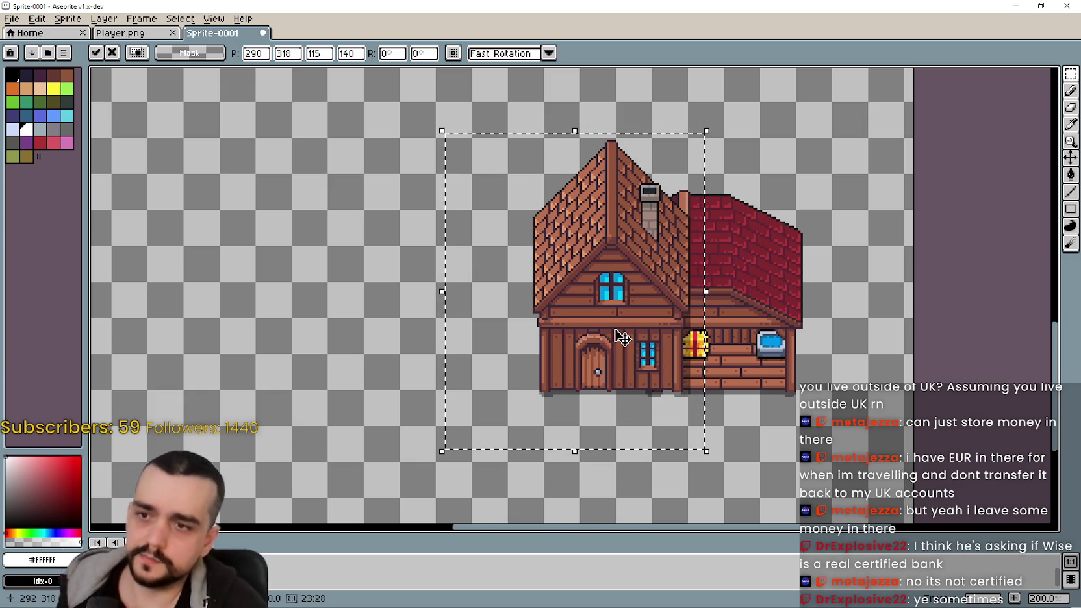
key(Down)
key(Down)
scroll(667, 364, up, 3)
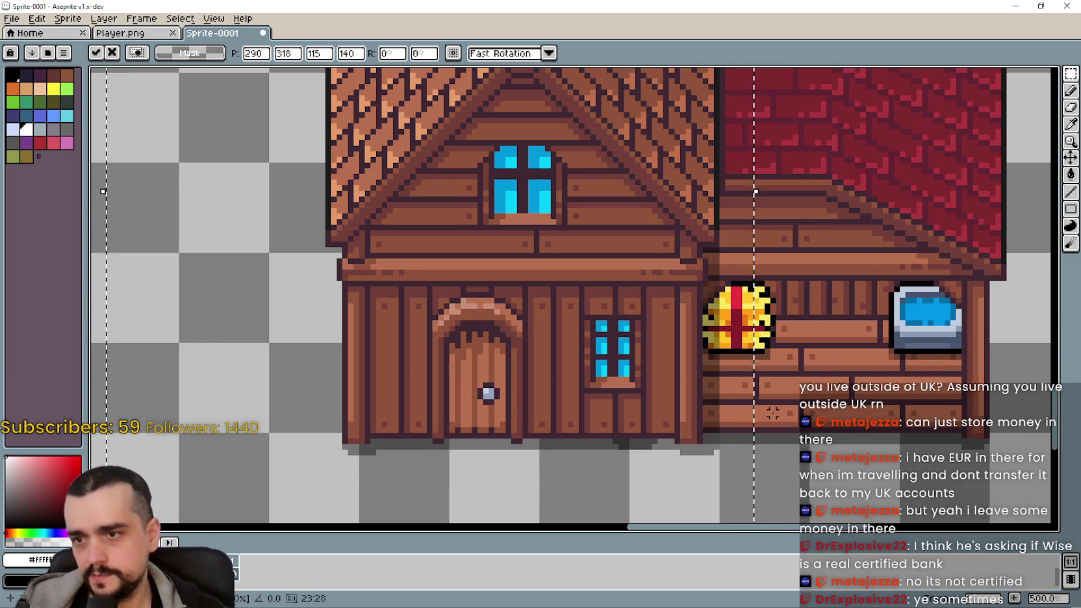
key(Up)
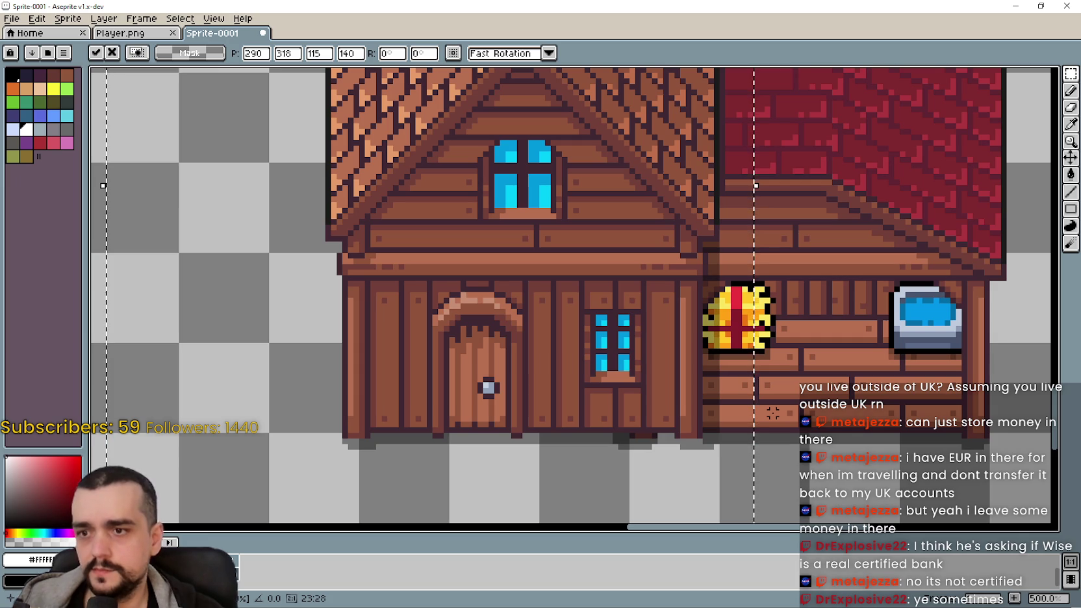
key(Left)
key(Left)
key(Left)
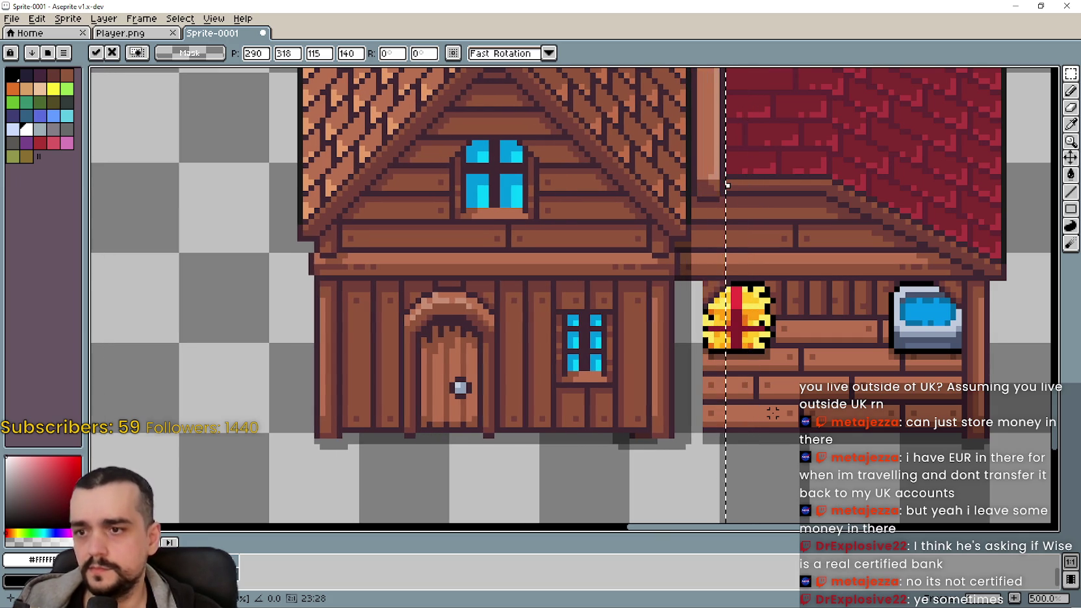
key(Left)
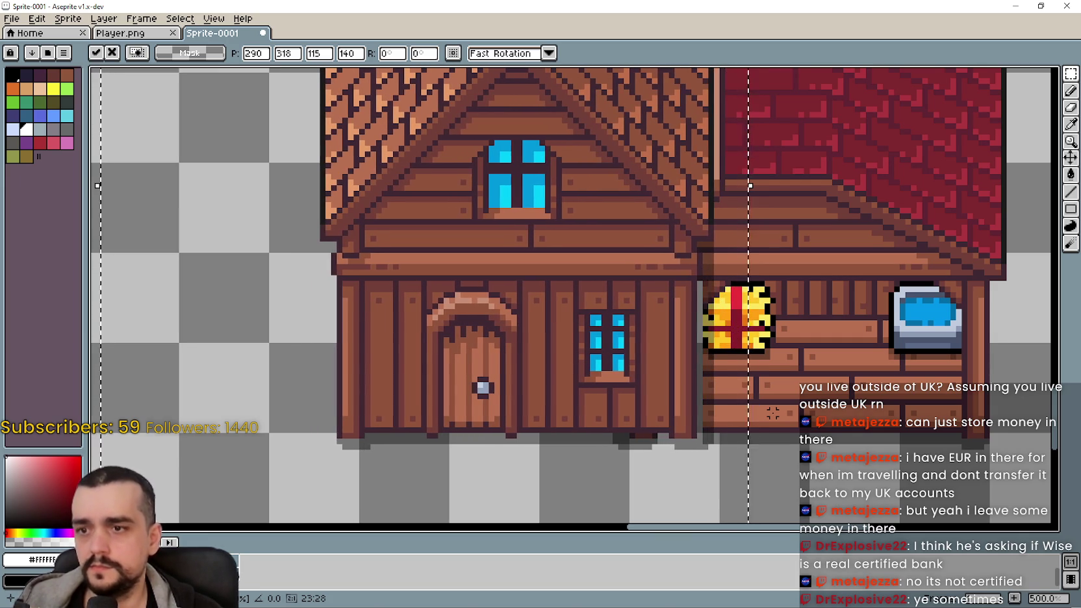
- Zoom in on the overlap, then drag the brown-roof house left away from the stall
scroll(830, 390, down, 1)
scroll(857, 331, down, 2)
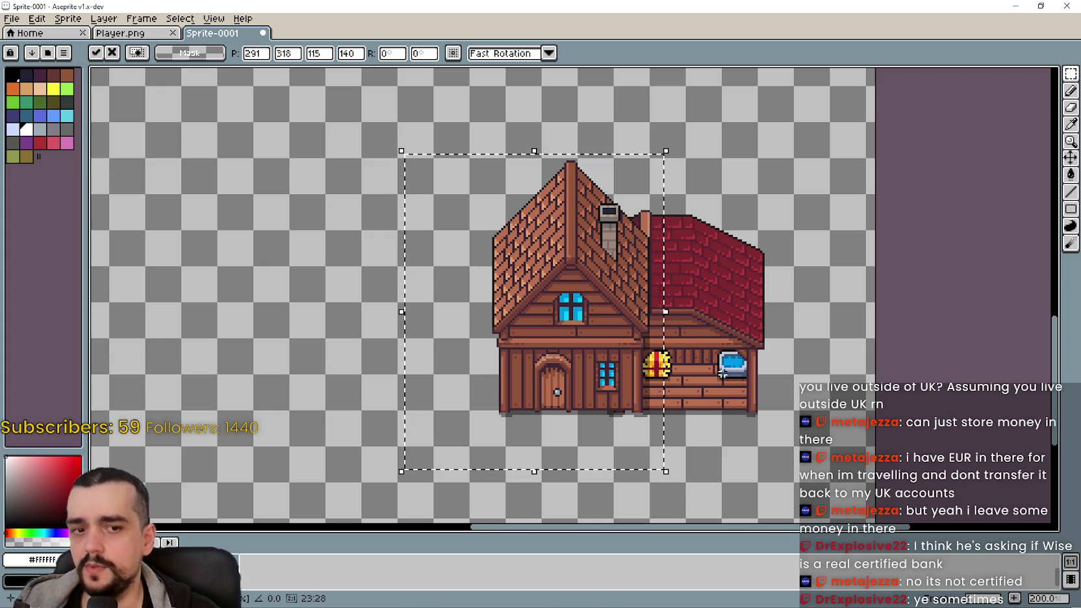
scroll(628, 391, down, 1)
scroll(386, 241, up, 1)
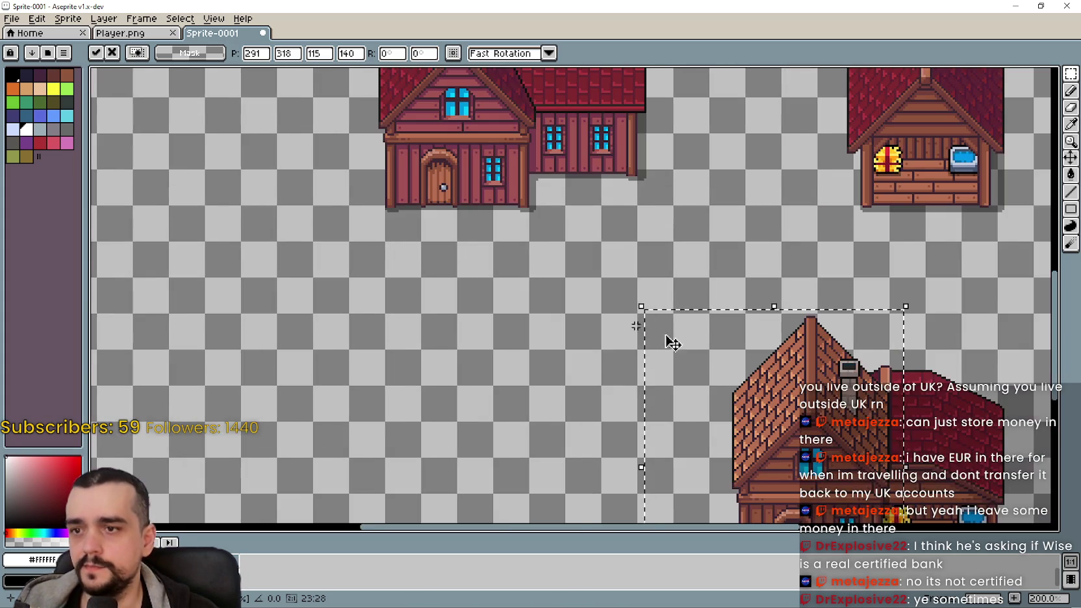
scroll(607, 379, down, 1)
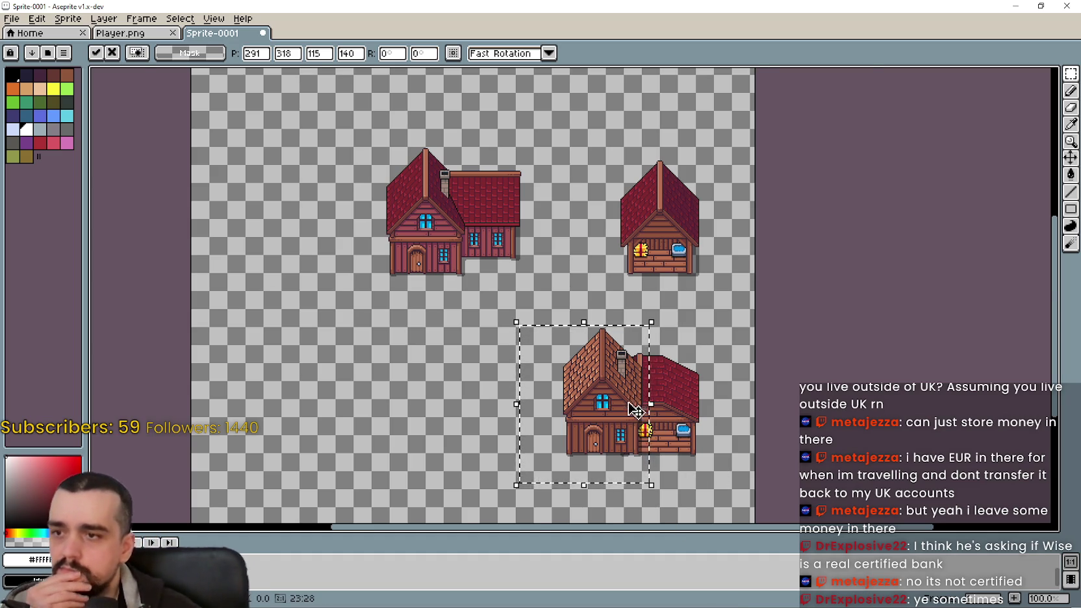
scroll(635, 411, up, 1)
scroll(639, 415, down, 1)
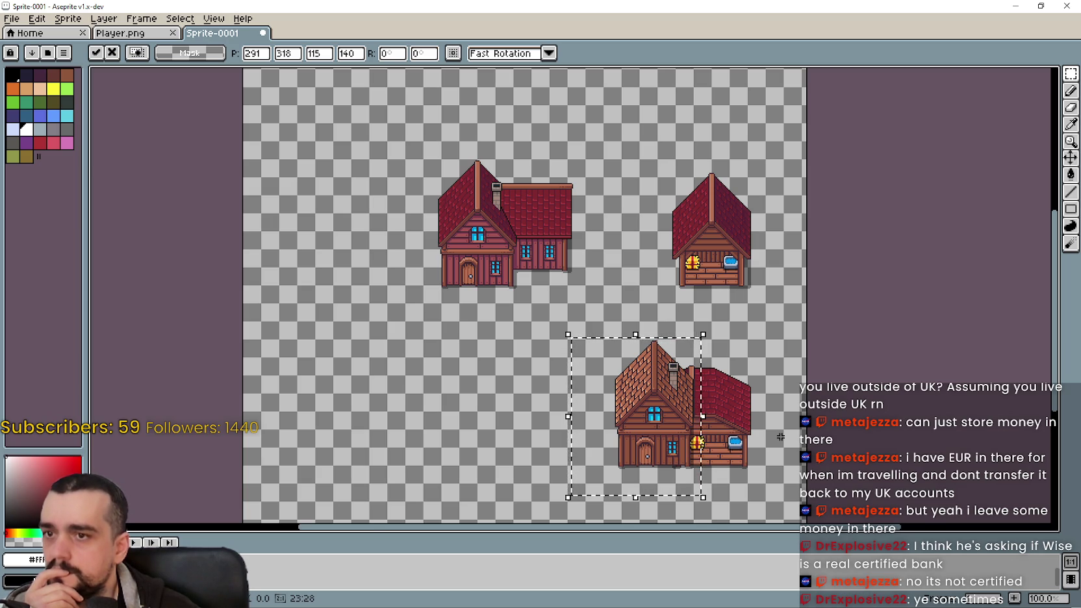
scroll(780, 436, up, 1)
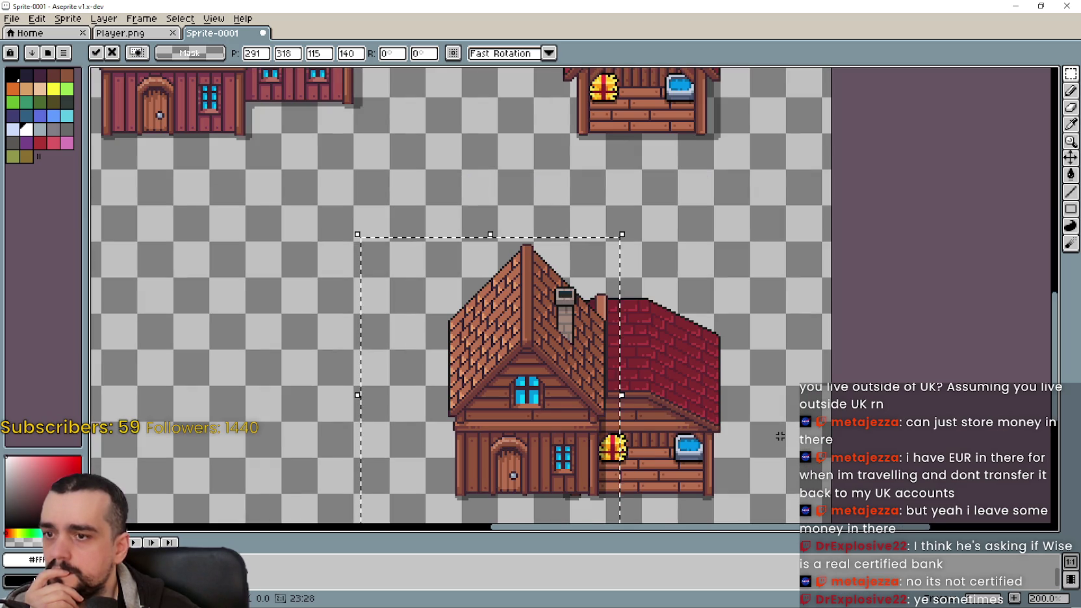
scroll(779, 437, down, 1)
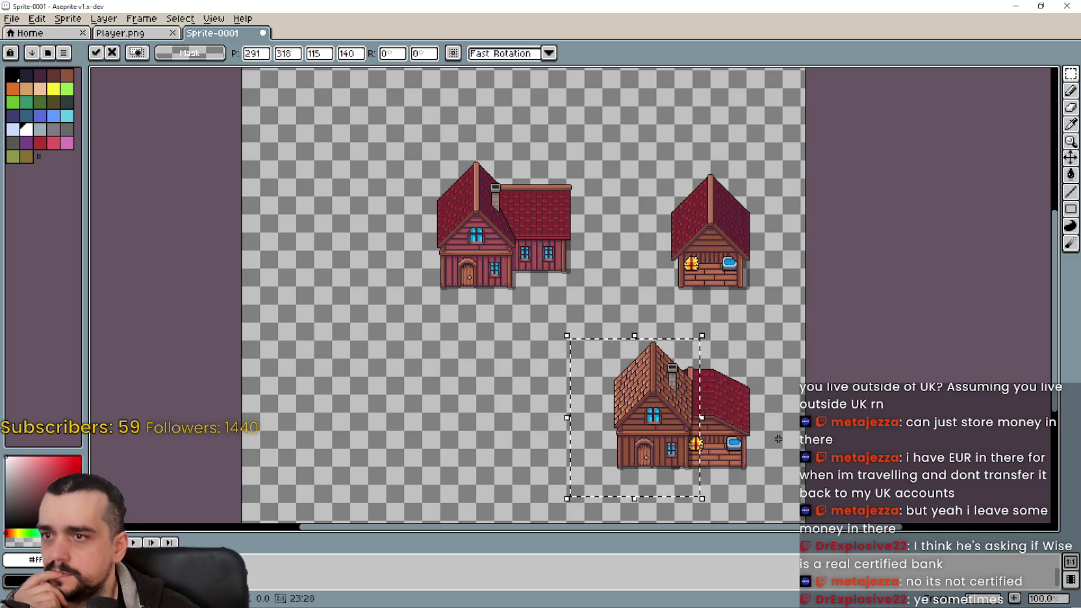
scroll(773, 440, up, 1)
scroll(773, 440, up, 1)
scroll(773, 440, down, 1)
scroll(774, 440, down, 1)
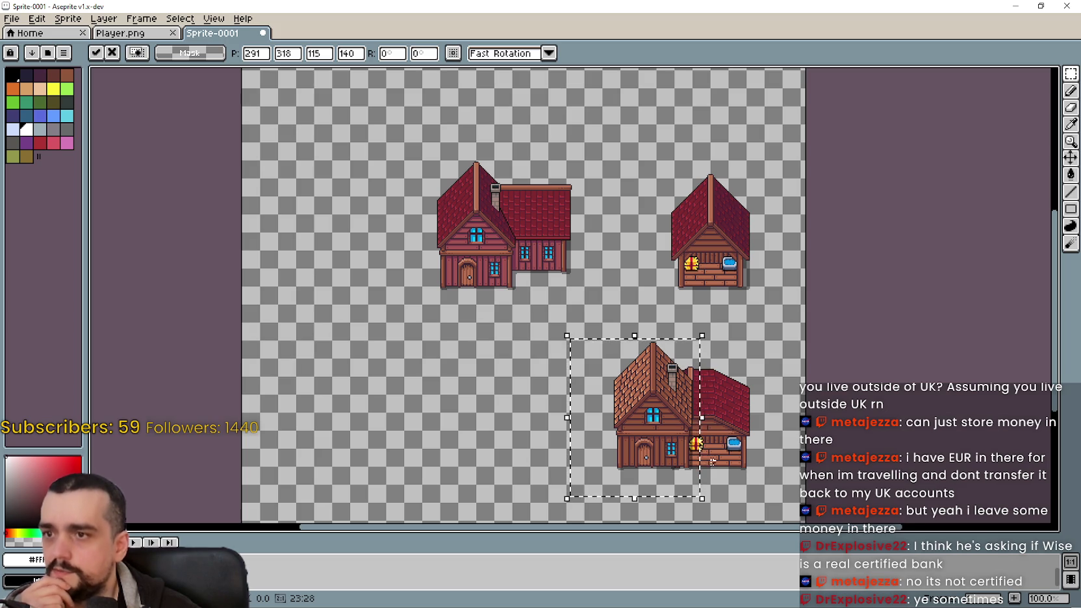
drag(639, 440, 408, 444)
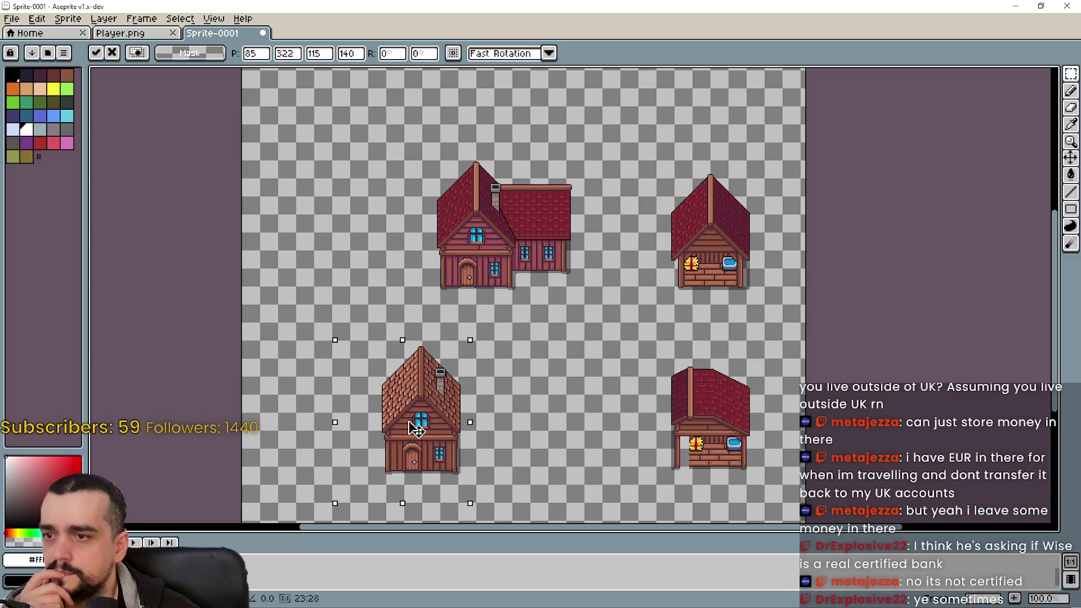
- Commit the house, then move the red-roof stall up beside the top-left house and drop it
key(ctrl+d)
scroll(557, 224, up, 1)
scroll(548, 221, down, 1)
drag(624, 495, 766, 366)
drag(625, 494, 778, 359)
mouse_move(697, 402)
mouse_down()
mouse_move(574, 234)
mouse_move(653, 305)
mouse_move(657, 428)
mouse_move(622, 261)
mouse_move(675, 376)
mouse_move(603, 285)
mouse_up()
scroll(578, 239, up, 1)
scroll(589, 243, up, 3)
scroll(647, 307, down, 2)
scroll(622, 253, down, 3)
scroll(676, 375, up, 2)
scroll(604, 284, down, 1)
scroll(513, 237, up, 1)
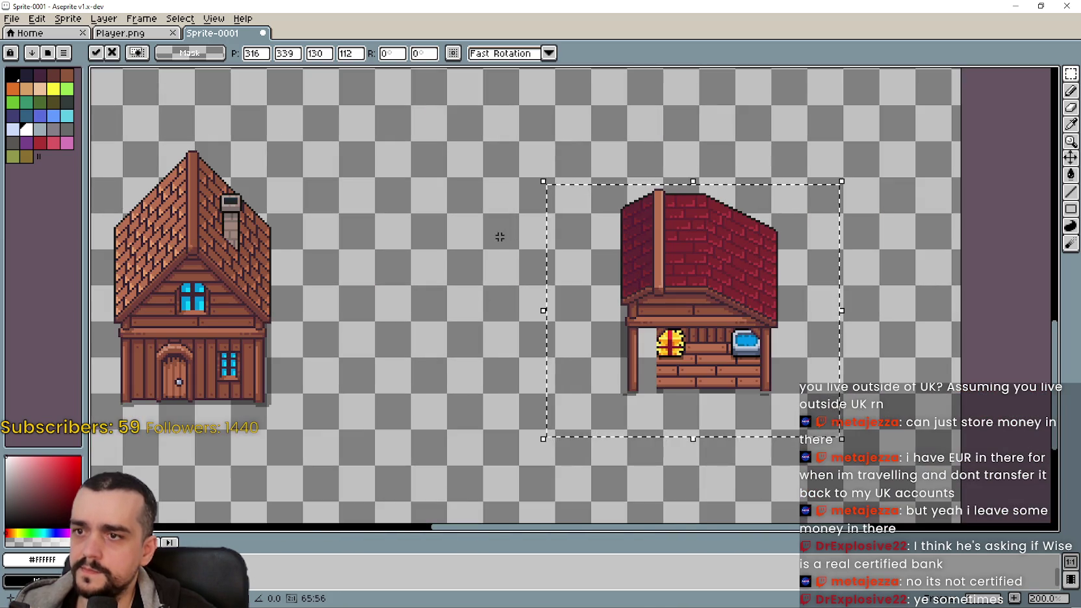
key(Return)
- Delete the stall's left wall, post and beam pieces
scroll(571, 195, up, 2)
drag(631, 162, 724, 338)
mouse_move(577, 89)
mouse_down()
mouse_move(734, 312)
mouse_move(745, 377)
mouse_up()
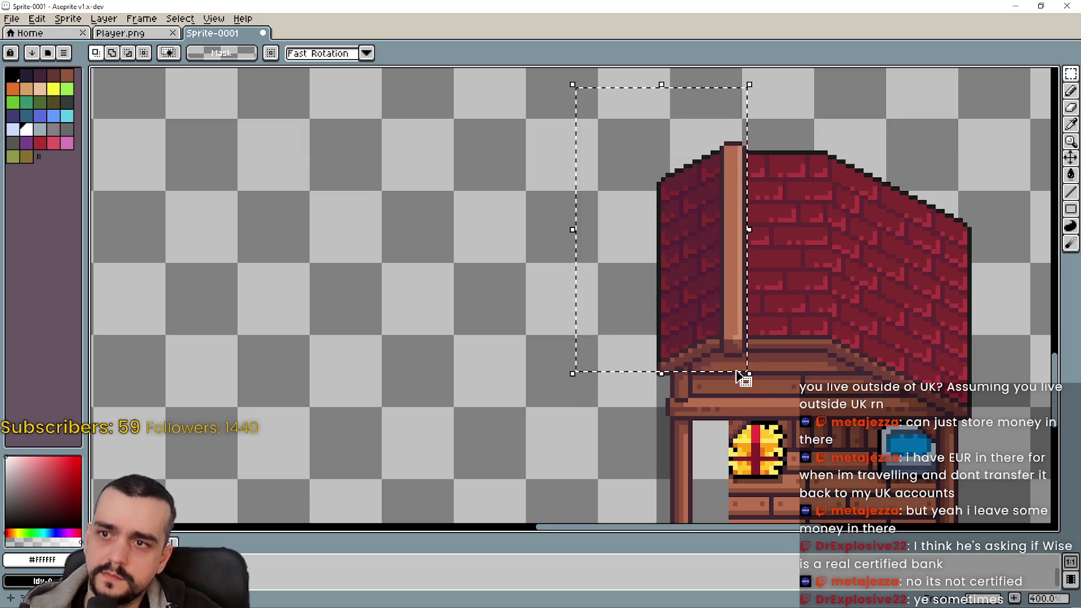
key(Delete)
mouse_move(608, 284)
mouse_down()
mouse_move(586, 202)
mouse_move(658, 317)
mouse_move(714, 319)
mouse_move(723, 332)
mouse_up()
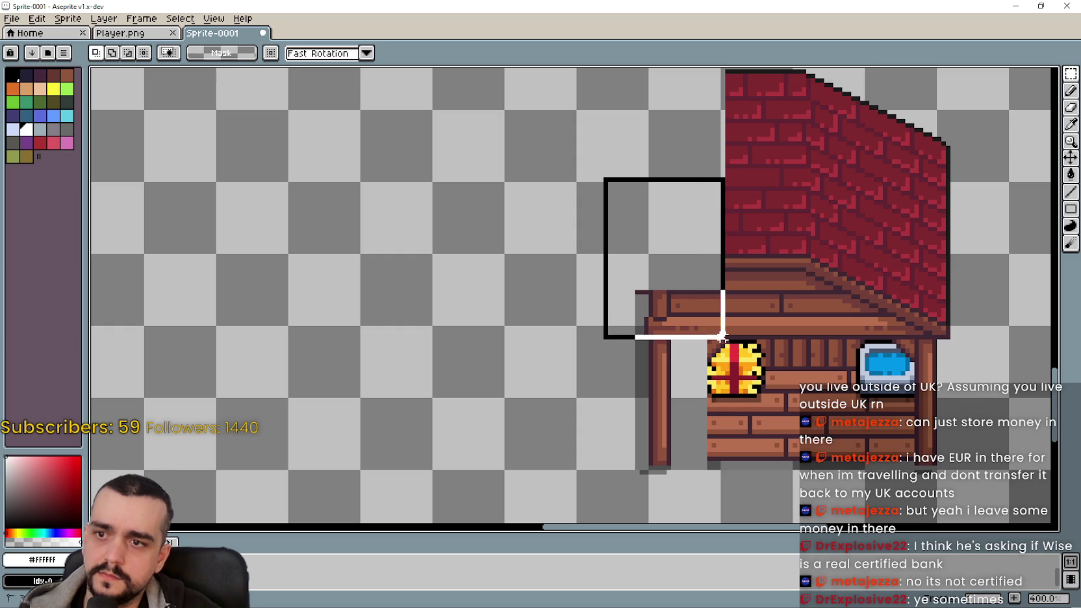
key(Delete)
scroll(593, 355, down, 2)
drag(546, 176, 649, 406)
key(Delete)
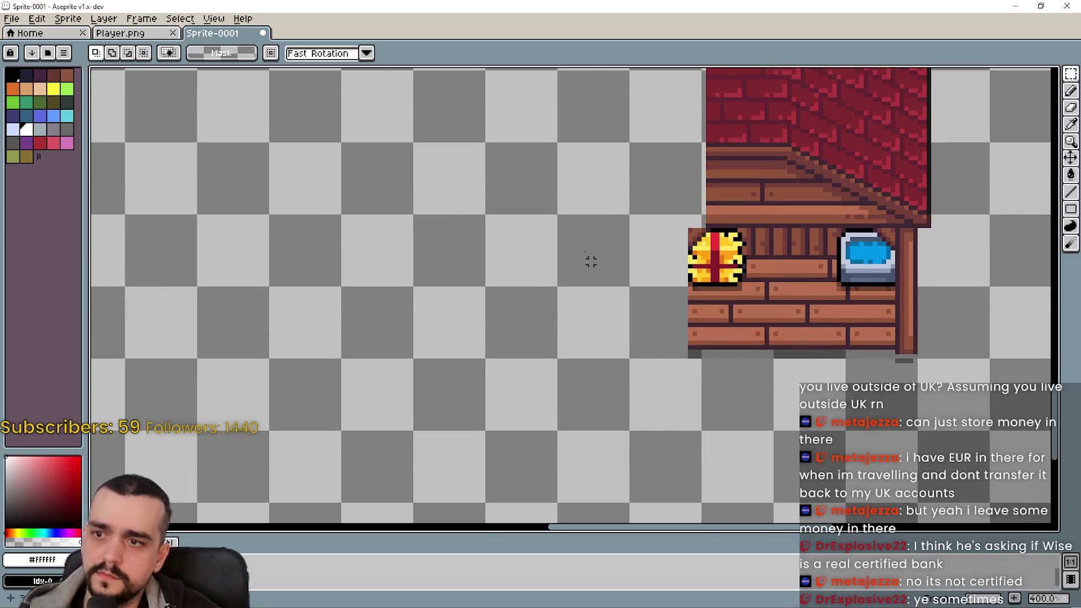
- Reposition the trimmed stall near the large house, settling it below the houses
scroll(622, 393, down, 2)
scroll(665, 289, up, 1)
scroll(572, 226, down, 1)
drag(587, 436, 689, 285)
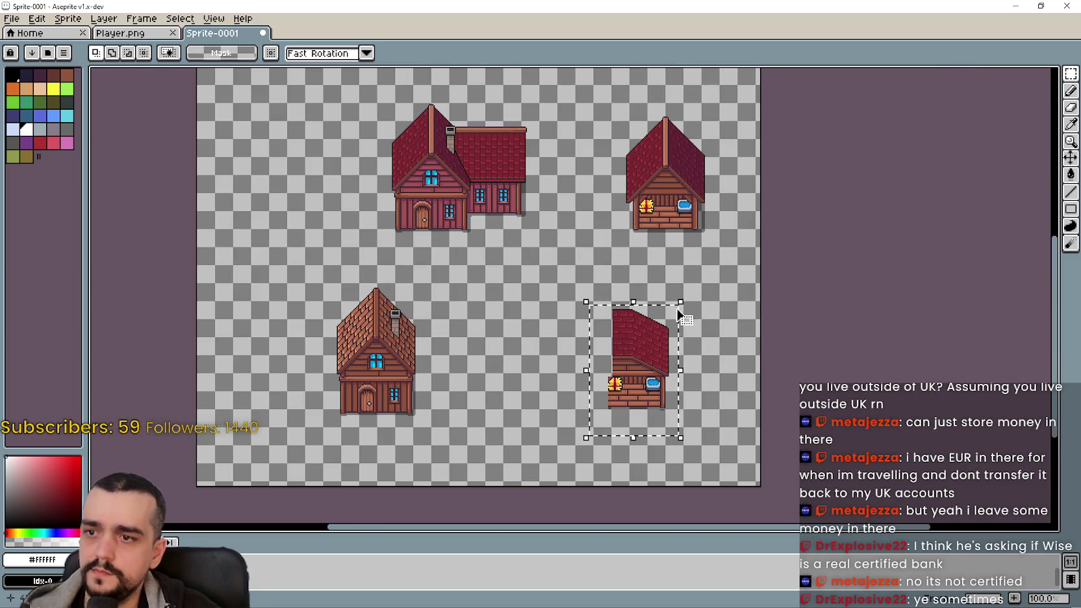
drag(645, 380, 552, 200)
scroll(535, 156, up, 2)
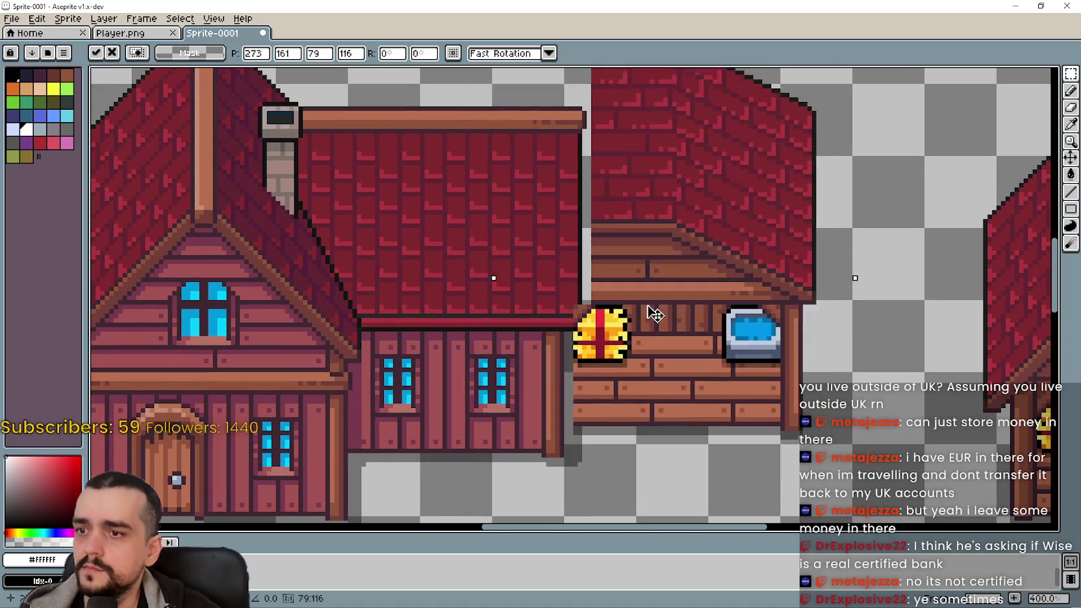
mouse_move(651, 313)
mouse_down()
mouse_move(475, 301)
mouse_move(413, 337)
mouse_move(586, 338)
mouse_up()
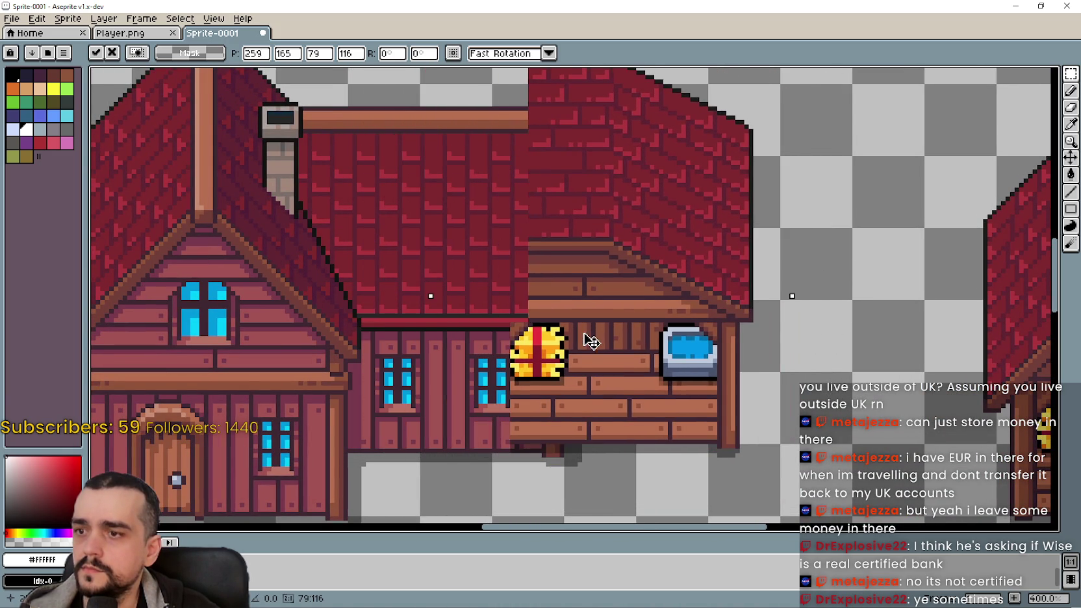
scroll(596, 267, down, 1)
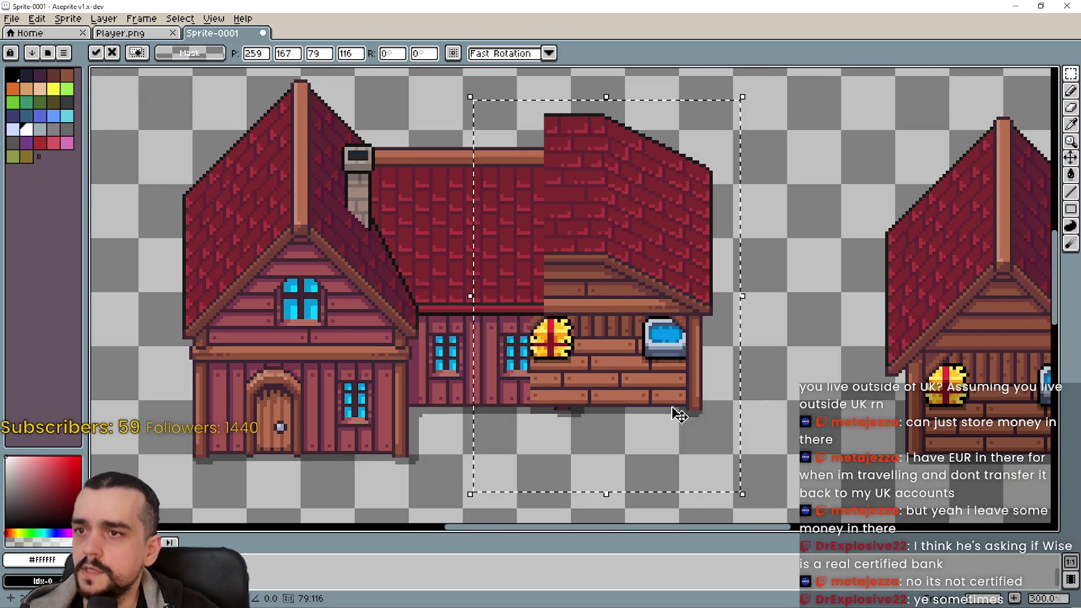
mouse_move(661, 394)
mouse_down()
mouse_move(549, 169)
mouse_move(679, 475)
mouse_move(645, 388)
mouse_up()
scroll(549, 169, down, 1)
- Deselect the stall, then remove the top strip of its brick roof
click(487, 308)
scroll(545, 235, up, 2)
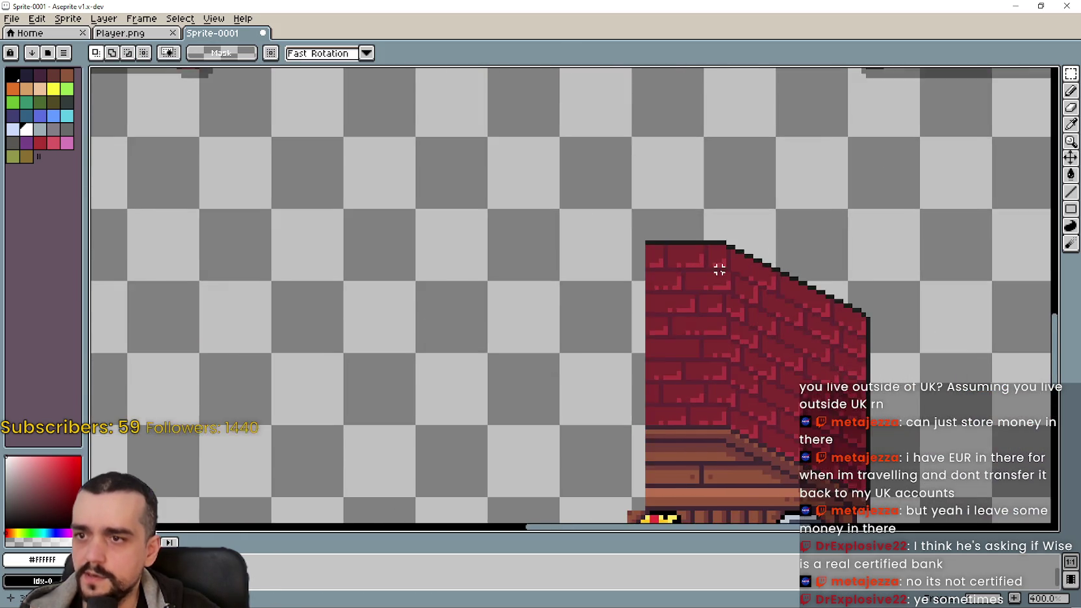
drag(717, 265, 613, 210)
scroll(539, 182, up, 1)
drag(505, 149, 689, 213)
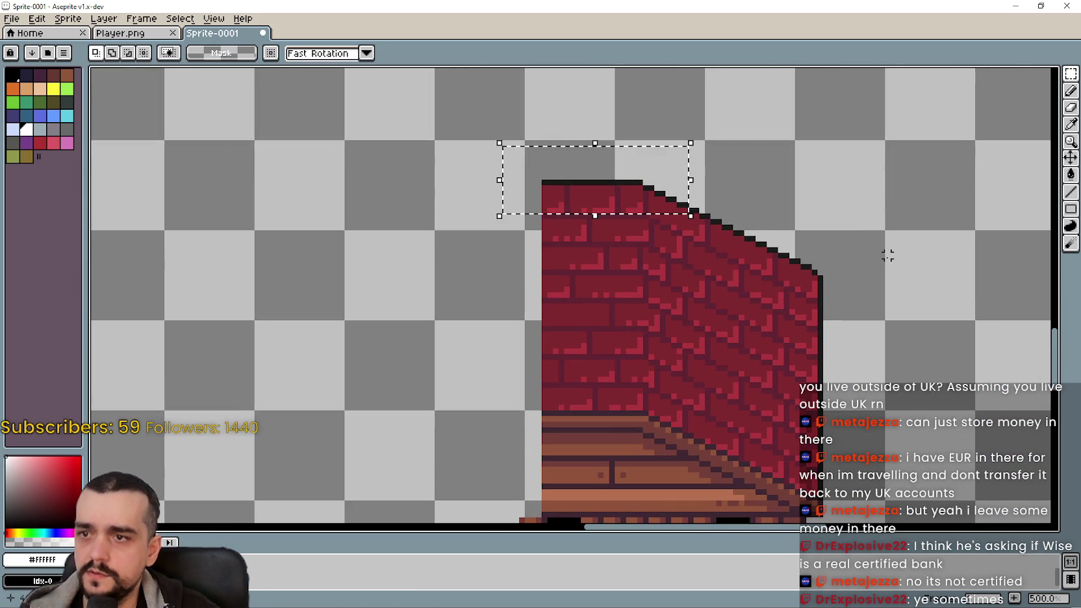
key(Delete)
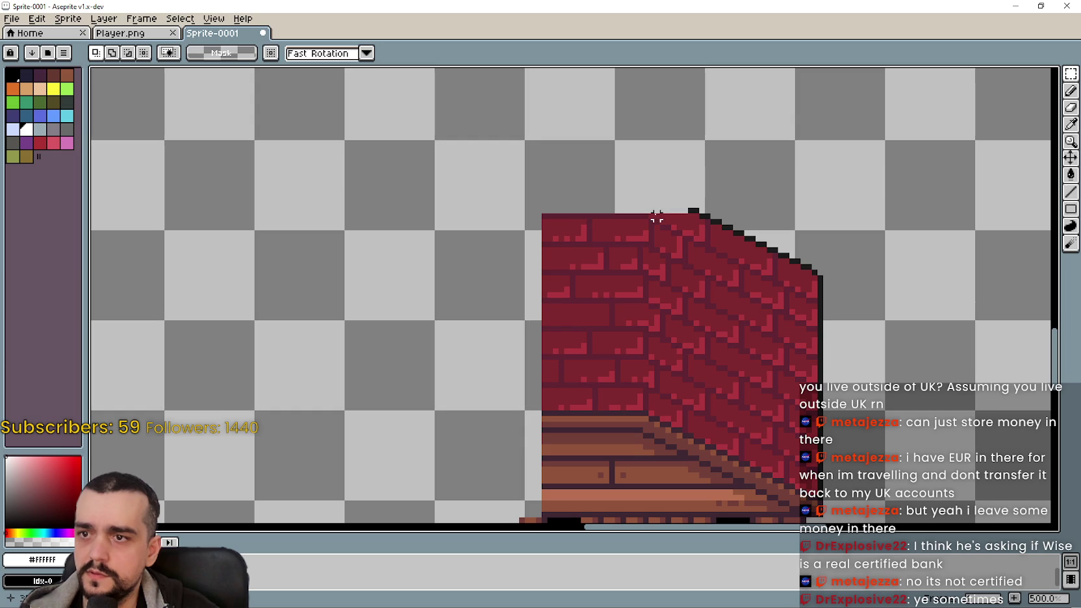
key(ctrl+z)
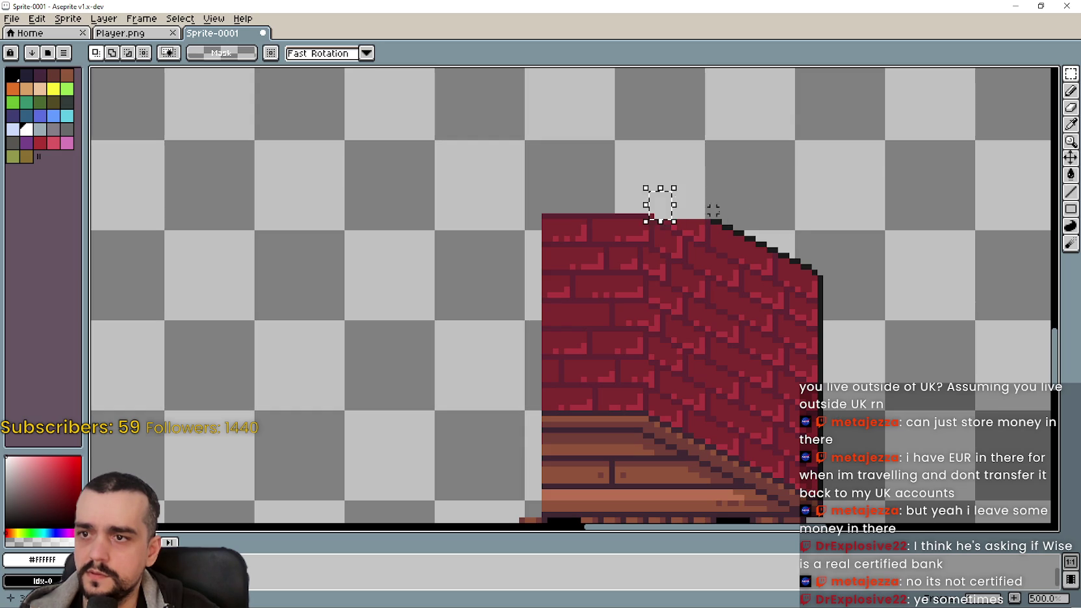
key(ctrl+y)
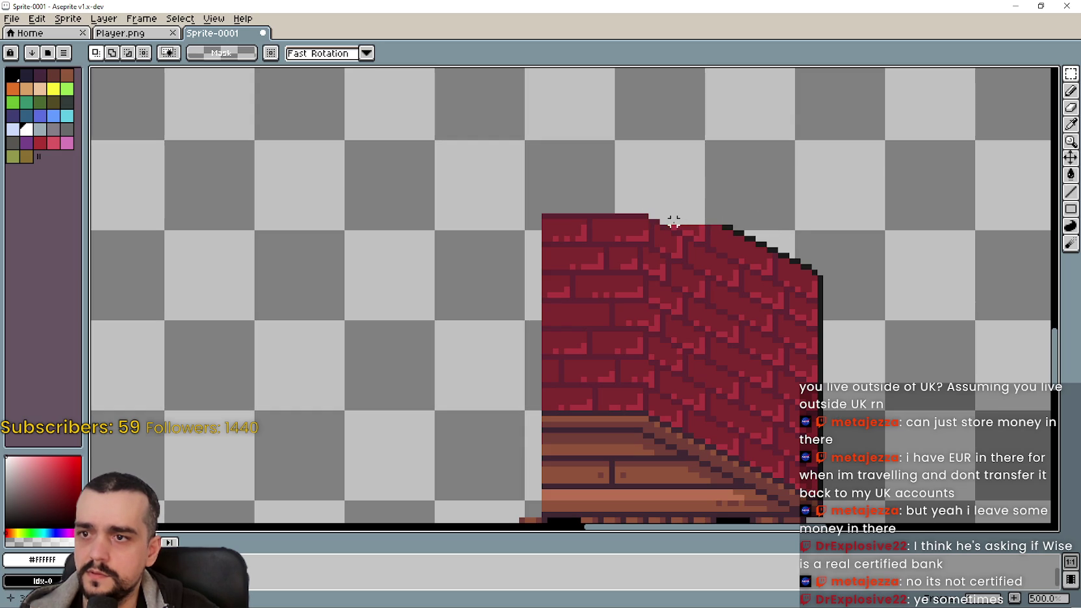
key(ctrl+z)
key(ctrl+y)
scroll(698, 204, up, 4)
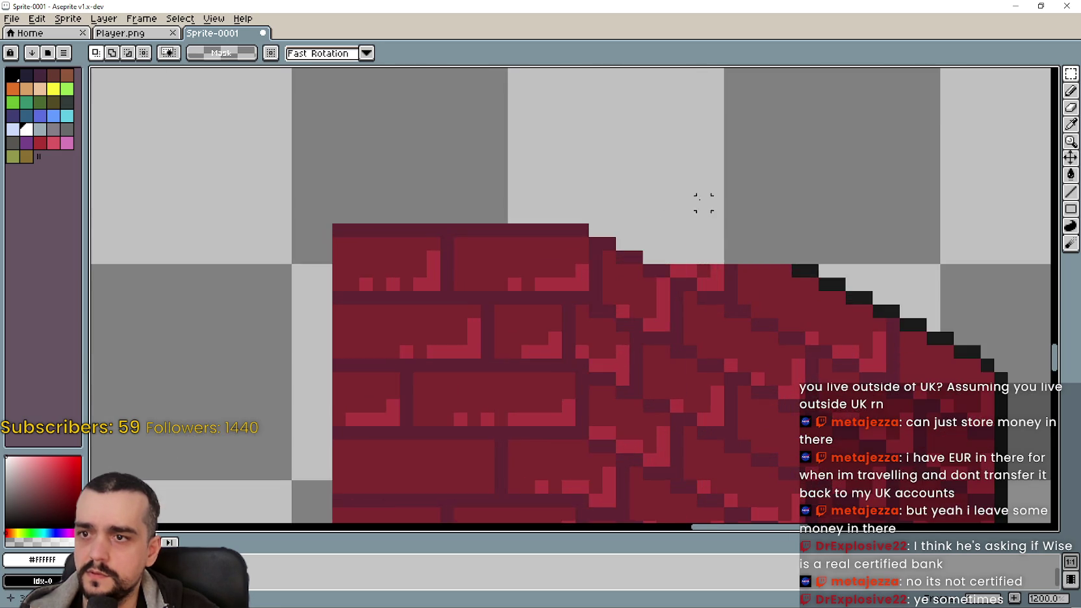
key(ctrl+z)
key(ctrl+z)
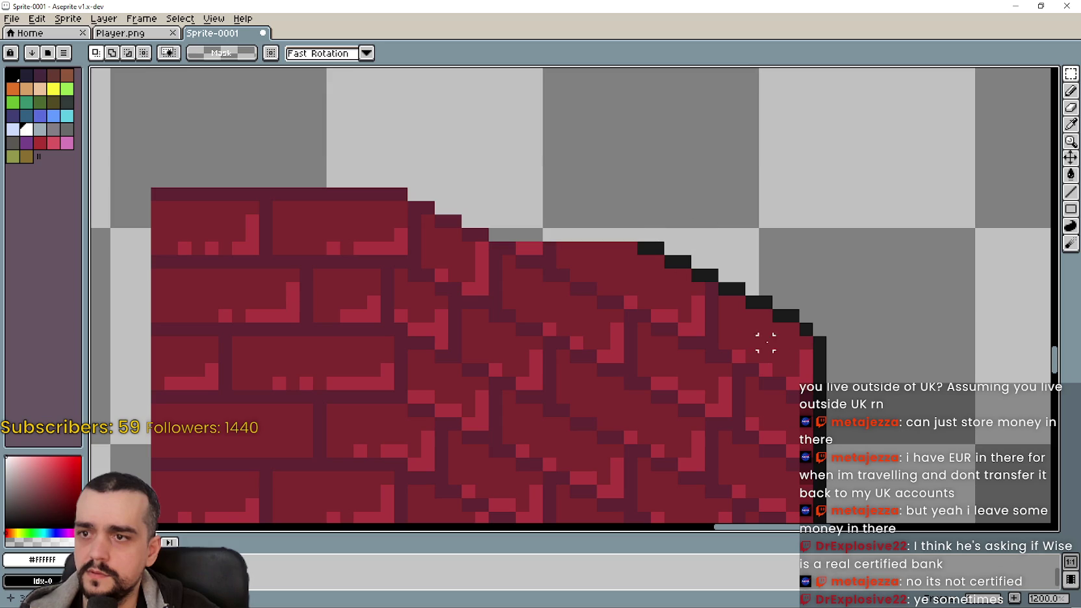
- Trim a few pixel columns off the roof's stepped right edge
mouse_move(810, 375)
mouse_down()
mouse_move(800, 283)
mouse_move(785, 274)
mouse_up()
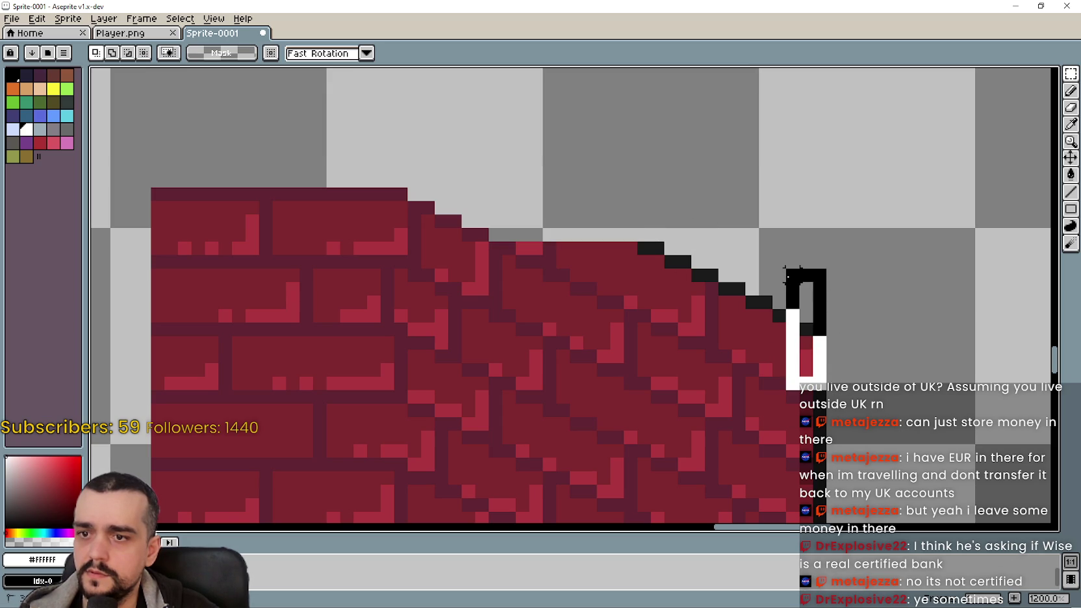
key(ctrl+z)
scroll(823, 338, down, 3)
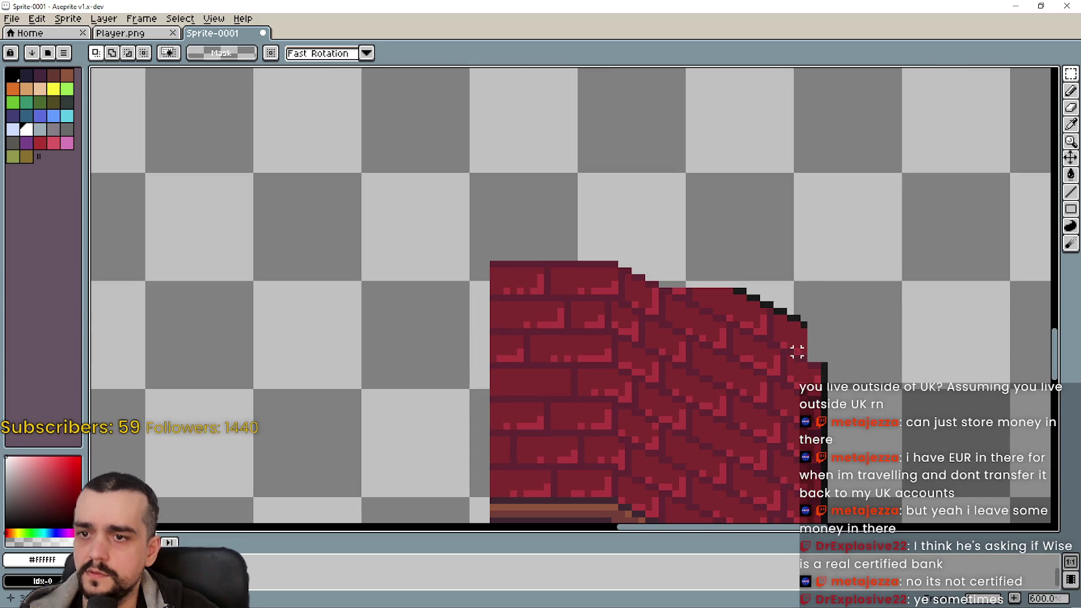
scroll(798, 348, up, 3)
drag(758, 344, 730, 329)
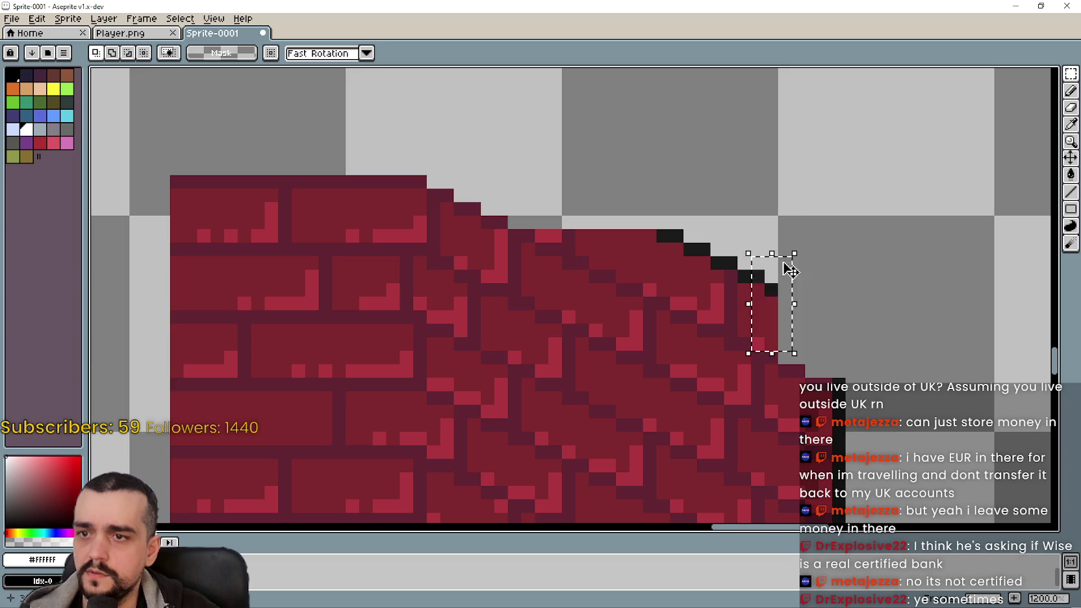
mouse_move(747, 263)
mouse_down()
mouse_move(744, 343)
mouse_move(756, 232)
mouse_up()
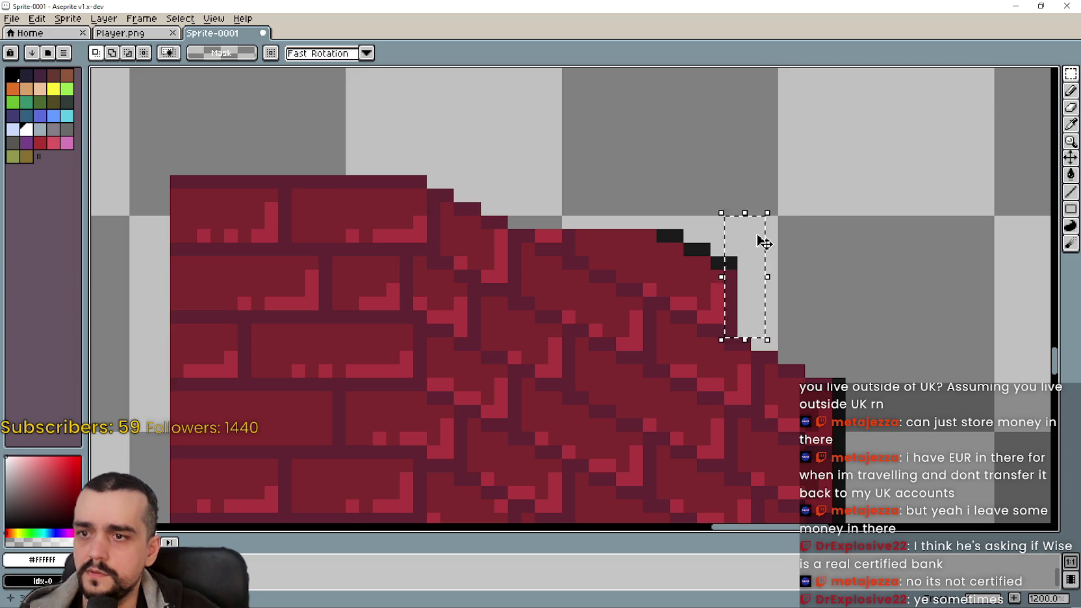
scroll(711, 311, down, 1)
key(Delete)
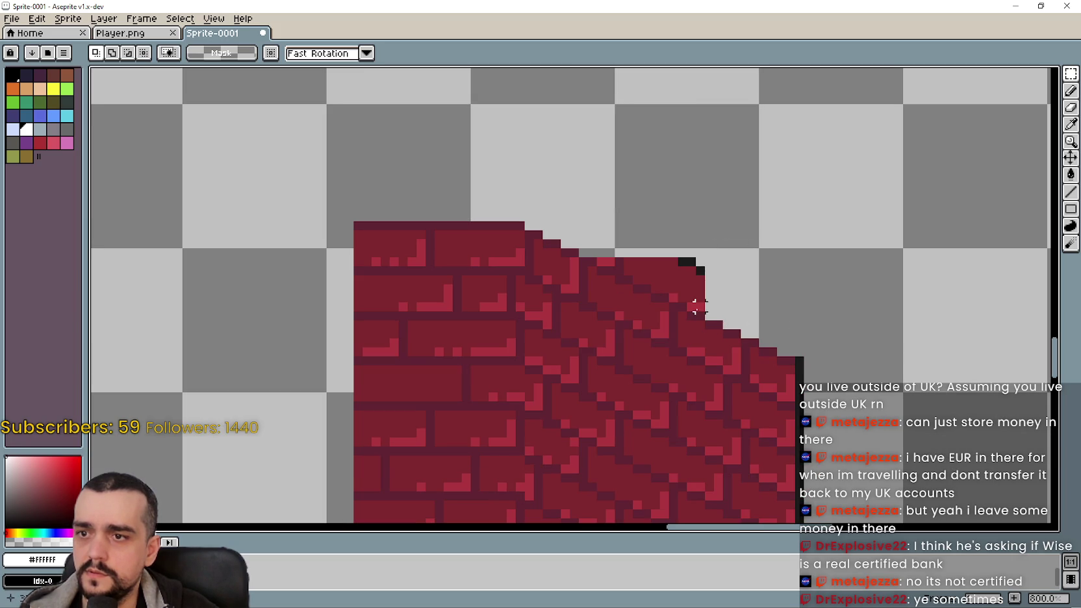
mouse_move(692, 306)
mouse_down()
mouse_move(691, 278)
mouse_move(625, 270)
mouse_up()
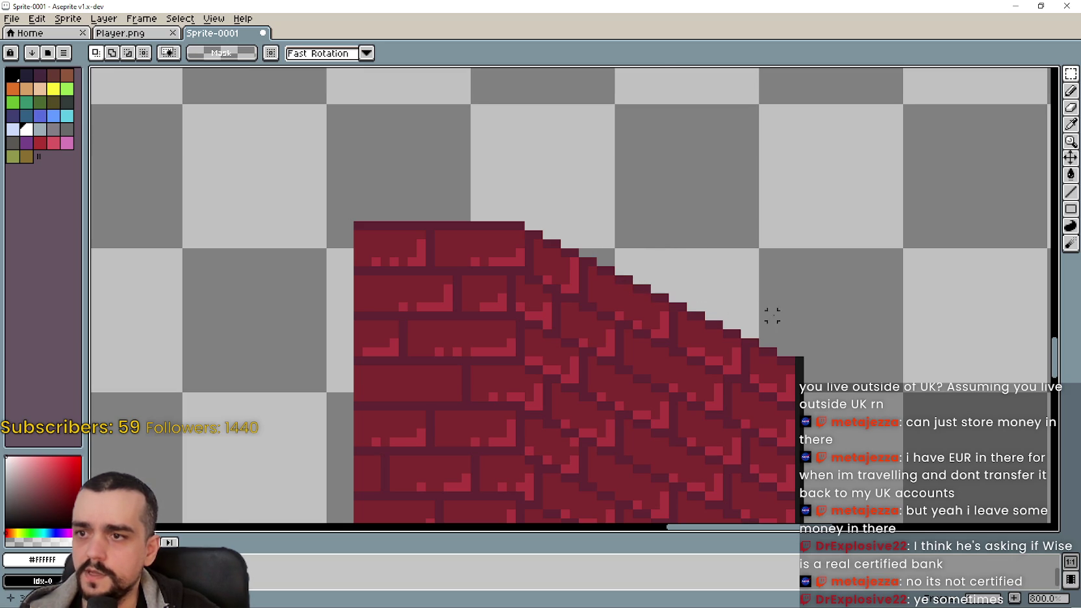
scroll(763, 316, down, 2)
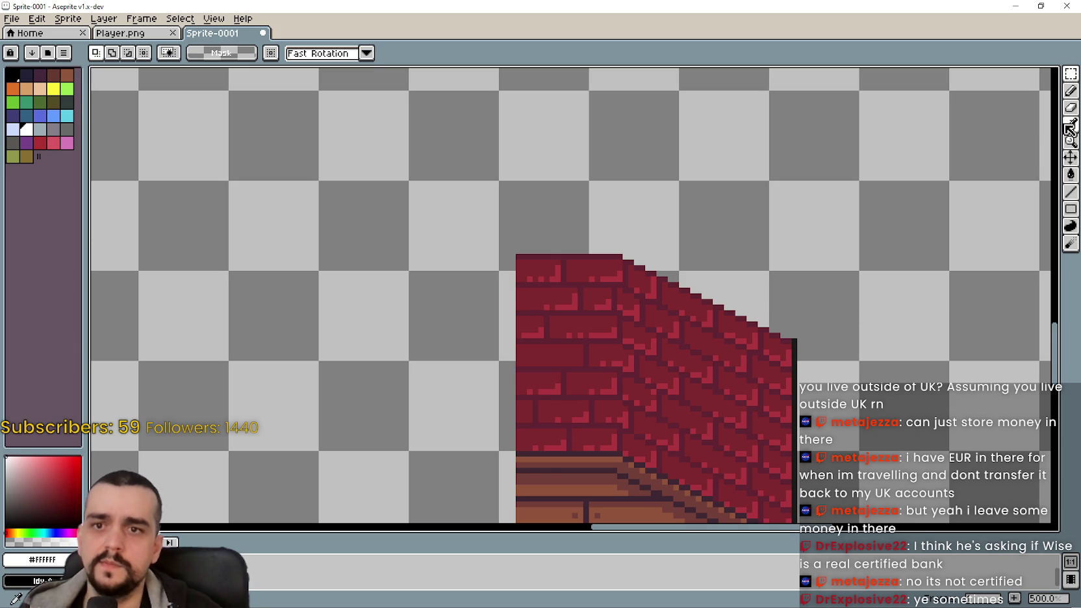
- Outline the roof's sloped edge with the roof's dark colour, then zoom out to the whole sprite
click(1069, 124)
scroll(844, 309, up, 2)
scroll(750, 349, up, 2)
click(781, 352)
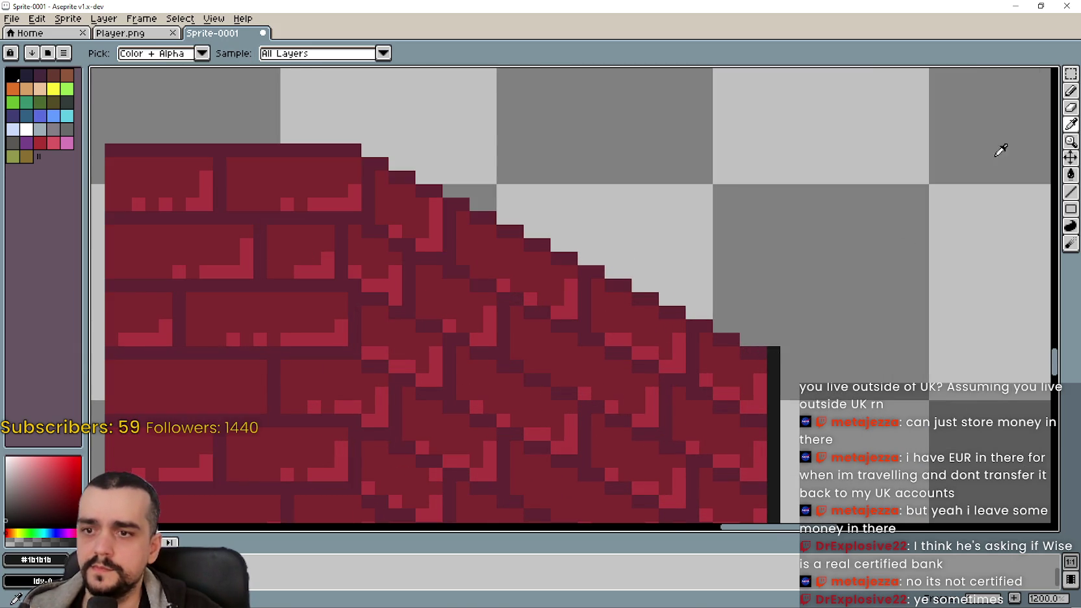
click(1071, 193)
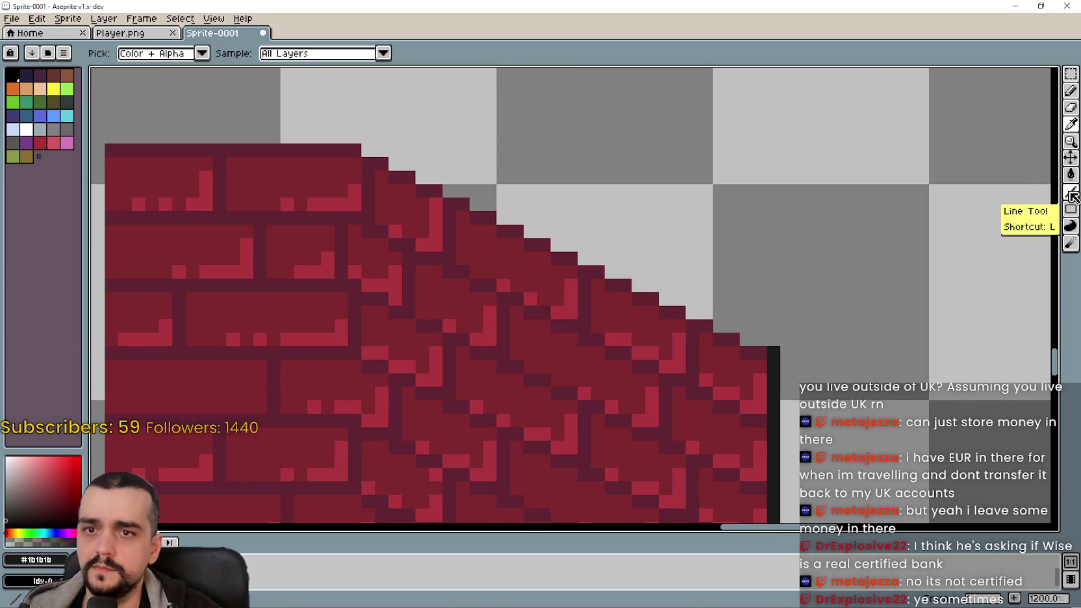
click(1071, 193)
click(767, 342)
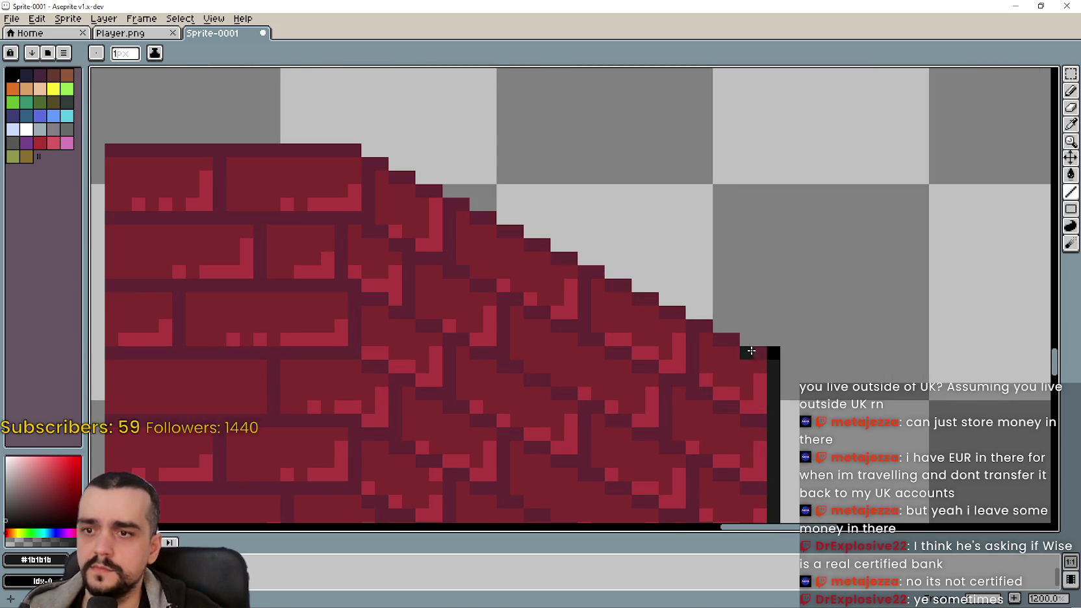
key(m)
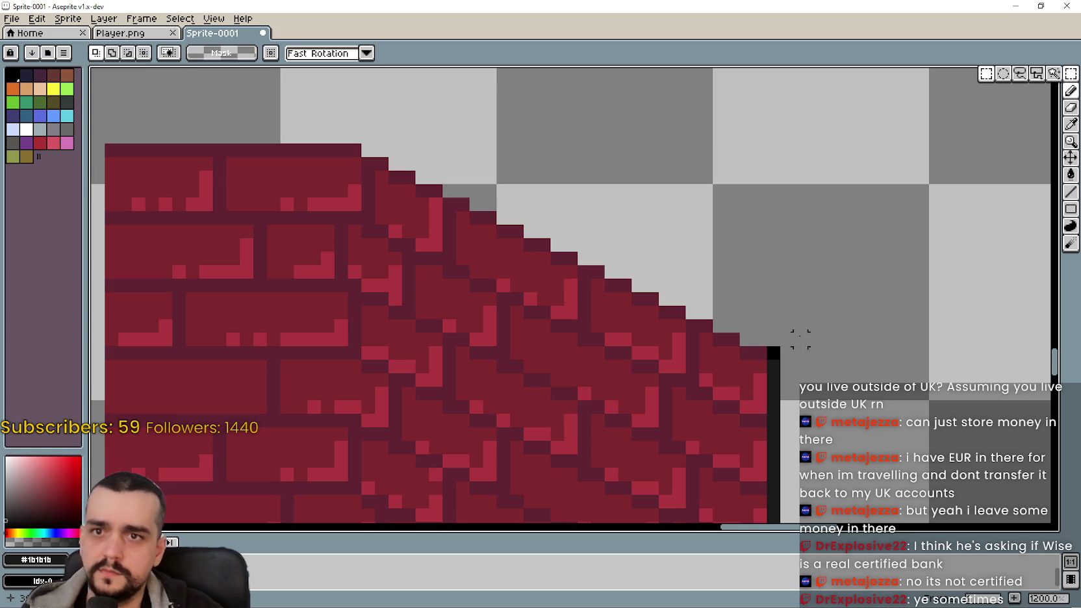
key(ctrl+z)
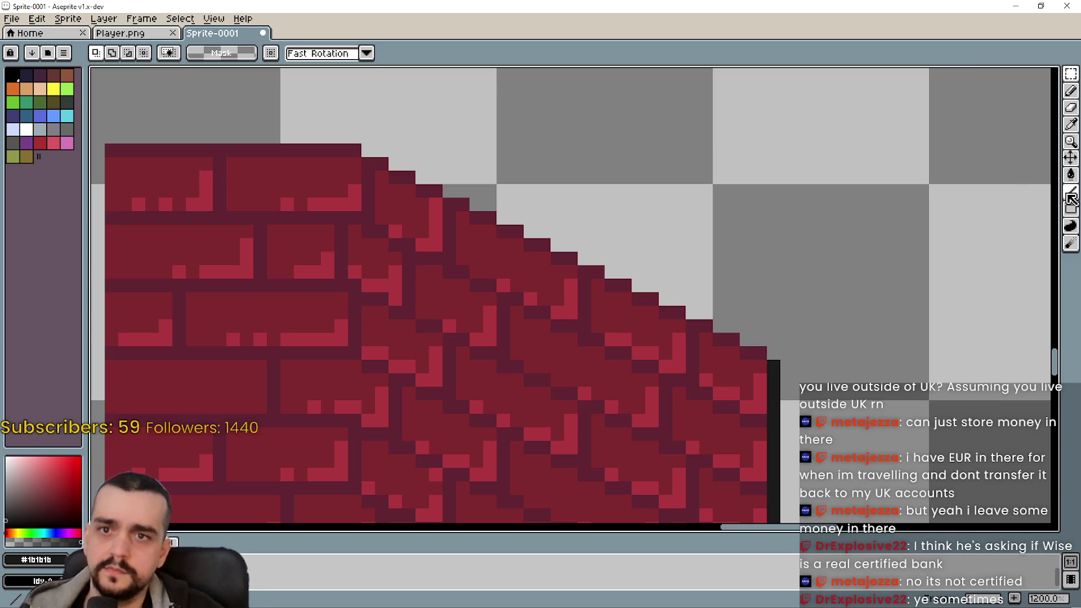
click(1071, 192)
click(748, 353)
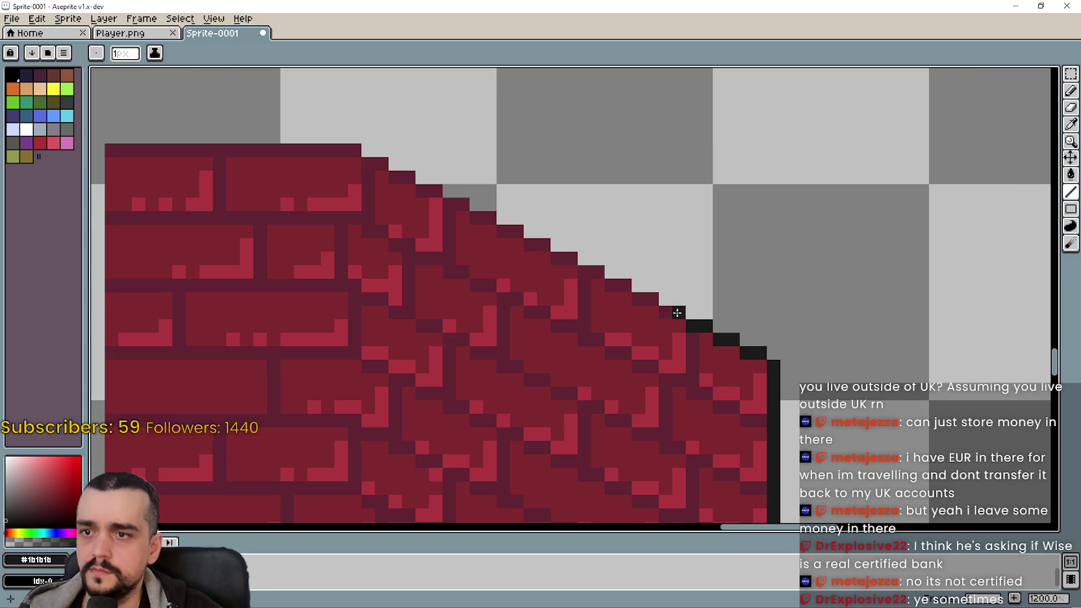
scroll(657, 305, down, 2)
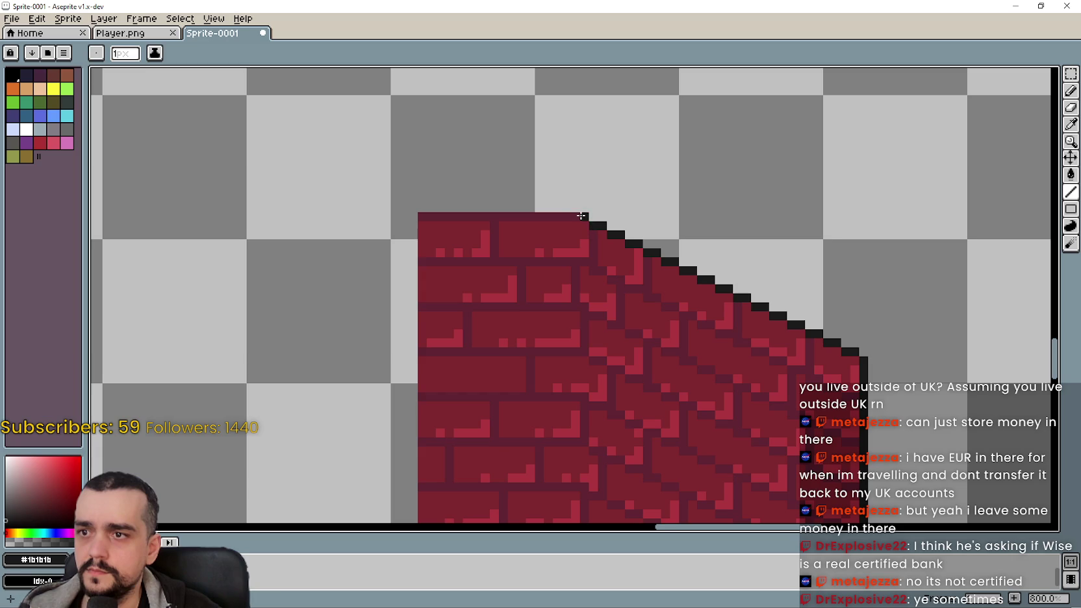
scroll(433, 243, down, 5)
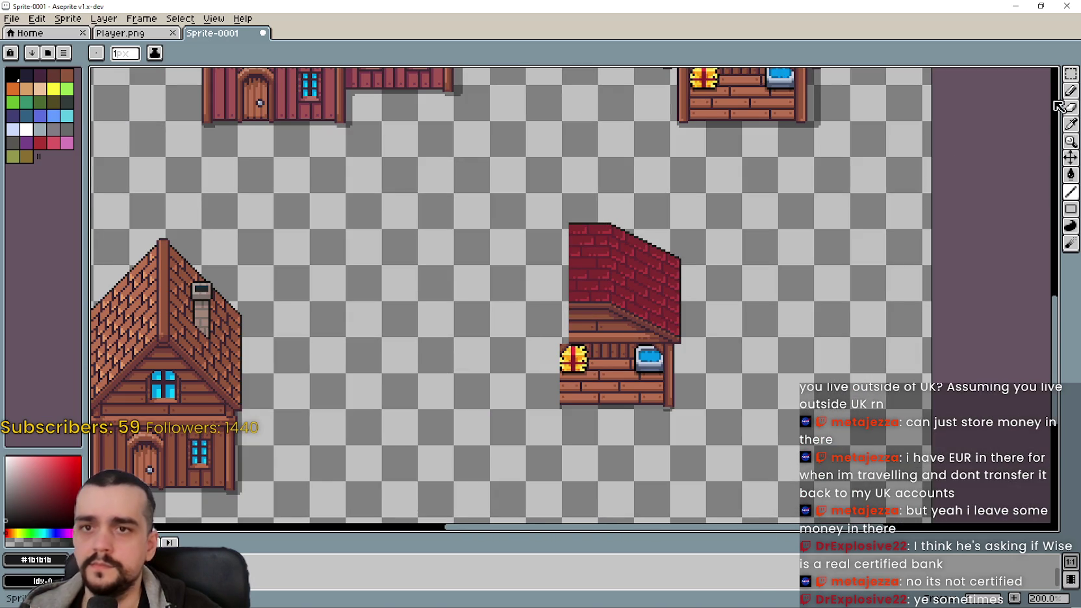
- Marquee-select the red-roof stall and move it up against the large house
key(m)
scroll(543, 489, up, 2)
mouse_move(542, 488)
mouse_down()
mouse_move(740, 309)
mouse_move(740, 284)
mouse_up()
scroll(690, 398, down, 2)
drag(717, 468, 595, 282)
scroll(595, 282, up, 1)
scroll(604, 348, up, 1)
mouse_move(604, 348)
mouse_down()
mouse_move(491, 346)
mouse_move(622, 361)
mouse_move(705, 410)
mouse_move(567, 338)
mouse_move(454, 339)
mouse_move(494, 351)
mouse_up()
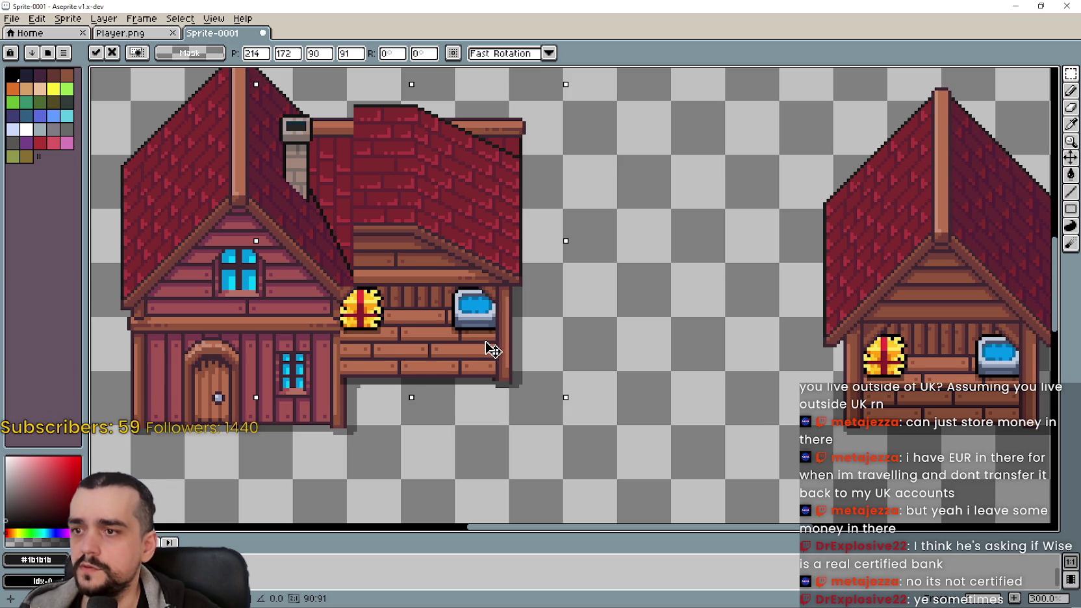
drag(492, 350, 489, 346)
- Shift the stall down and right, then commit its new position
scroll(490, 346, down, 1)
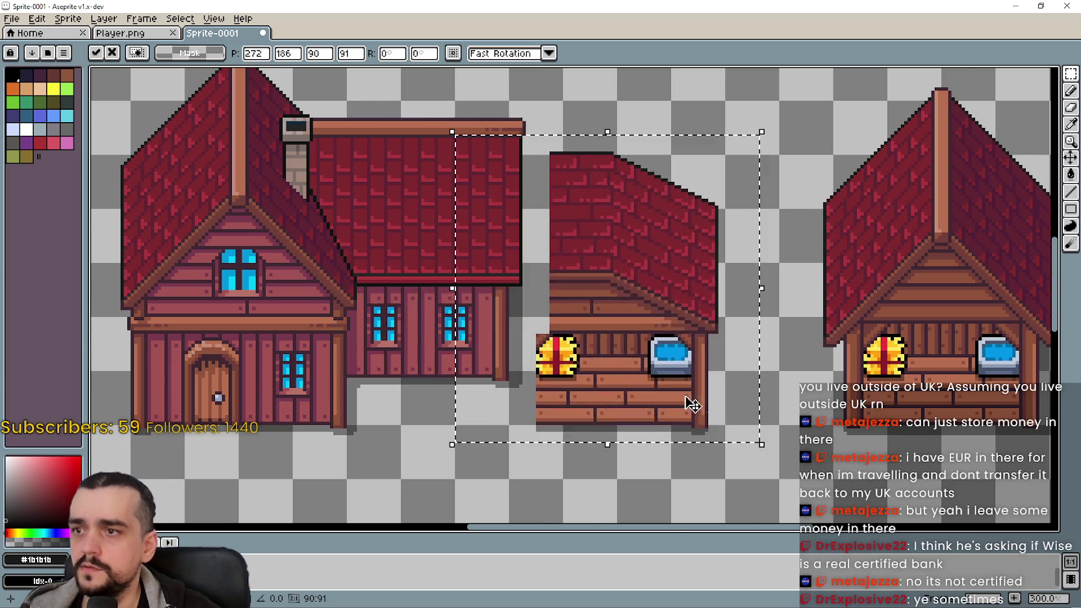
scroll(683, 398, down, 1)
mouse_move(614, 292)
mouse_down()
mouse_move(619, 336)
mouse_move(689, 377)
mouse_up()
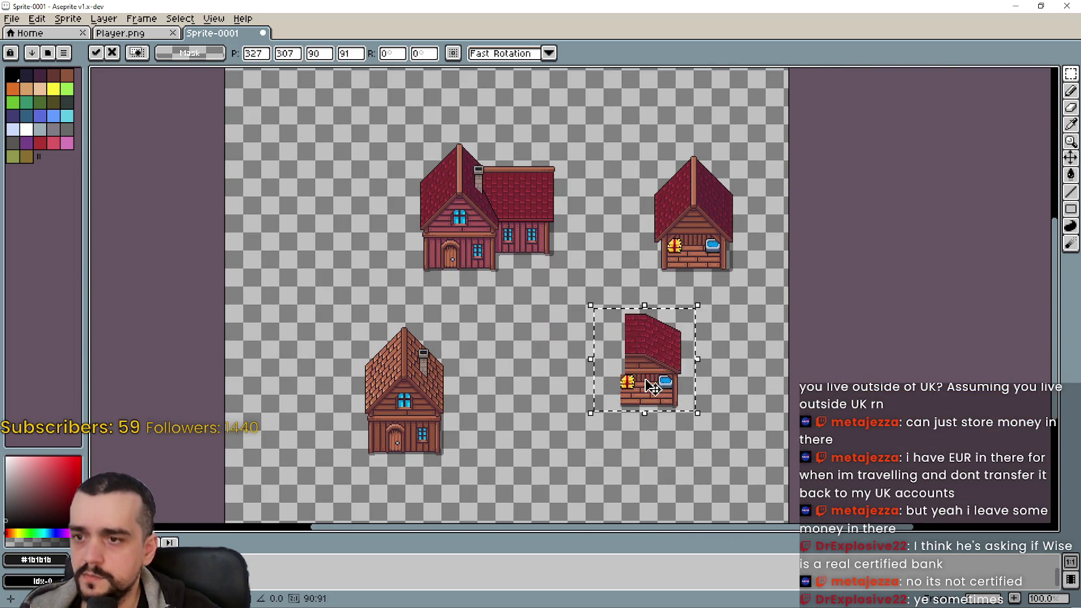
scroll(689, 377, up, 1)
drag(656, 292, 641, 347)
key(Return)
- Select the brown-roof house and move it next to the red stall
drag(239, 388, 437, 355)
drag(207, 389, 441, 91)
drag(323, 259, 695, 237)
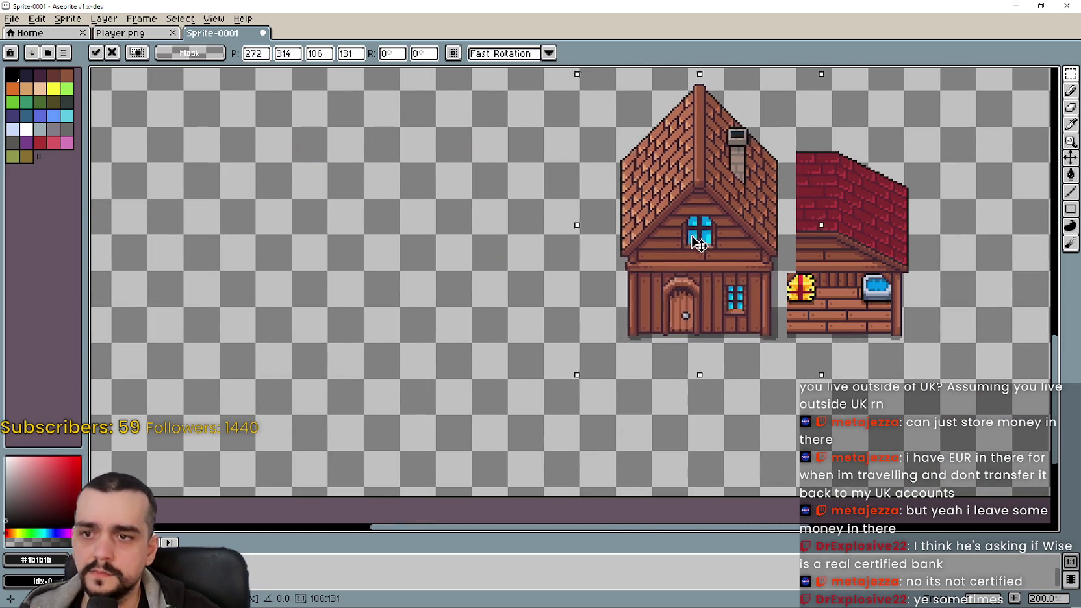
scroll(705, 235, up, 1)
drag(765, 294, 626, 305)
drag(626, 346, 630, 344)
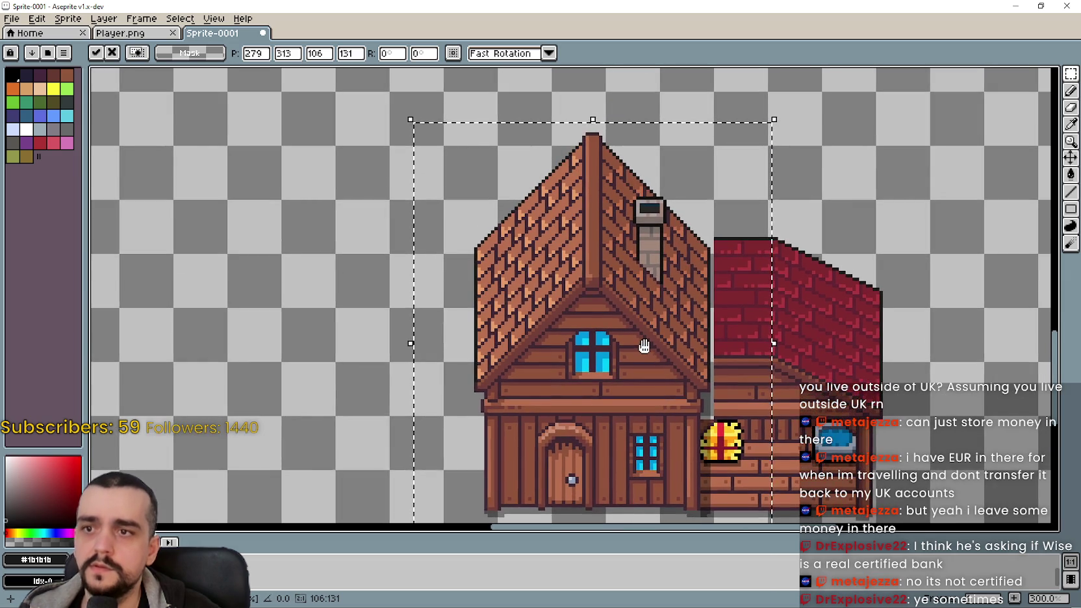
- Fine-tune the brown house's position so its base lines up with the stall
scroll(714, 258, up, 1)
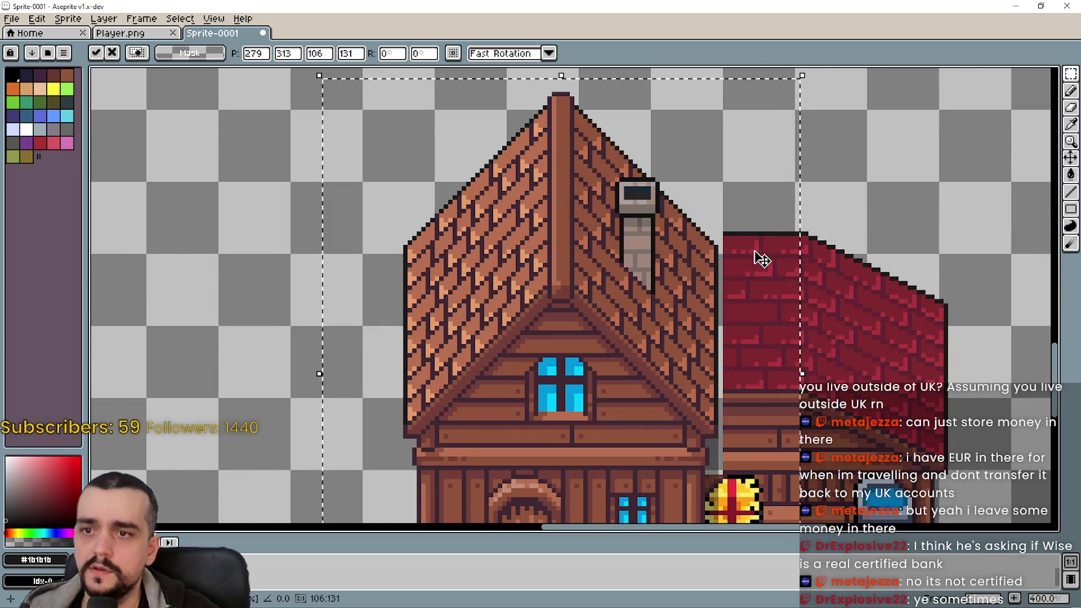
scroll(736, 259, up, 2)
scroll(736, 258, down, 2)
scroll(705, 337, down, 3)
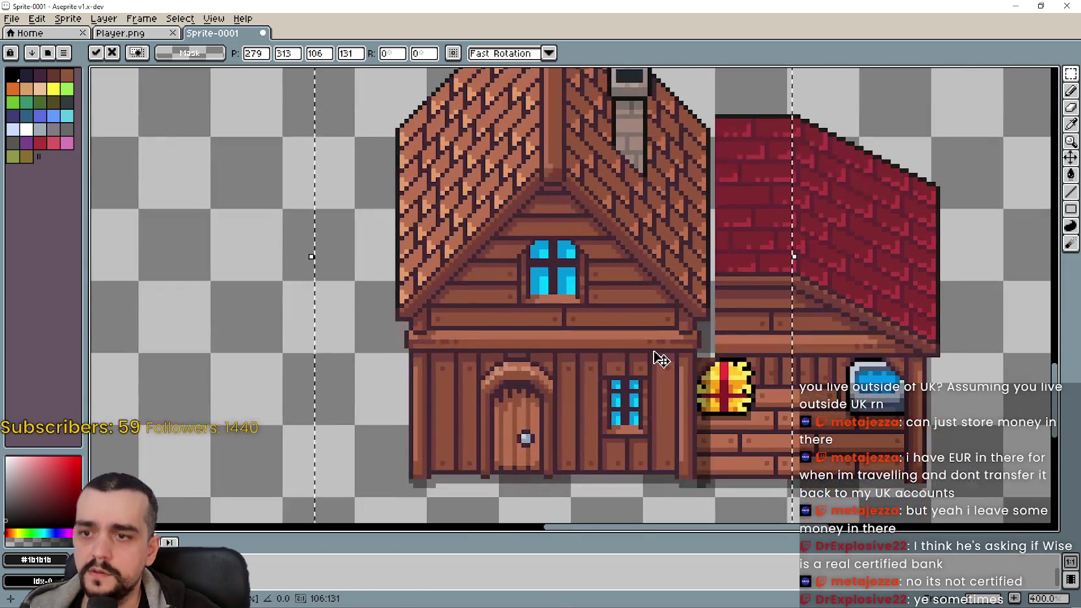
drag(640, 311, 619, 328)
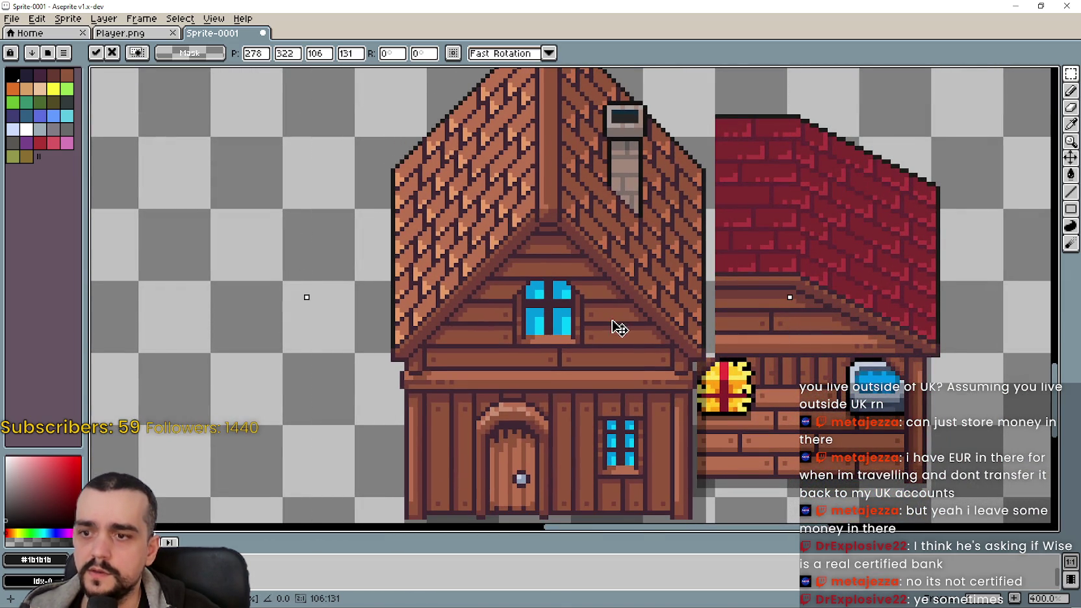
scroll(633, 310, down, 1)
scroll(617, 363, up, 1)
drag(608, 378, 587, 365)
scroll(578, 357, down, 2)
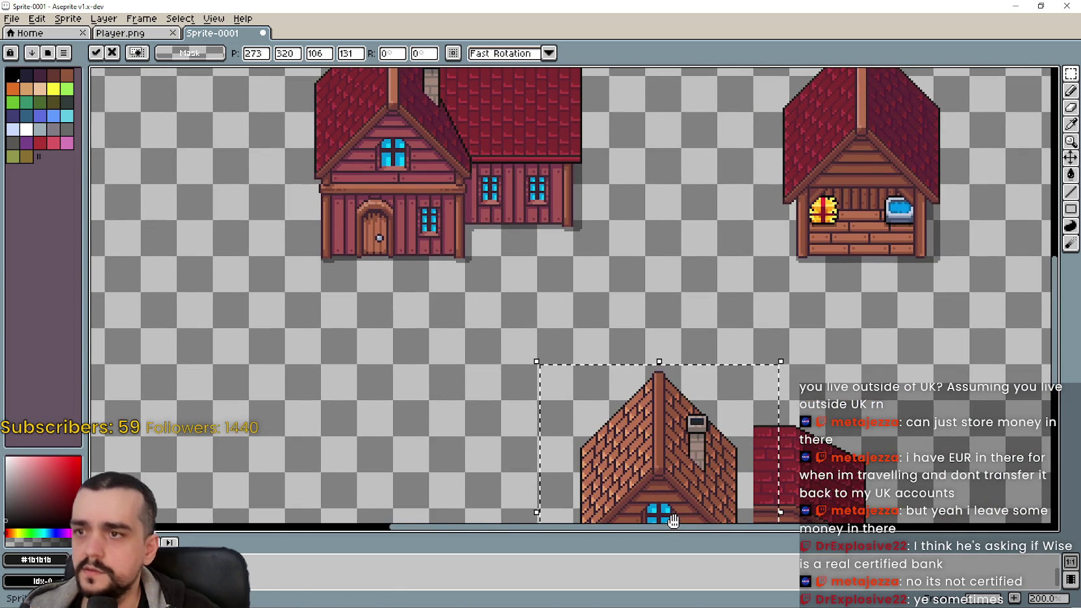
mouse_move(662, 443)
mouse_down()
mouse_move(682, 432)
mouse_move(519, 398)
mouse_up()
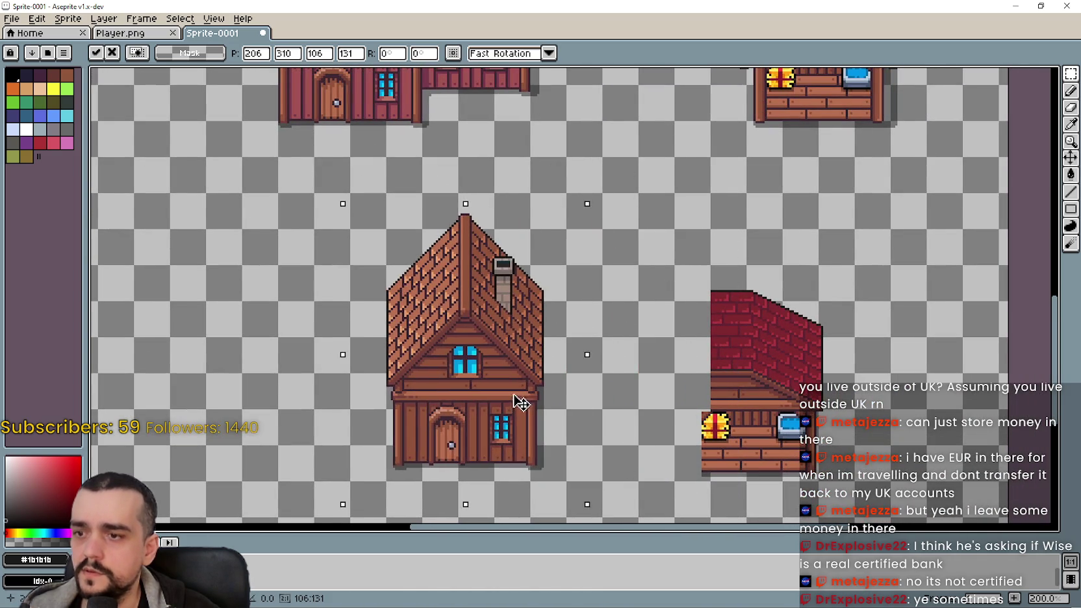
- Nudge the brown house down and right with the arrow keys
scroll(519, 398, down, 1)
key(Down)
key(Down)
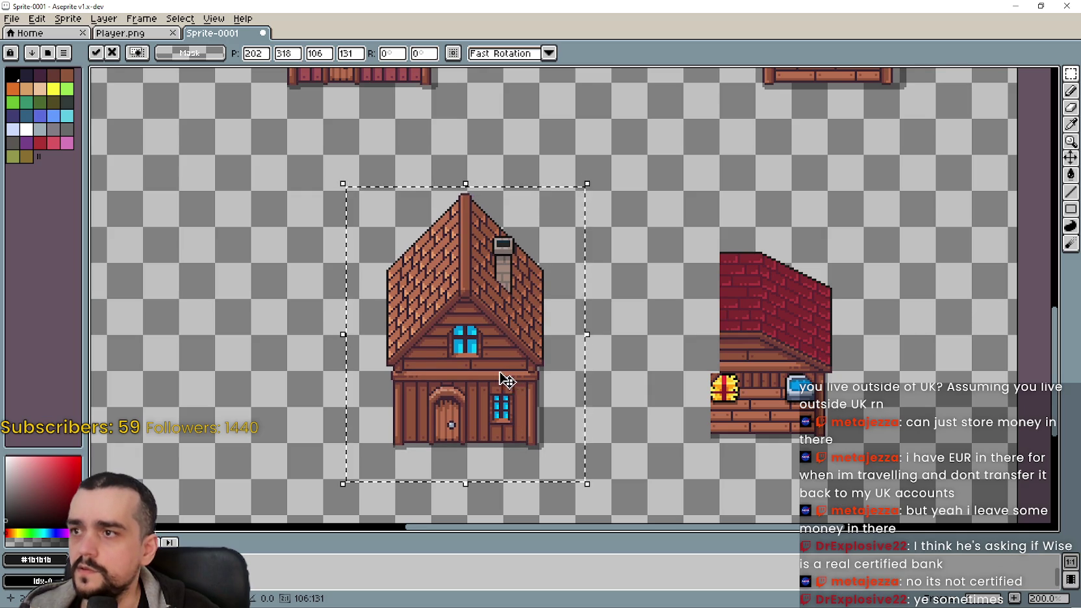
key(Right)
key(Down)
key(Right)
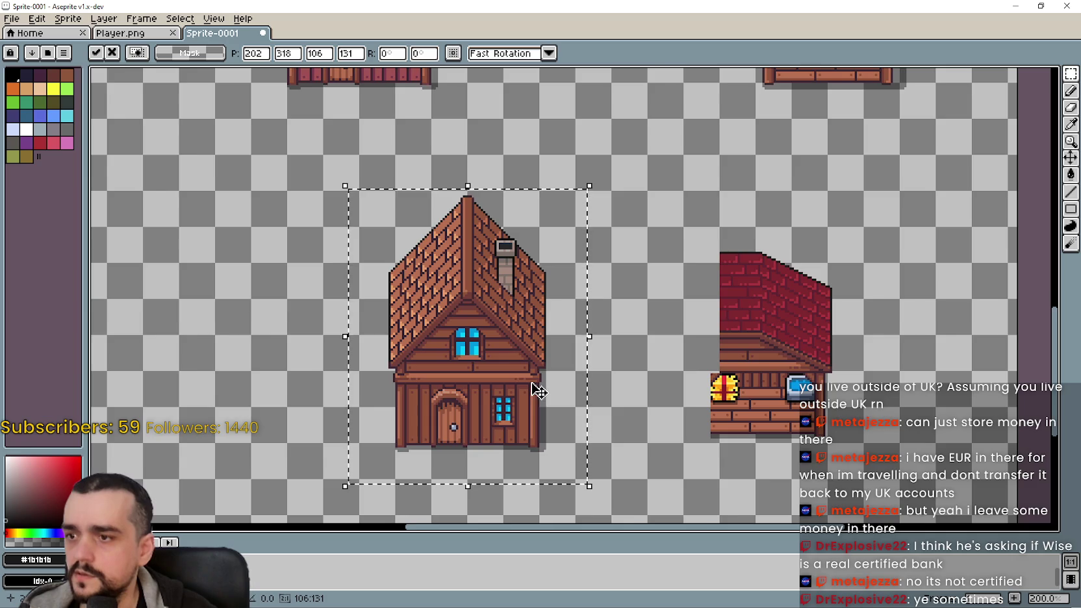
scroll(463, 434, up, 2)
scroll(370, 258, up, 4)
scroll(383, 266, down, 4)
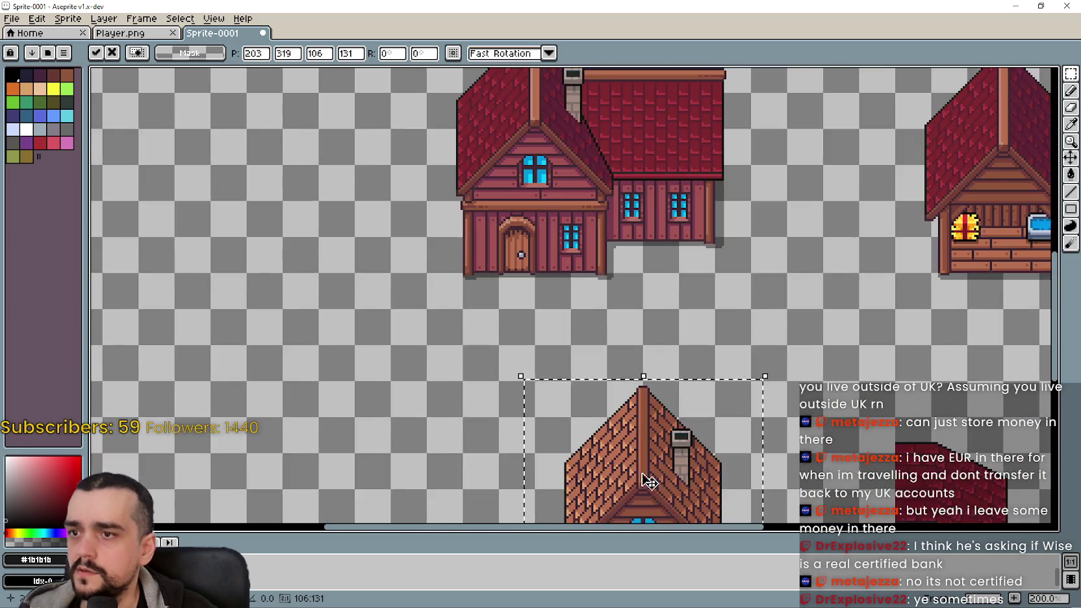
scroll(506, 314, down, 3)
scroll(699, 326, up, 4)
scroll(742, 323, up, 1)
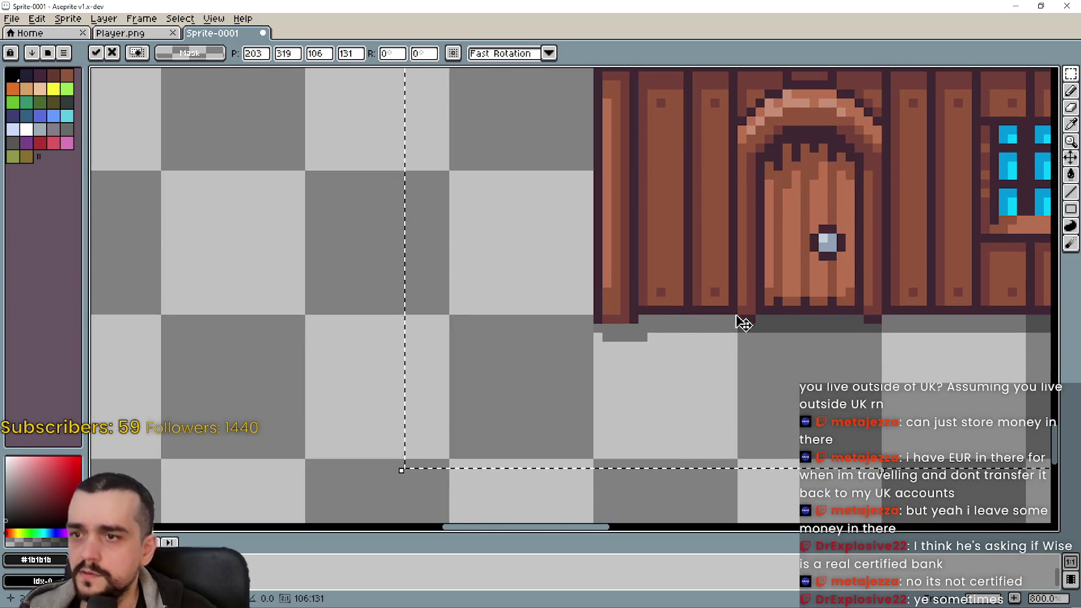
scroll(740, 321, down, 4)
- Select the red-roof stall and drag it left beside the brown house
mouse_move(777, 291)
mouse_down()
mouse_move(719, 391)
mouse_move(906, 182)
mouse_up()
scroll(906, 182, up, 3)
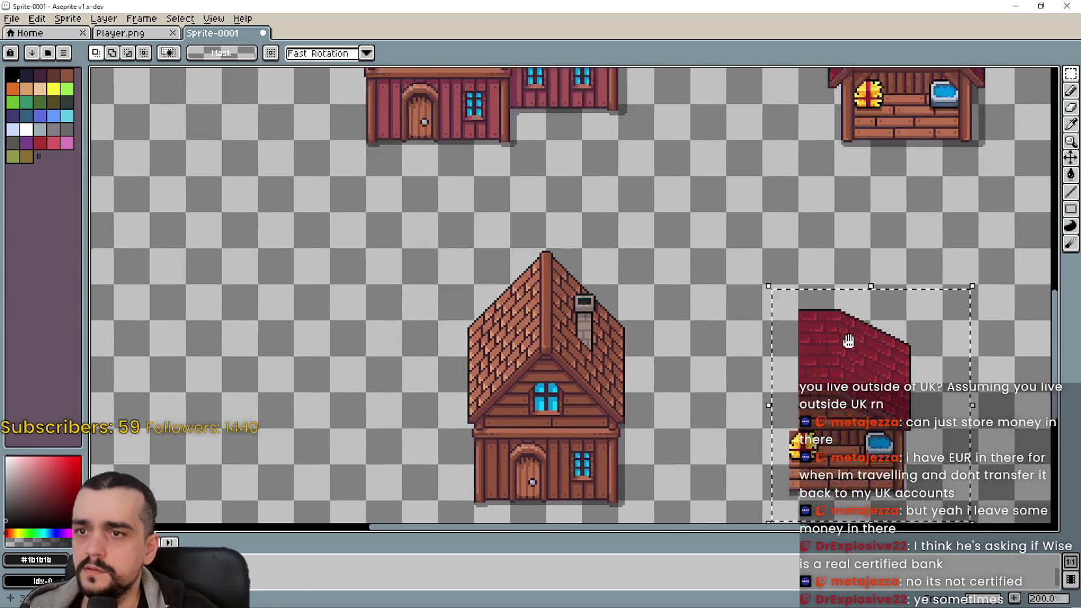
scroll(621, 147, up, 3)
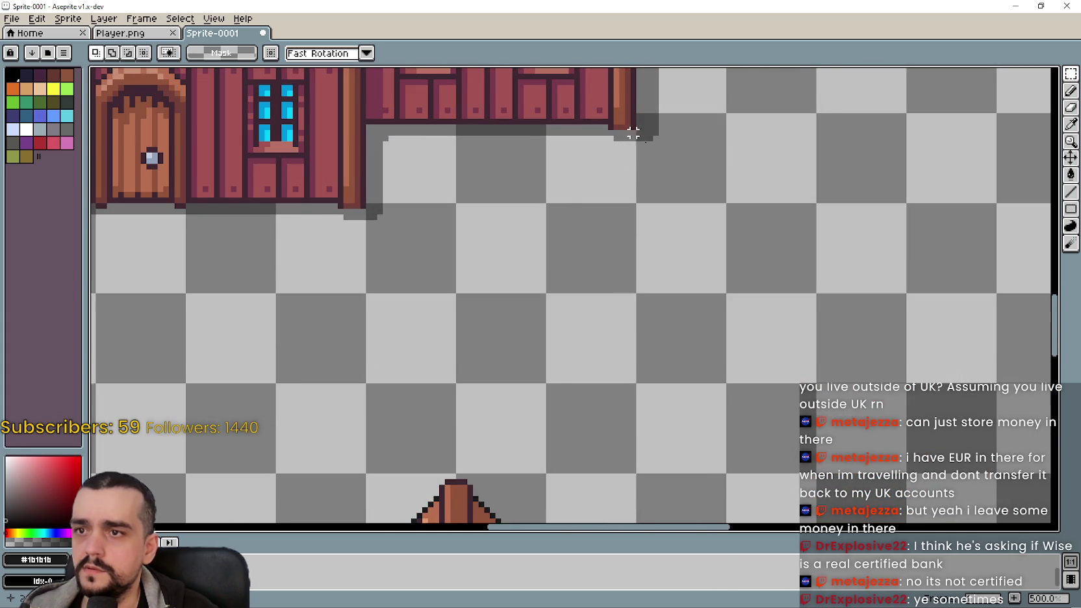
scroll(627, 127, down, 3)
scroll(683, 174, up, 1)
scroll(641, 99, up, 3)
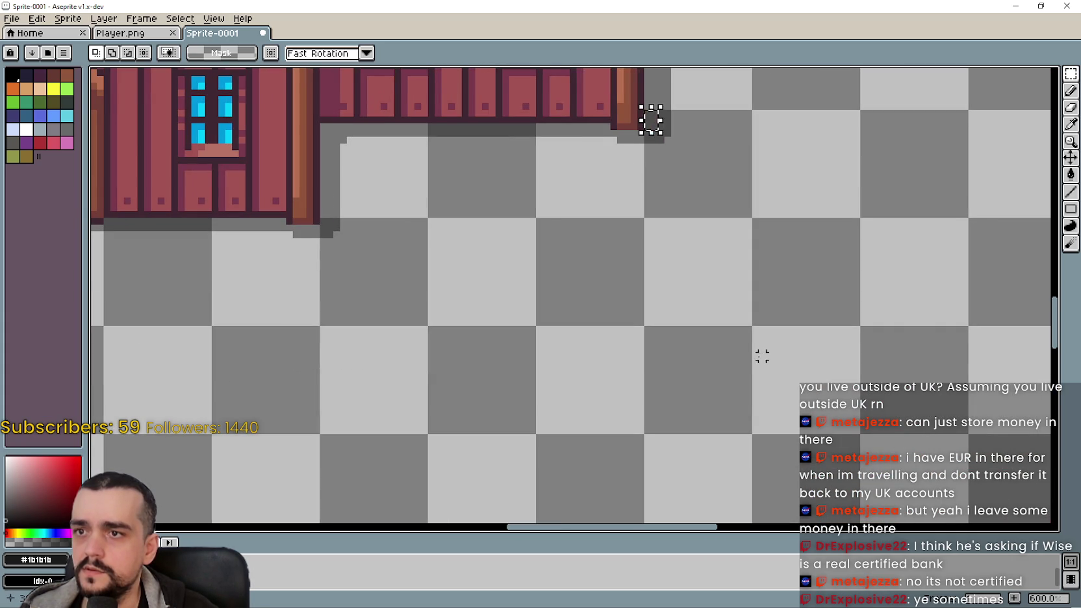
scroll(650, 120, down, 3)
scroll(722, 277, up, 1)
scroll(668, 345, down, 2)
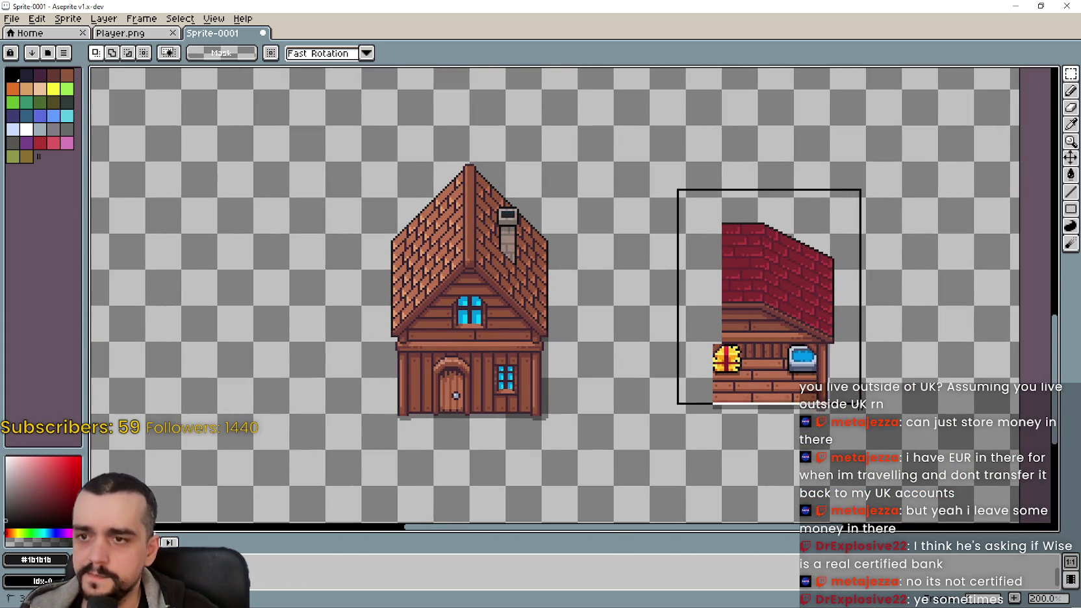
drag(855, 397, 692, 415)
- Fit the red stall against the brown house and adjust it vertically
scroll(672, 422, up, 3)
drag(661, 361, 554, 307)
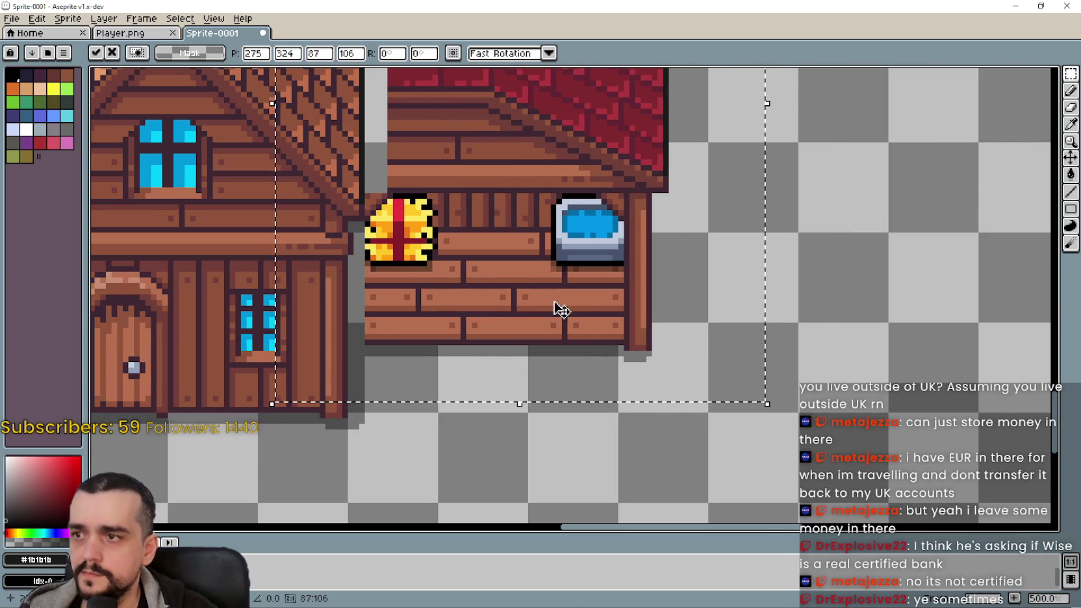
key(Up)
key(Up)
key(Up)
key(Up)
key(Up)
key(Up)
key(Up)
key(Down)
key(Down)
key(Down)
key(Down)
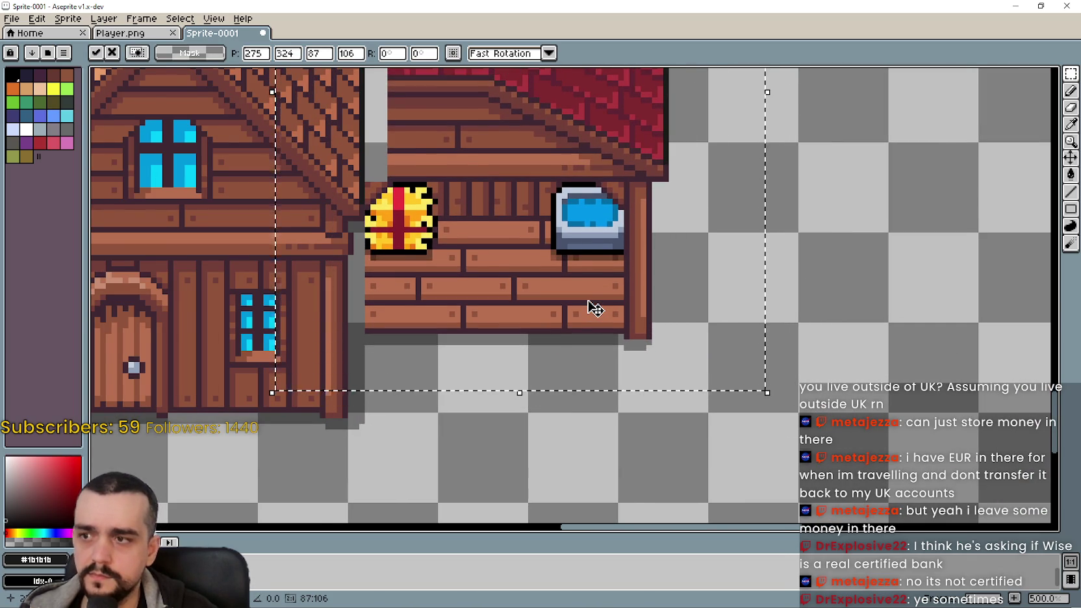
scroll(585, 260, down, 1)
scroll(572, 188, down, 1)
scroll(567, 207, down, 2)
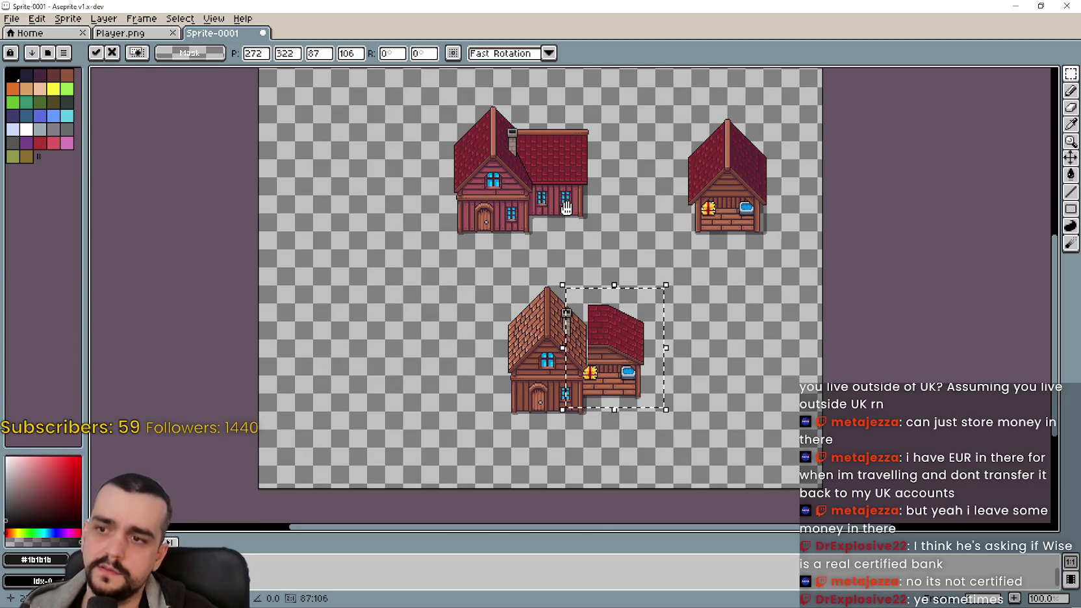
scroll(567, 209, up, 1)
mouse_move(568, 189)
mouse_down()
mouse_move(570, 70)
mouse_move(580, 99)
mouse_up()
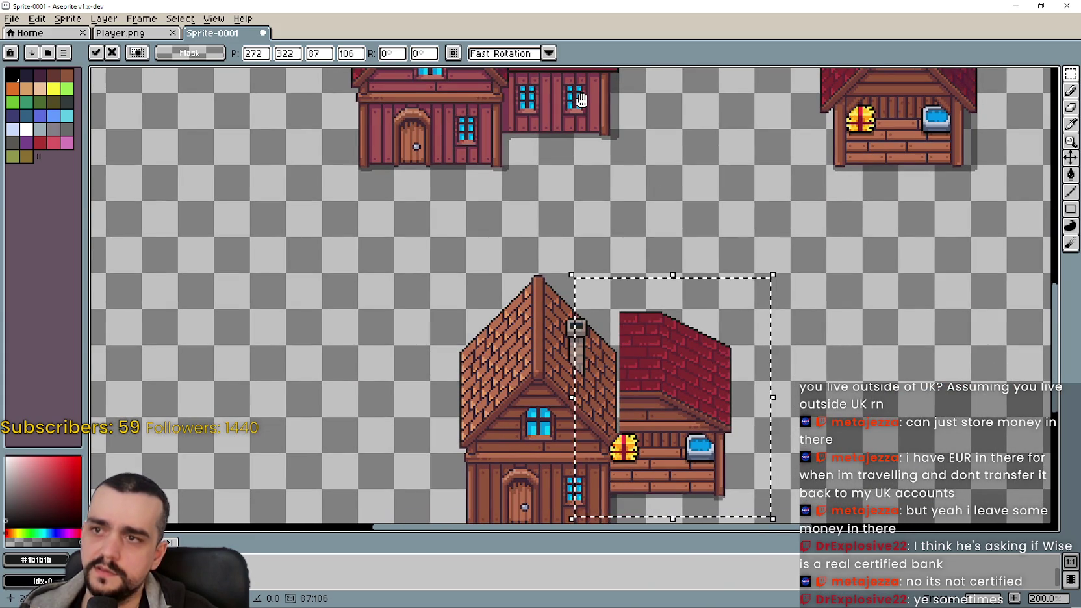
- Nudge the stall one pixel left and one step higher
key(Left)
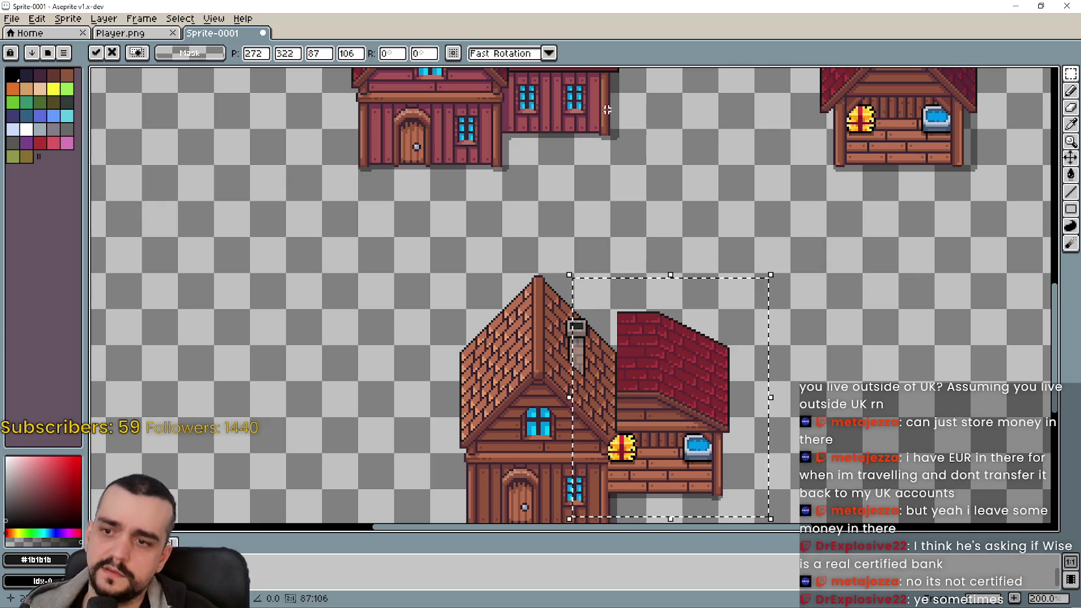
scroll(639, 114, down, 3)
mouse_move(639, 114)
mouse_down()
mouse_move(682, 289)
mouse_move(662, 162)
mouse_up()
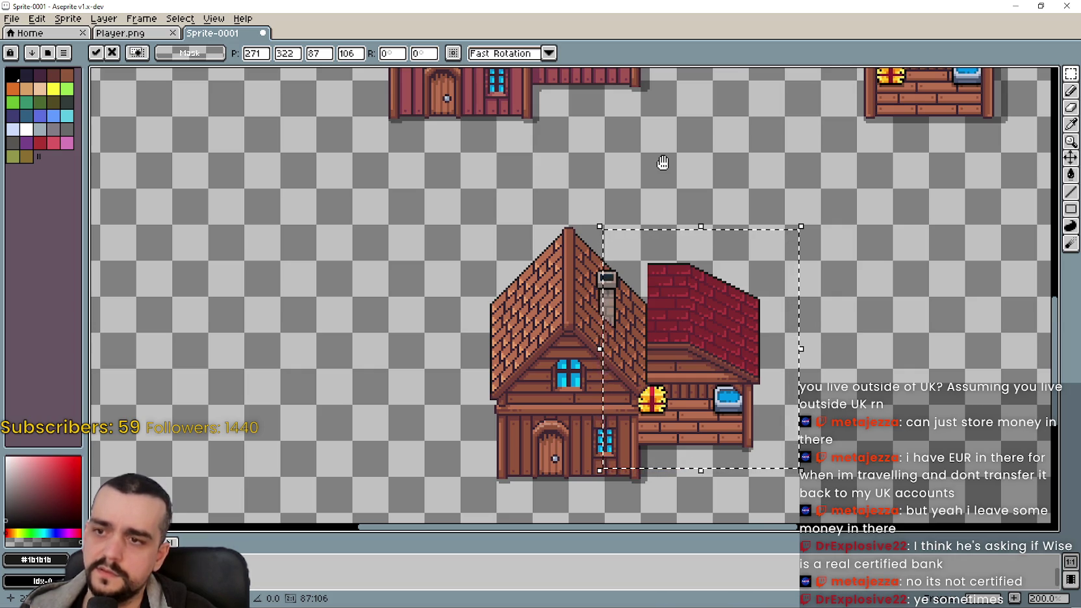
key(Up)
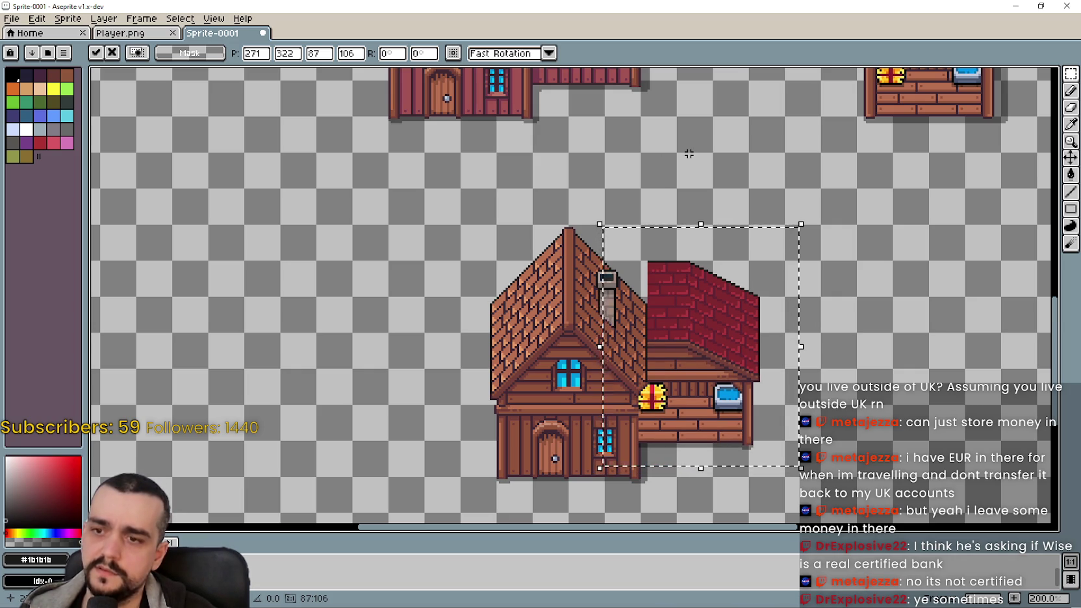
key(Up)
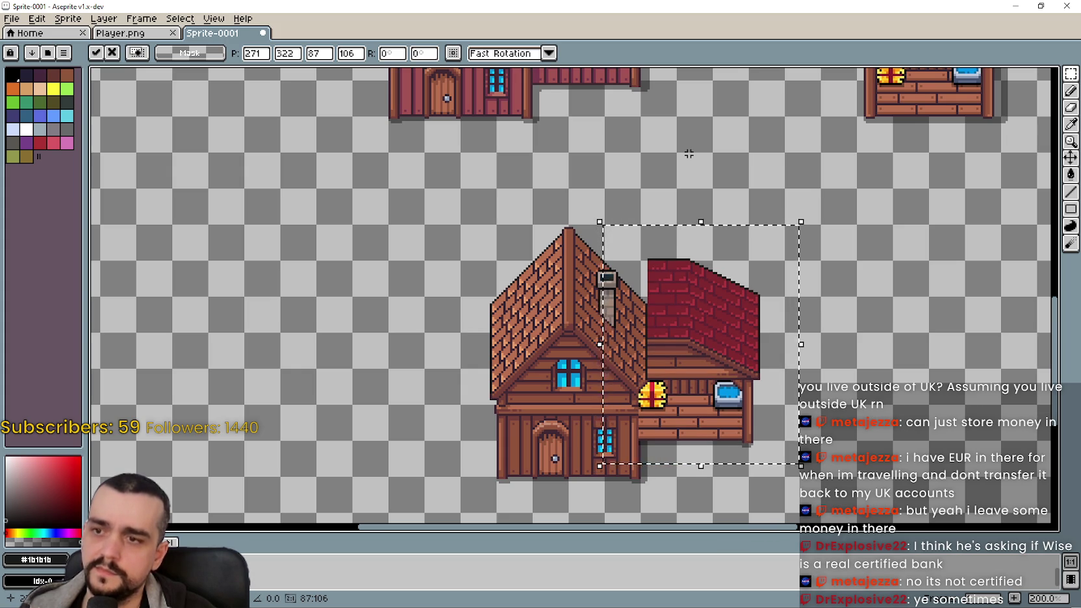
key(Down)
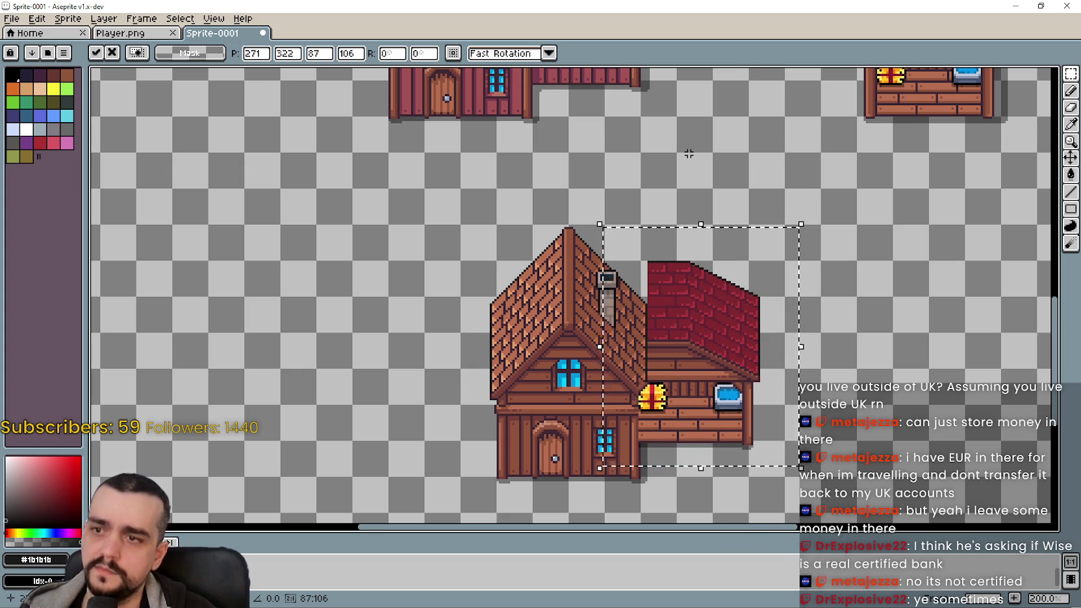
scroll(657, 363, up, 1)
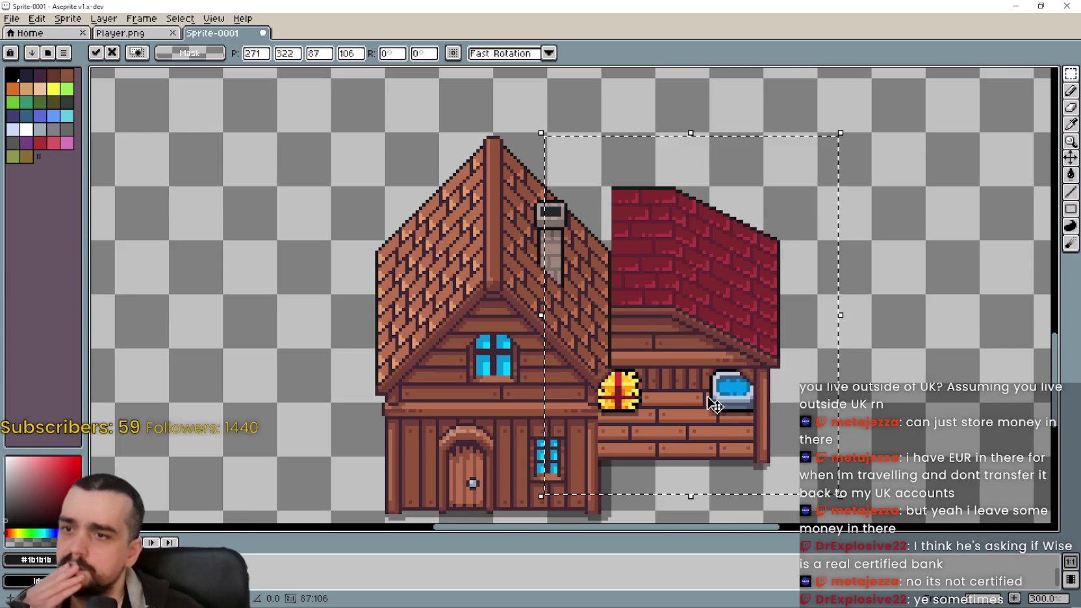
scroll(665, 328, down, 1)
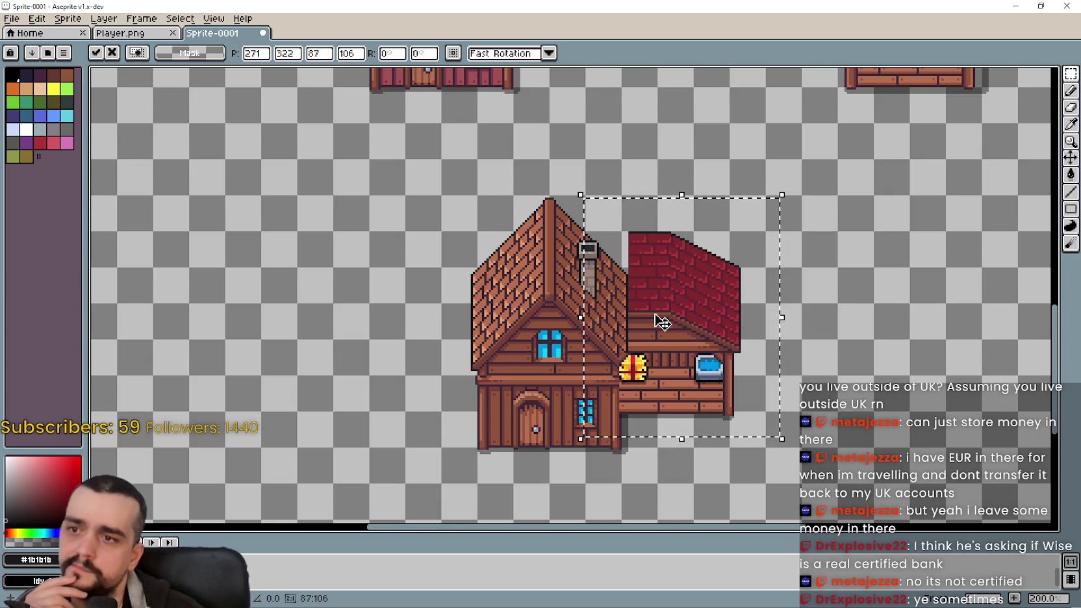
mouse_move(645, 269)
mouse_down()
mouse_move(687, 513)
mouse_move(637, 283)
mouse_up()
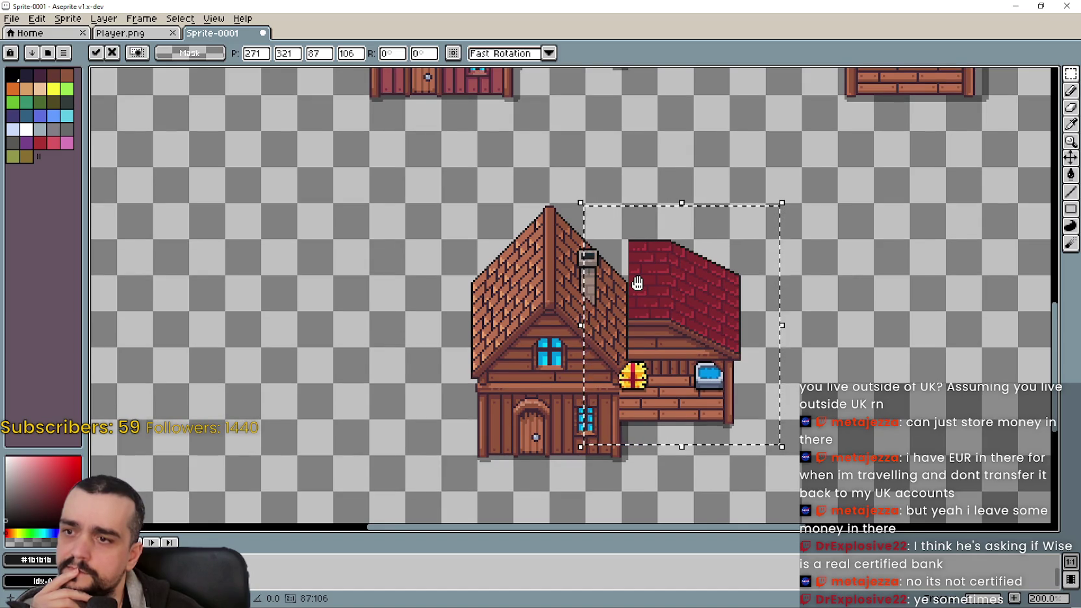
- Nudge the stall right to leave a gap from the house and commit it
scroll(656, 328, up, 1)
key(Right)
key(Right)
key(Right)
key(Right)
key(Right)
key(Right)
key(Right)
key(Right)
key(Right)
key(Right)
key(Right)
key(Right)
key(Right)
scroll(675, 343, down, 1)
key(Right)
key(Right)
key(Right)
key(Right)
key(Right)
key(Right)
key(Right)
key(Right)
key(Right)
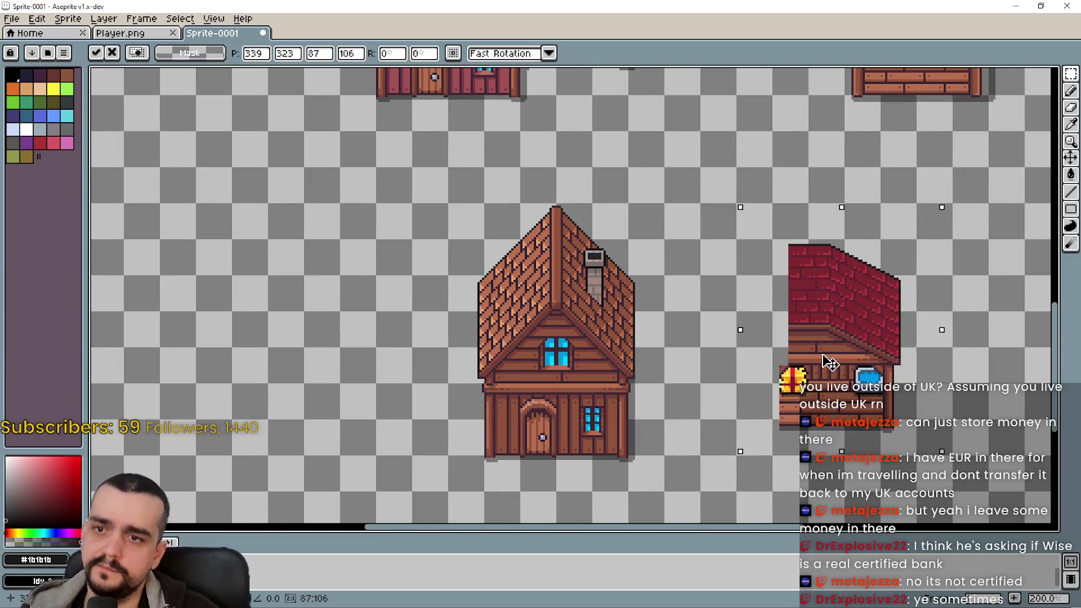
scroll(830, 362, up, 1)
key(Left)
key(Left)
key(Left)
key(Left)
key(Left)
key(Left)
key(Left)
key(Left)
key(Left)
key(Up)
key(Up)
key(Up)
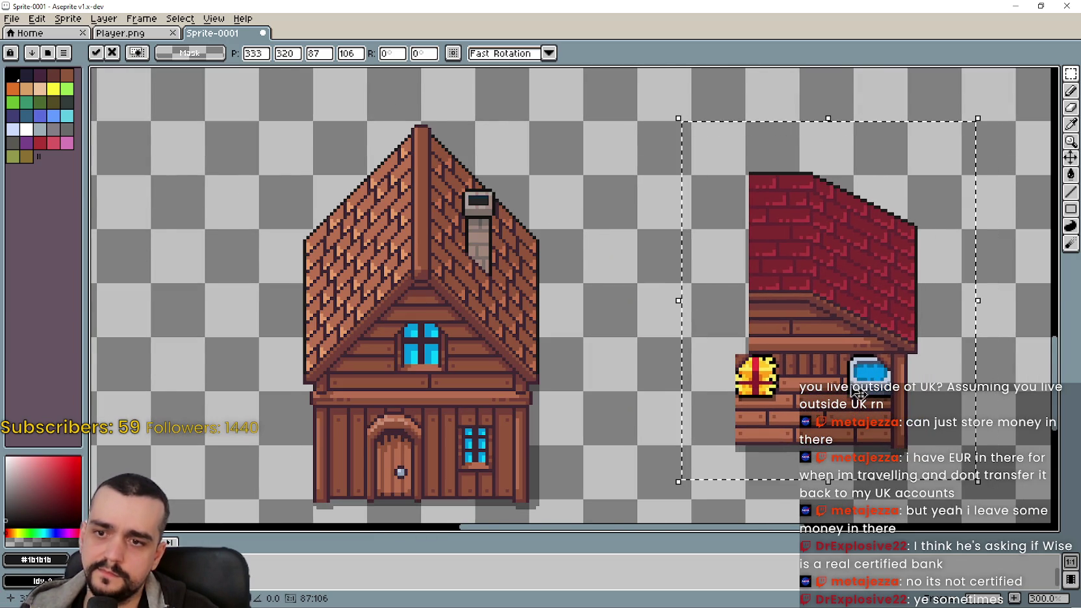
scroll(859, 392, down, 2)
key(Return)
drag(636, 432, 757, 295)
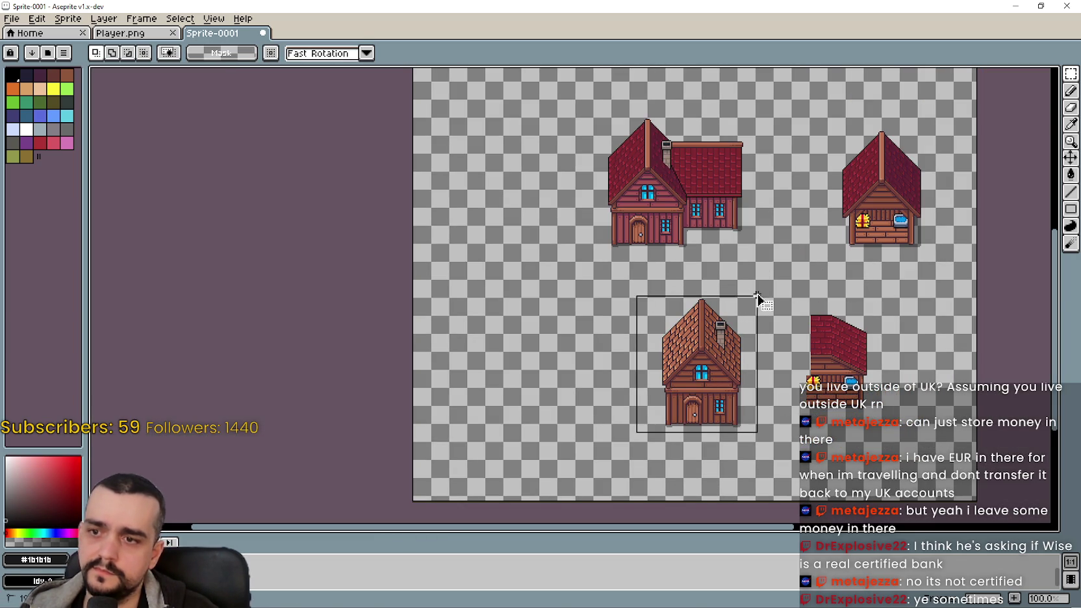
- Pick up the selected brown house and nudge it right and up toward the red-roof stall
scroll(719, 357, up, 3)
click(719, 357)
scroll(755, 408, down, 2)
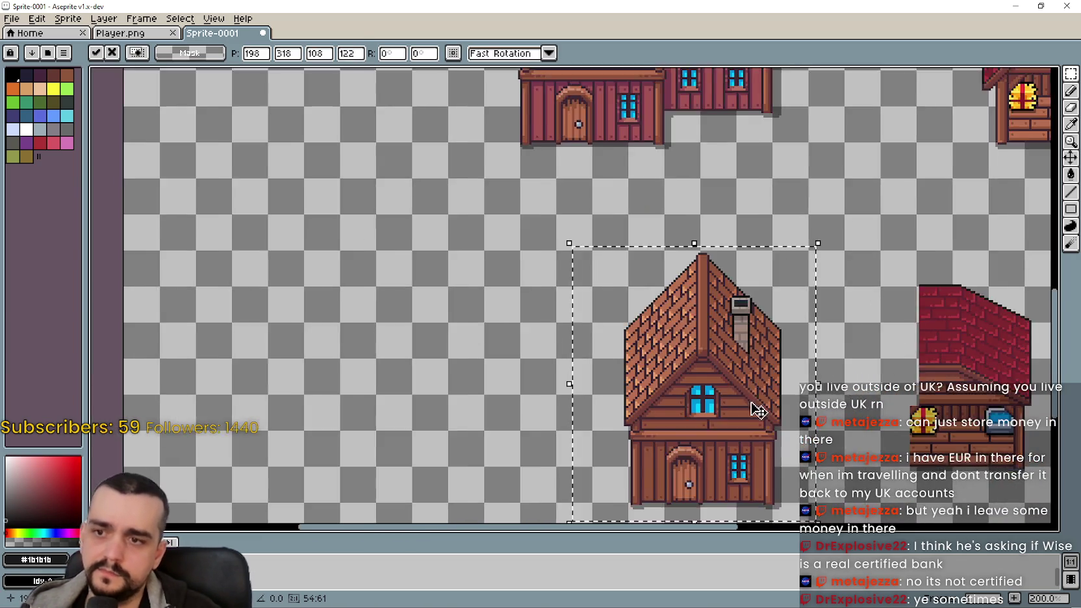
drag(756, 407, 601, 328)
key(Right)
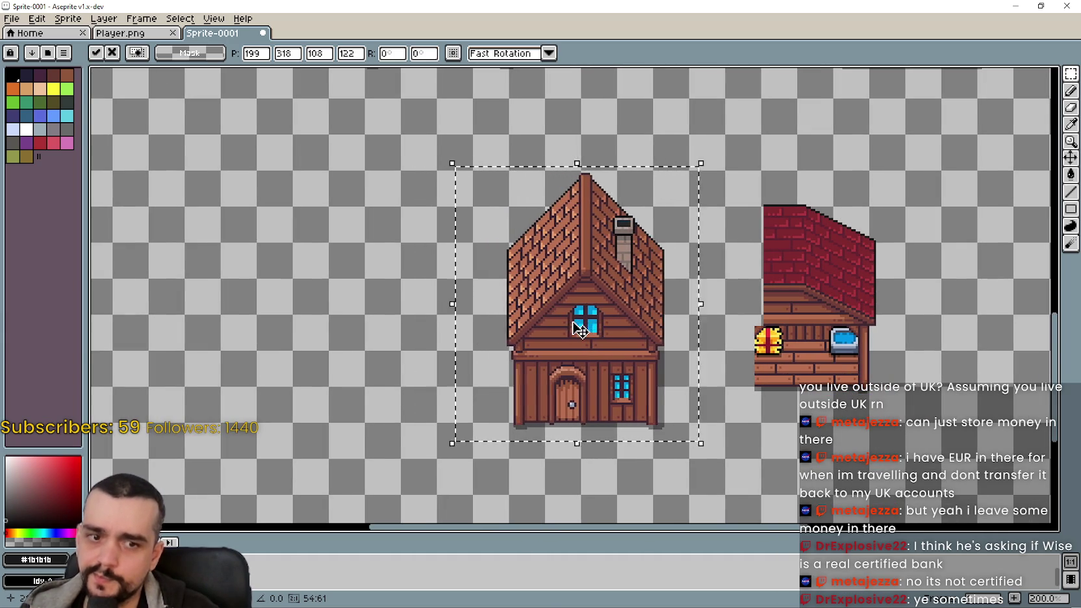
key(Right)
key(Right)
key(Right)
key(Right)
key(Right)
key(Right)
key(Right)
key(Right)
key(Right)
key(Up)
key(Up)
key(Up)
key(Right)
key(Right)
key(Right)
key(Right)
key(Right)
key(Right)
key(Up)
key(Up)
key(Up)
key(Right)
key(Right)
key(Right)
key(Right)
key(Right)
key(Right)
- Raise the brown house a few pixels, then drop it one step to align its base with the stall
drag(579, 330, 478, 278)
scroll(478, 278, up, 1)
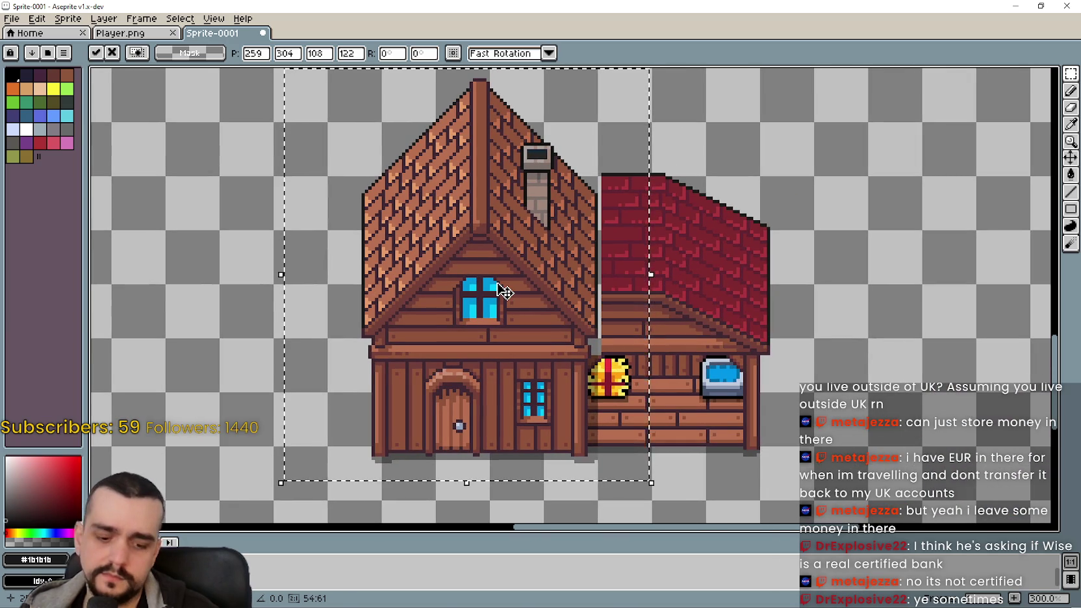
key(Right)
key(Right)
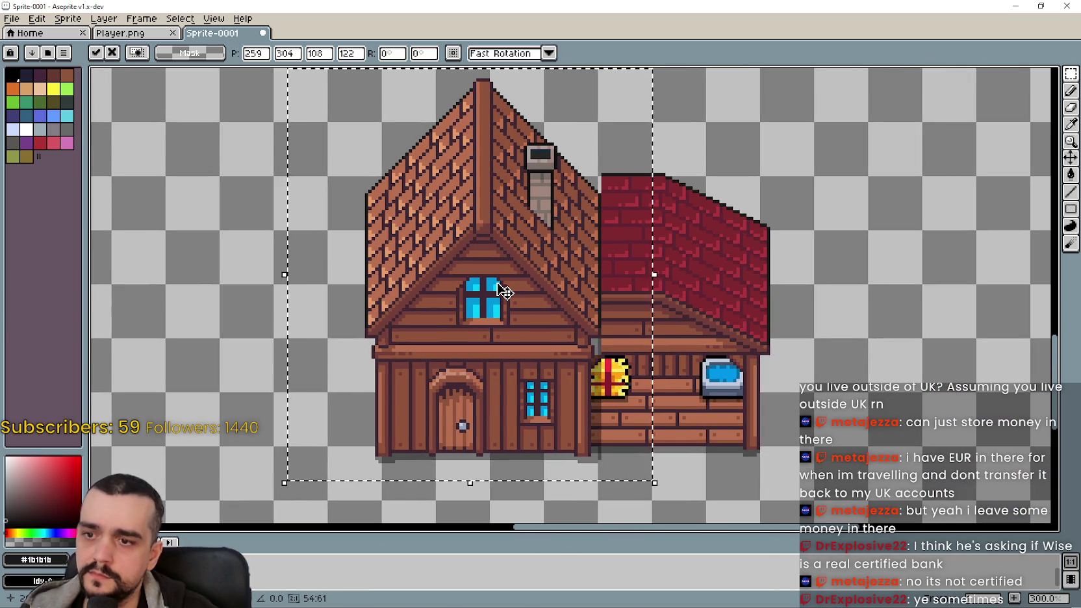
key(Up)
key(Up)
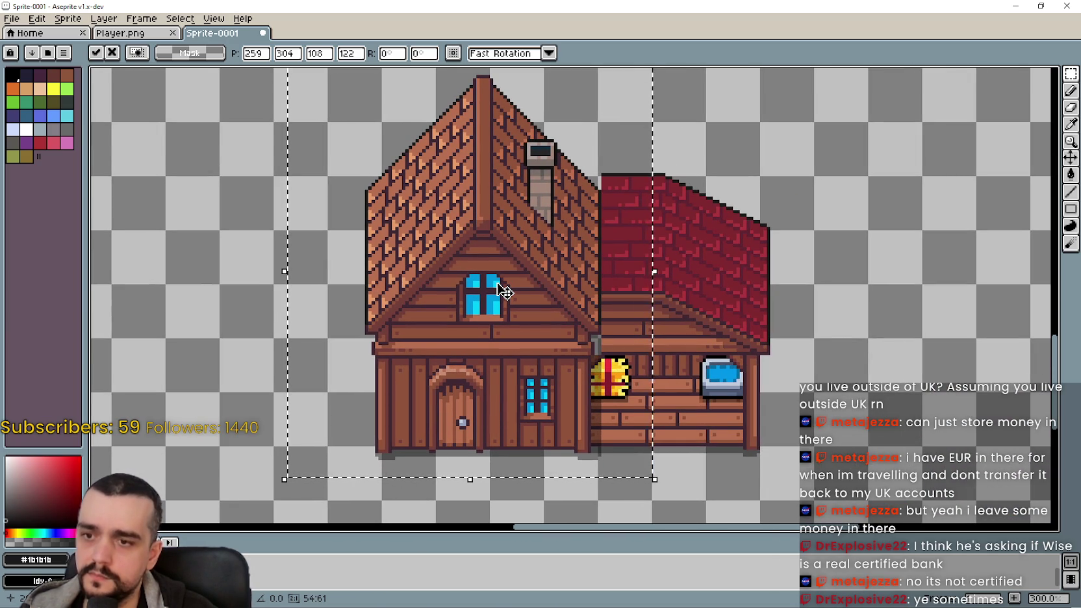
key(Up)
key(Up)
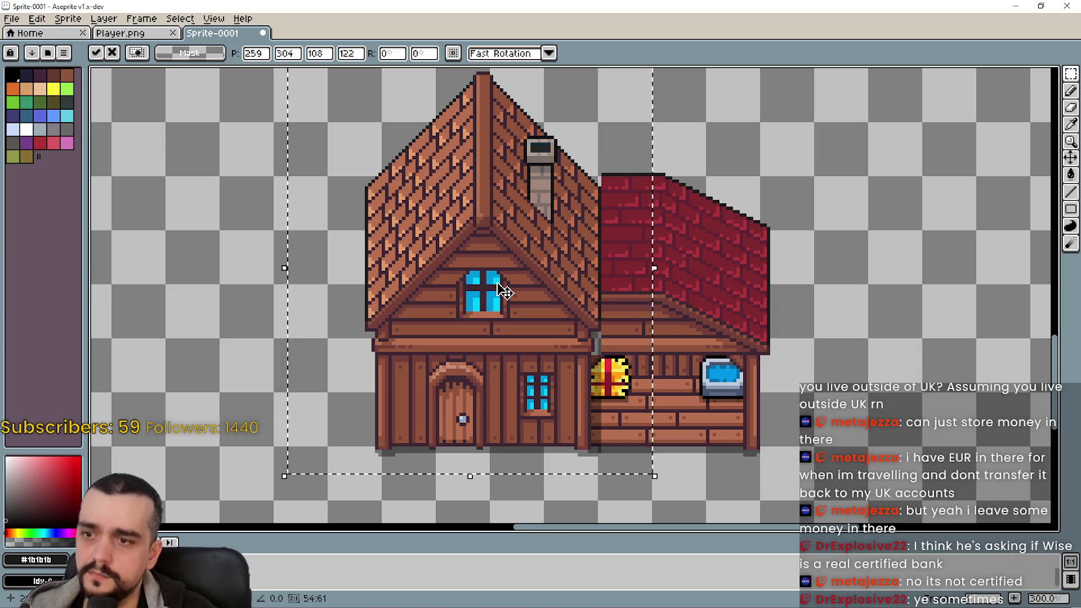
key(Up)
key(Up)
key(Up)
key(Up)
key(Up)
key(Down)
key(Down)
key(Down)
key(Down)
key(Down)
key(Down)
key(Down)
key(Down)
key(Down)
key(Down)
key(Down)
key(Down)
key(Down)
key(Down)
key(Down)
key(Down)
key(Down)
key(Down)
key(Down)
key(Down)
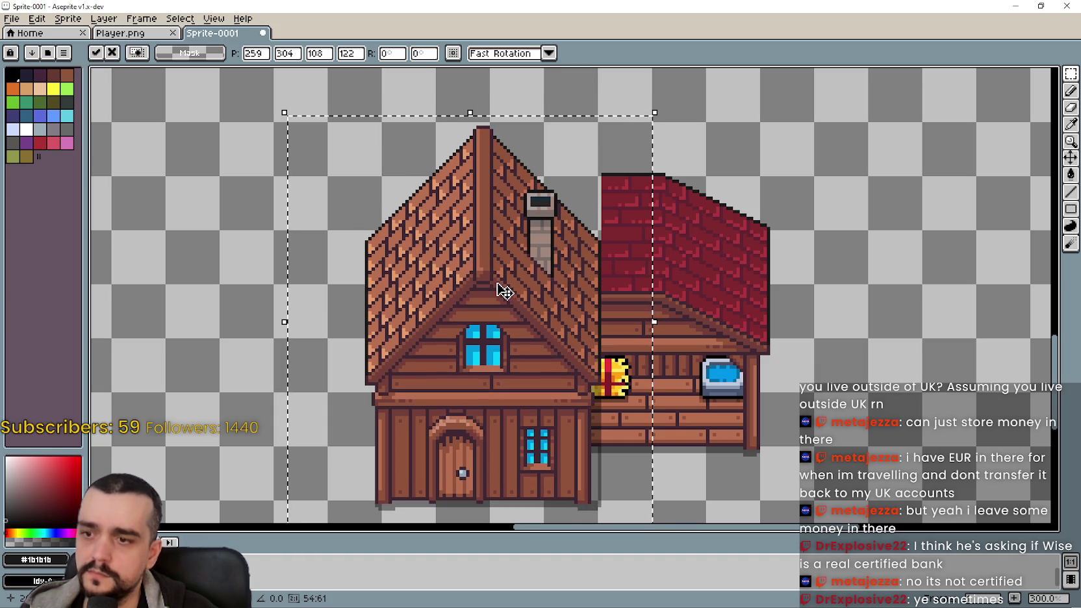
- Fine-tune the brown house a few pixels right so it butts against the stall's left edge
scroll(724, 293, down, 1)
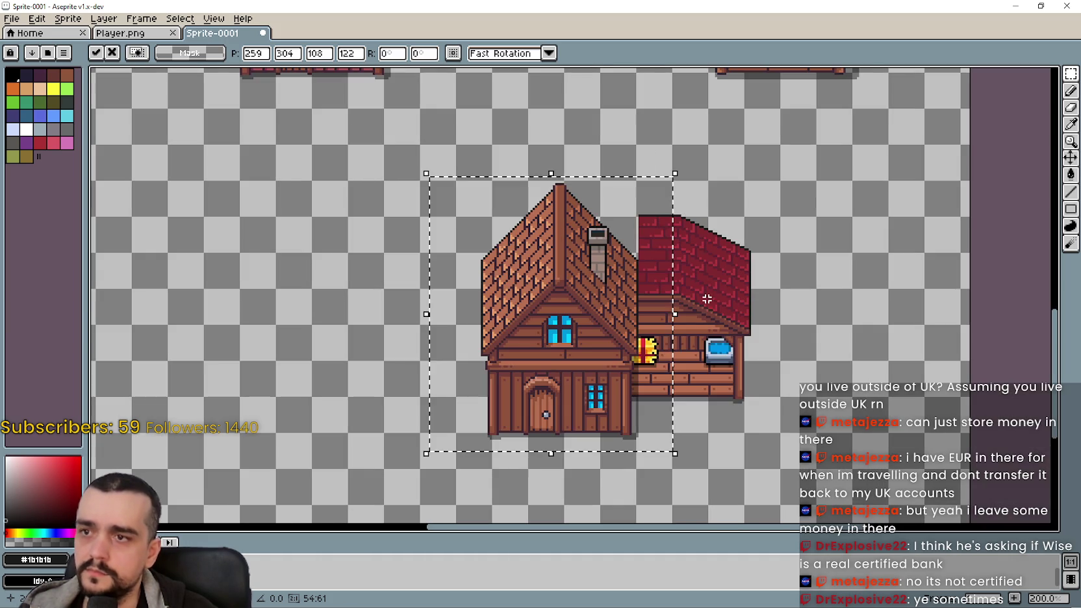
scroll(772, 332, up, 1)
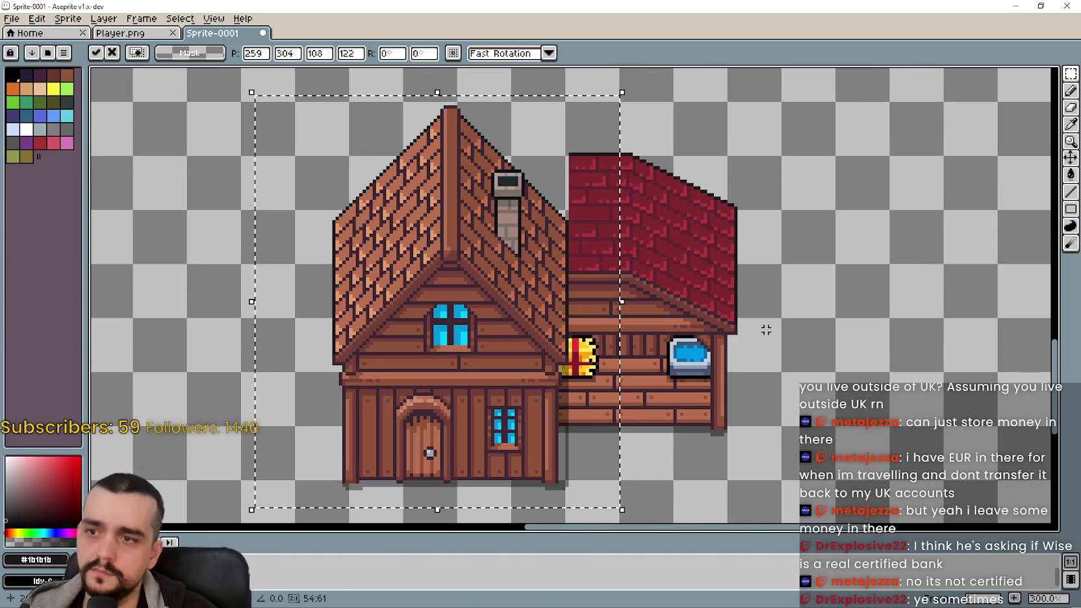
scroll(761, 327, down, 1)
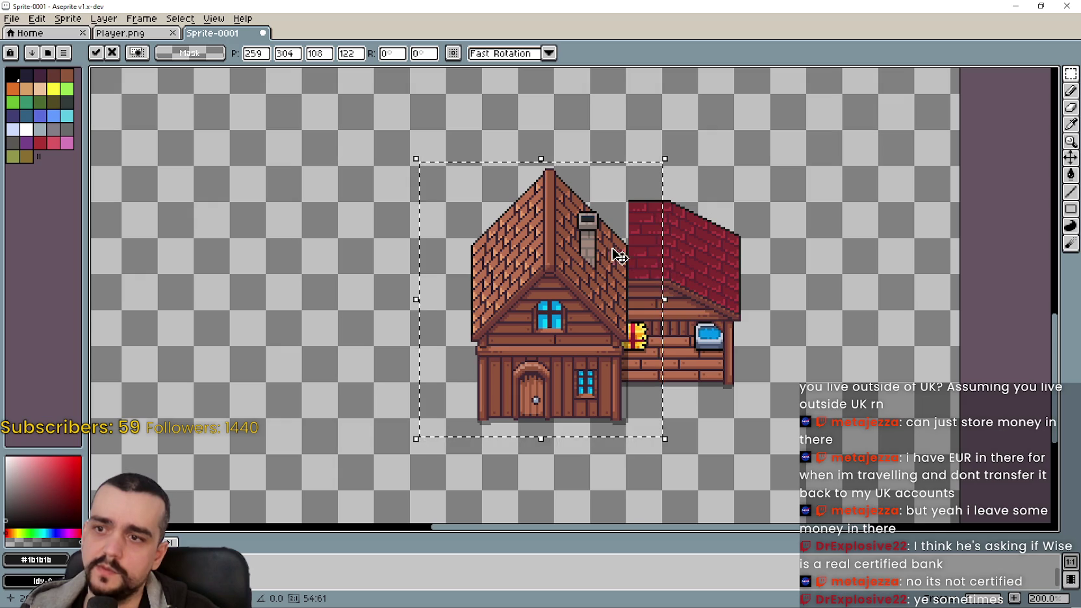
mouse_move(607, 235)
mouse_down()
mouse_move(678, 515)
mouse_move(597, 308)
mouse_move(639, 482)
mouse_move(559, 309)
mouse_move(578, 318)
mouse_move(587, 427)
mouse_move(517, 300)
mouse_up()
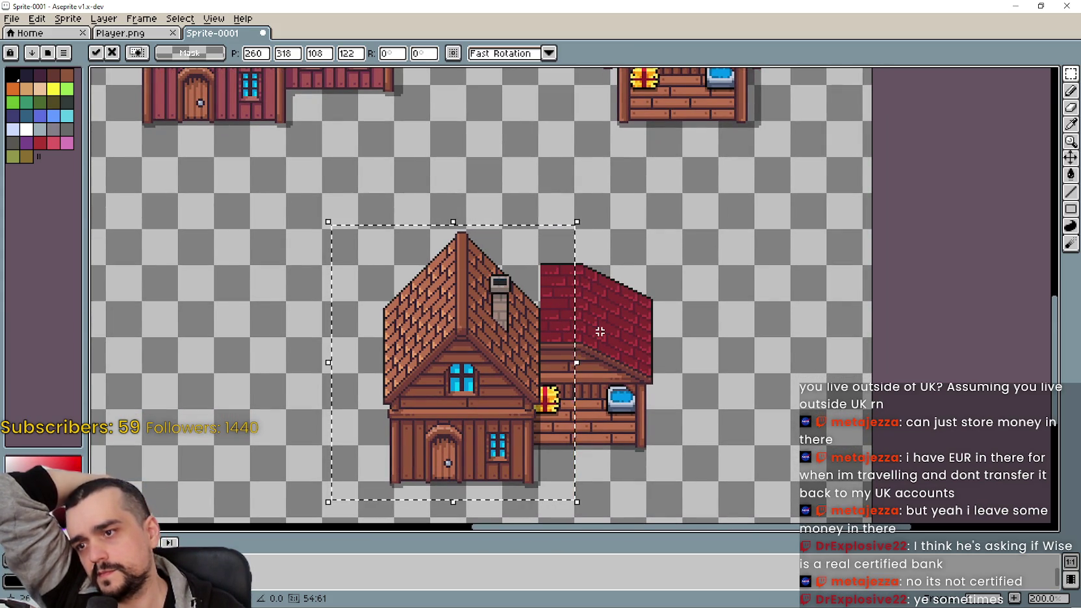
key(Left)
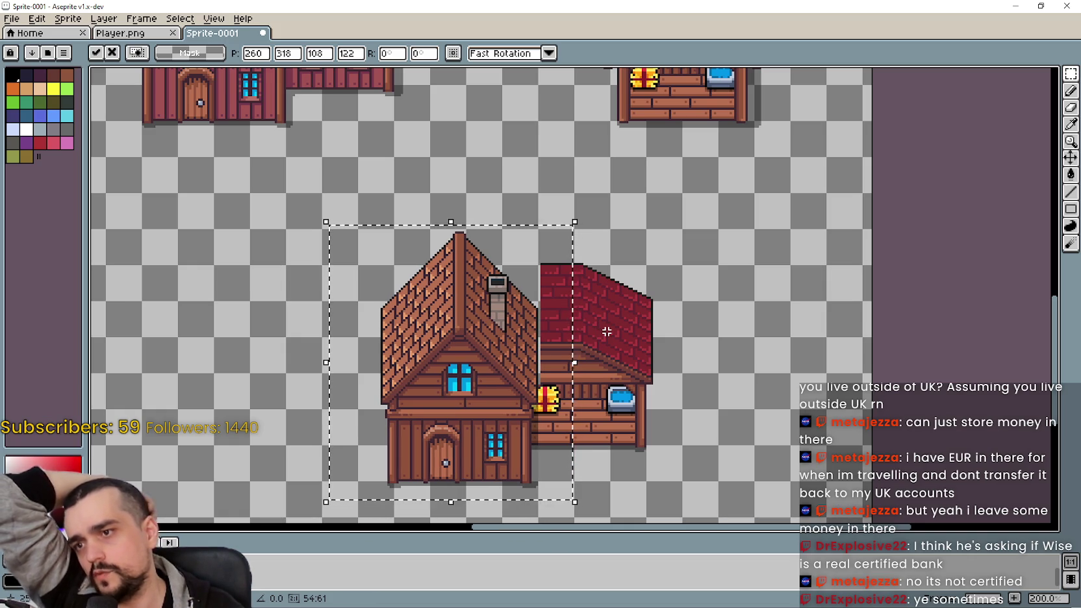
key(Right)
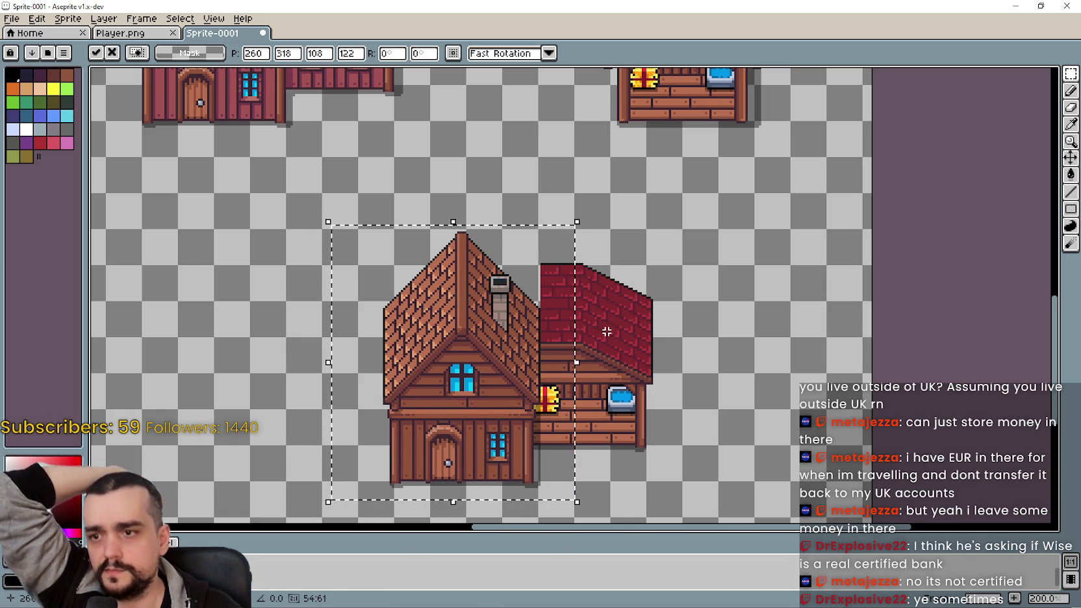
key(Right)
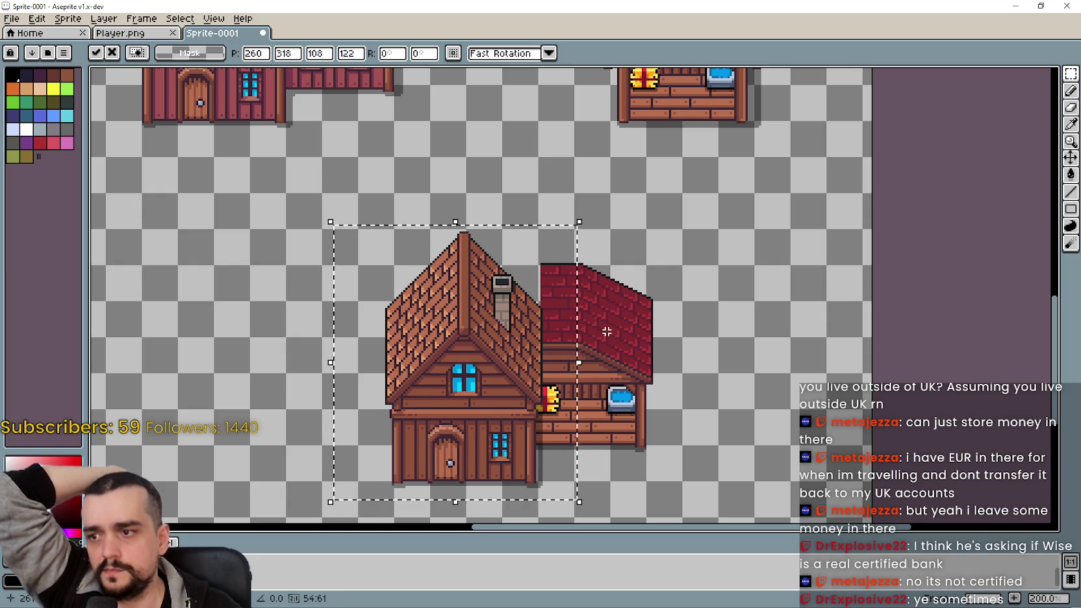
key(Right)
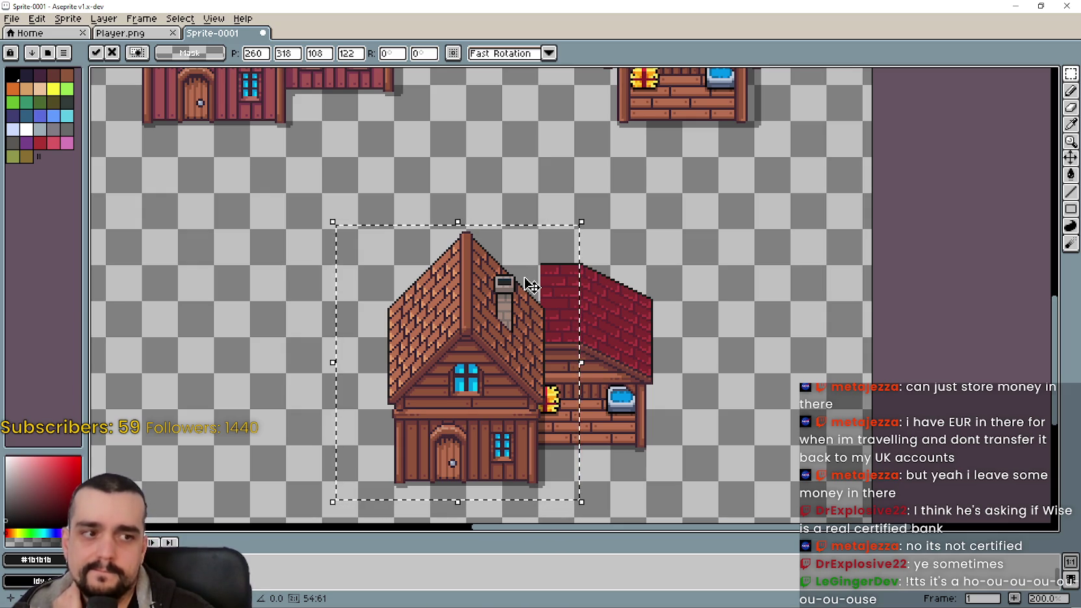
scroll(520, 296, up, 1)
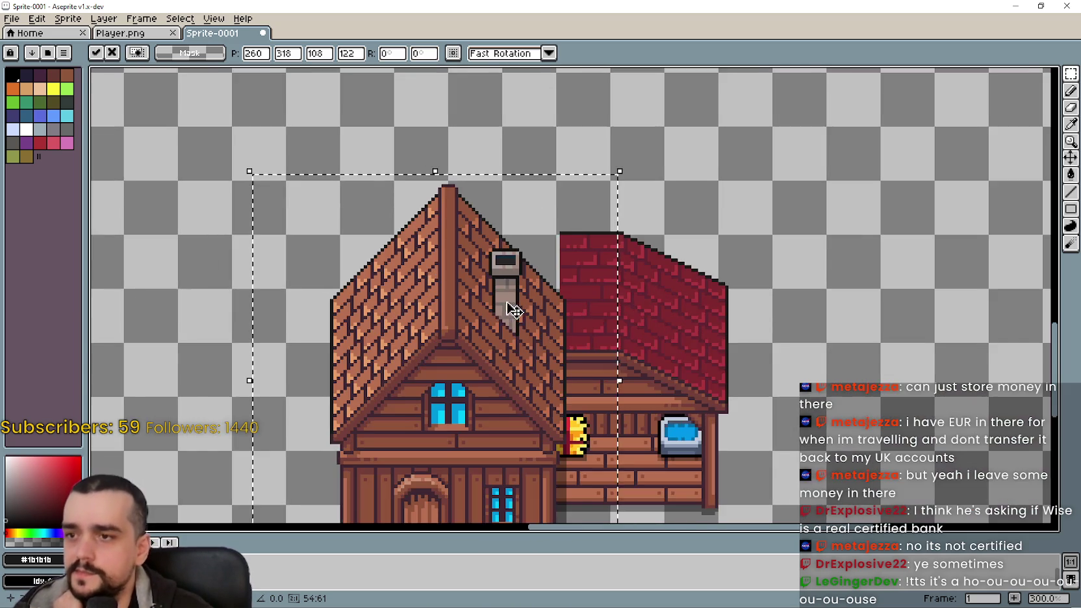
- Pan and zoom around the canvas to inspect the brown house overlapping the stall's left side
scroll(528, 313, down, 1)
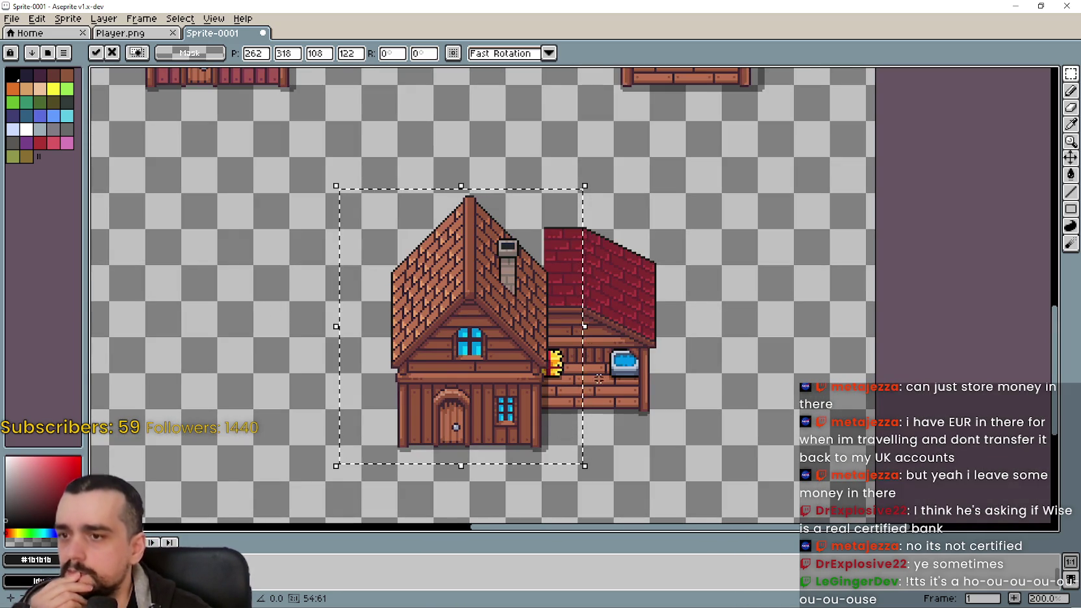
mouse_move(585, 408)
mouse_down()
mouse_move(502, 284)
mouse_move(554, 494)
mouse_move(513, 321)
mouse_move(572, 520)
mouse_move(573, 251)
mouse_move(572, 456)
mouse_up()
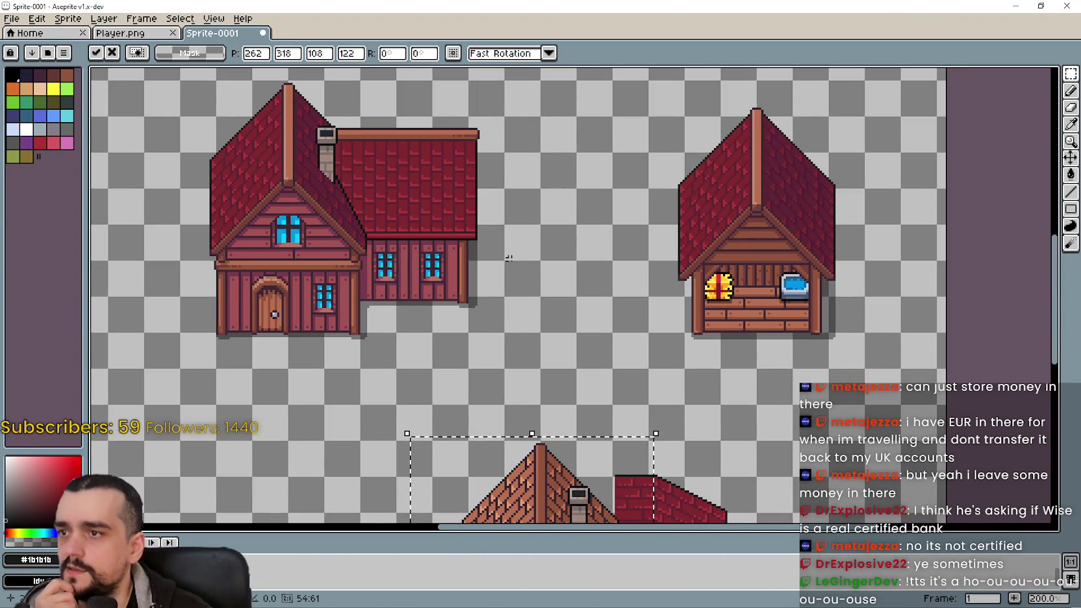
mouse_move(574, 356)
mouse_down()
mouse_move(475, 217)
mouse_move(607, 494)
mouse_move(590, 446)
mouse_up()
drag(521, 333, 539, 28)
mouse_move(539, 177)
mouse_down()
mouse_move(571, 522)
mouse_move(493, 174)
mouse_move(558, 418)
mouse_move(426, 186)
mouse_up()
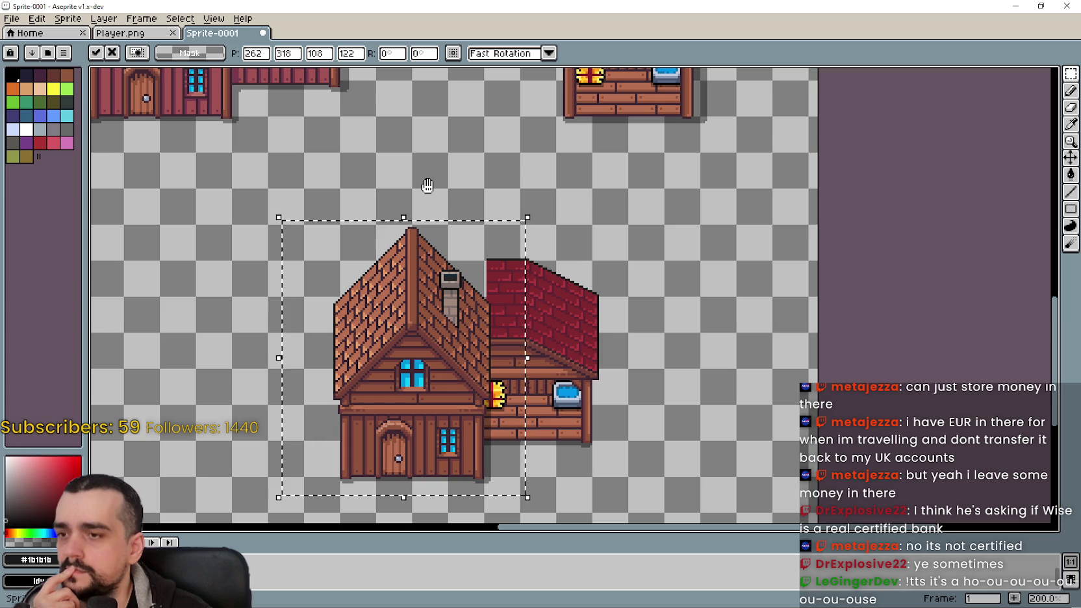
drag(427, 185, 426, 178)
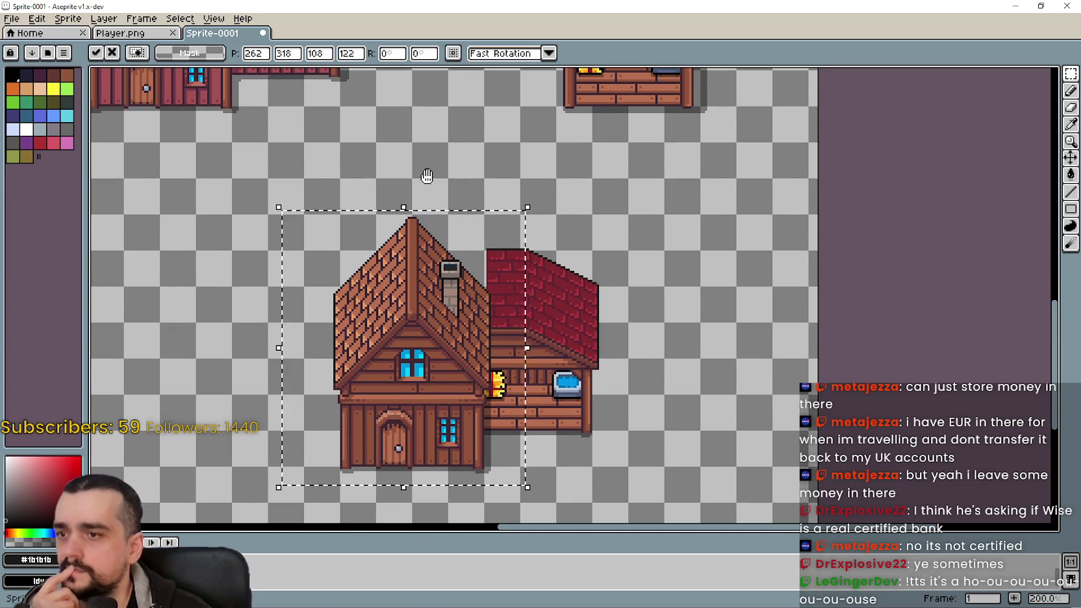
drag(427, 176, 507, 266)
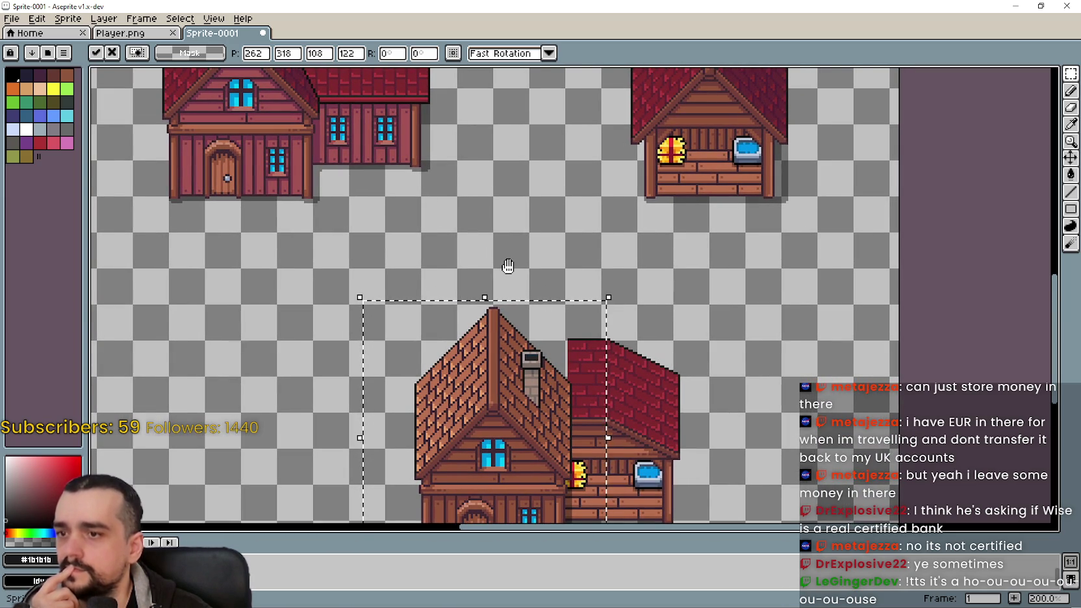
scroll(569, 383, up, 2)
scroll(514, 292, up, 1)
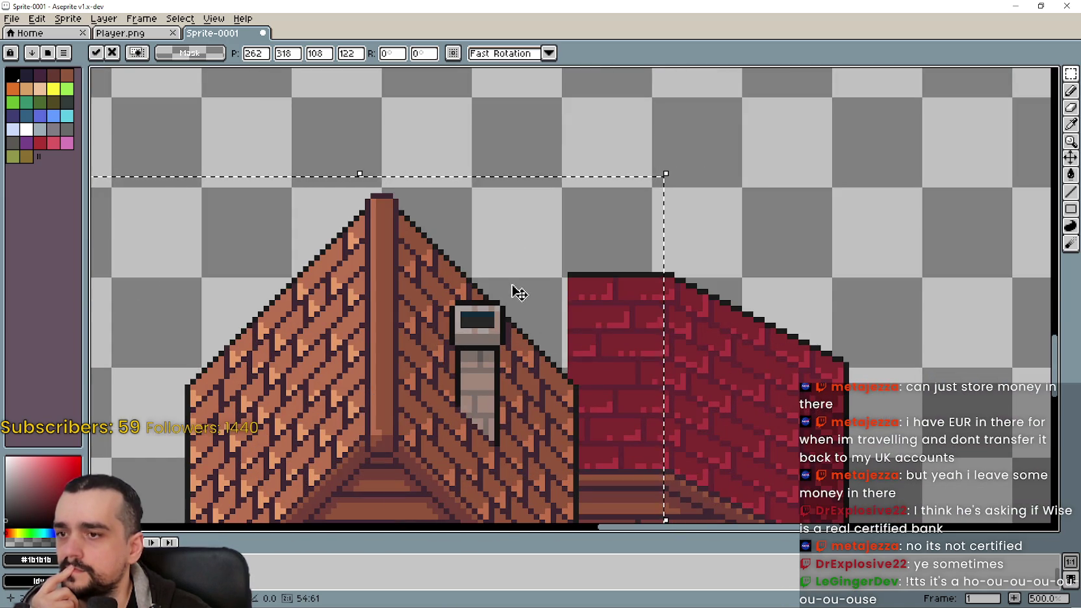
scroll(480, 289, up, 1)
scroll(505, 296, down, 3)
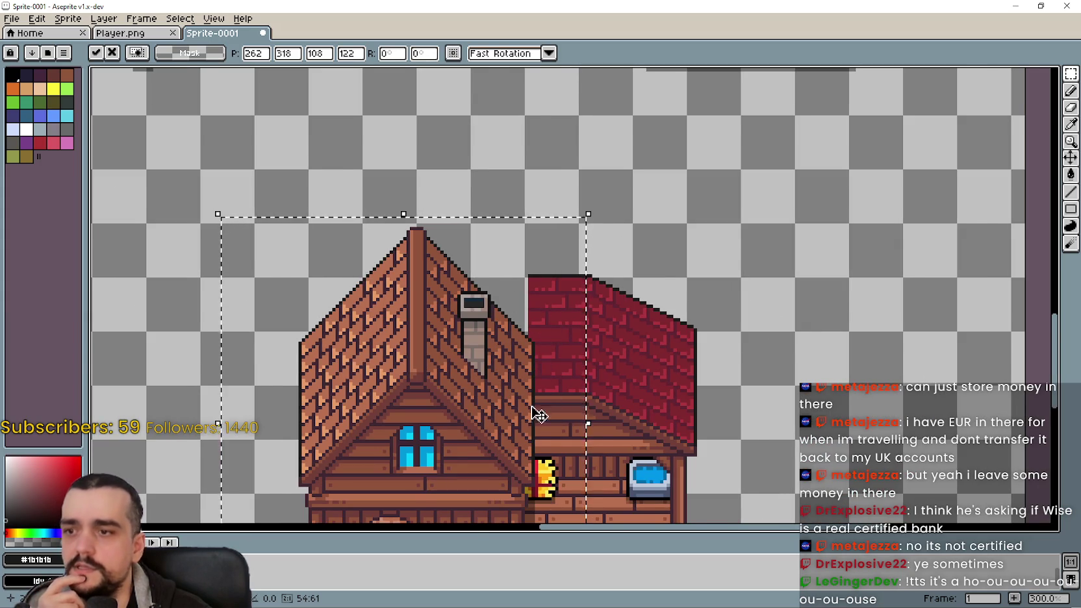
scroll(543, 387, down, 1)
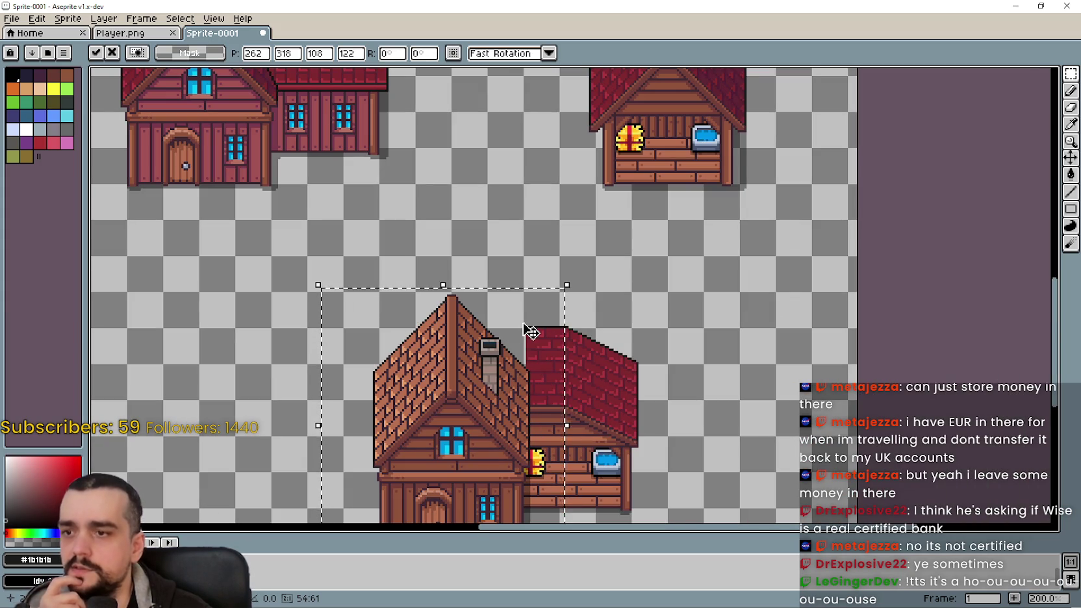
scroll(531, 331, up, 2)
scroll(549, 458, down, 2)
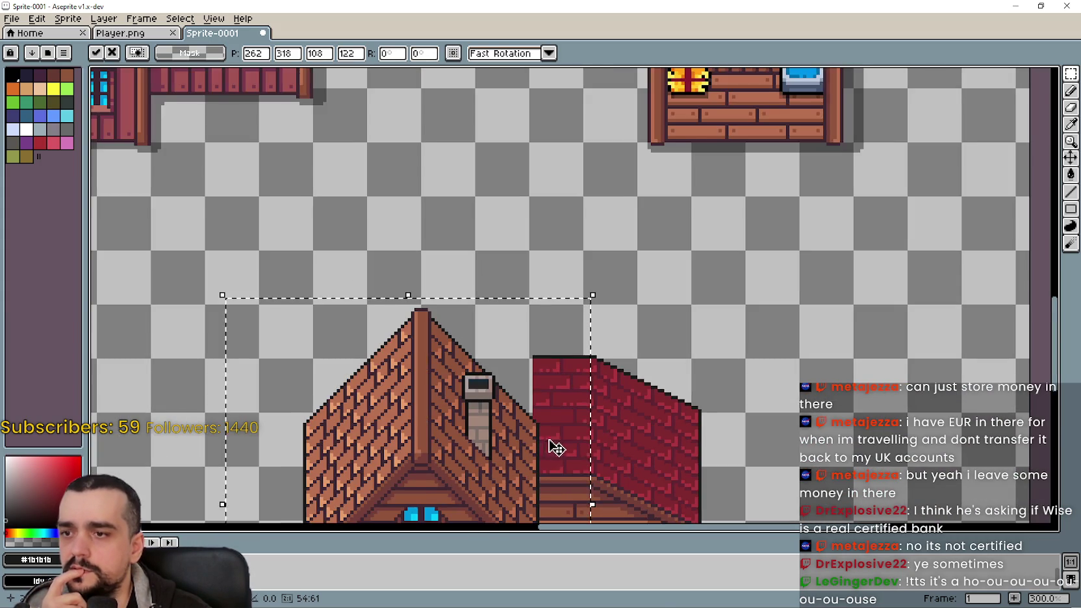
scroll(510, 329, up, 1)
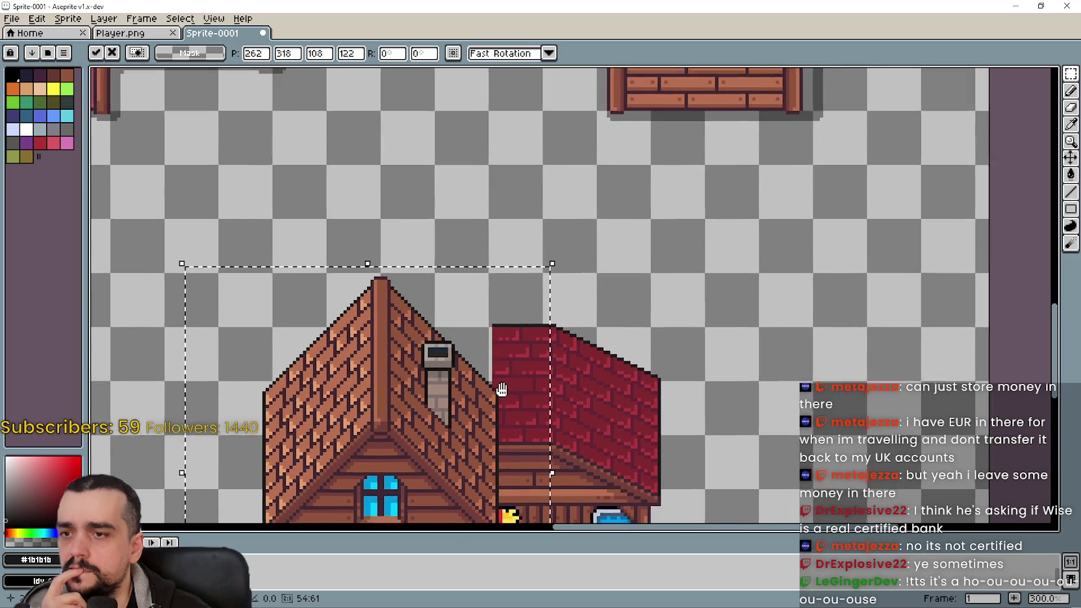
drag(509, 330, 511, 513)
scroll(507, 442, down, 1)
drag(510, 444, 476, 278)
scroll(518, 385, up, 1)
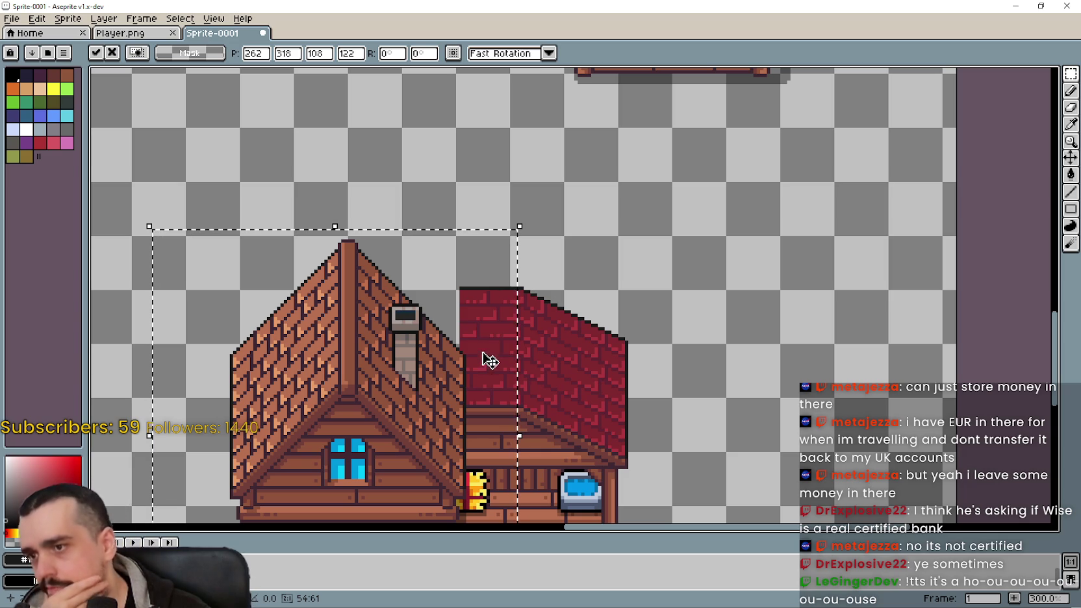
scroll(485, 371, down, 1)
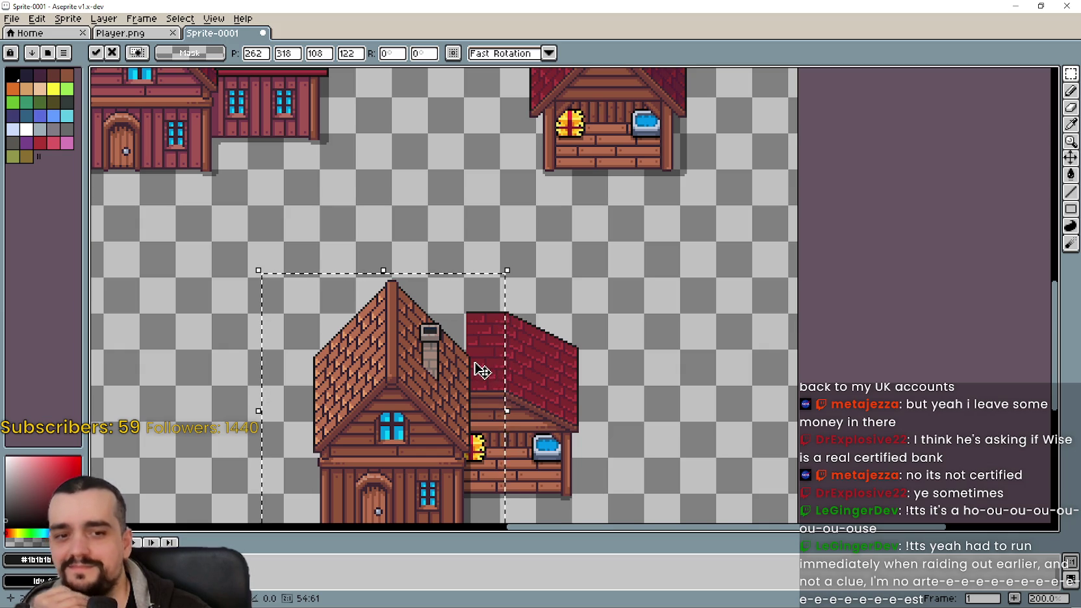
scroll(481, 365, down, 1)
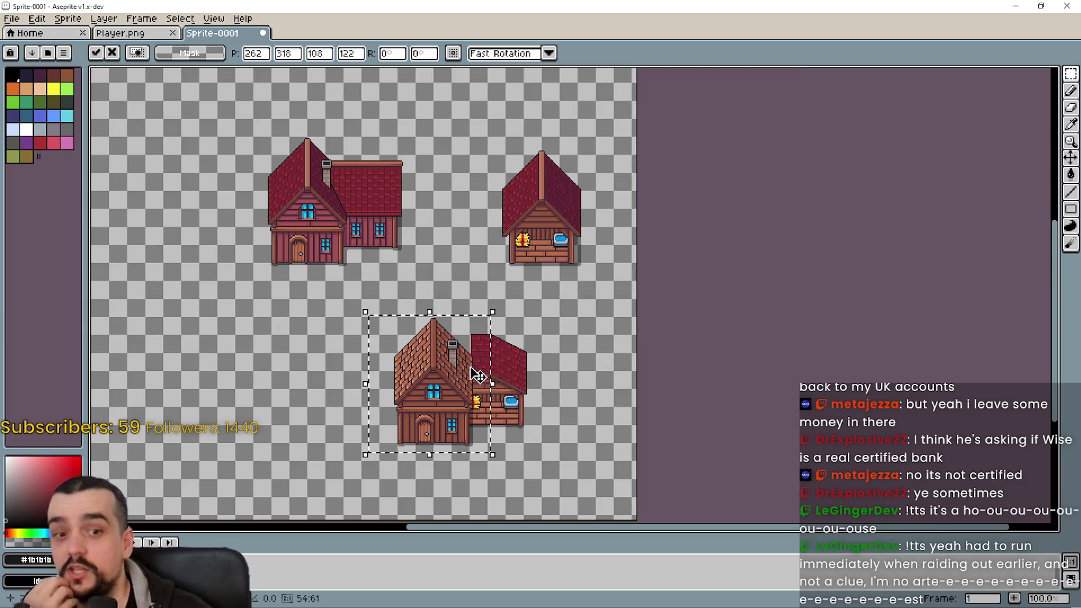
- Drag the brown house left off the stall and commit its new position
scroll(467, 351, up, 2)
drag(446, 325, 339, 335)
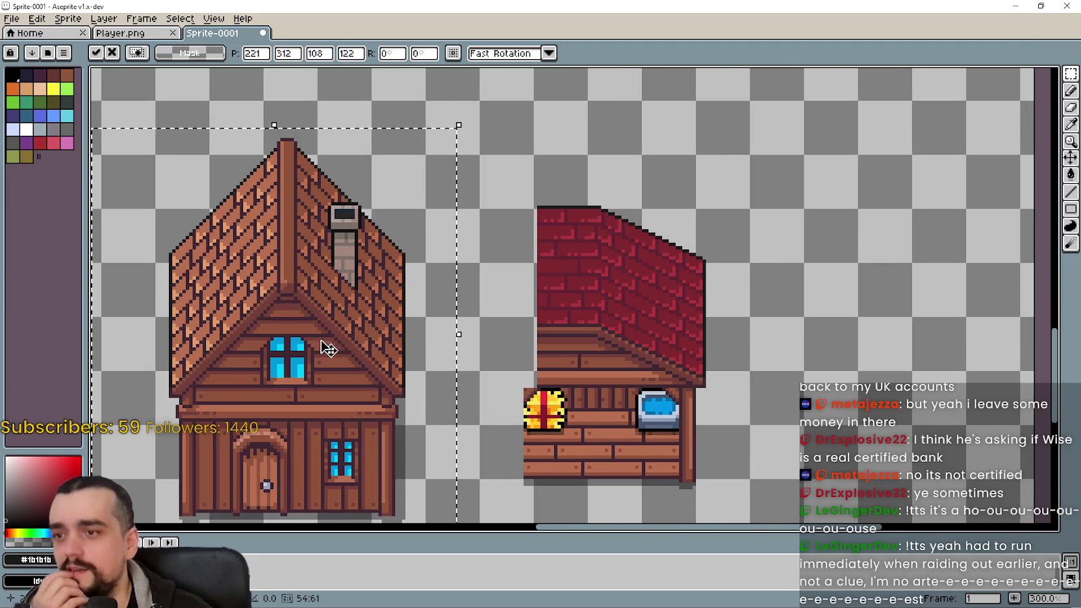
scroll(338, 354, down, 2)
scroll(461, 338, up, 1)
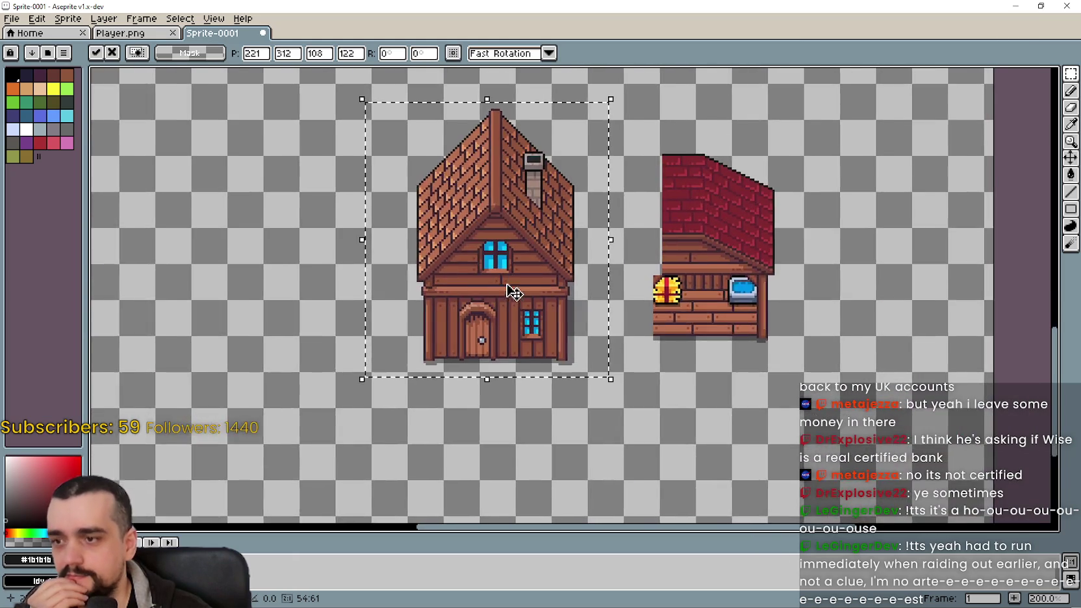
scroll(513, 292, down, 2)
key(ctrl+d)
- Survey the sprite, marquee-selecting the large two-part red house, then the small red-roof stall
scroll(542, 283, up, 2)
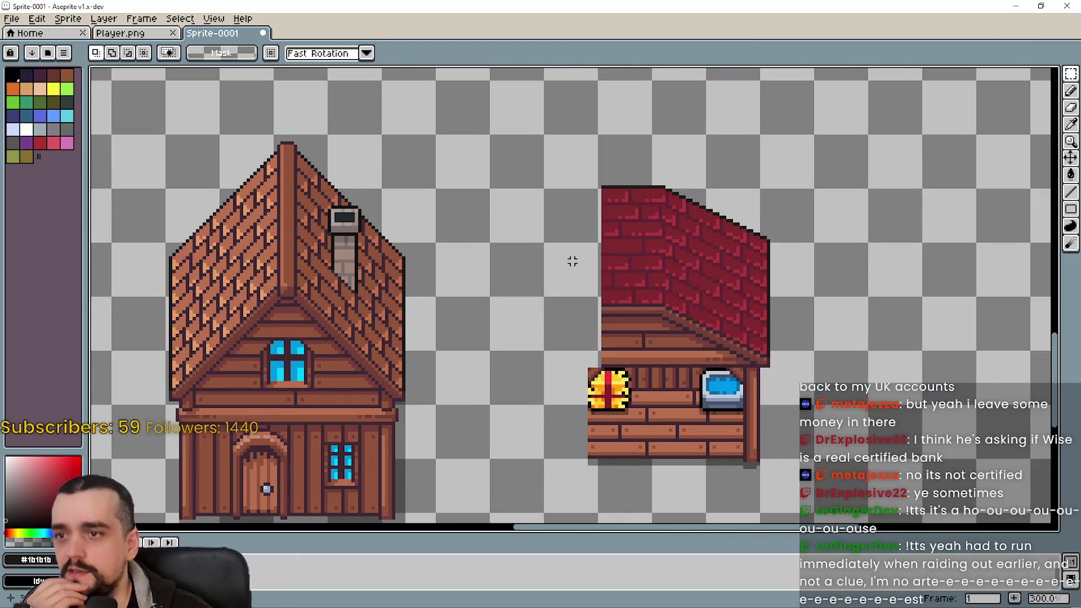
scroll(529, 286, down, 1)
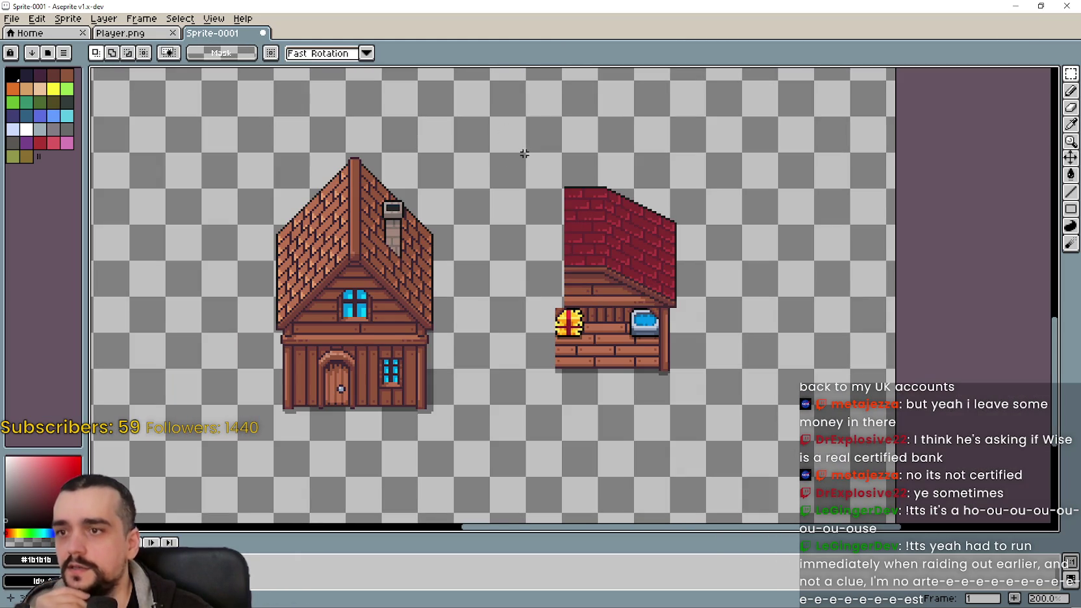
drag(524, 177, 617, 362)
scroll(592, 335, down, 1)
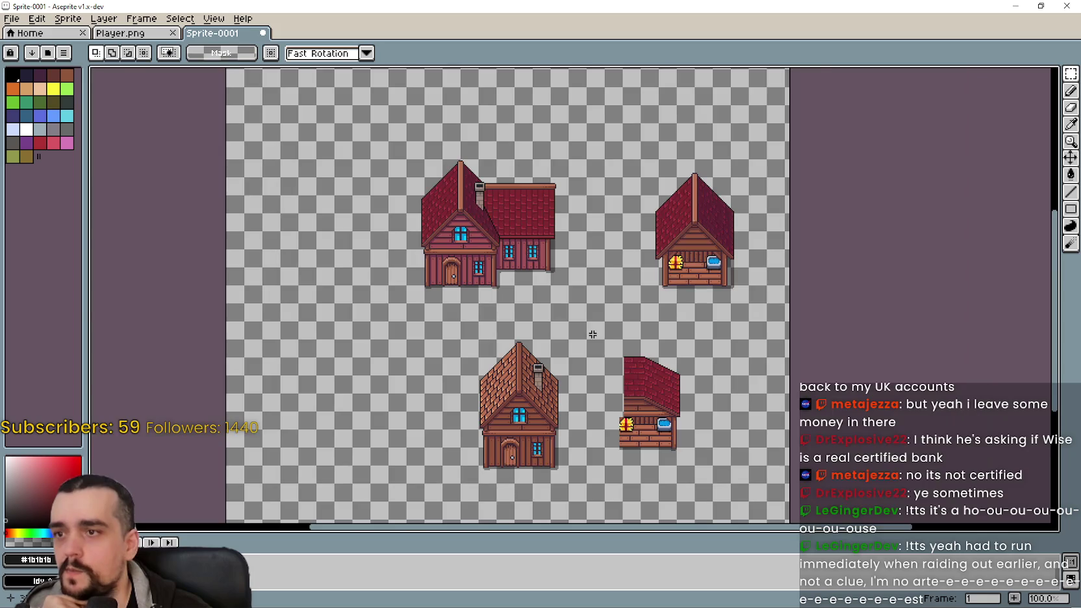
scroll(465, 225, up, 1)
scroll(484, 148, up, 1)
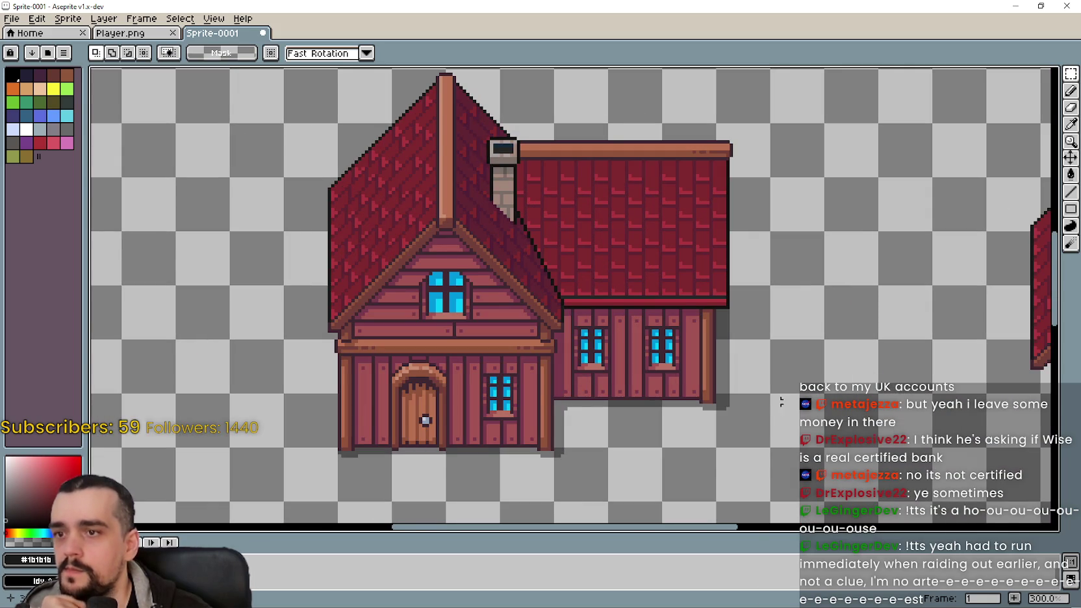
scroll(791, 422, down, 1)
drag(791, 422, 500, 250)
scroll(508, 263, down, 1)
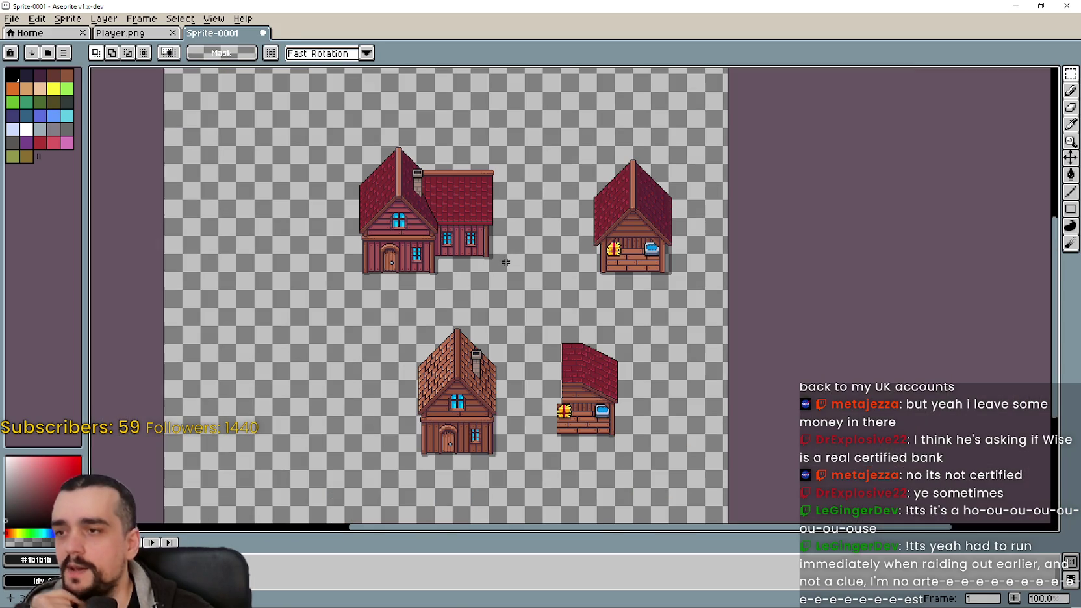
drag(356, 130, 509, 255)
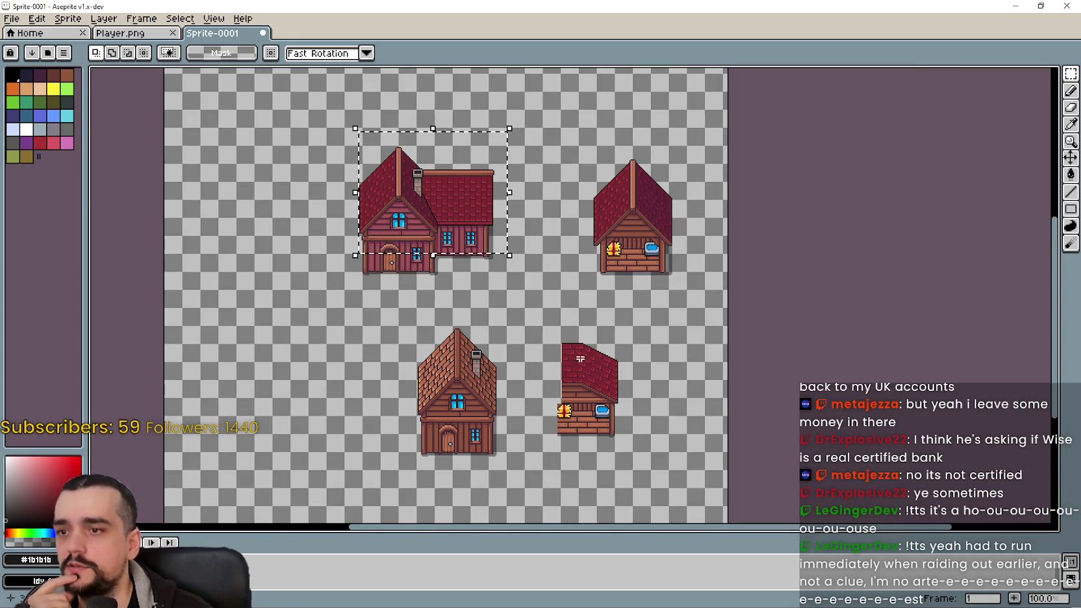
drag(562, 345, 631, 447)
scroll(500, 419, up, 1)
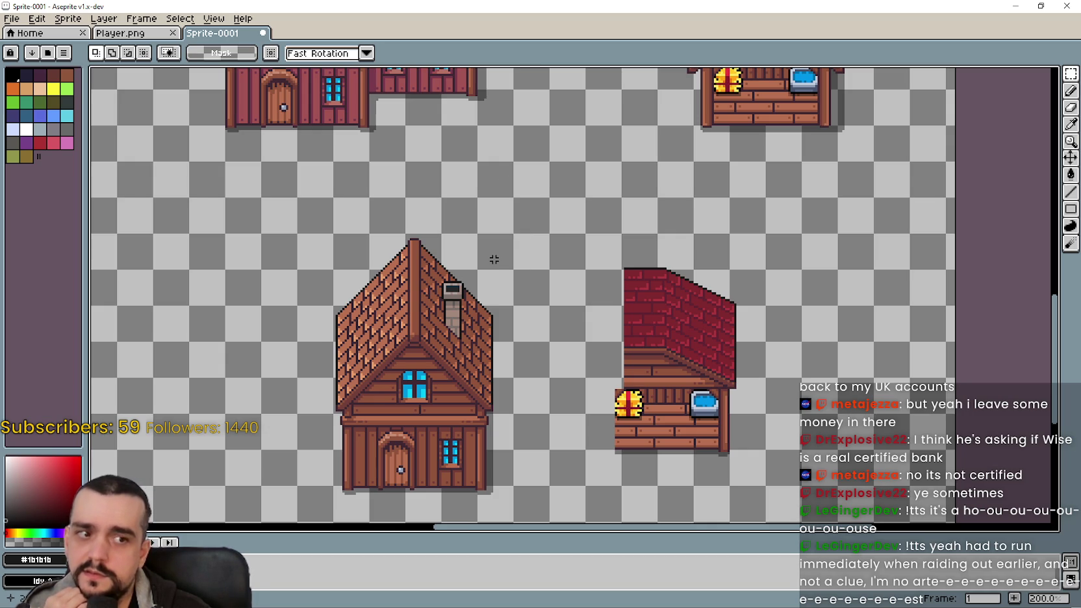
- Zoom in and out to check the layout, then draw a rectangular marquee around the brown-roof house
scroll(493, 259, down, 1)
scroll(493, 259, up, 1)
scroll(493, 259, up, 1)
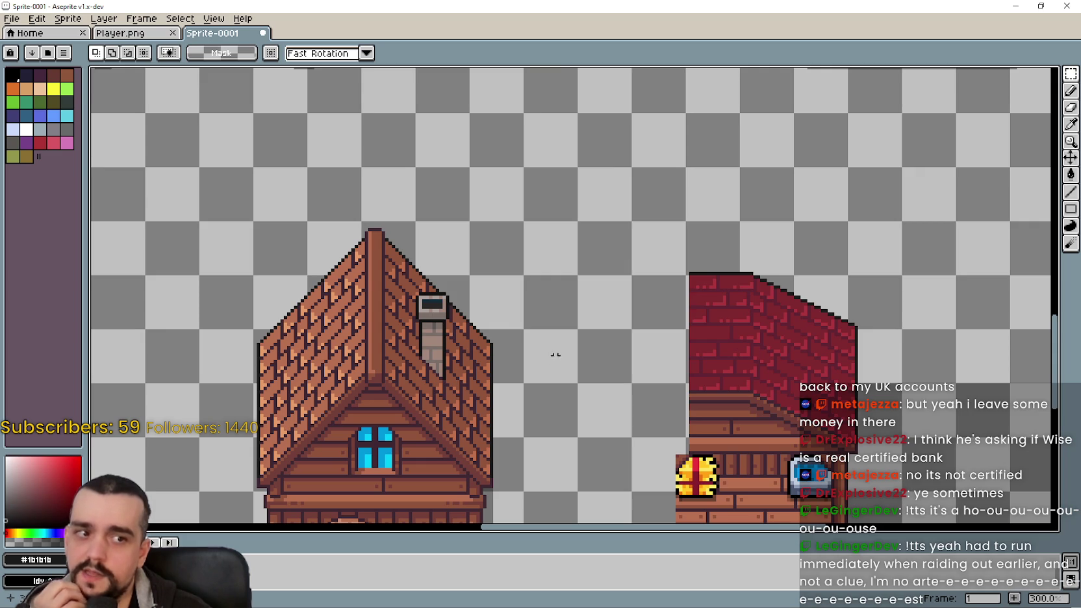
scroll(542, 345, down, 1)
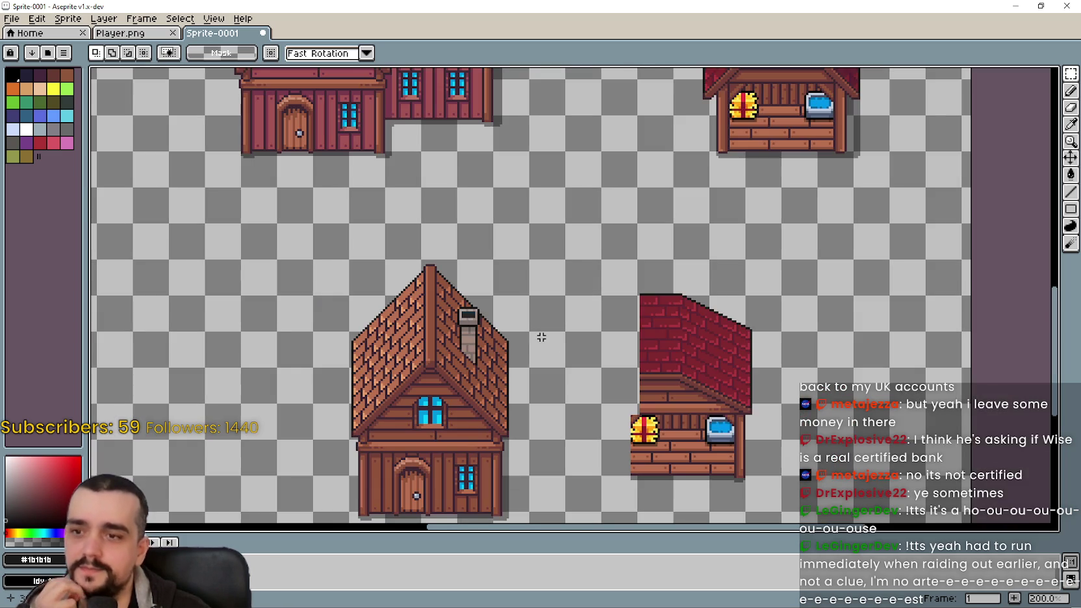
scroll(552, 251, down, 1)
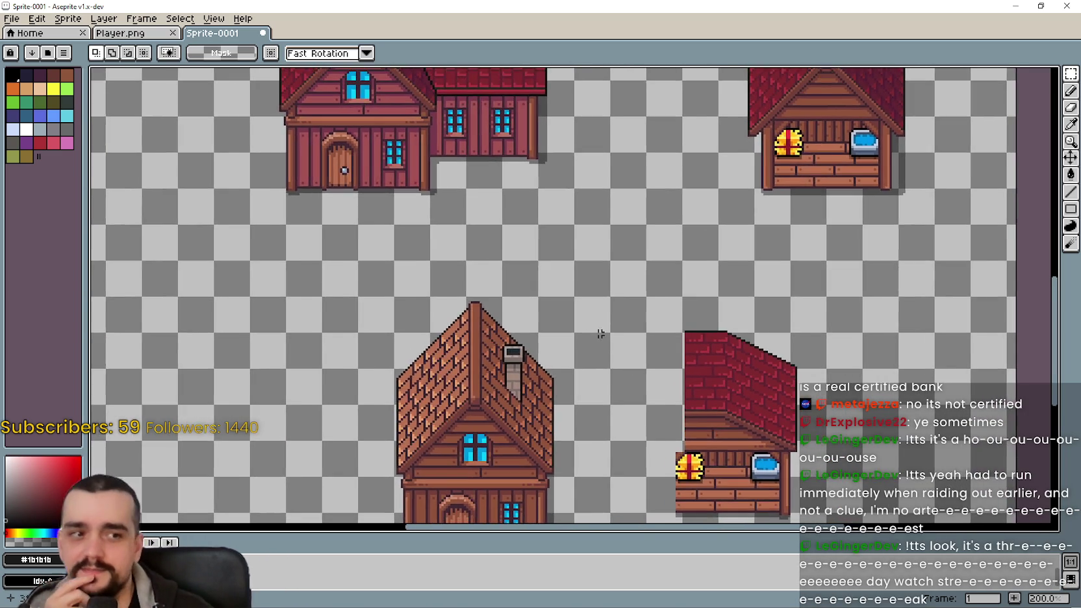
scroll(583, 308, up, 1)
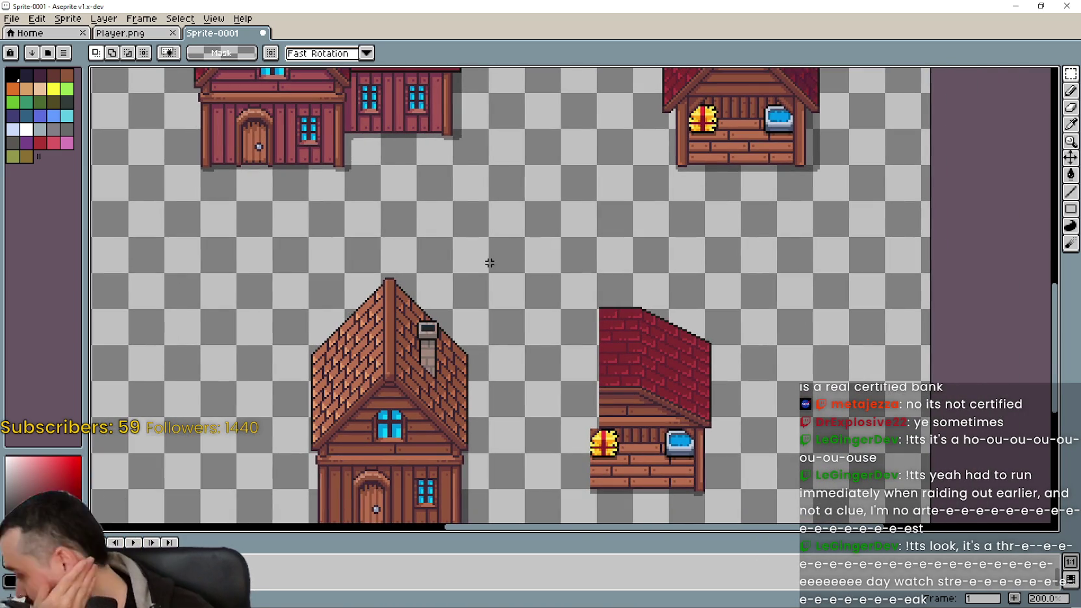
scroll(580, 282, down, 1)
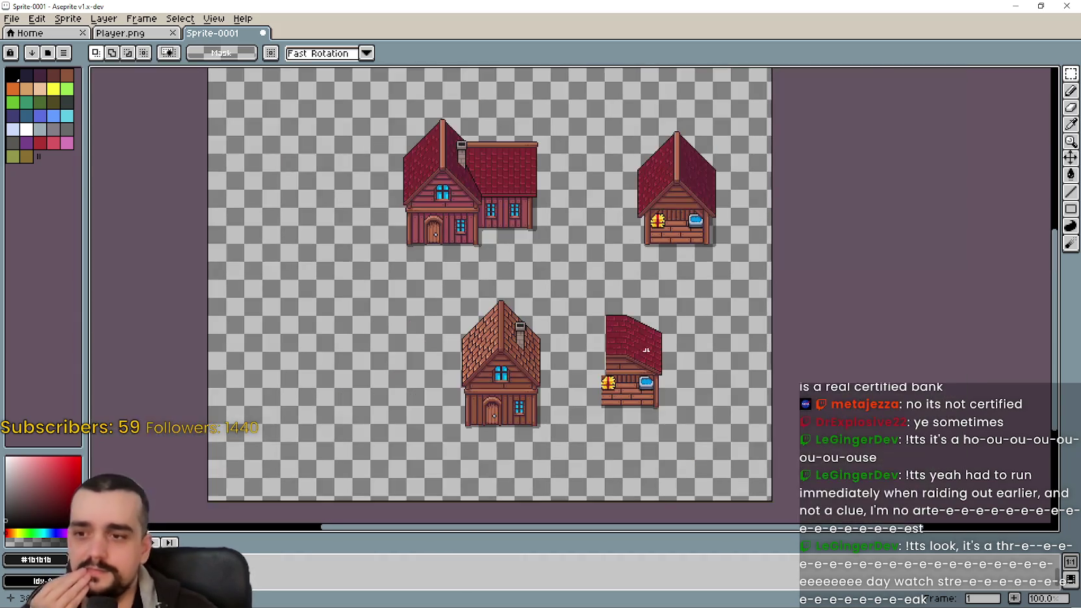
scroll(657, 427, up, 1)
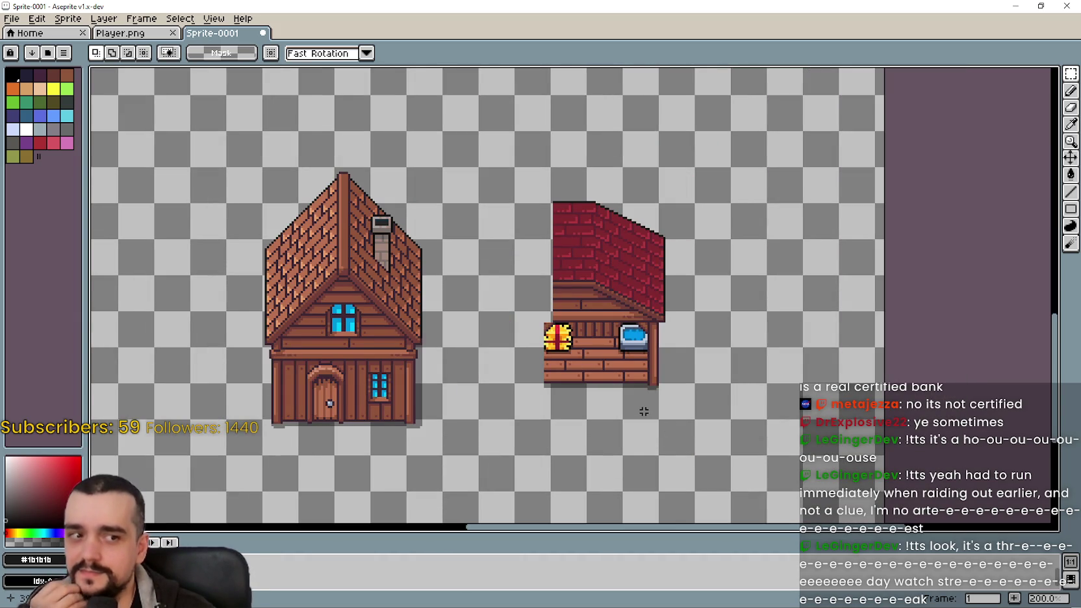
scroll(574, 302, down, 1)
scroll(585, 324, up, 1)
scroll(617, 390, down, 2)
scroll(624, 414, up, 1)
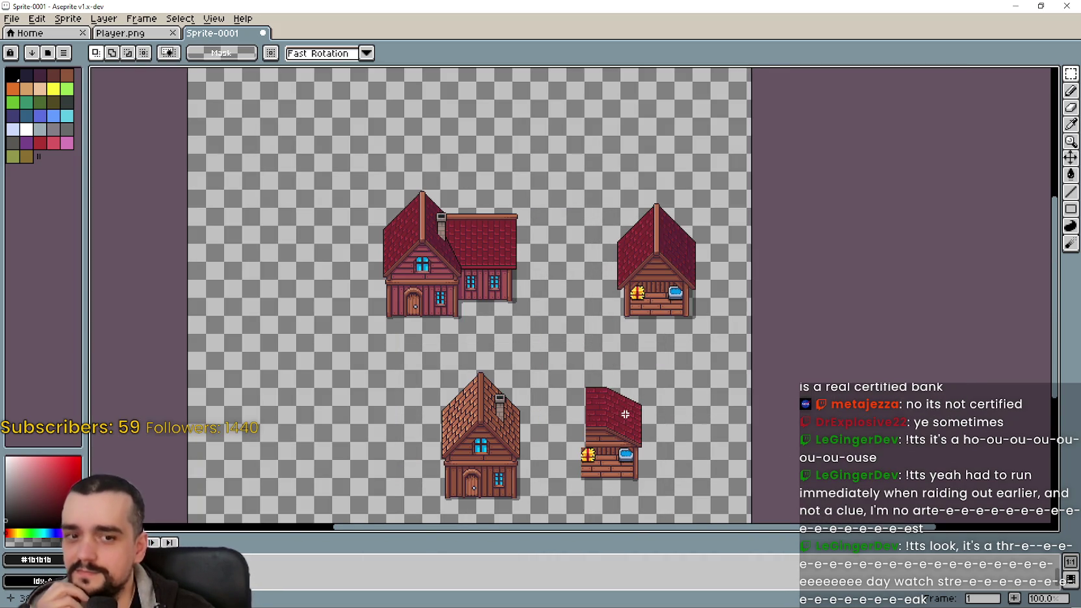
scroll(454, 363, up, 1)
drag(396, 243, 632, 452)
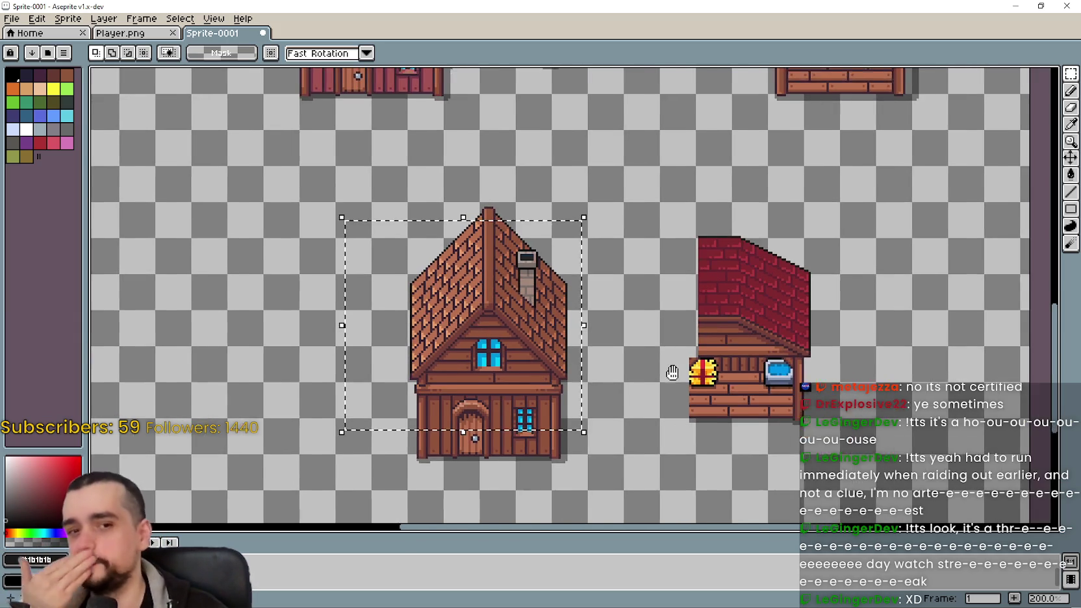
- Deselect, then draw a wider marquee from above the brown house across the gap to the stall
scroll(660, 364, down, 2)
scroll(660, 340, up, 2)
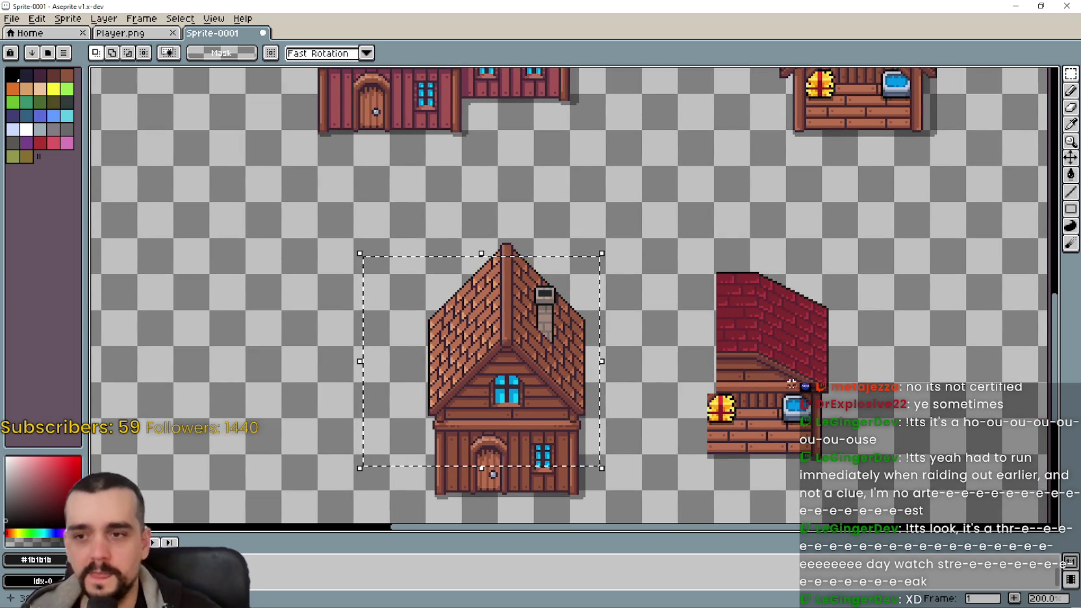
scroll(755, 352, down, 3)
key(ctrl+d)
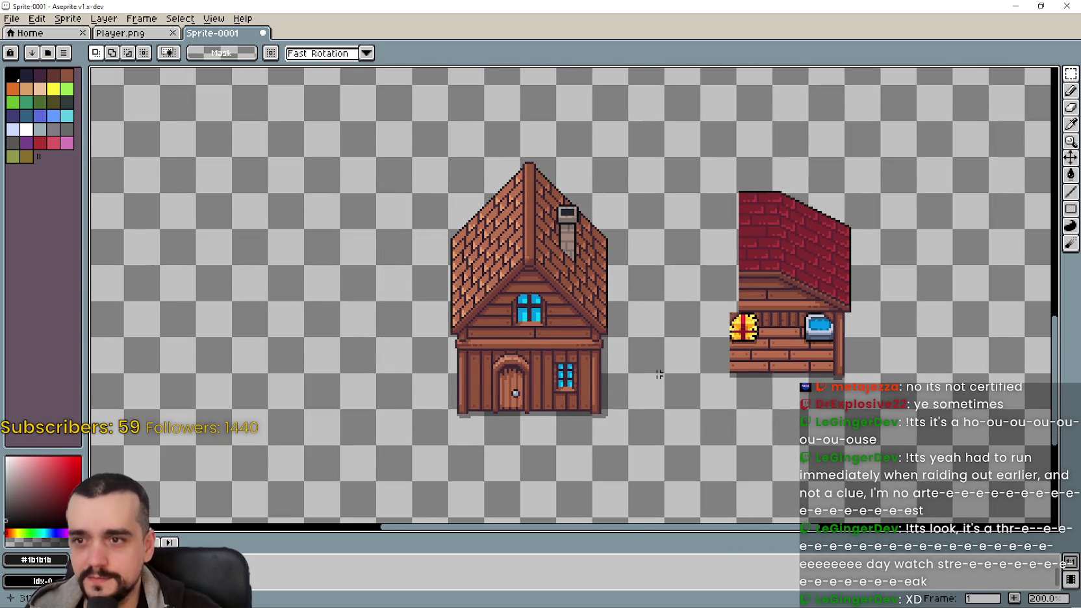
drag(377, 131, 709, 365)
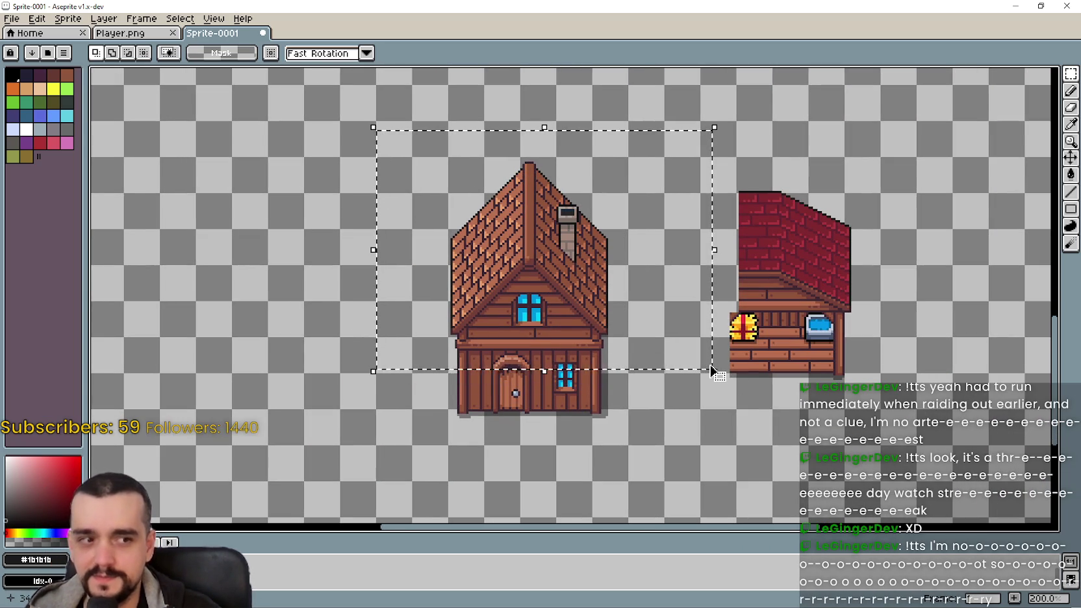
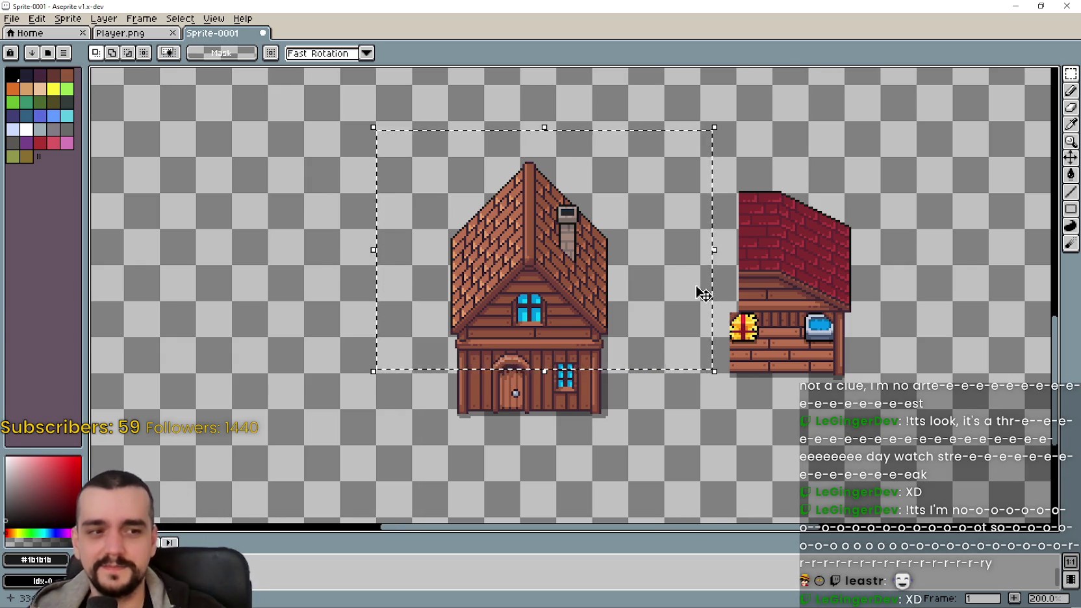
- Inspect the middle brown house on Sprite-0001, briefly selecting and deselecting it
scroll(700, 290, down, 2)
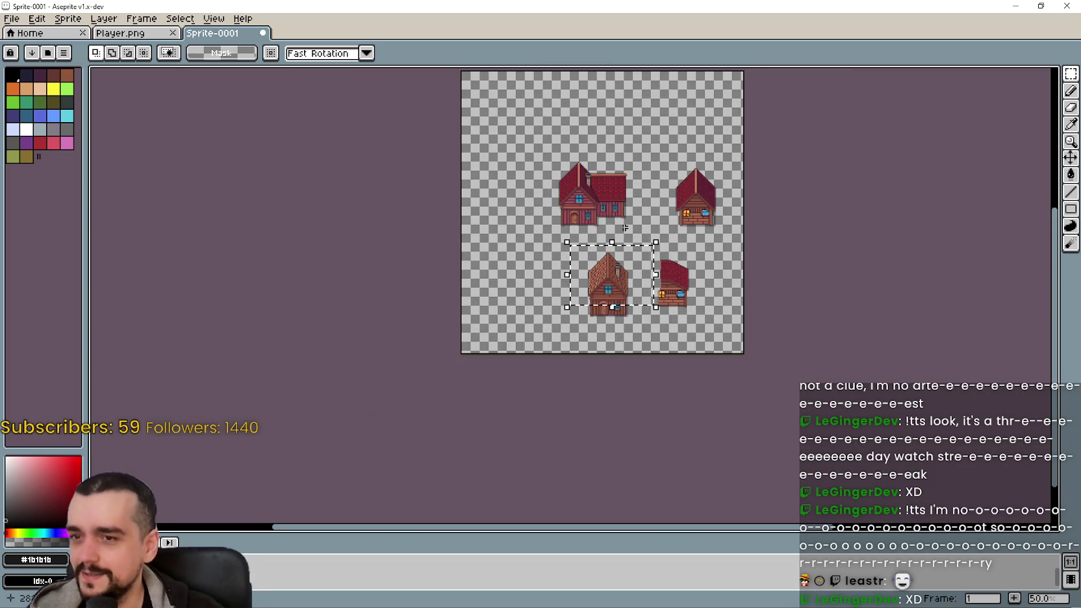
scroll(643, 293, up, 2)
scroll(739, 355, down, 1)
click(582, 399)
drag(614, 193, 465, 402)
click(348, 364)
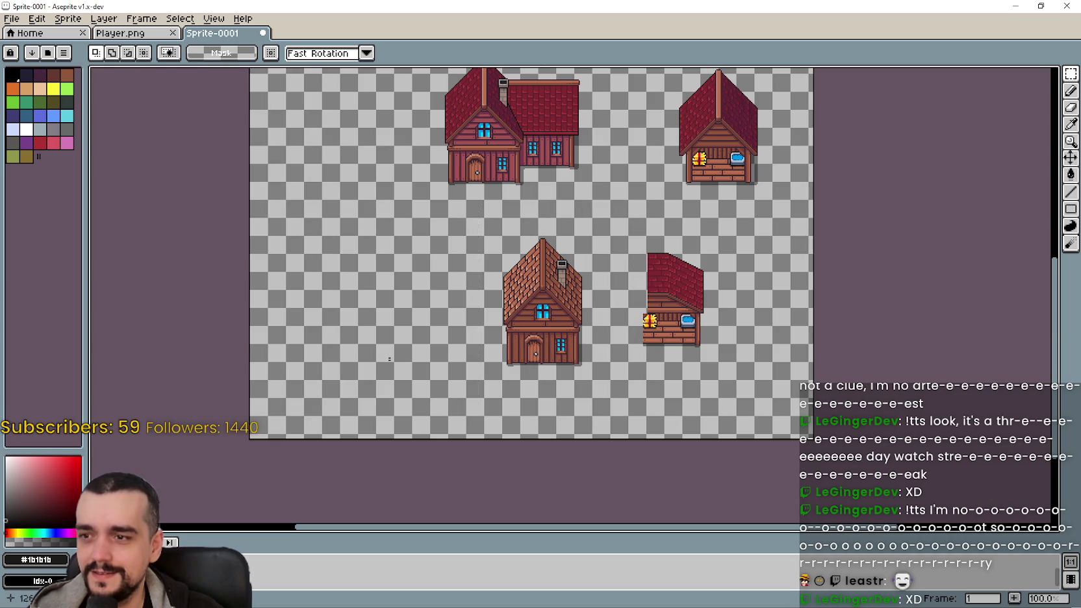
scroll(602, 220, up, 2)
scroll(607, 219, down, 1)
drag(608, 220, 459, 312)
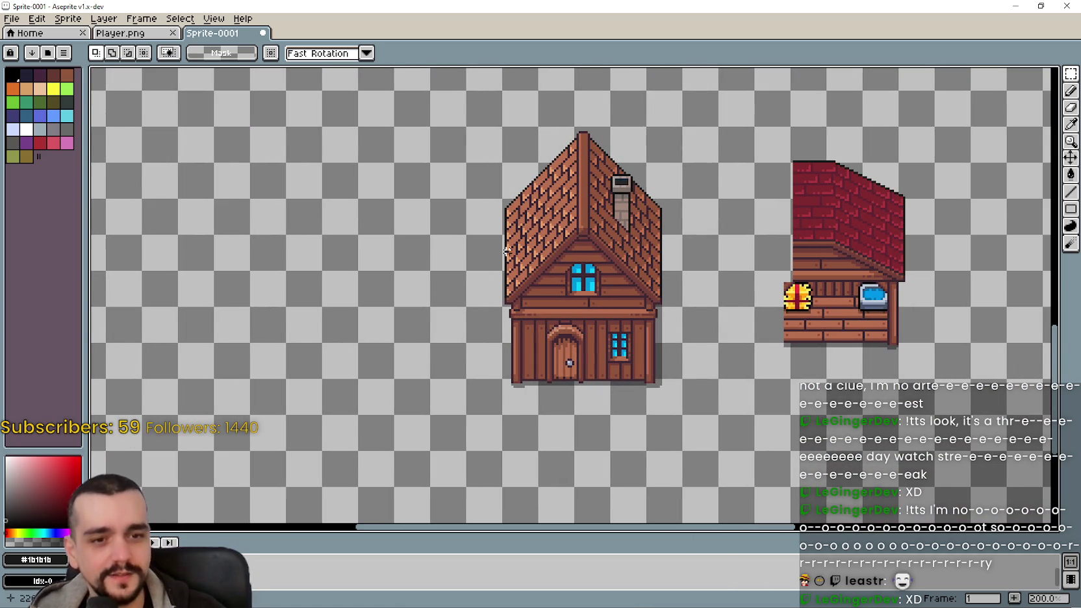
- Pan the Sprite-0001 canvas over the lower houses and the upper red-roofed houses
scroll(639, 321, up, 1)
scroll(707, 308, down, 1)
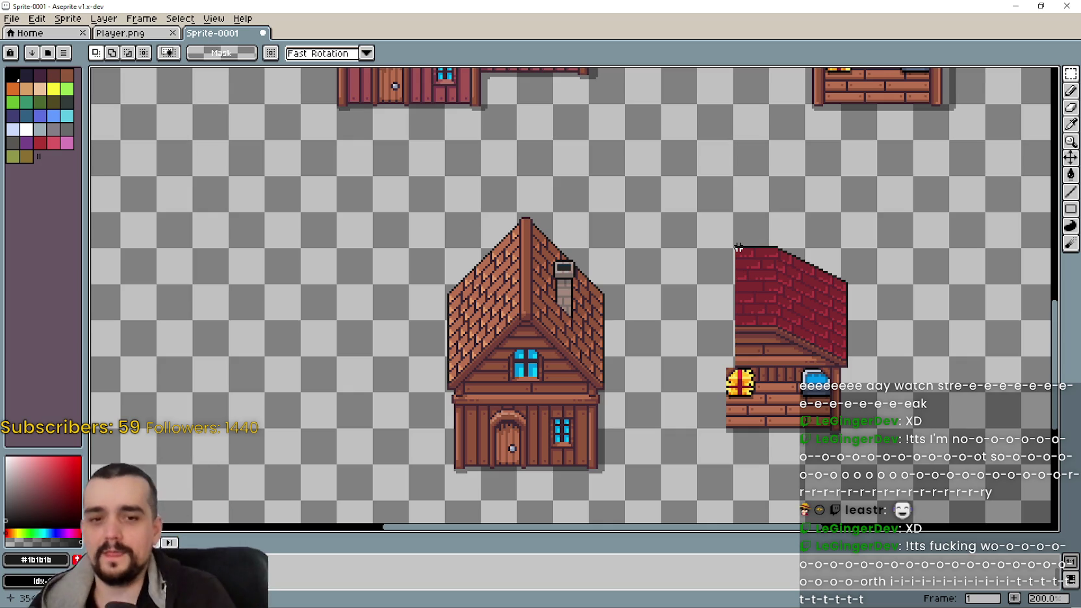
scroll(665, 333, up, 4)
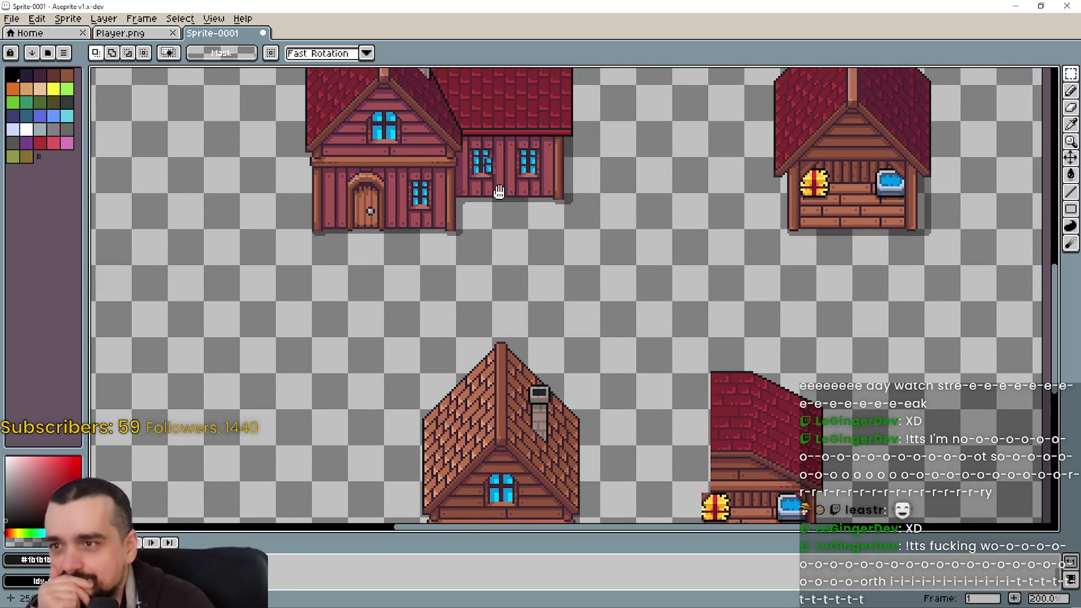
scroll(480, 143, up, 2)
scroll(650, 254, down, 2)
scroll(714, 354, up, 1)
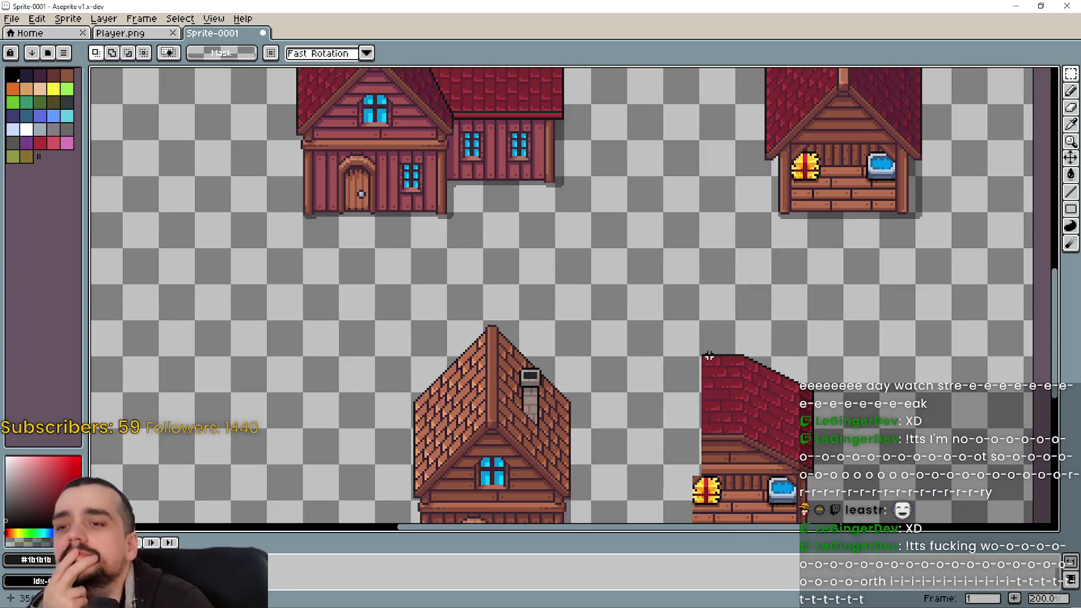
drag(714, 354, 671, 433)
mouse_move(695, 472)
mouse_down()
mouse_move(677, 204)
mouse_move(697, 473)
mouse_up()
drag(697, 390, 697, 519)
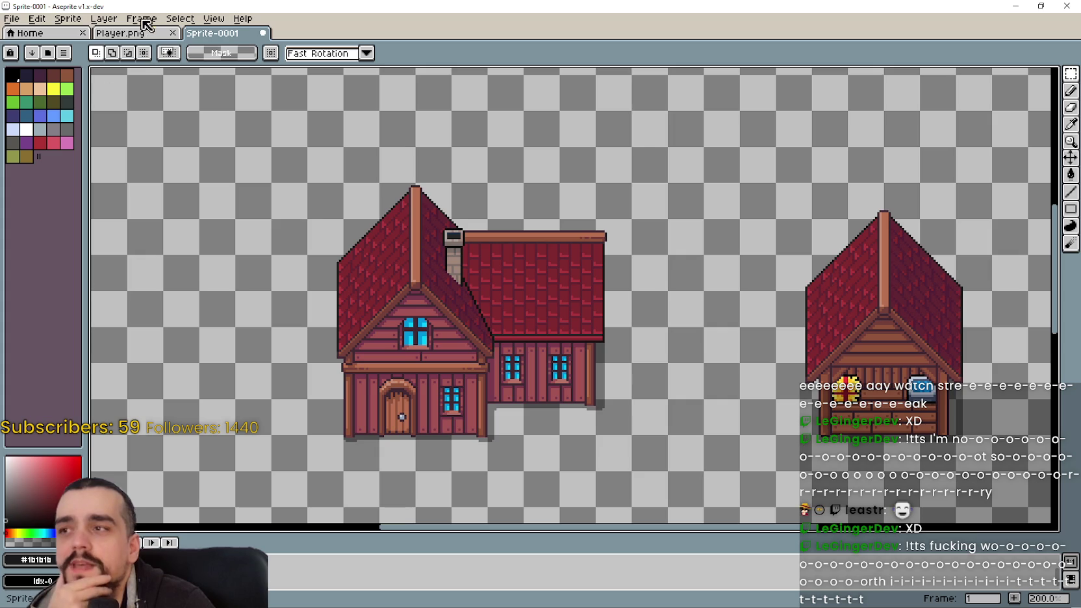
- Switch to the Player.png sprite sheet and bring its large houses into view
click(144, 33)
scroll(500, 424, down, 1)
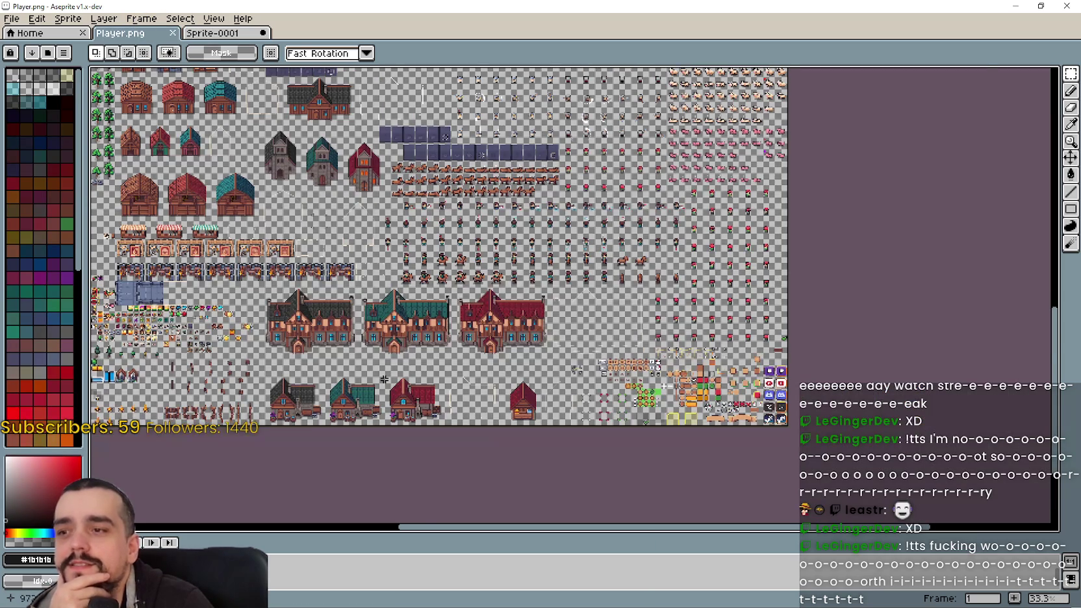
scroll(386, 379, up, 1)
mouse_move(391, 370)
mouse_down()
mouse_move(561, 416)
mouse_move(700, 393)
mouse_up()
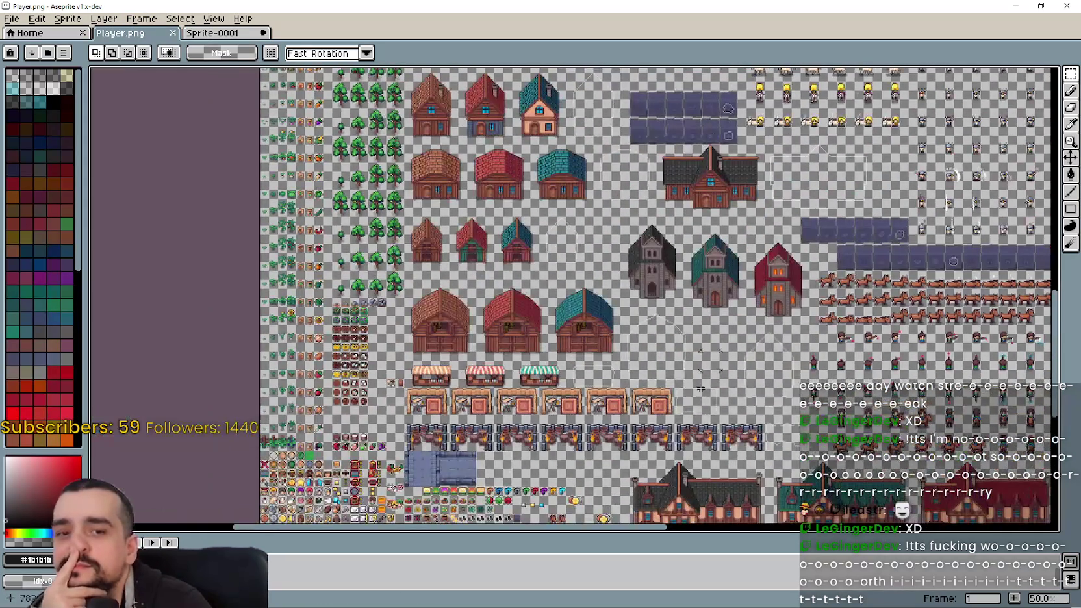
scroll(508, 146, up, 1)
scroll(508, 146, down, 1)
drag(509, 147, 487, 224)
- Pan Player.png to show the mansions and character rows
scroll(474, 229, up, 1)
scroll(459, 231, down, 1)
drag(686, 329, 459, 231)
drag(708, 526, 650, 358)
mouse_move(737, 345)
mouse_down()
mouse_move(649, 357)
mouse_move(594, 342)
mouse_up()
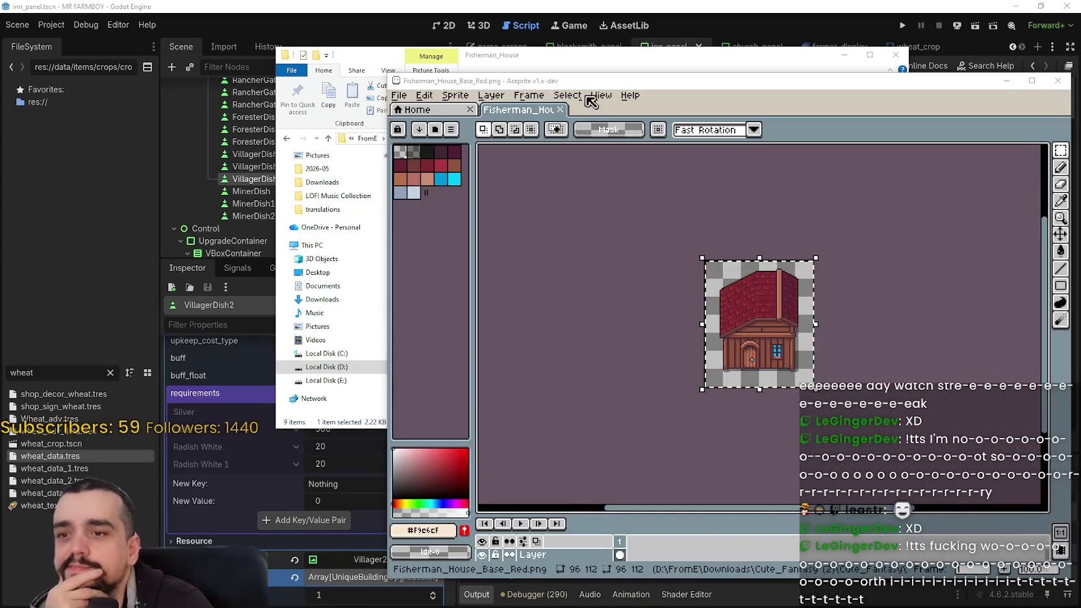
scroll(722, 260, up, 2)
scroll(722, 261, up, 2)
scroll(723, 261, down, 1)
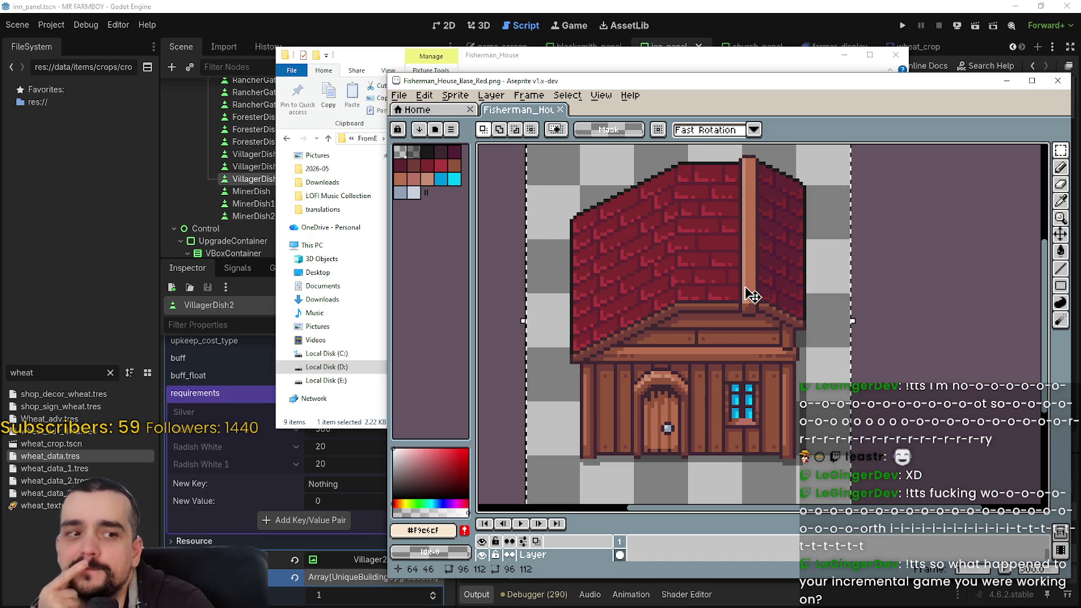
- Maximize and restore the Fisherman_House_Base_Red window, then return to the Sprite-0001 drawing
click(1031, 81)
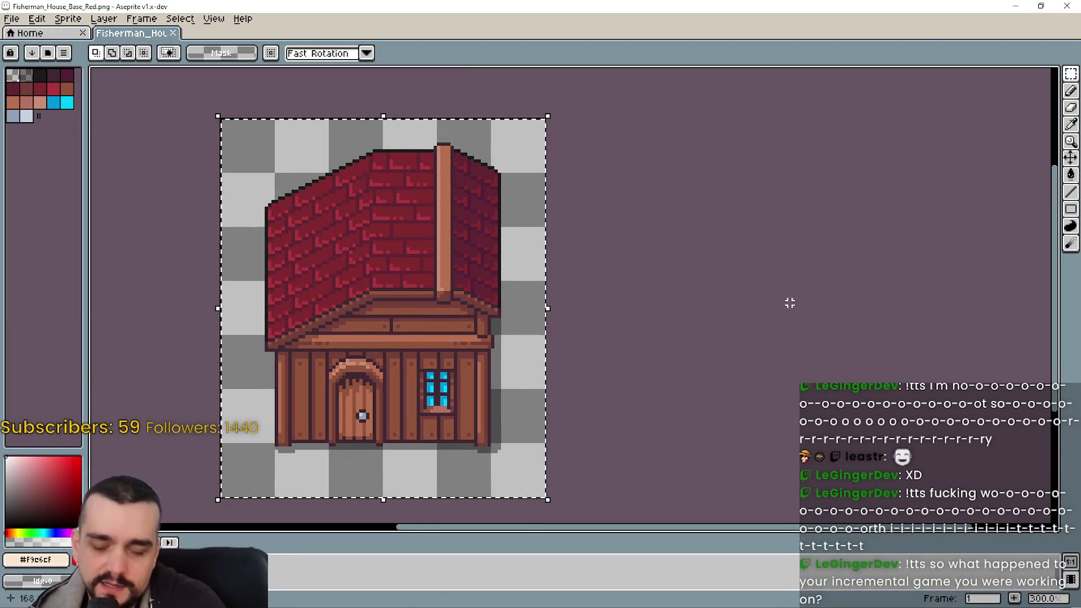
click(1039, 6)
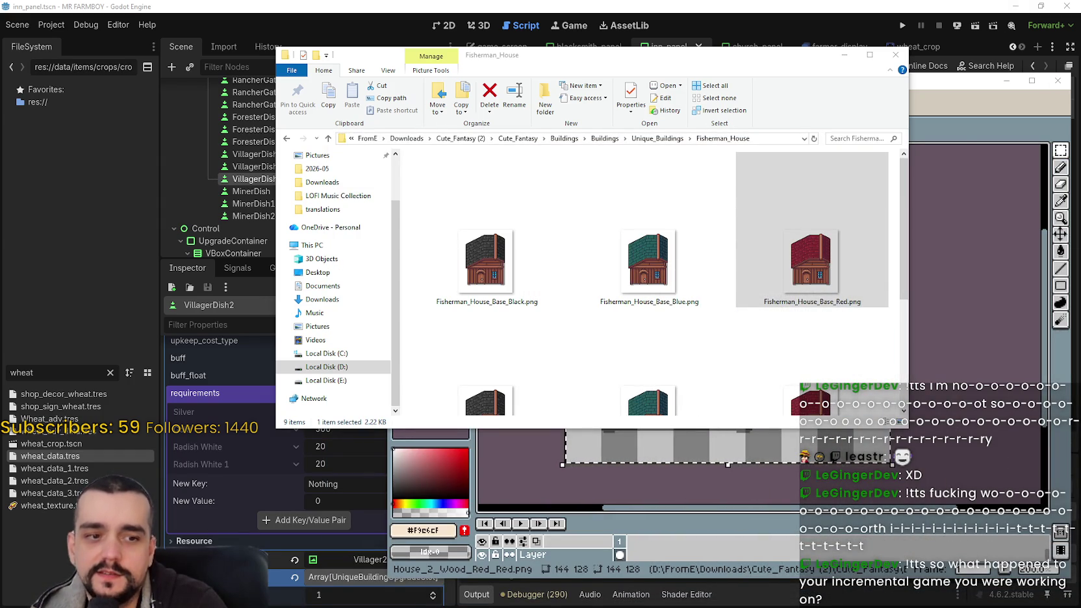
key(alt+Tab)
click(228, 34)
scroll(671, 321, down, 1)
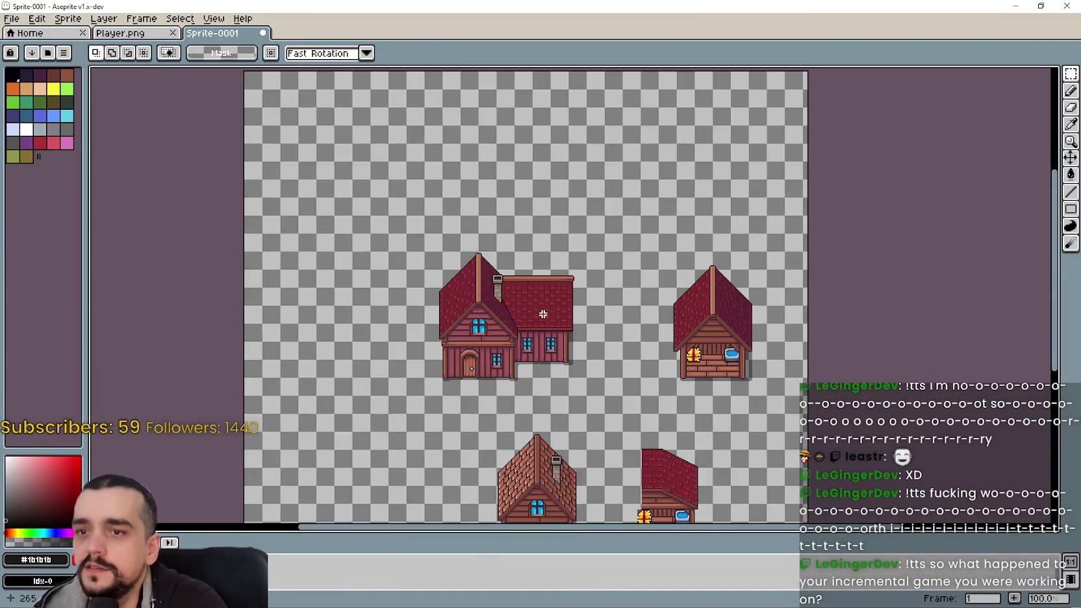
- Move the two lower houses to the left and drop them in place
scroll(671, 320, down, 1)
scroll(476, 319, up, 1)
scroll(476, 318, up, 1)
scroll(562, 296, down, 1)
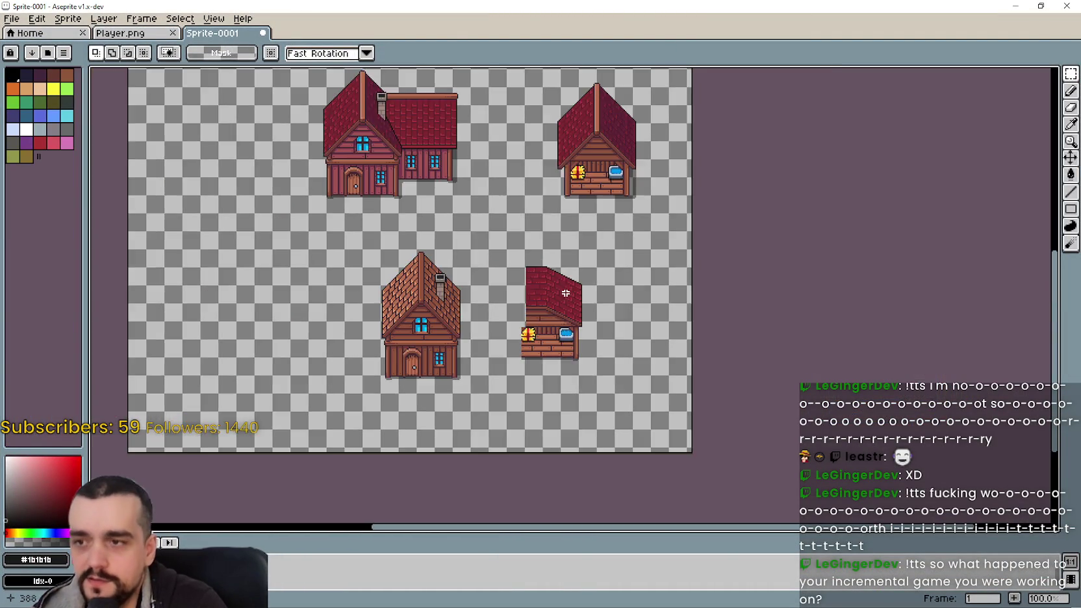
drag(563, 295, 674, 278)
mouse_move(449, 213)
mouse_down()
mouse_move(700, 381)
mouse_move(725, 411)
mouse_up()
mouse_move(630, 338)
mouse_down()
mouse_move(476, 350)
mouse_move(405, 340)
mouse_up()
click(640, 328)
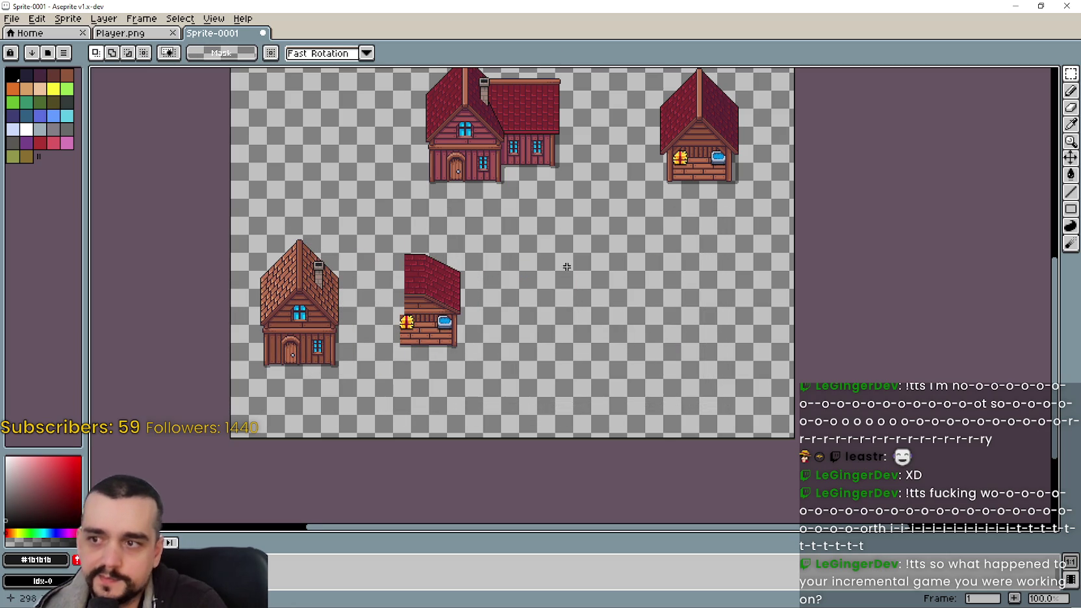
- Paste the fisherman house, mirror it horizontally, and move it onto the bottom row's right
drag(566, 266, 585, 303)
key(ctrl+v)
mouse_move(323, 328)
mouse_down()
mouse_move(703, 327)
mouse_move(612, 345)
mouse_up()
scroll(610, 334, up, 1)
key(shift+h)
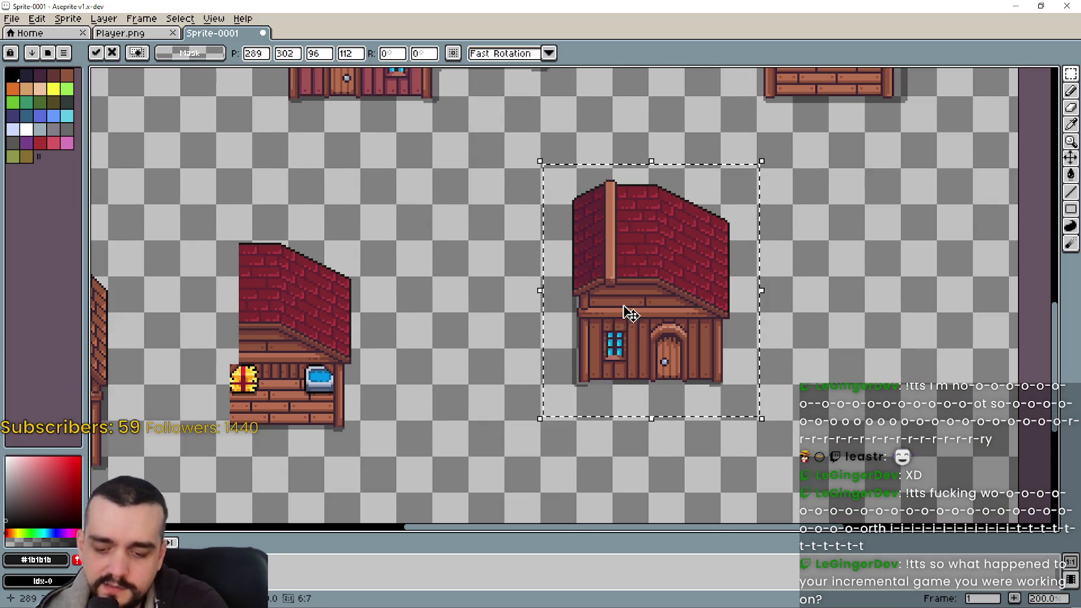
scroll(629, 314, down, 1)
drag(662, 325, 675, 354)
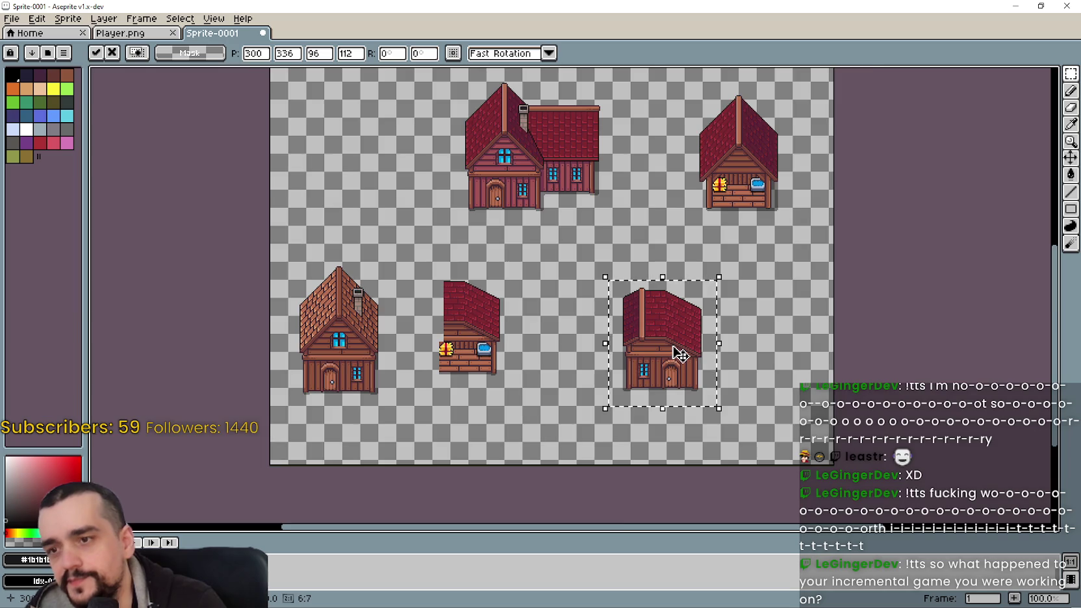
- Nudge the pasted house right, commit it, and marquee the new lower-right house
scroll(676, 354, up, 1)
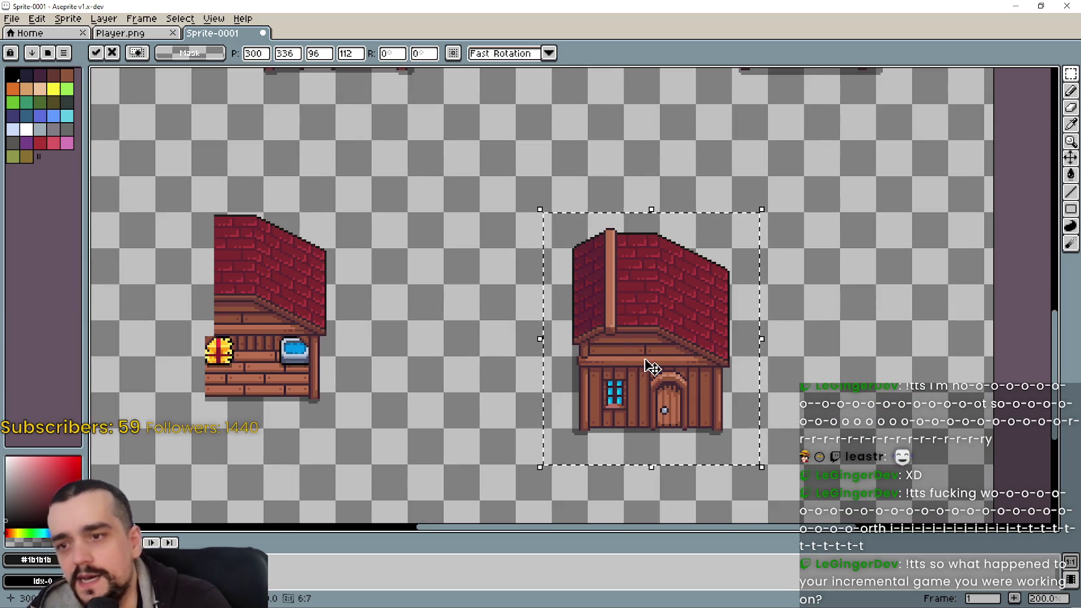
scroll(643, 357, up, 1)
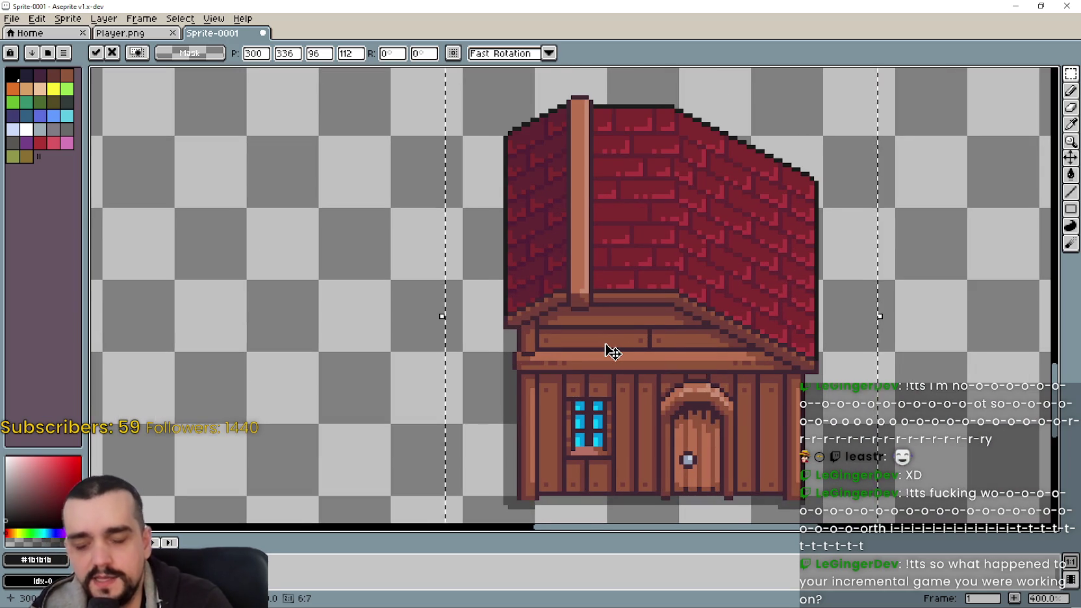
key(Right)
key(Right)
key(Right)
key(Right)
key(Right)
key(Right)
key(Right)
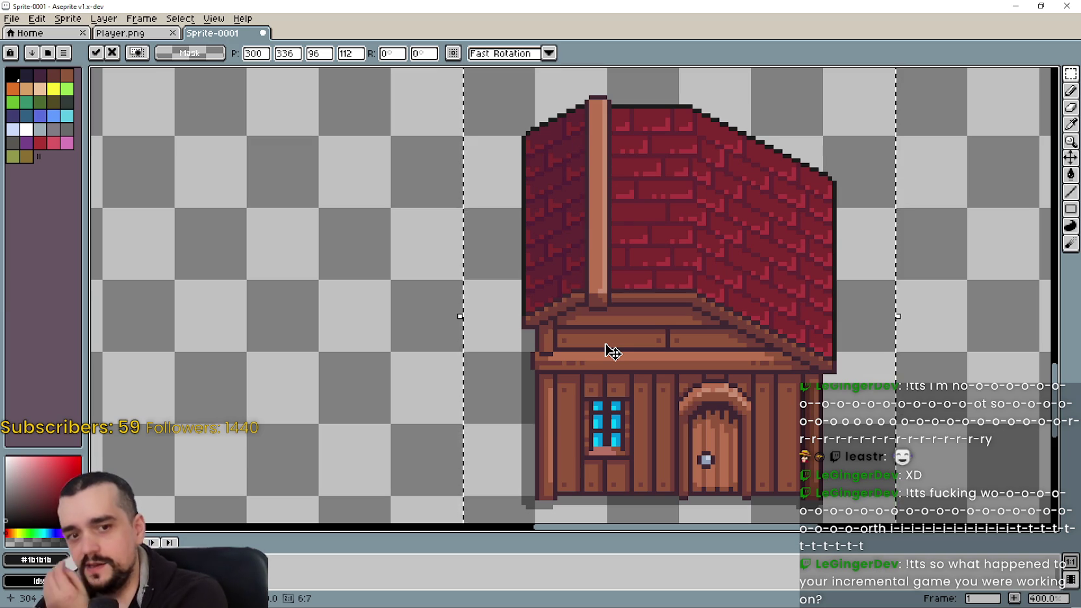
scroll(607, 351, down, 1)
scroll(591, 362, down, 1)
scroll(602, 366, down, 1)
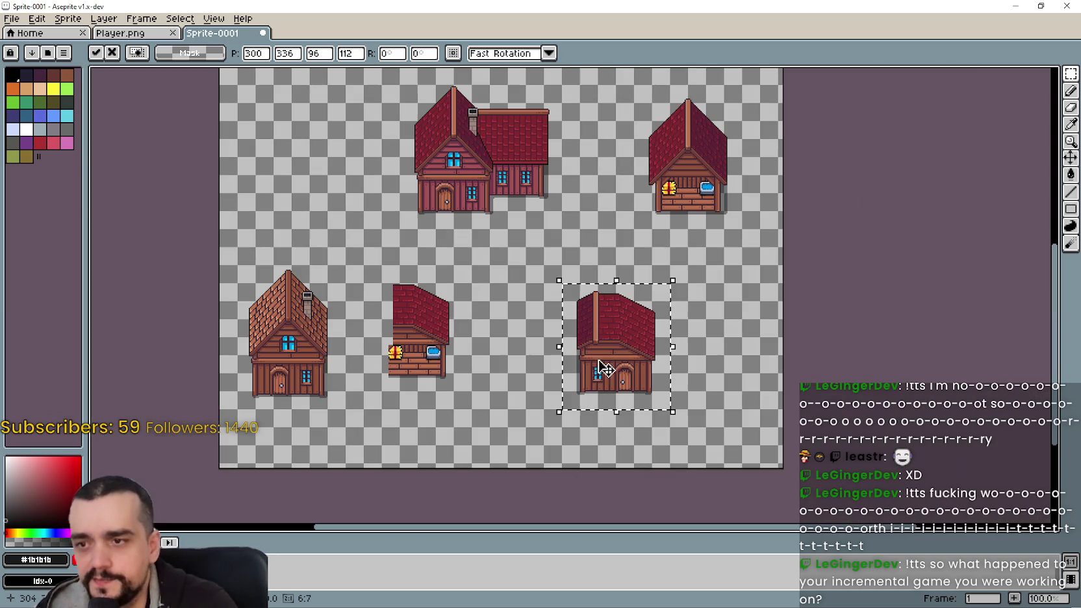
key(ctrl+d)
drag(572, 271, 711, 415)
drag(633, 390, 587, 364)
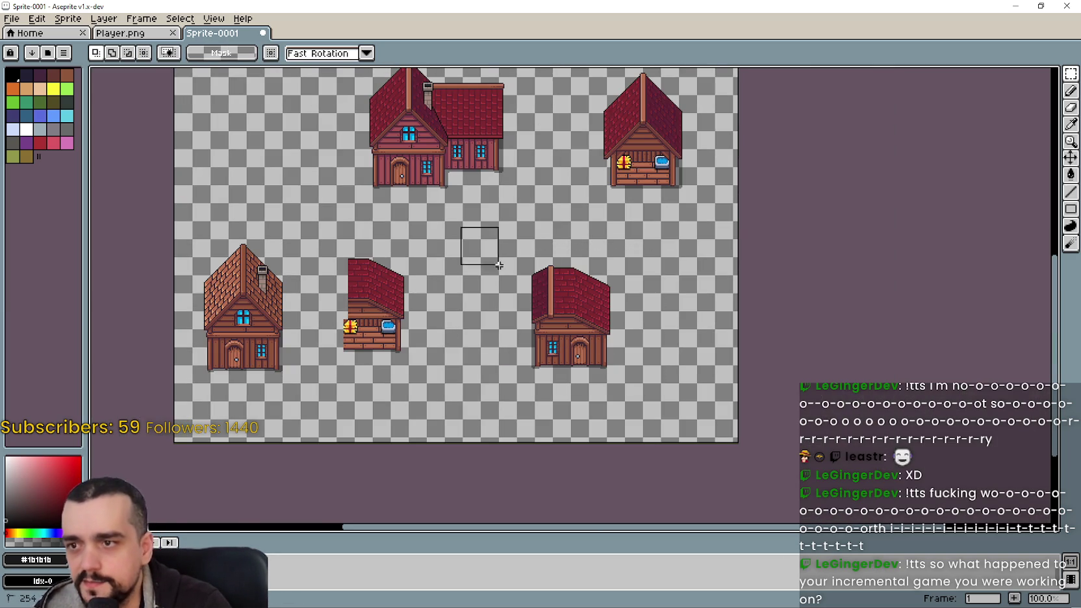
- Reselect the lower-right house, then clear the selection
drag(463, 228, 608, 356)
scroll(591, 328, up, 1)
key(ctrl+d)
scroll(665, 374, down, 1)
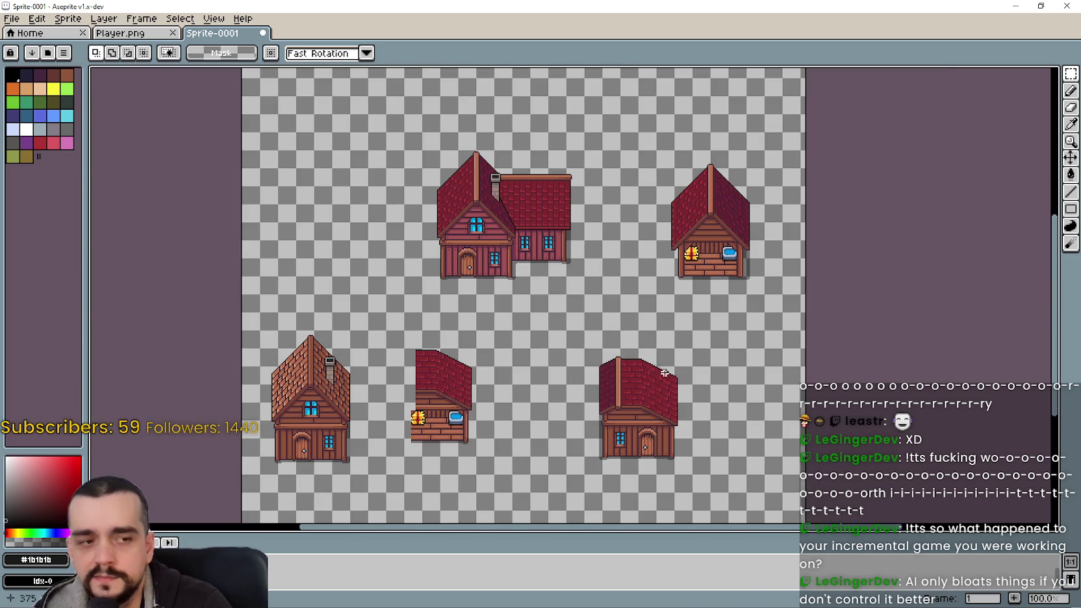
scroll(659, 363, up, 1)
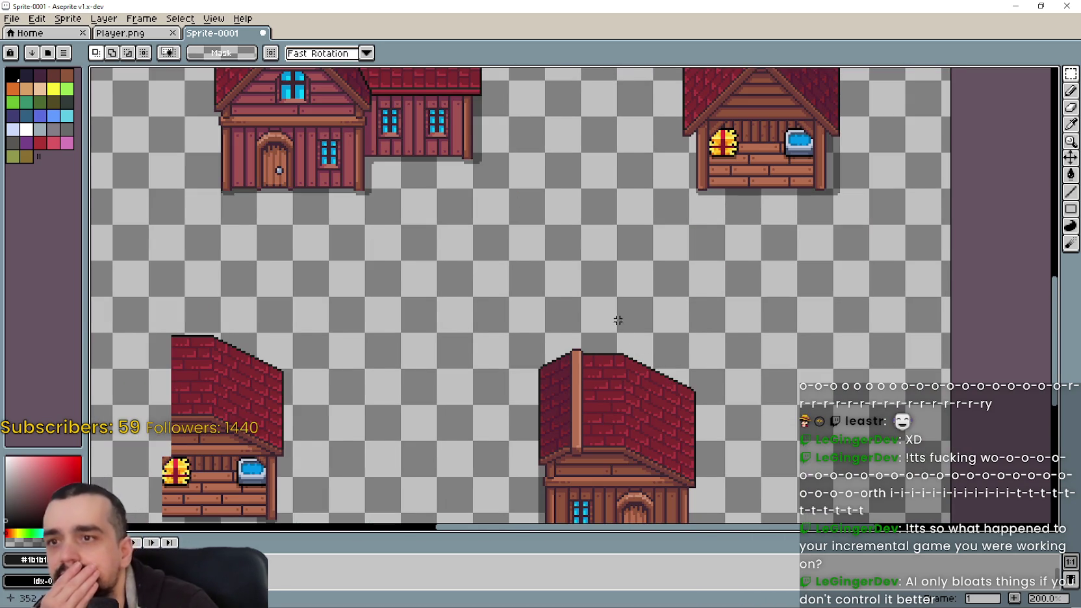
scroll(621, 322, down, 1)
scroll(559, 289, up, 1)
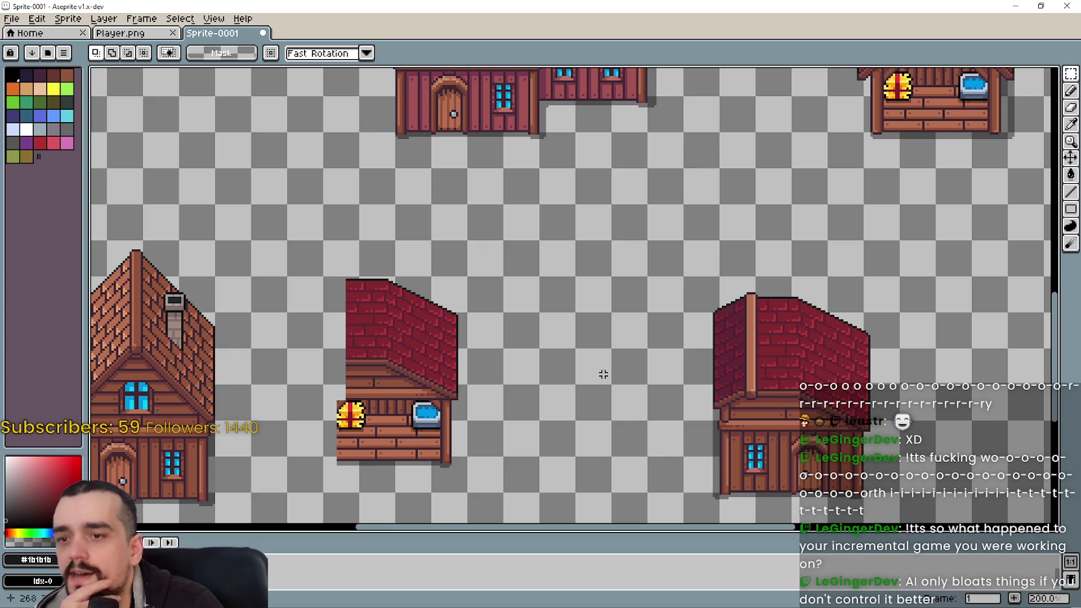
- Select the right-hand red house, then narrow the selection to its roof area
drag(680, 242, 895, 428)
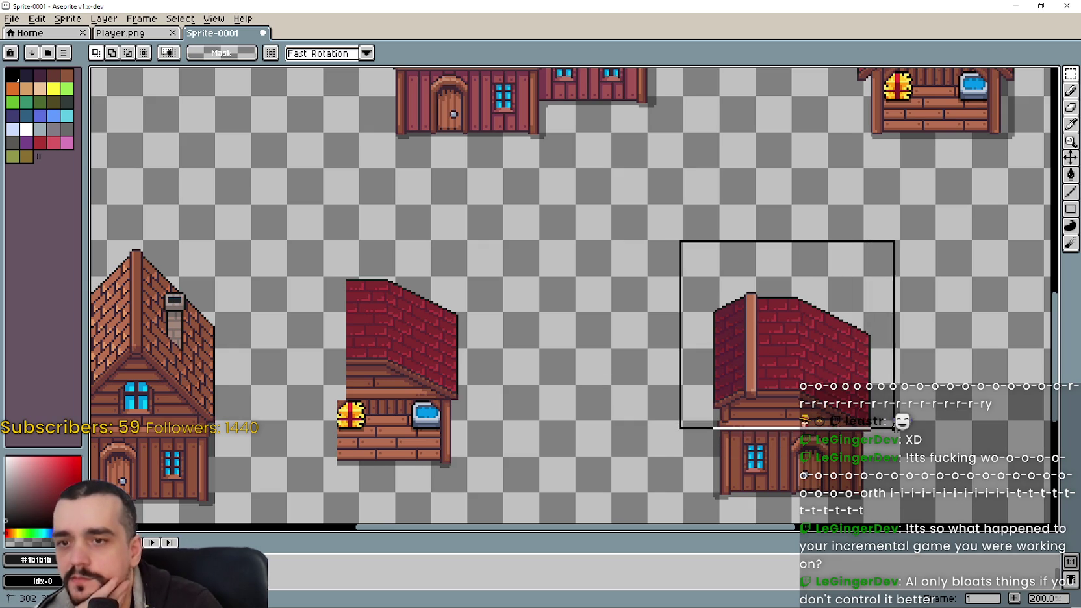
scroll(847, 462, up, 1)
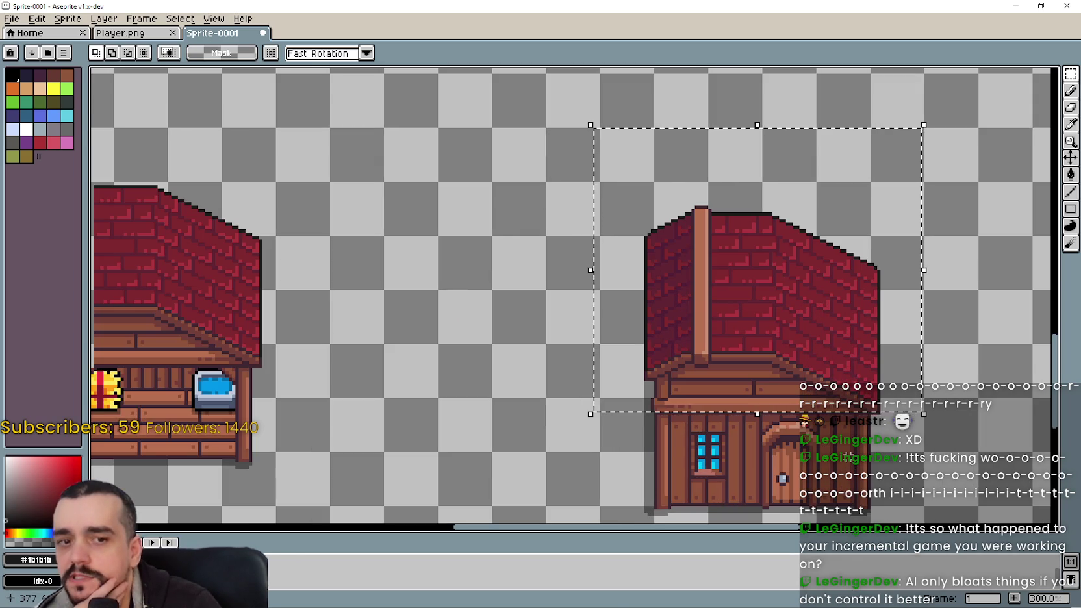
scroll(842, 452, up, 1)
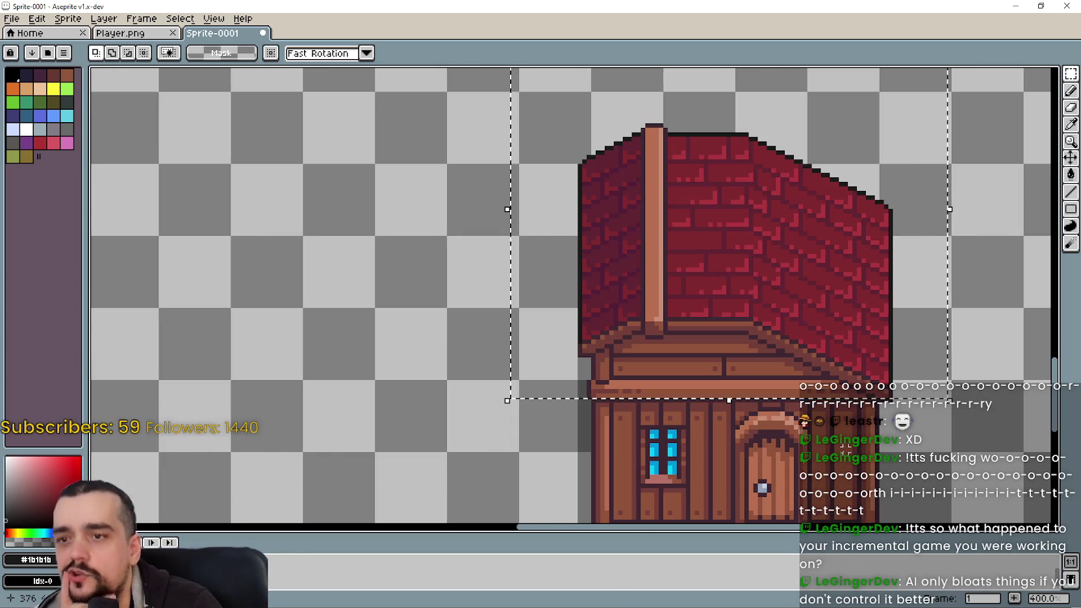
mouse_move(949, 400)
mouse_down()
mouse_move(531, 172)
mouse_move(508, 112)
mouse_up()
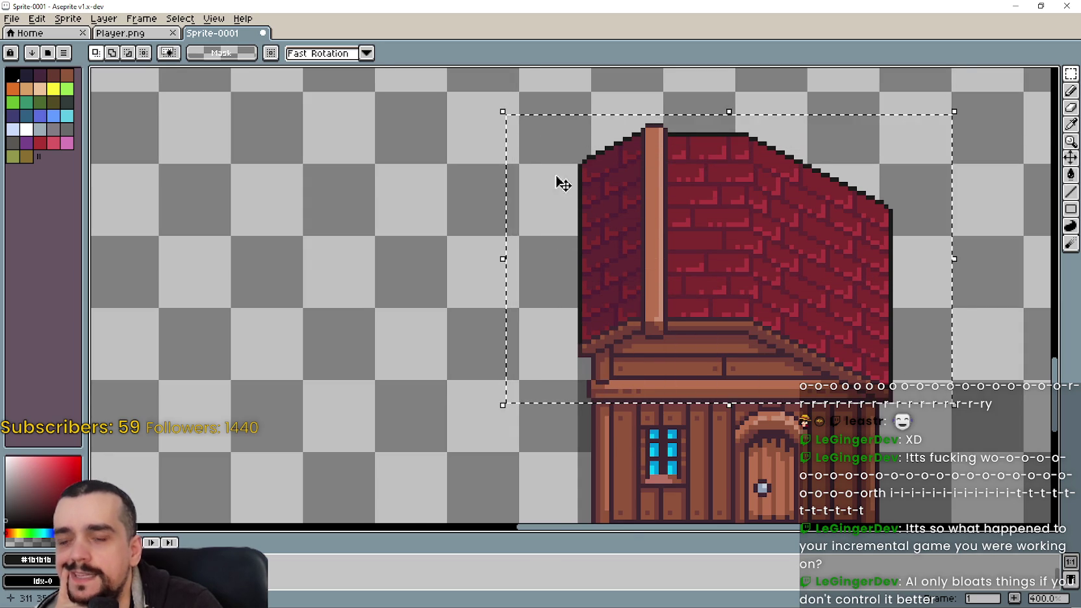
scroll(542, 273, down, 1)
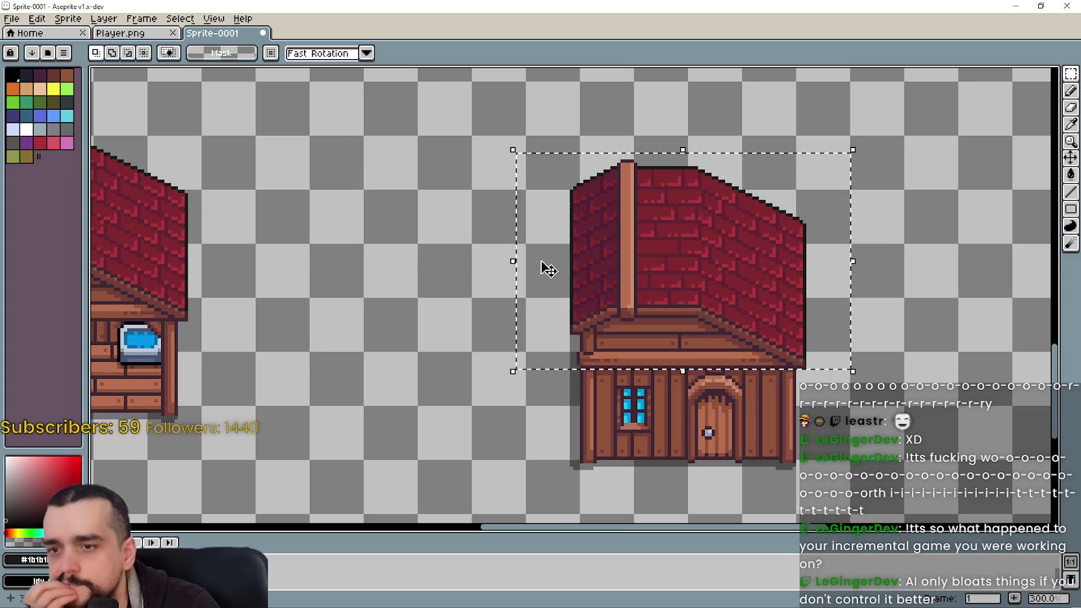
scroll(549, 269, down, 1)
- Clear the selection and marquee the stable wing in the middle of the canvas
drag(407, 458, 673, 476)
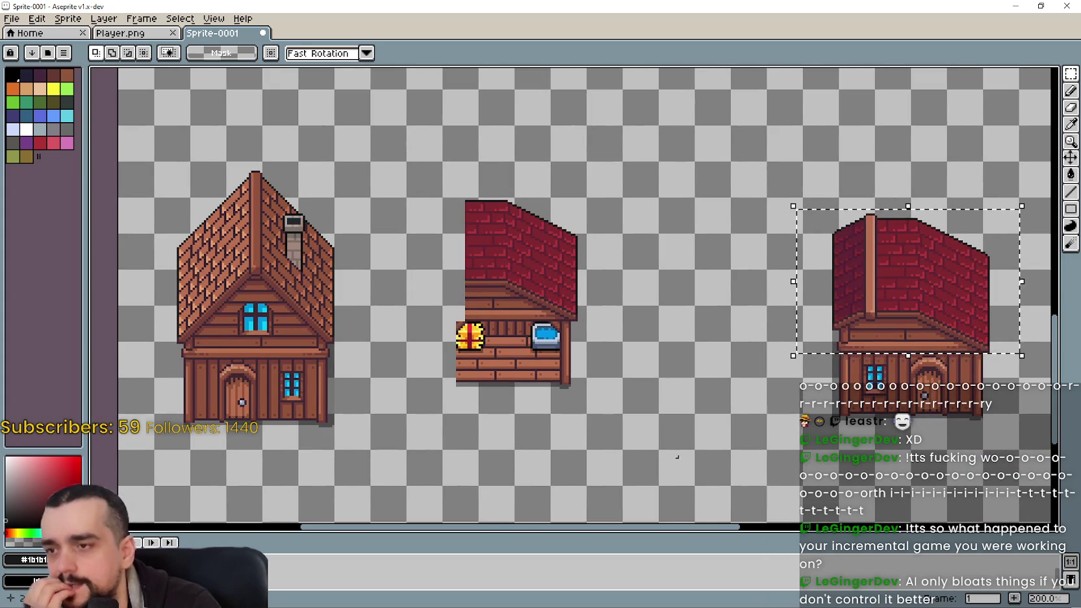
drag(696, 432, 649, 430)
key(ctrl+d)
scroll(642, 416, down, 1)
scroll(639, 390, down, 1)
scroll(643, 368, up, 1)
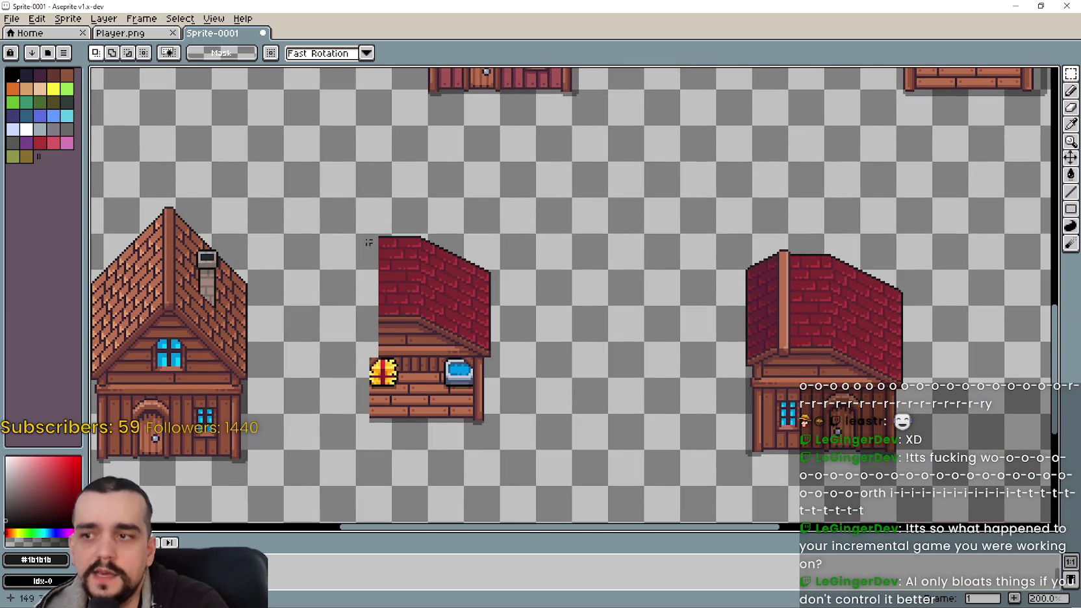
drag(318, 197, 559, 441)
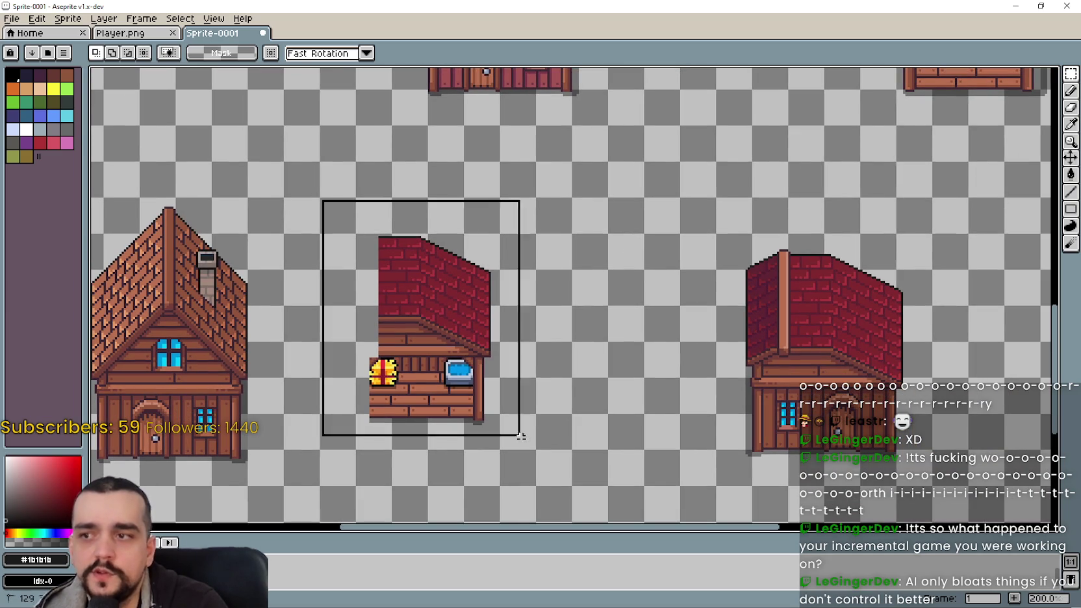
- Nudge the stable wing a few pixels with the arrow keys and commit its position
scroll(442, 306, up, 1)
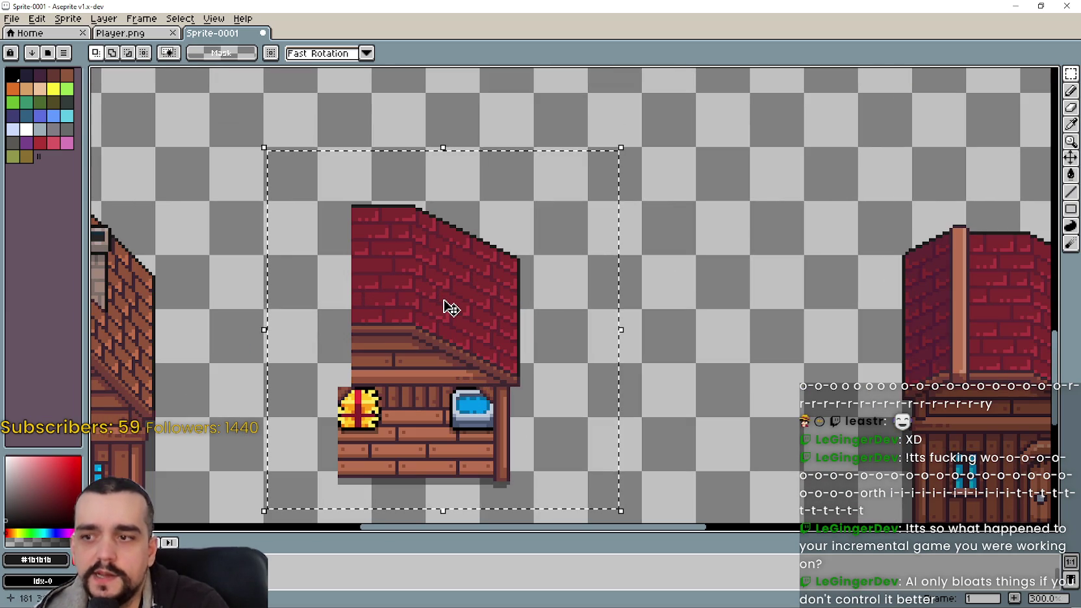
key(Right)
key(Right)
key(Right)
key(Right)
key(Right)
key(Right)
key(Right)
key(Right)
key(Up)
key(Up)
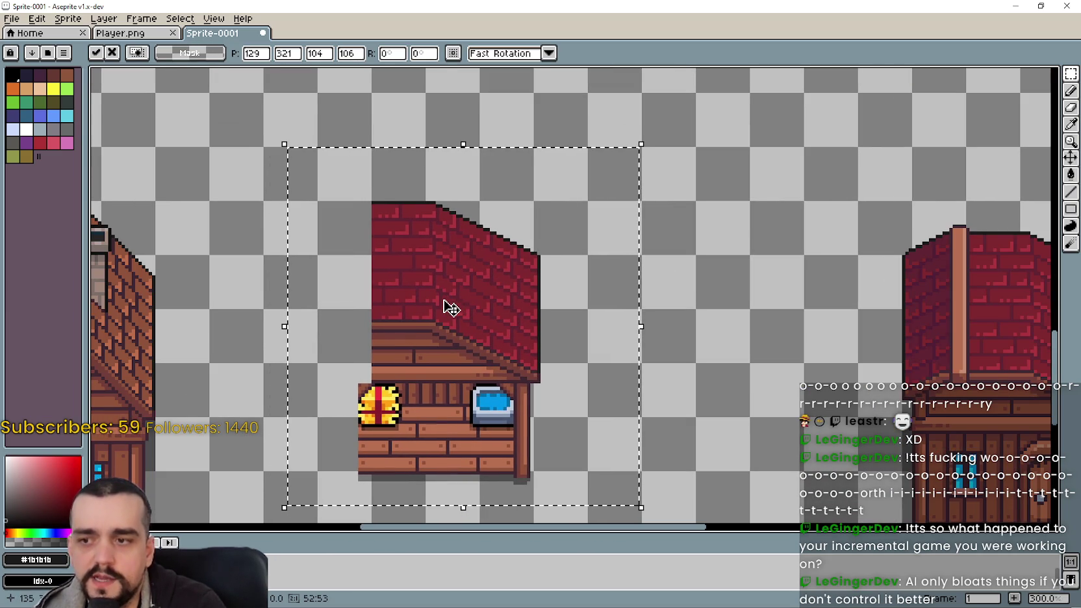
key(Right)
key(Right)
key(Up)
key(Up)
key(Up)
key(Up)
key(Right)
key(Right)
key(Down)
key(Down)
key(Down)
key(Down)
key(Right)
key(Right)
key(Up)
key(Up)
key(Left)
key(Left)
key(Down)
key(Down)
key(Left)
key(Left)
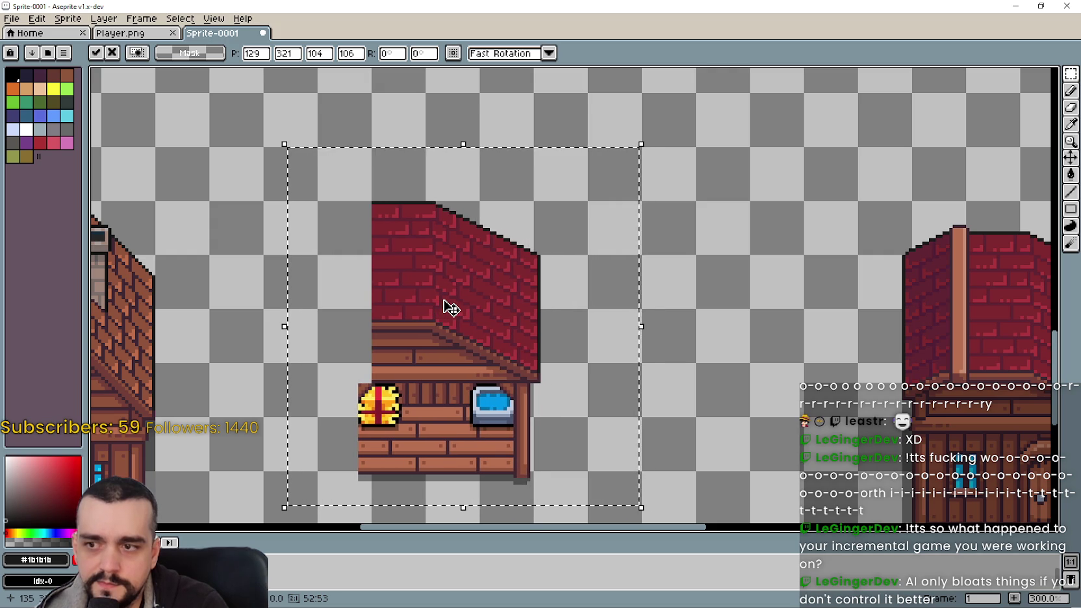
key(Up)
key(Up)
scroll(484, 315, down, 3)
scroll(311, 366, up, 2)
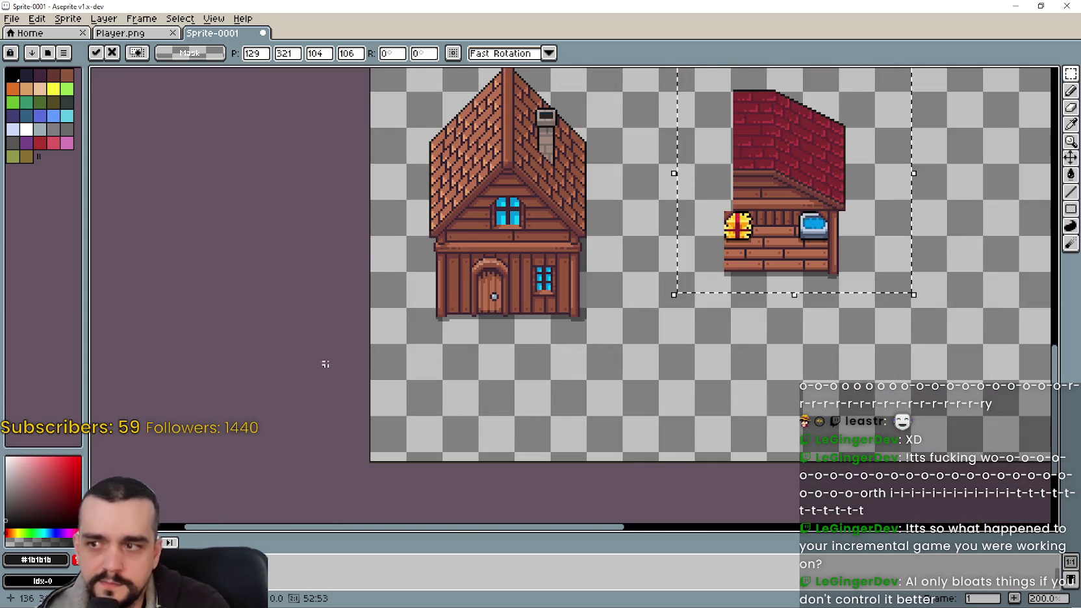
key(Return)
- Centre the red-roofed houses and select the chimney strip of the right house
drag(347, 363, 6, 398)
drag(546, 205, 612, 460)
scroll(577, 253, up, 1)
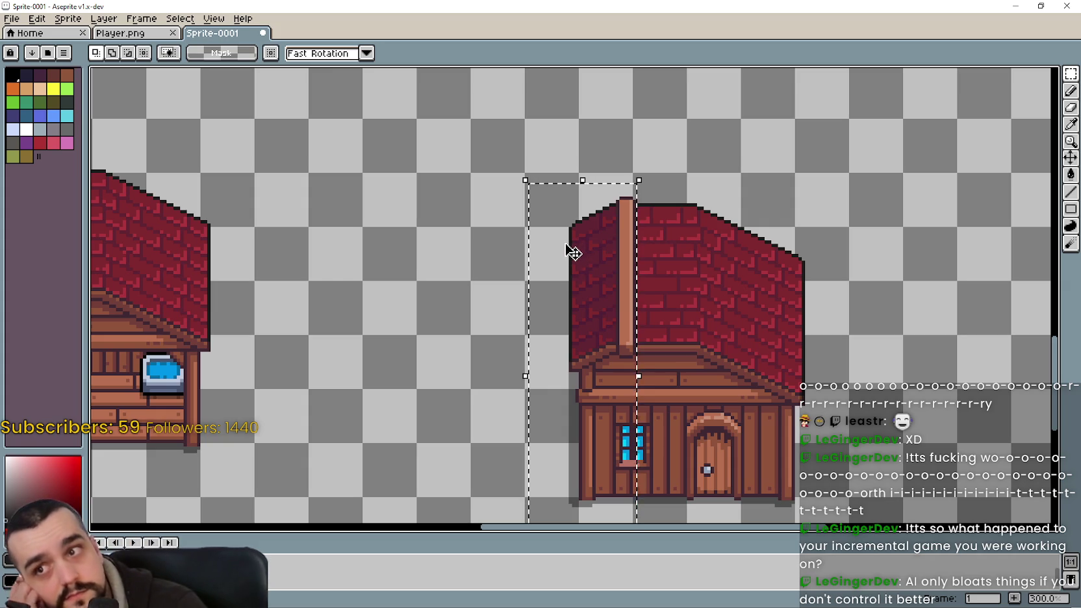
scroll(633, 344, up, 1)
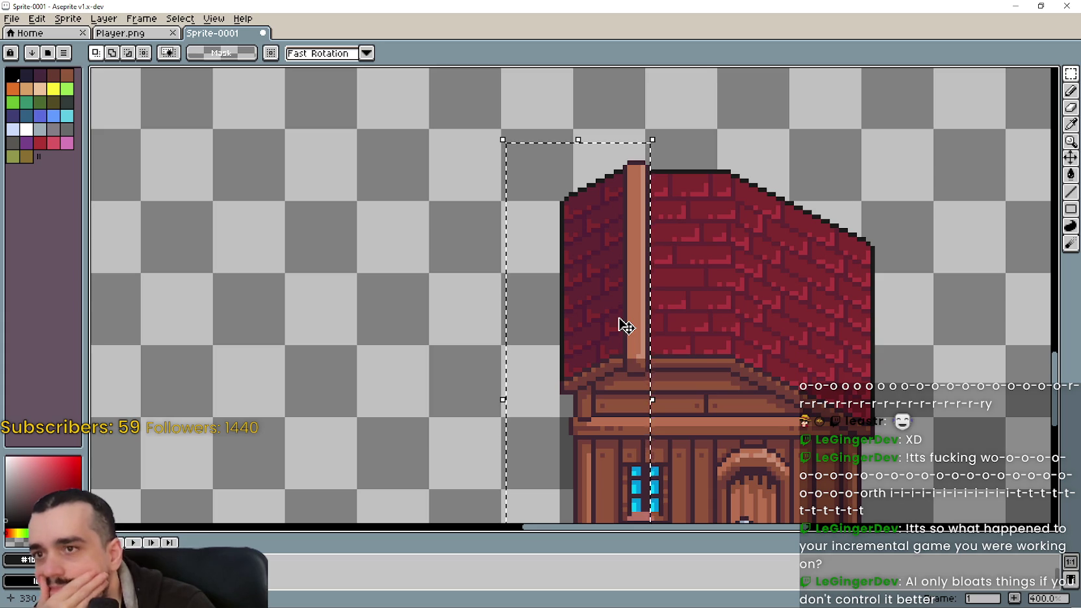
scroll(625, 327, down, 1)
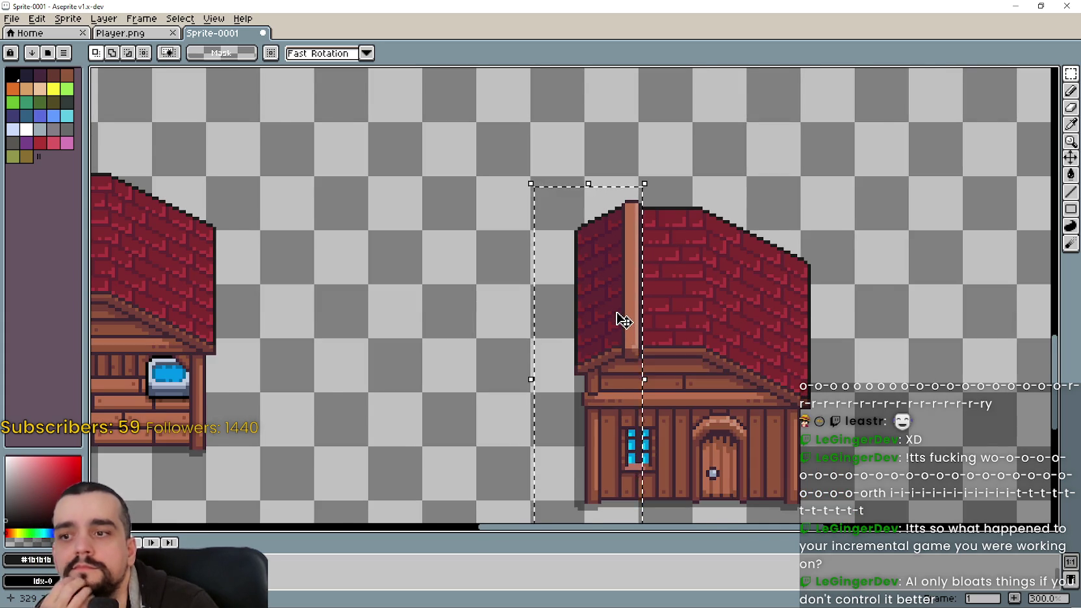
scroll(625, 325, down, 1)
scroll(624, 319, down, 1)
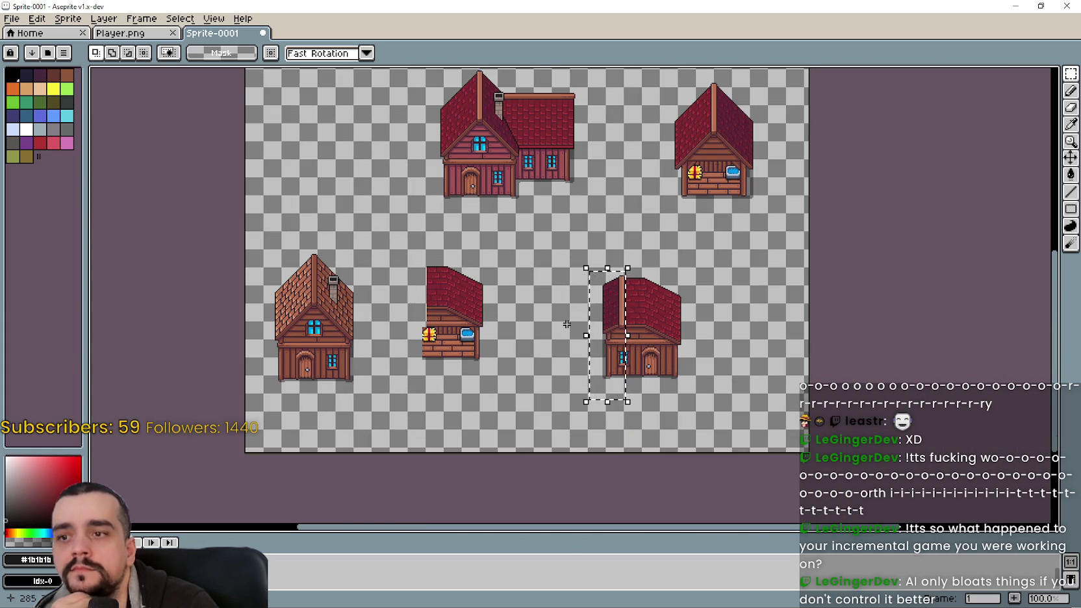
scroll(568, 321, up, 2)
scroll(569, 314, down, 2)
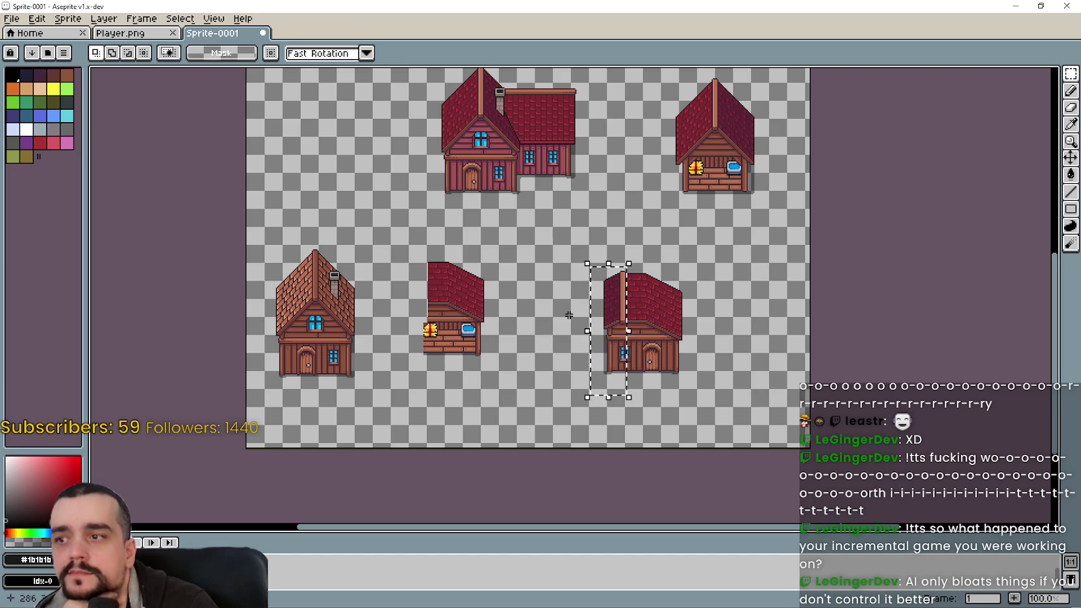
scroll(568, 314, down, 1)
scroll(568, 311, down, 1)
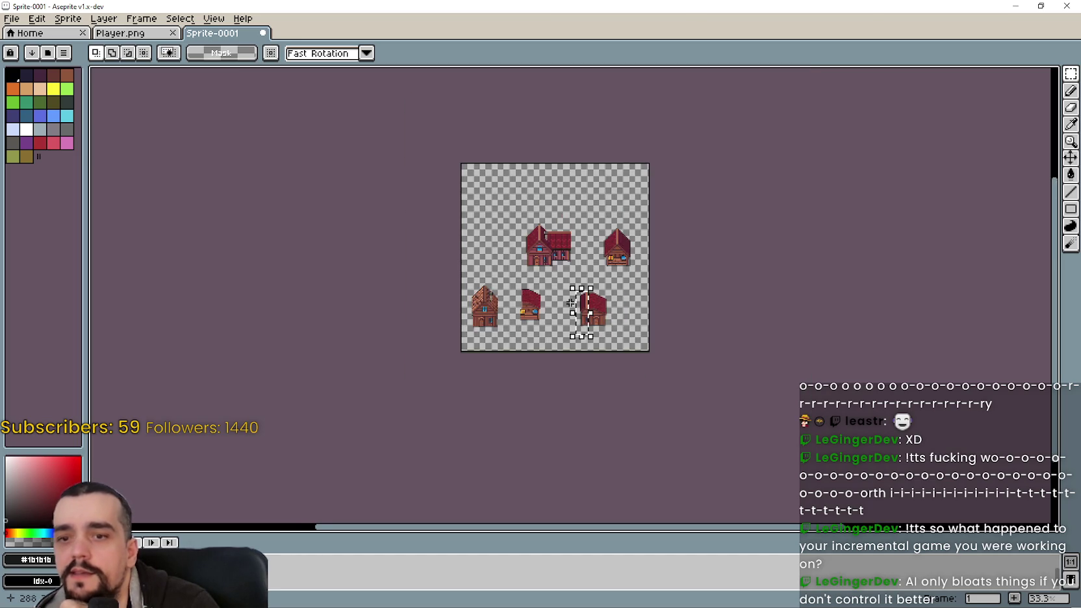
scroll(565, 305, up, 2)
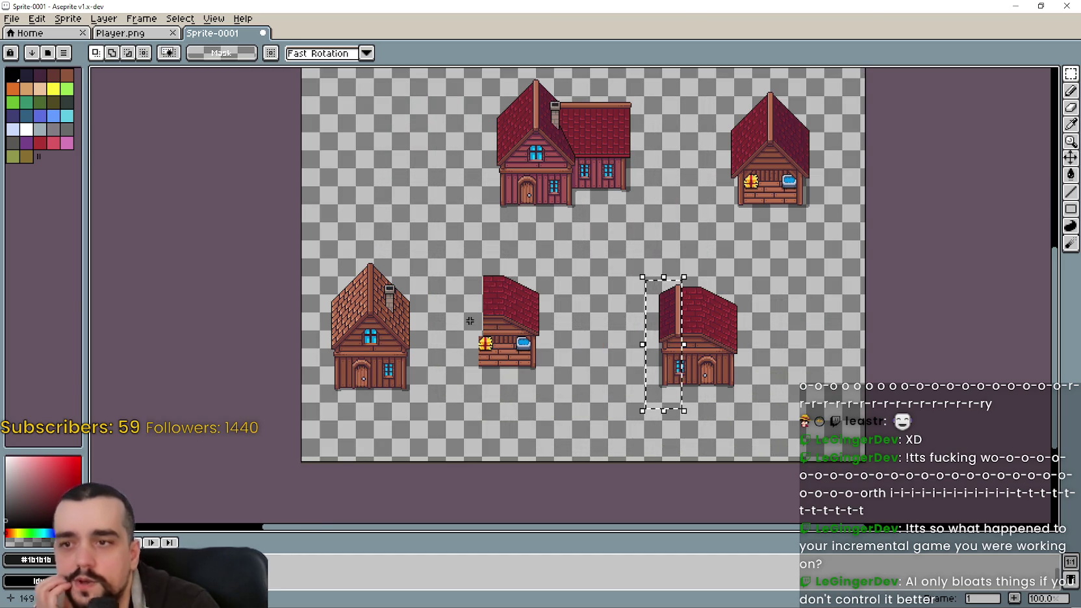
scroll(535, 325, up, 1)
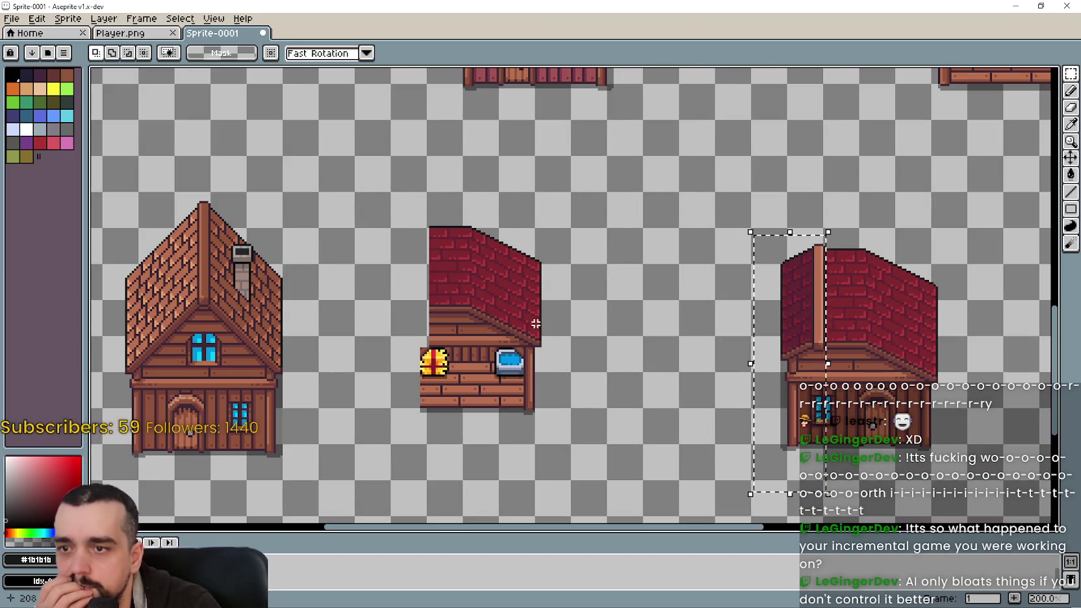
scroll(535, 324, down, 1)
scroll(535, 311, up, 1)
scroll(526, 292, down, 1)
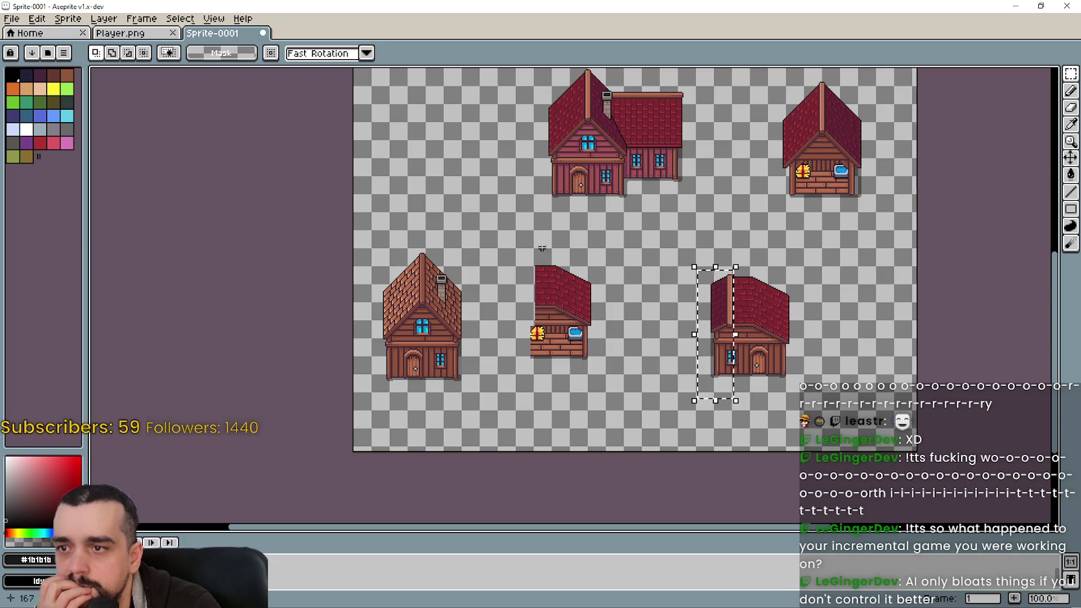
- Shift the right red-roofed house further right and deselect it
drag(700, 386, 789, 249)
drag(760, 320, 830, 318)
key(ctrl+d)
- Try moving the brown-roofed house beside the red house, then cancel the move
drag(373, 221, 474, 407)
scroll(757, 313, up, 1)
mouse_move(114, 363)
mouse_down()
mouse_move(604, 330)
mouse_move(641, 296)
mouse_move(722, 273)
mouse_move(719, 301)
mouse_move(734, 315)
mouse_up()
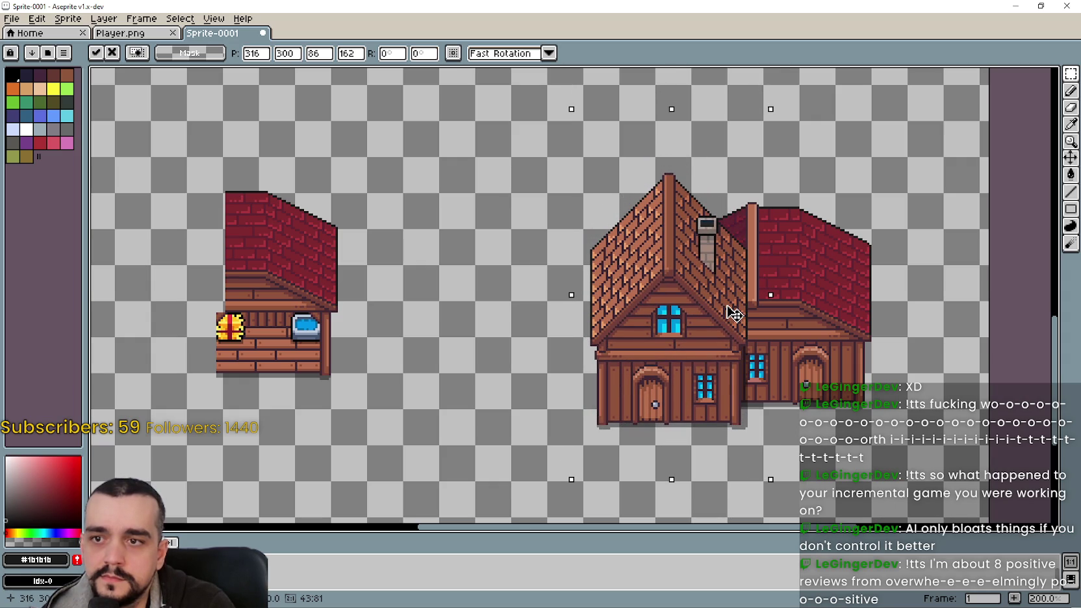
drag(734, 314, 745, 314)
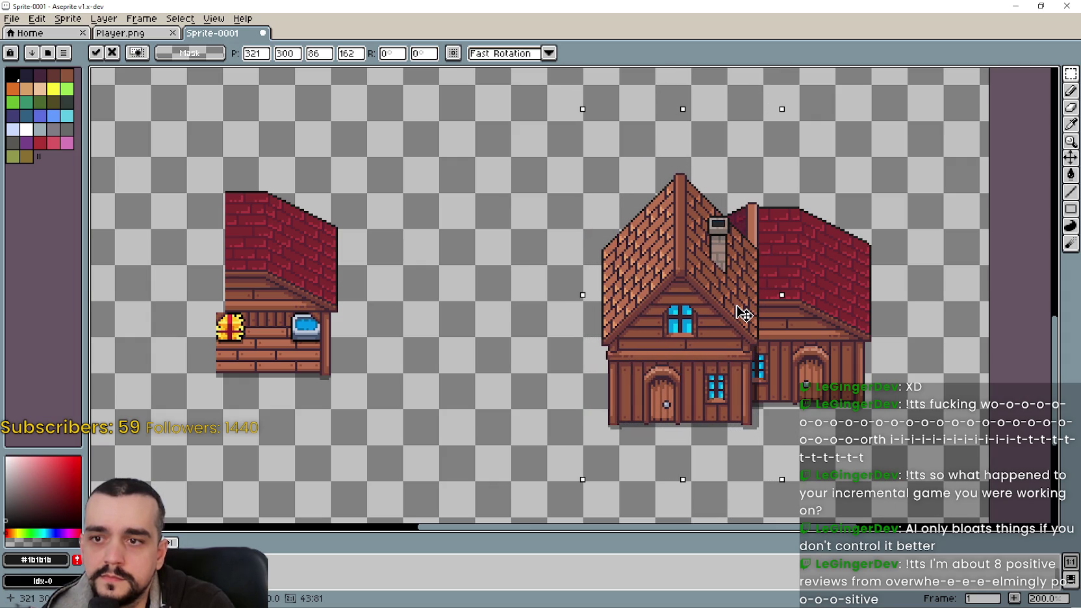
mouse_move(744, 315)
mouse_down()
mouse_move(789, 317)
mouse_move(555, 289)
mouse_up()
key(Escape)
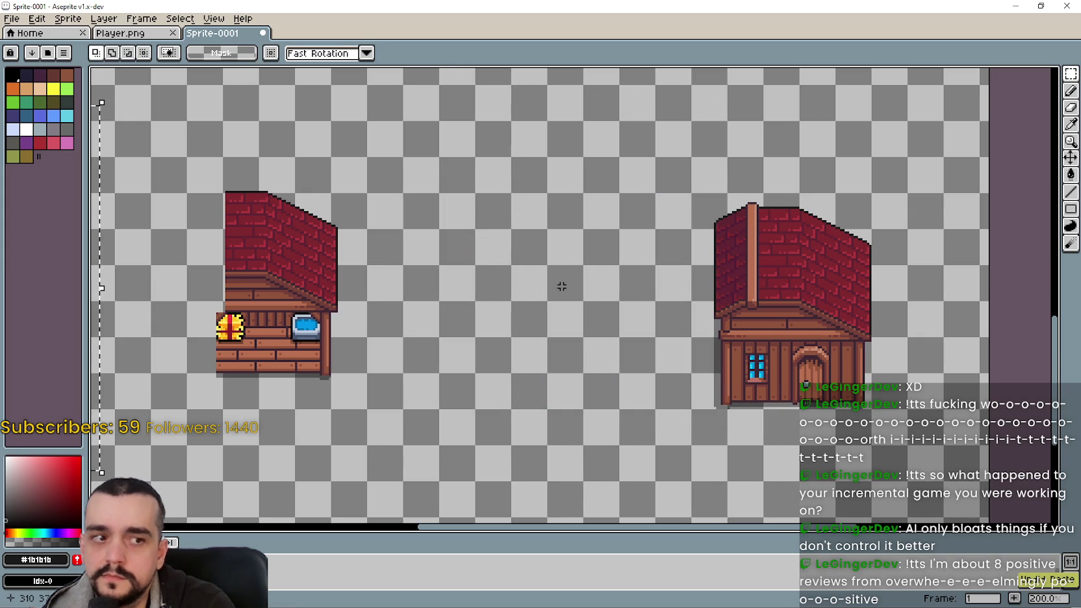
- Zoom out to 100% and scroll the canvas around the houses
scroll(658, 310, down, 1)
scroll(654, 311, left, 2)
scroll(584, 321, left, 2)
scroll(678, 343, left, 1)
scroll(526, 305, up, 1)
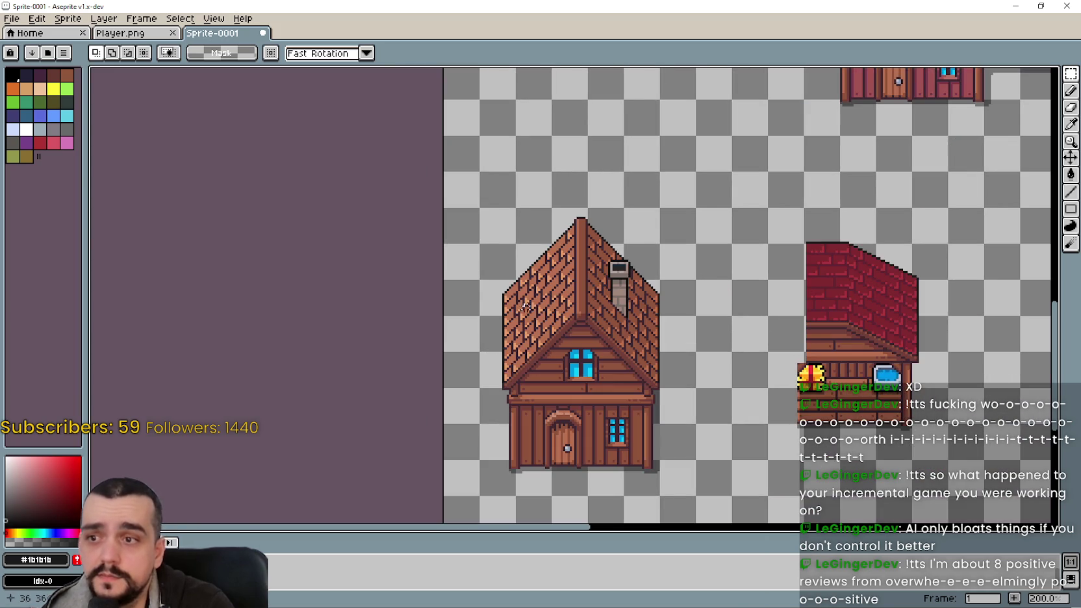
scroll(658, 300, down, 2)
scroll(632, 299, right, 2)
scroll(604, 260, up, 2)
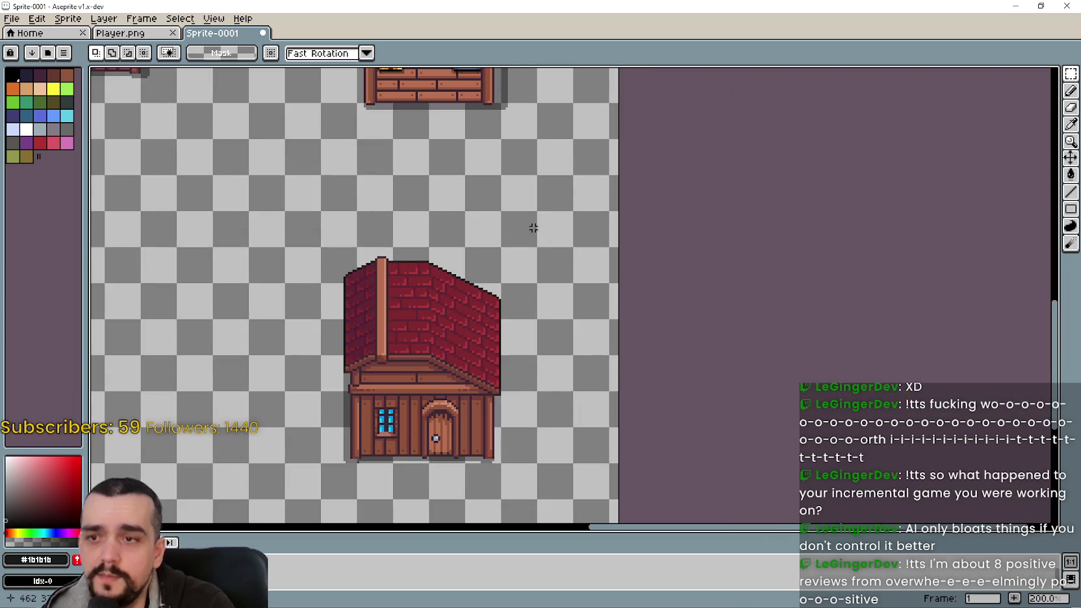
scroll(624, 287, down, 1)
scroll(624, 287, up, 1)
scroll(672, 372, down, 1)
- Frame all five houses and marquee the red house with its attached wing at the top
mouse_move(682, 338)
mouse_down()
mouse_move(680, 380)
mouse_move(747, 362)
mouse_up()
scroll(711, 271, up, 1)
scroll(711, 271, down, 1)
drag(672, 295, 599, 259)
drag(498, 123, 697, 280)
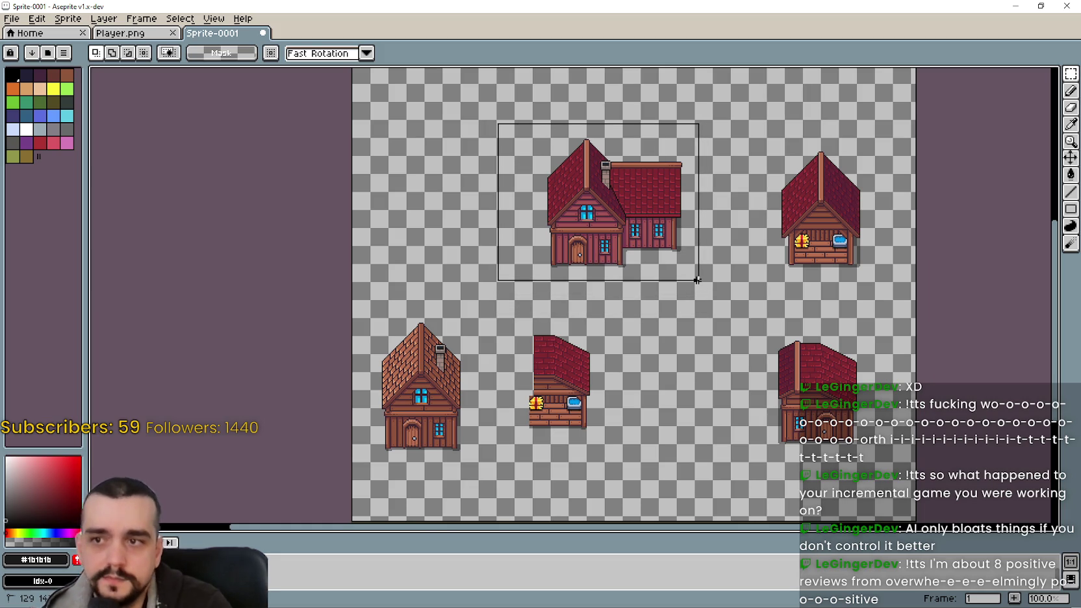
drag(697, 280, 695, 277)
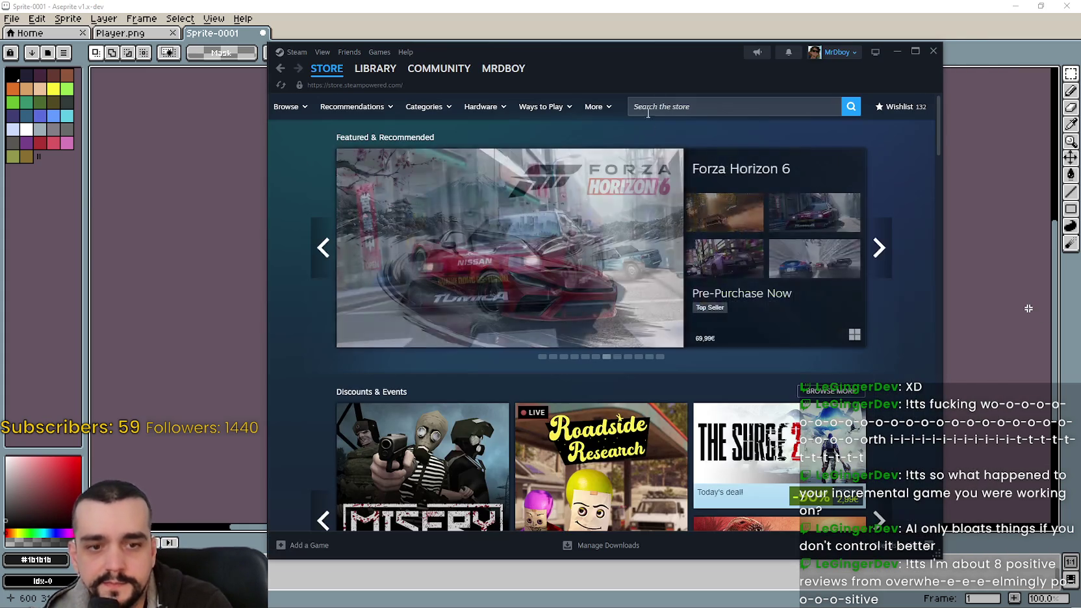
- Search Steam for 'BOY', browse MR FARMBOY's discussions, open its store page, then hide Steam
click(683, 106)
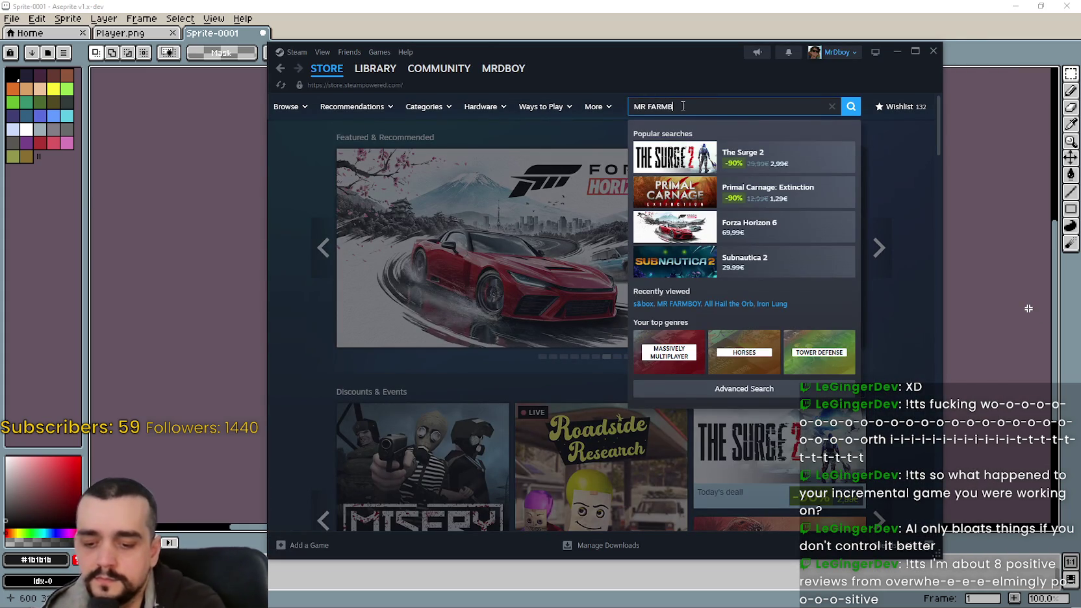
text(BOY)
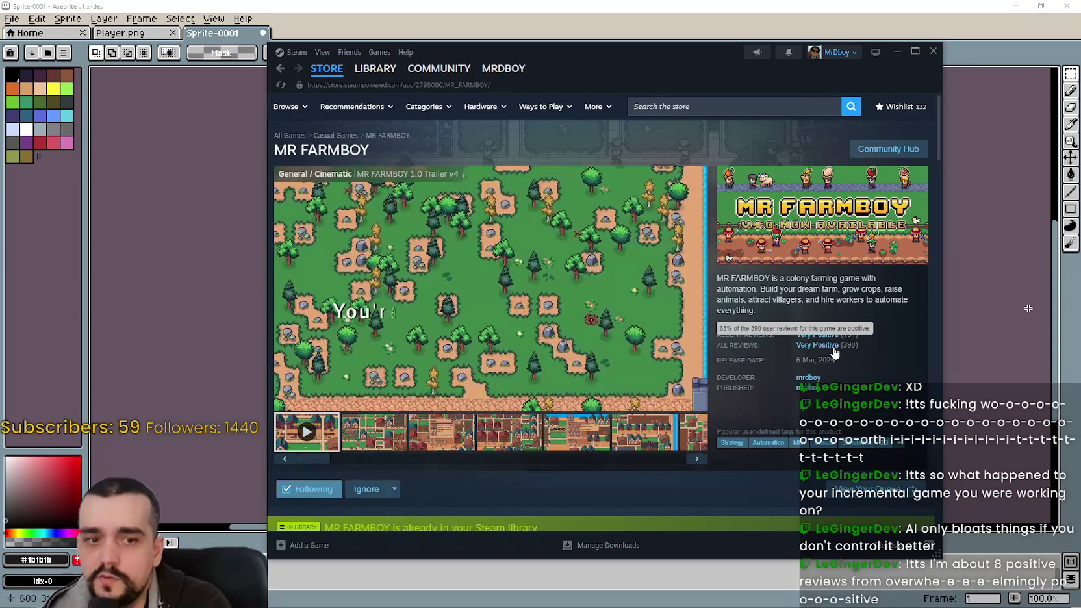
click(887, 149)
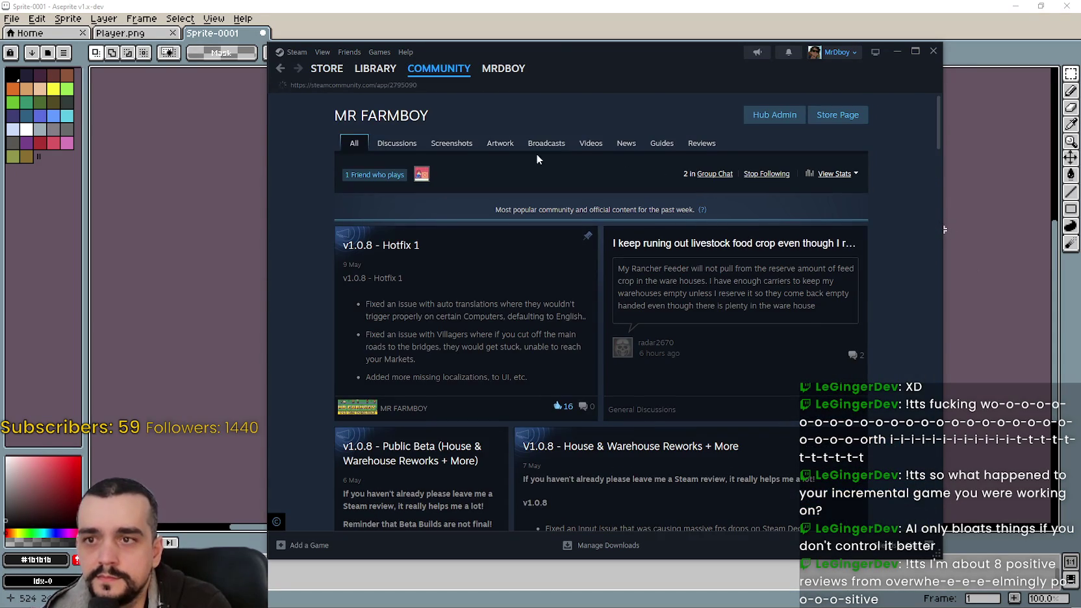
click(401, 144)
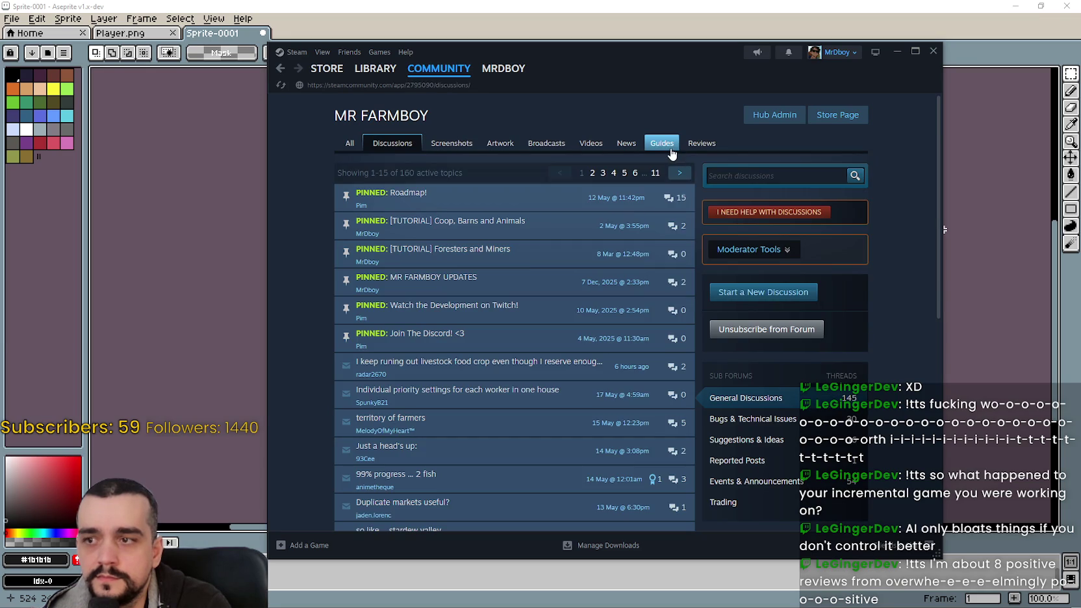
click(845, 122)
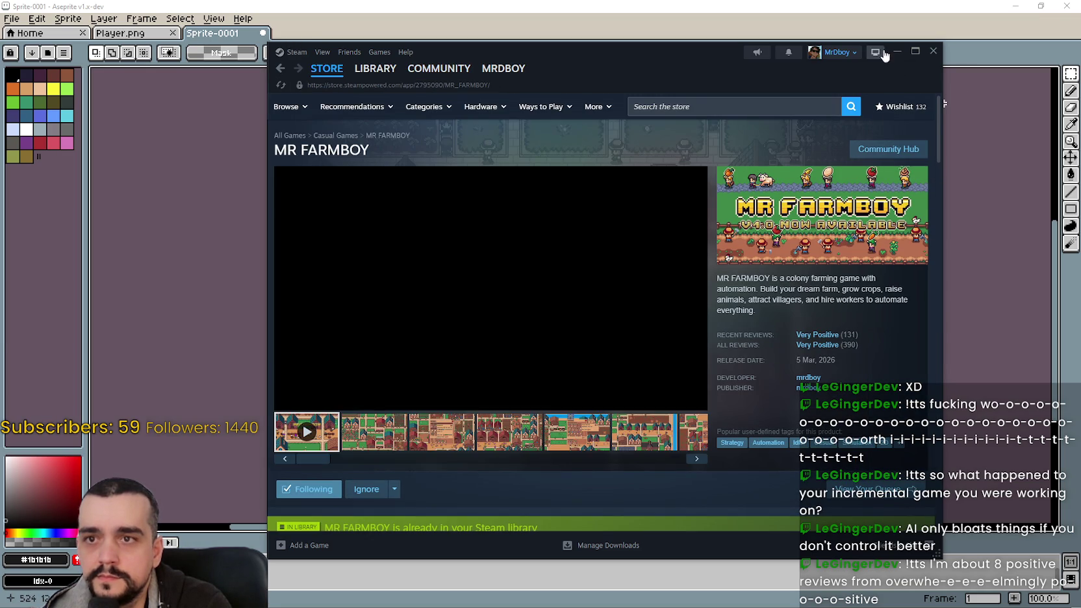
click(895, 53)
- Deselect the red house, then erase the right wing's wall with its windows
scroll(673, 336, right, 3)
scroll(673, 336, right, 1)
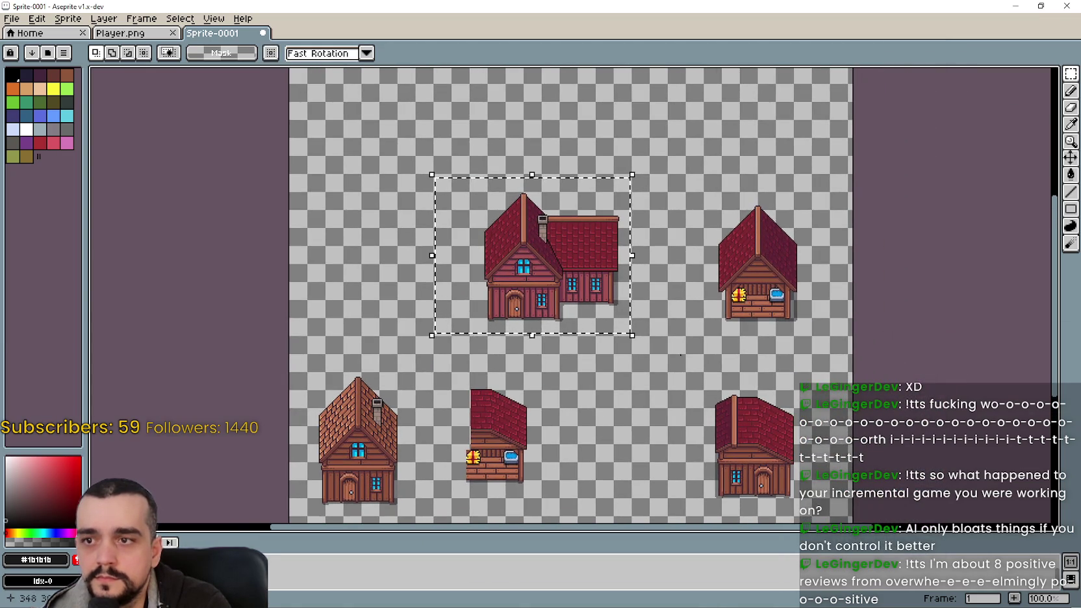
scroll(655, 384, down, 3)
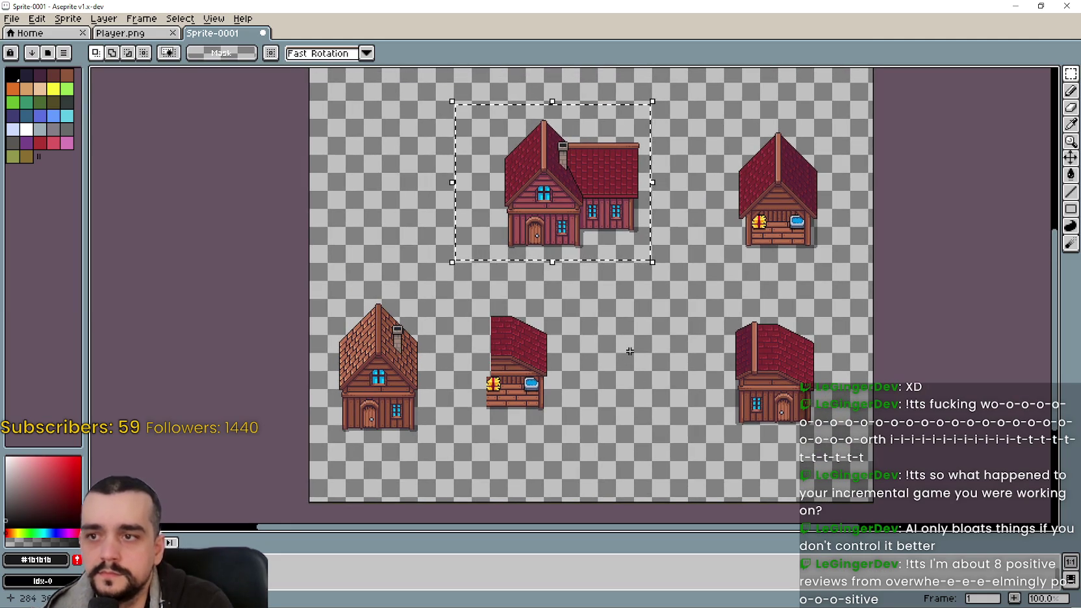
key(ctrl+d)
scroll(617, 225, up, 1)
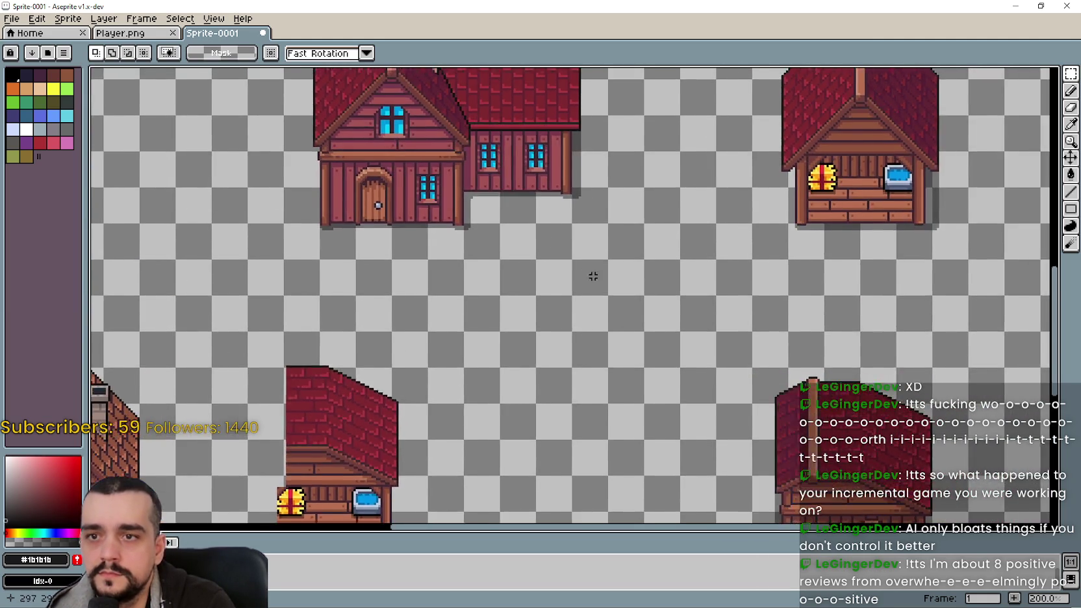
scroll(617, 224, down, 1)
scroll(616, 224, up, 1)
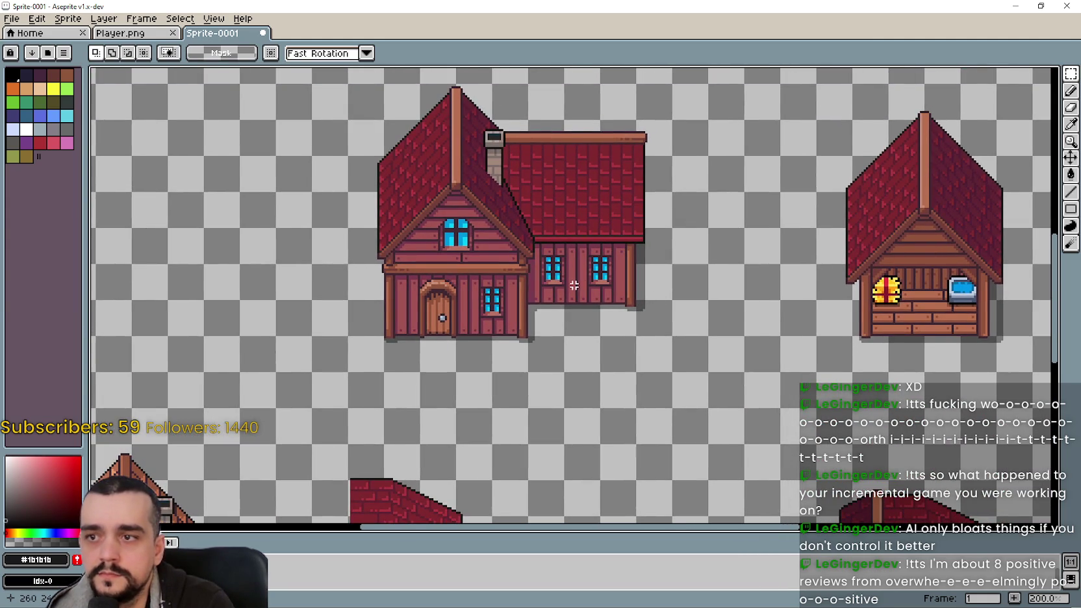
scroll(551, 254, up, 1)
scroll(535, 317, up, 1)
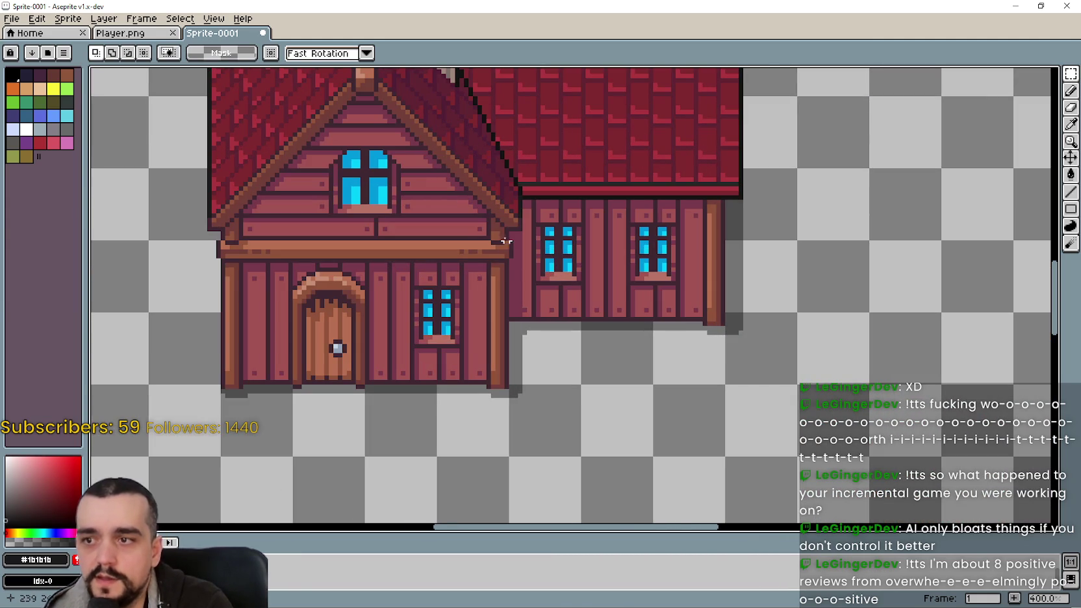
mouse_move(514, 232)
mouse_down()
mouse_move(754, 337)
mouse_move(736, 337)
mouse_move(738, 315)
mouse_move(705, 337)
mouse_up()
key(Delete)
- Erase the leftover dark wall edge and the wall strip under the wing roof
scroll(526, 258, up, 1)
scroll(500, 216, up, 1)
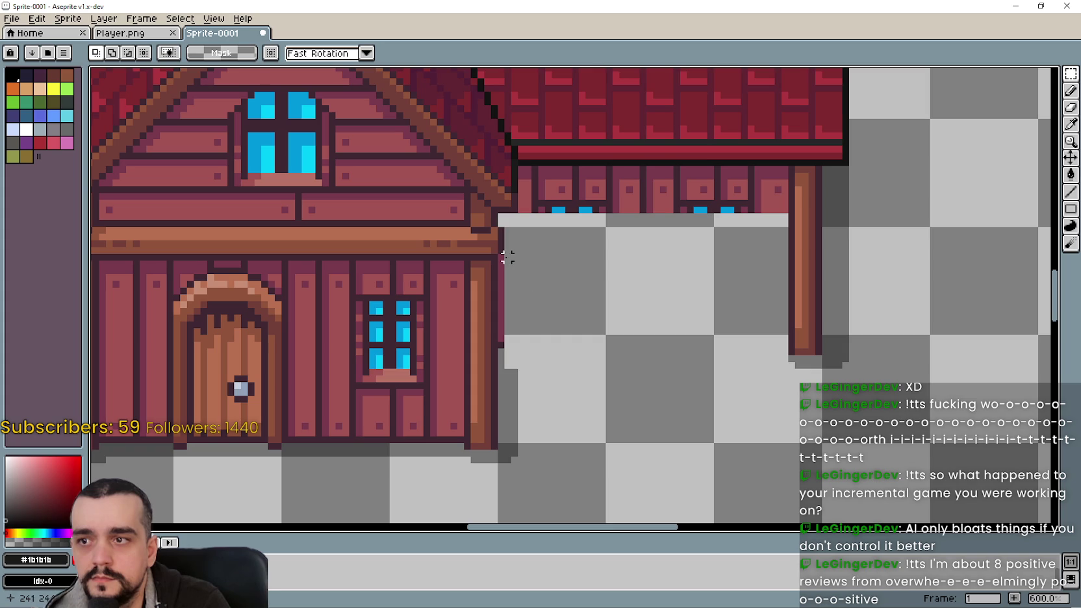
drag(500, 257, 562, 453)
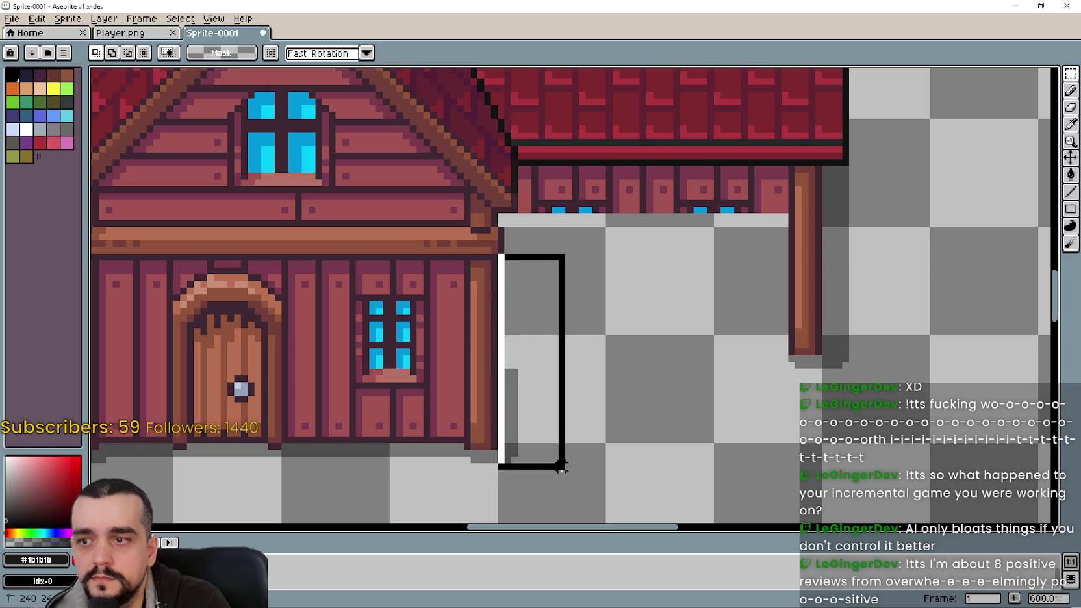
key(Delete)
scroll(543, 257, down, 1)
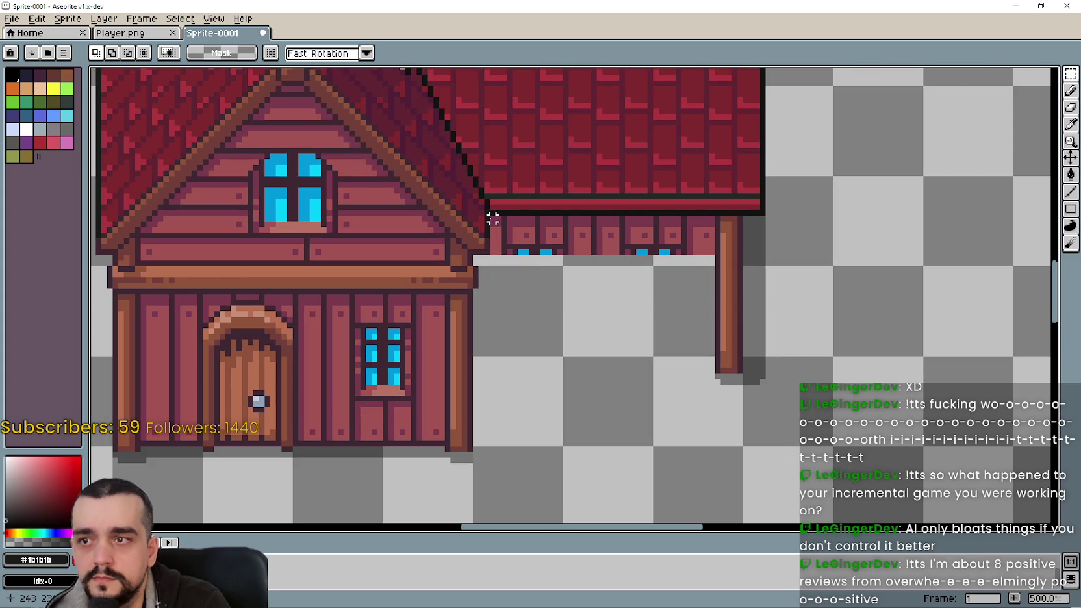
drag(491, 219, 718, 278)
key(Delete)
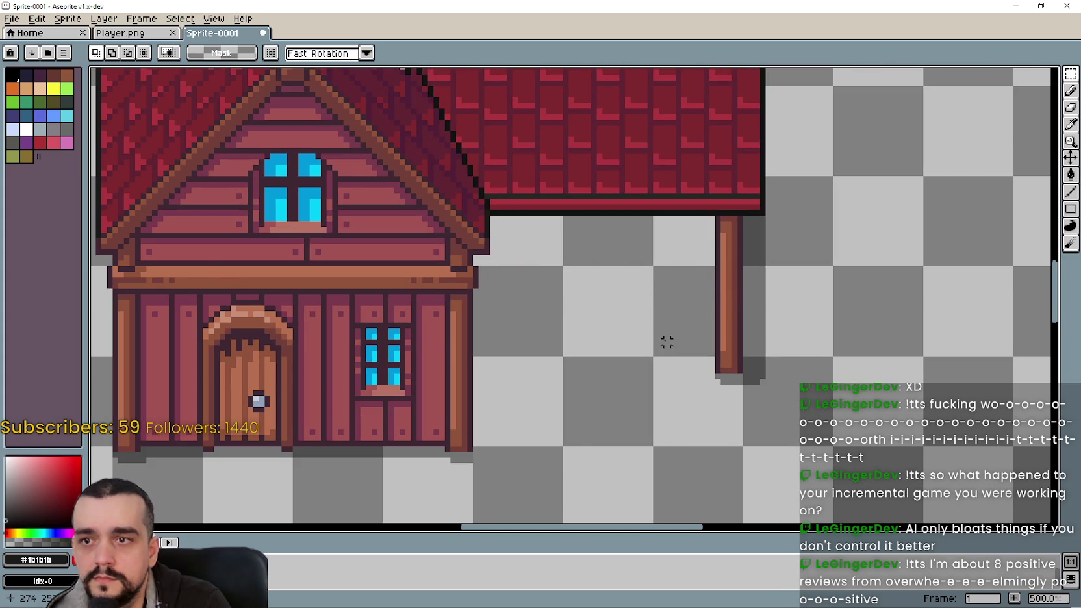
scroll(663, 339, down, 2)
scroll(675, 344, down, 2)
scroll(692, 351, up, 1)
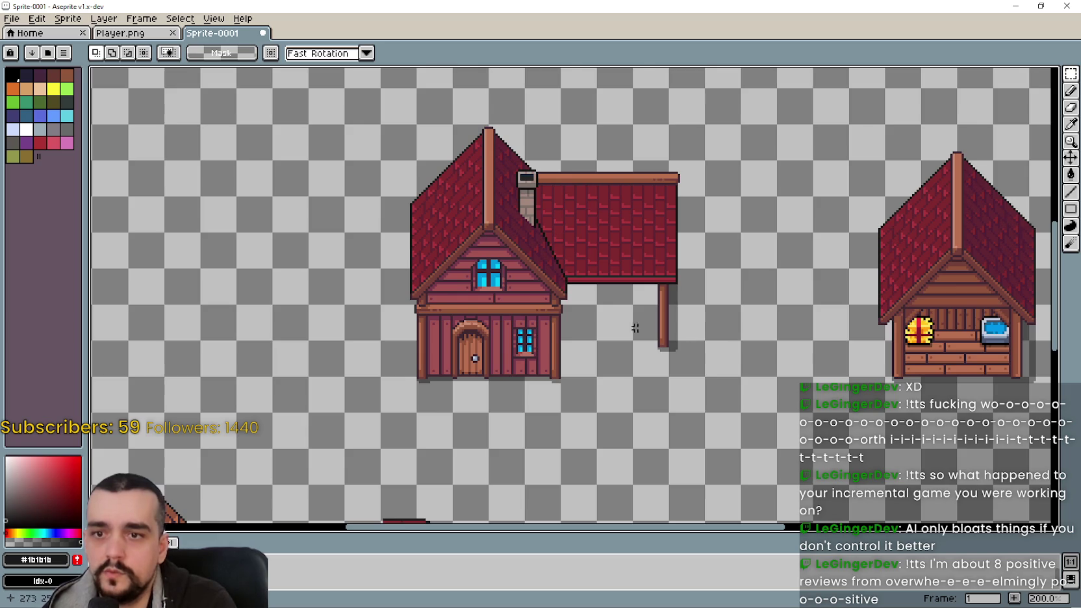
scroll(619, 313, down, 1)
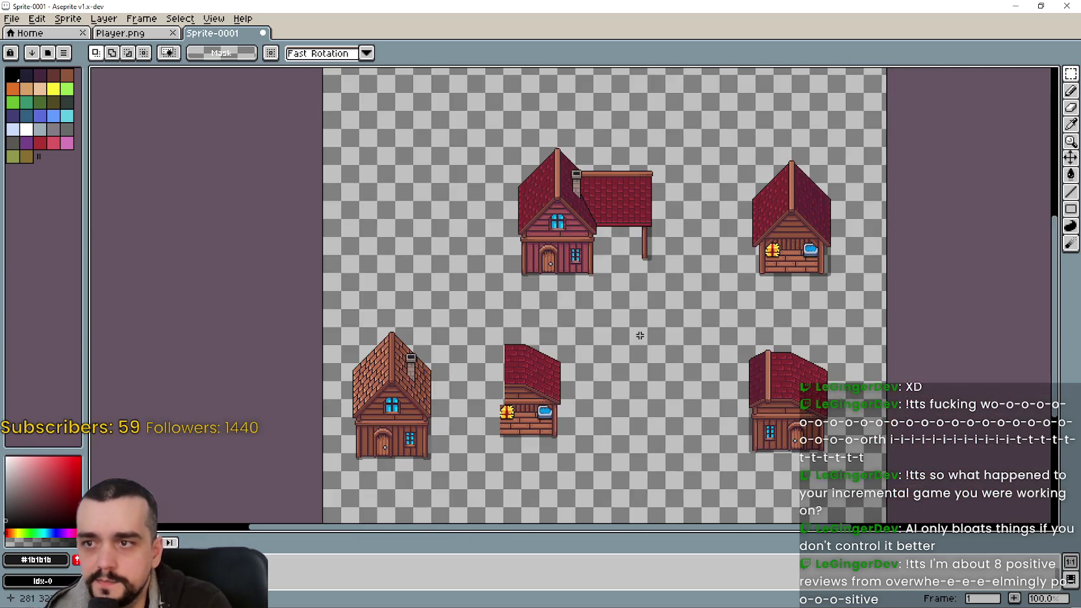
- Marquee-select the small house's porch floor holding the hay bale and water trough
drag(667, 367, 692, 314)
scroll(497, 384, up, 2)
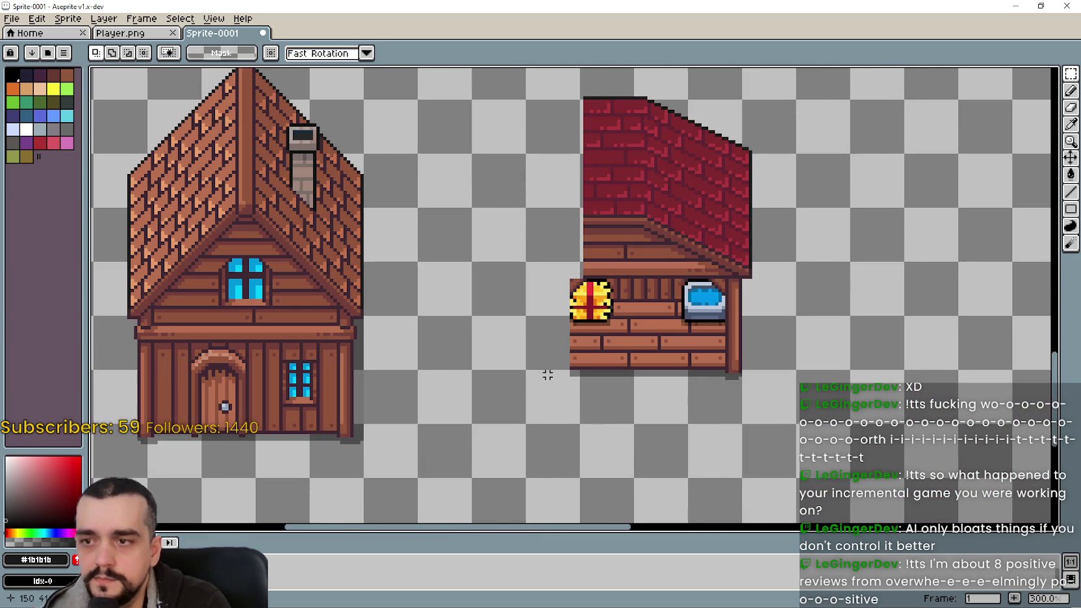
scroll(548, 367, down, 1)
scroll(551, 372, down, 1)
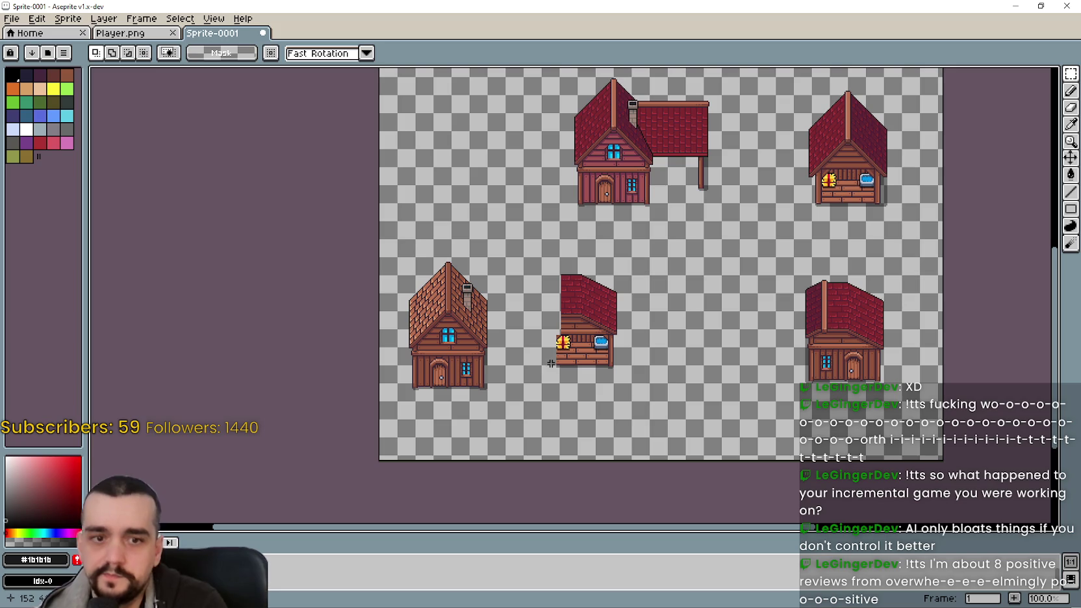
scroll(549, 355, up, 1)
scroll(545, 352, up, 1)
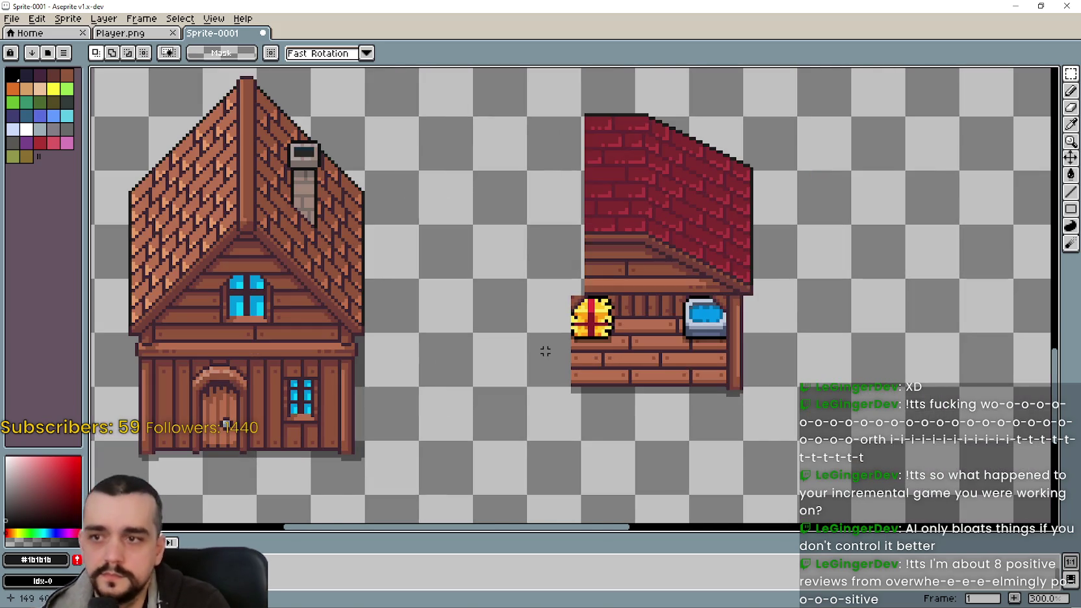
scroll(544, 350, down, 2)
scroll(544, 351, up, 1)
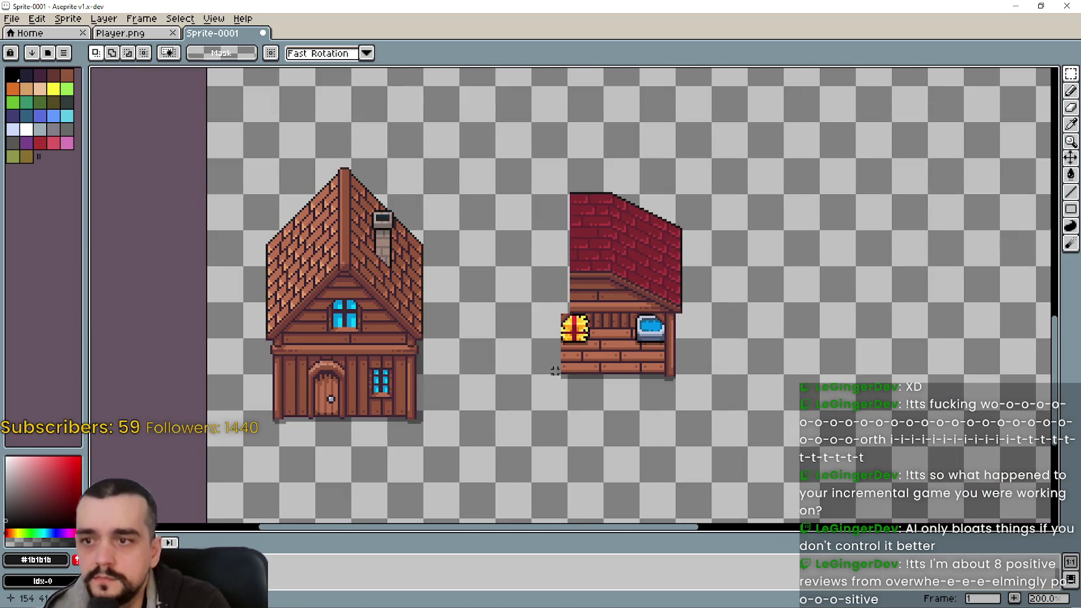
scroll(554, 370, up, 1)
scroll(565, 373, up, 1)
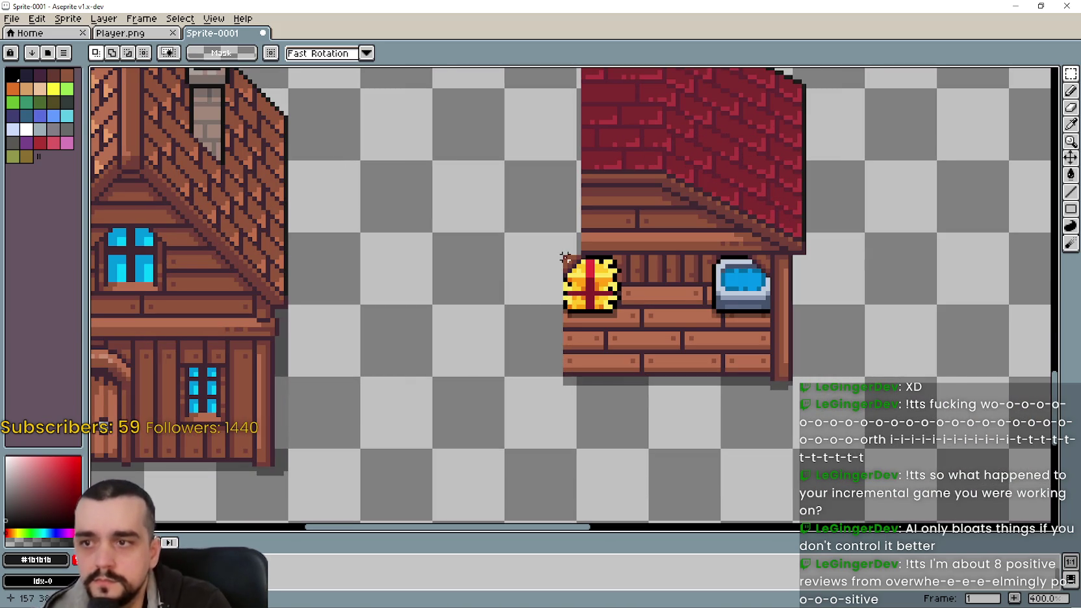
drag(560, 257, 772, 378)
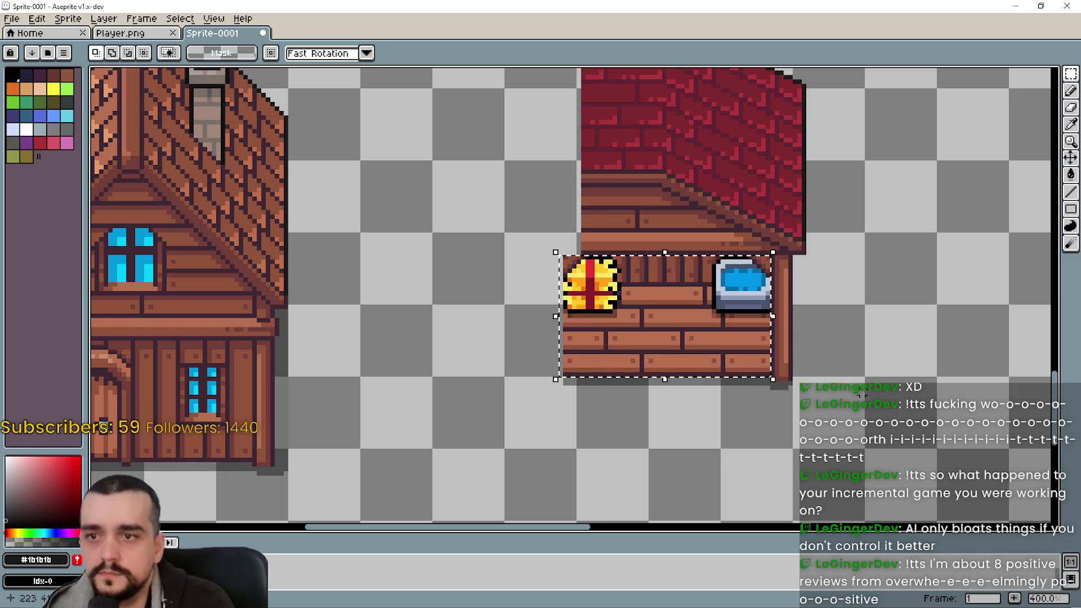
scroll(858, 388, down, 2)
drag(909, 137, 627, 340)
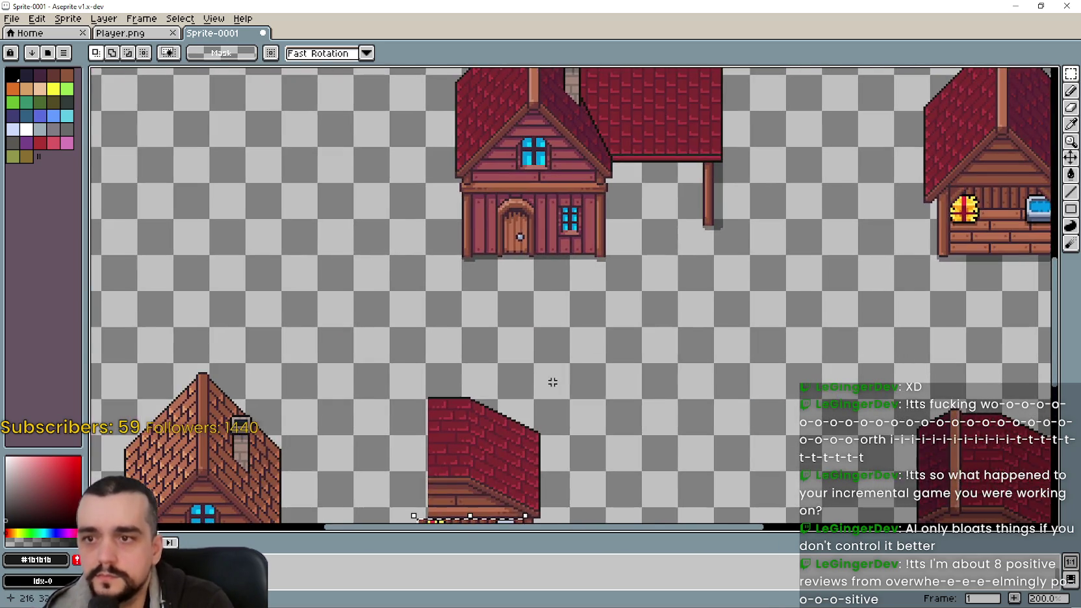
- Paste the hay-bale-and-trough porch and drop it below the red house's wing
scroll(609, 277, up, 2)
key(ctrl+v)
drag(253, 294, 608, 237)
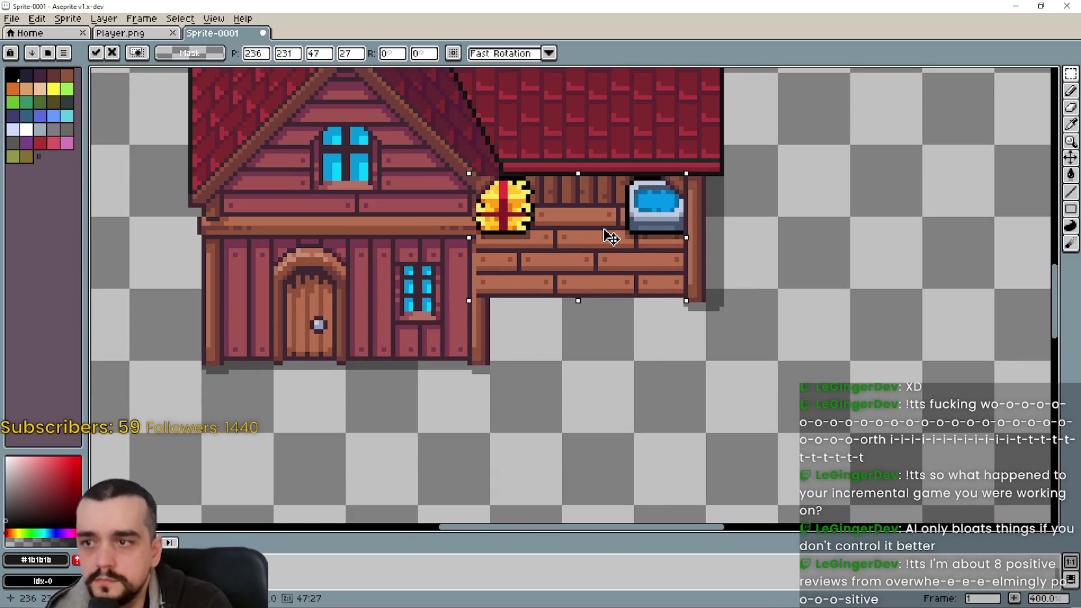
drag(610, 235, 769, 411)
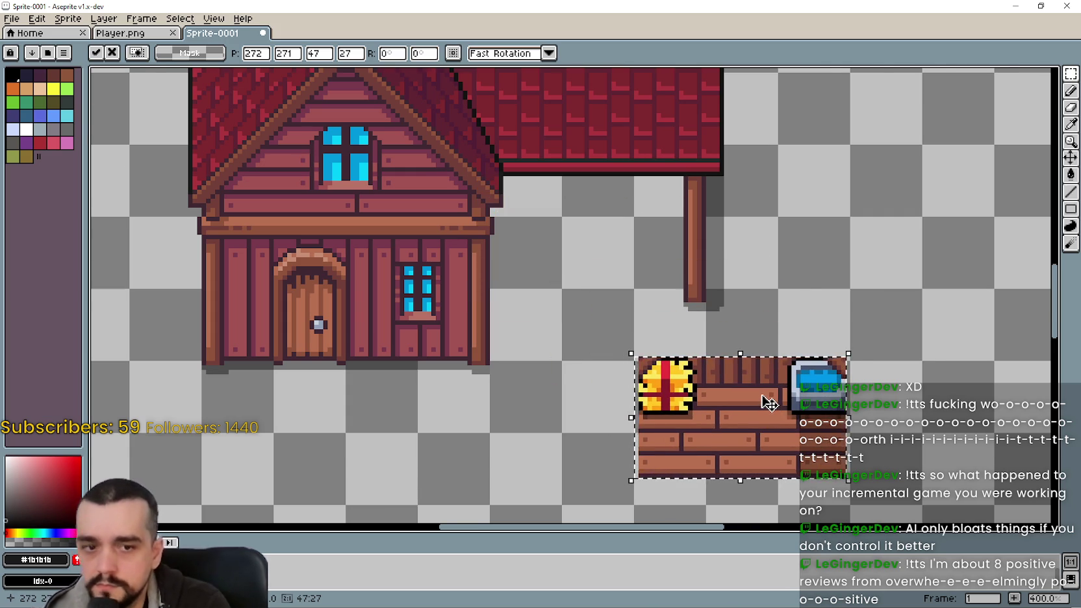
scroll(768, 402, down, 3)
drag(776, 392, 603, 309)
scroll(603, 308, up, 2)
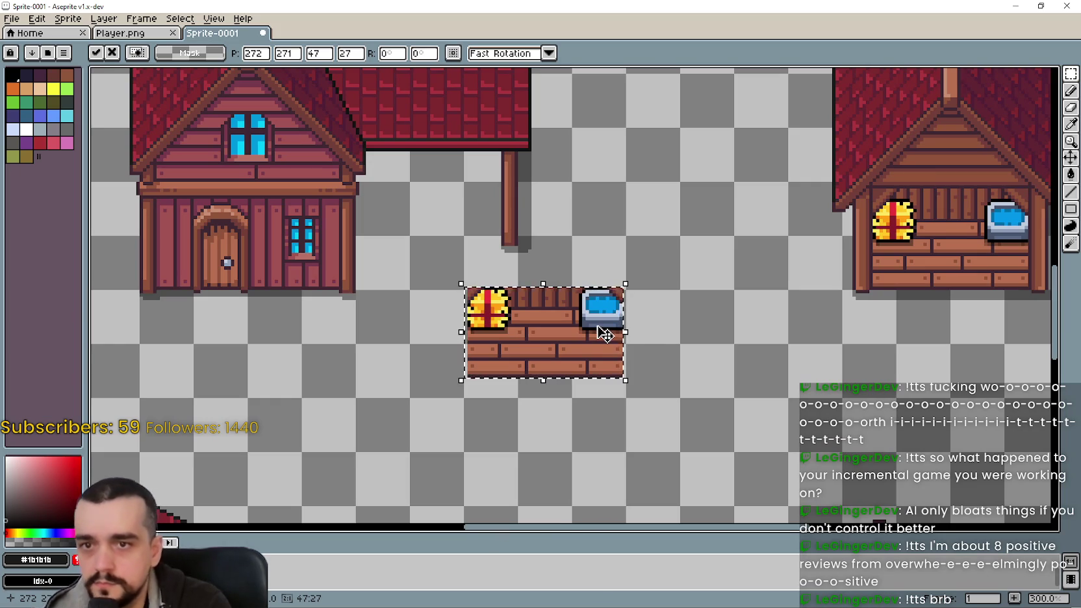
drag(603, 334, 664, 438)
drag(840, 378, 677, 387)
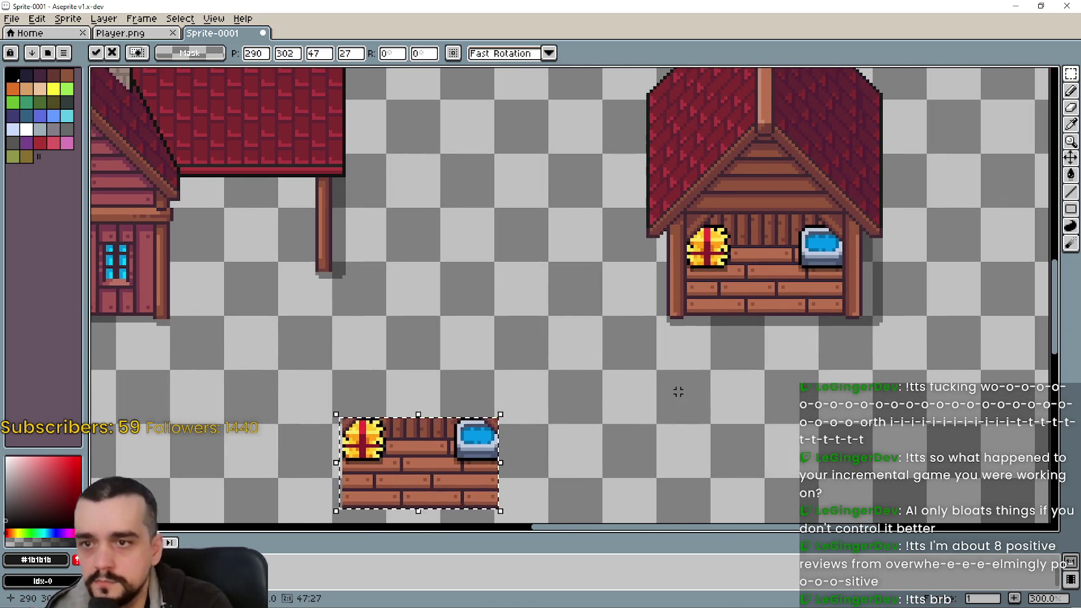
click(678, 387)
- Select the trough corner, paste a copy, and place it beside the wing's post
scroll(672, 444, up, 1)
scroll(694, 225, down, 1)
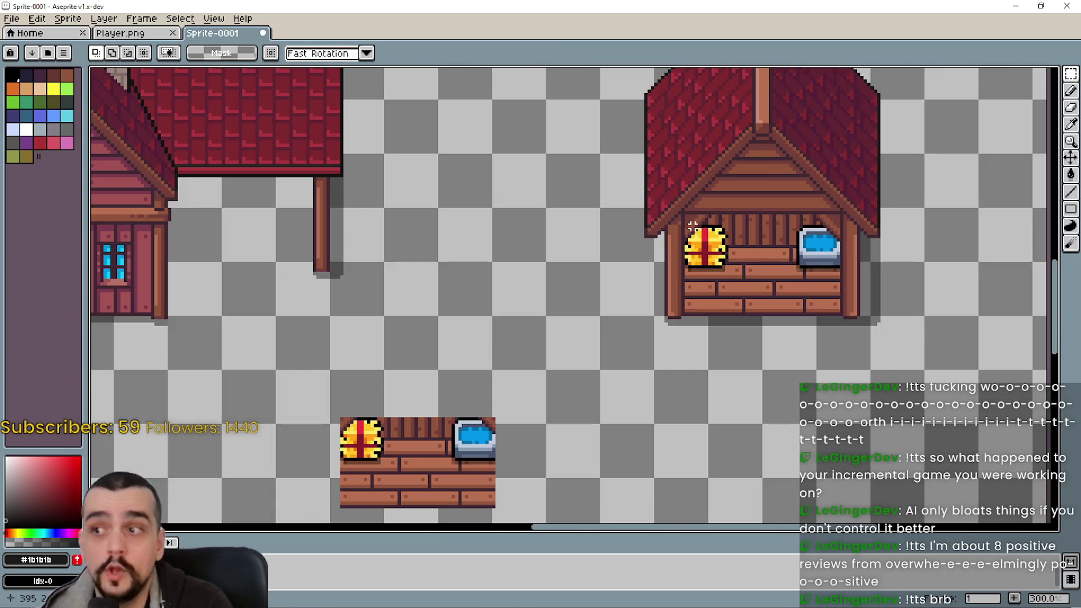
scroll(702, 211, up, 2)
scroll(918, 262, up, 2)
drag(907, 251, 846, 183)
scroll(708, 305, down, 2)
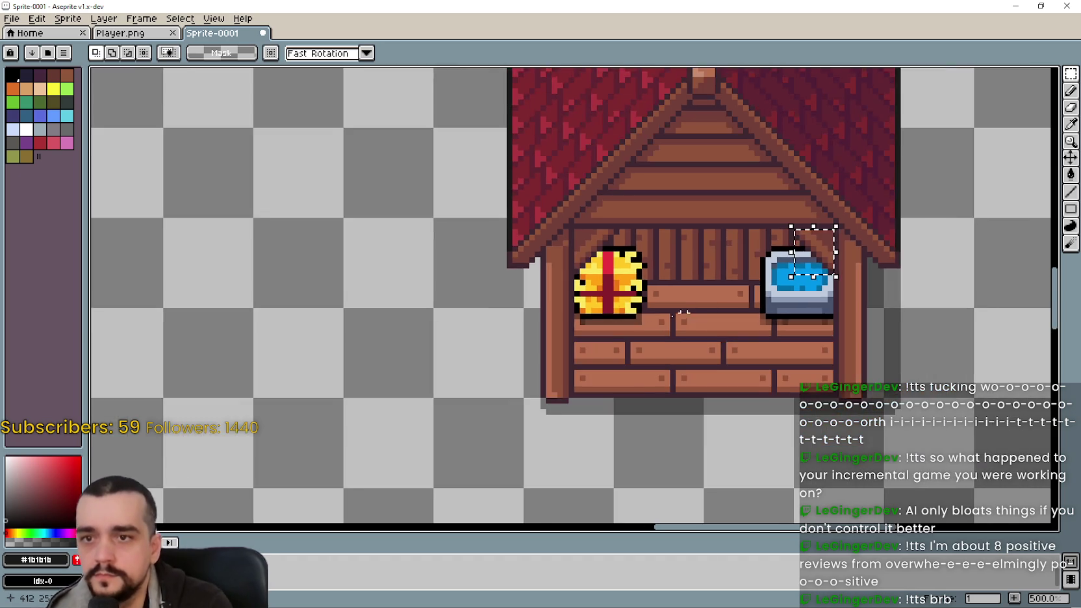
scroll(351, 236, left, 5)
scroll(740, 357, left, 5)
key(ctrl+v)
drag(580, 336, 675, 377)
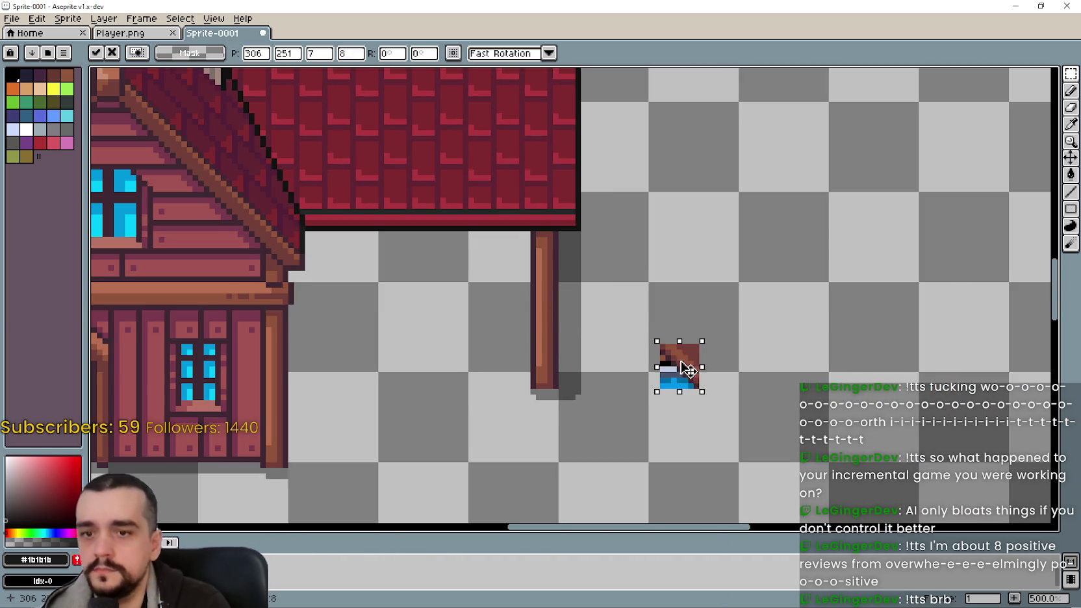
scroll(627, 397, up, 2)
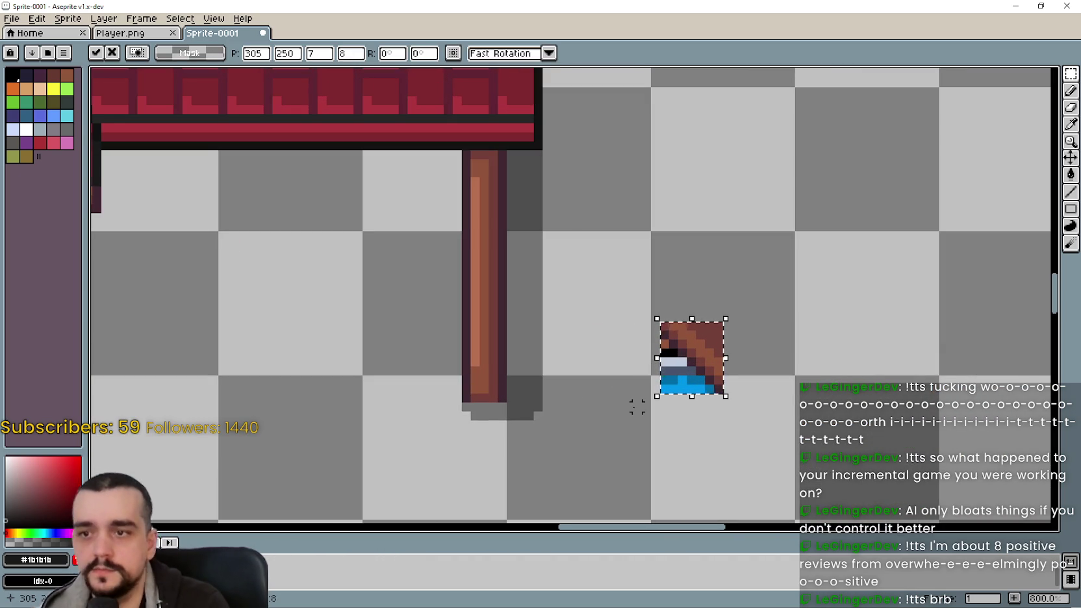
drag(695, 377, 696, 348)
key(Return)
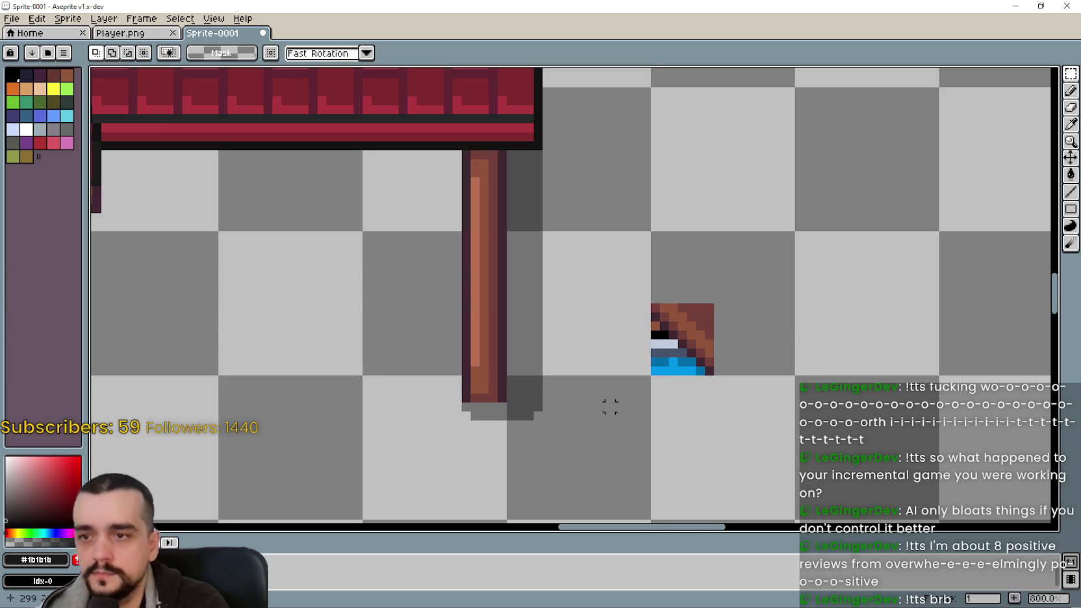
- Undo the pot pixels to restore a clean diagonal bracket outline
scroll(673, 316, up, 5)
key(ctrl+z)
key(ctrl+z)
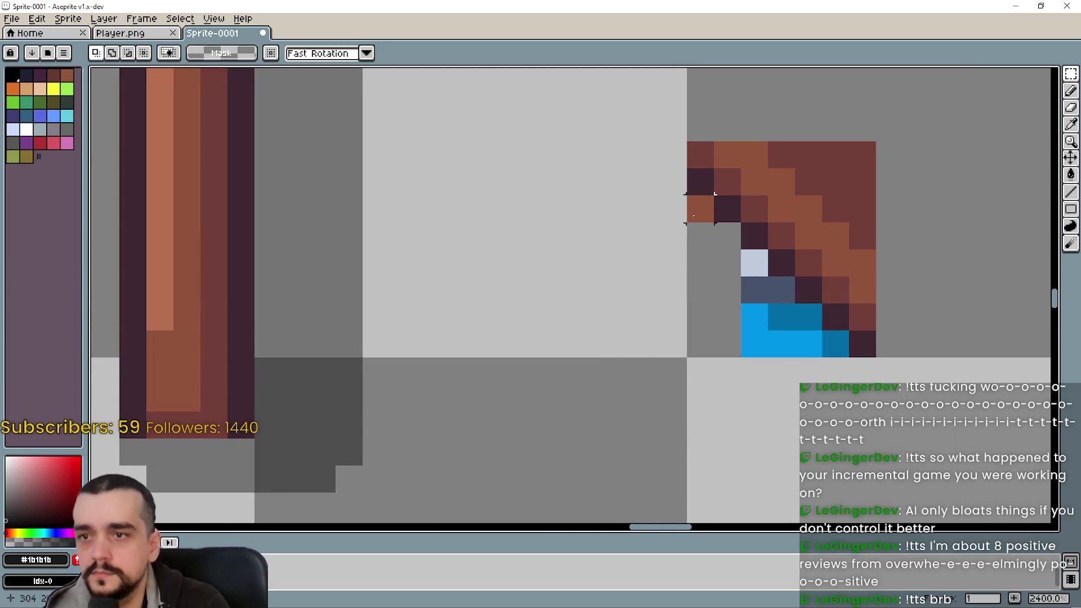
key(ctrl+z)
key(ctrl+z)
key(ctrl+z)
key(ctrl+z)
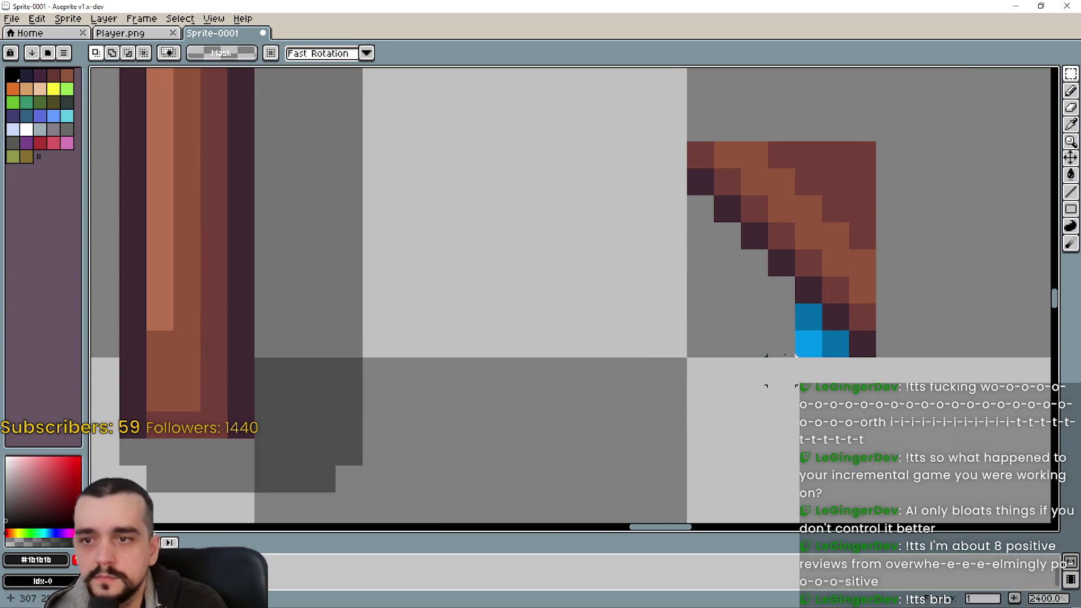
key(ctrl+z)
key(ctrl+z)
scroll(779, 370, down, 4)
key(ctrl+z)
scroll(789, 372, down, 1)
scroll(788, 371, down, 2)
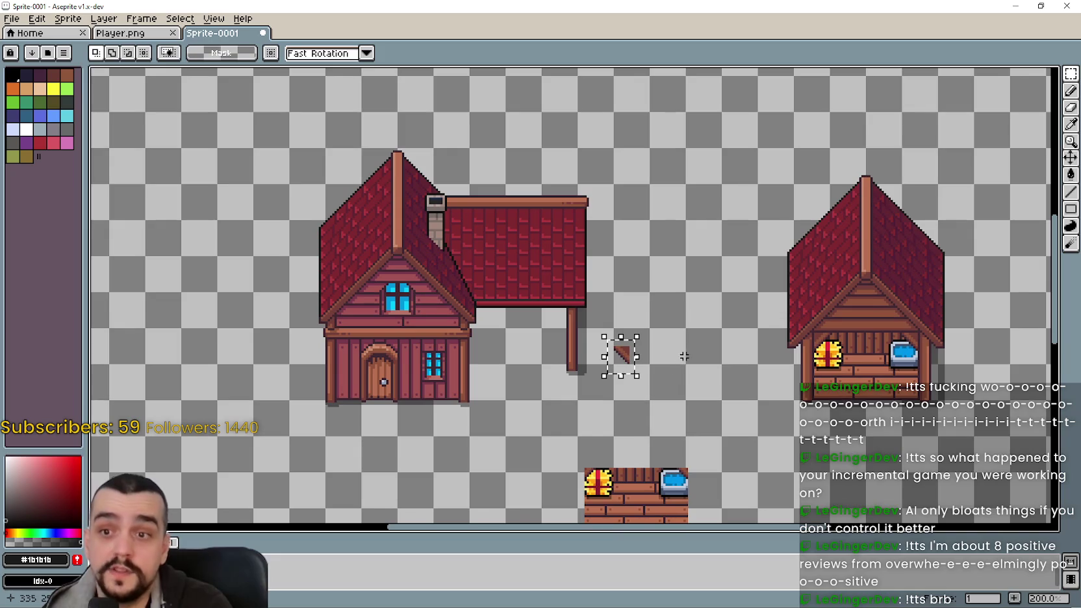
scroll(622, 357, up, 1)
- Move the bracket against the wing's post under the roof and commit it
mouse_move(624, 357)
mouse_down()
mouse_move(519, 314)
mouse_move(501, 284)
mouse_up()
key(Return)
scroll(481, 337, down, 1)
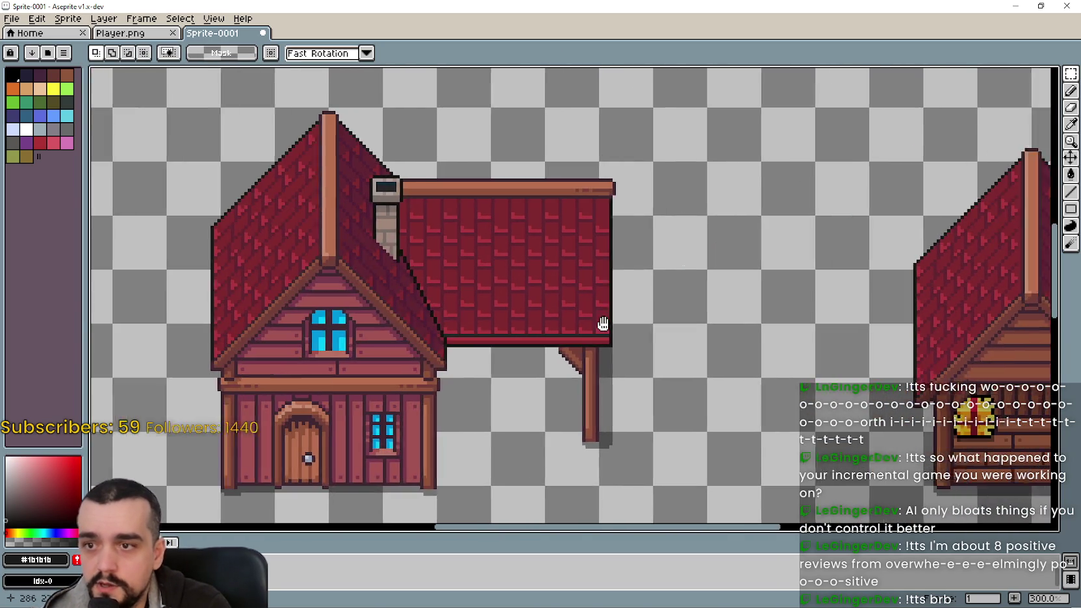
scroll(584, 357, up, 1)
scroll(631, 364, up, 2)
scroll(755, 353, up, 1)
drag(755, 352, 525, 338)
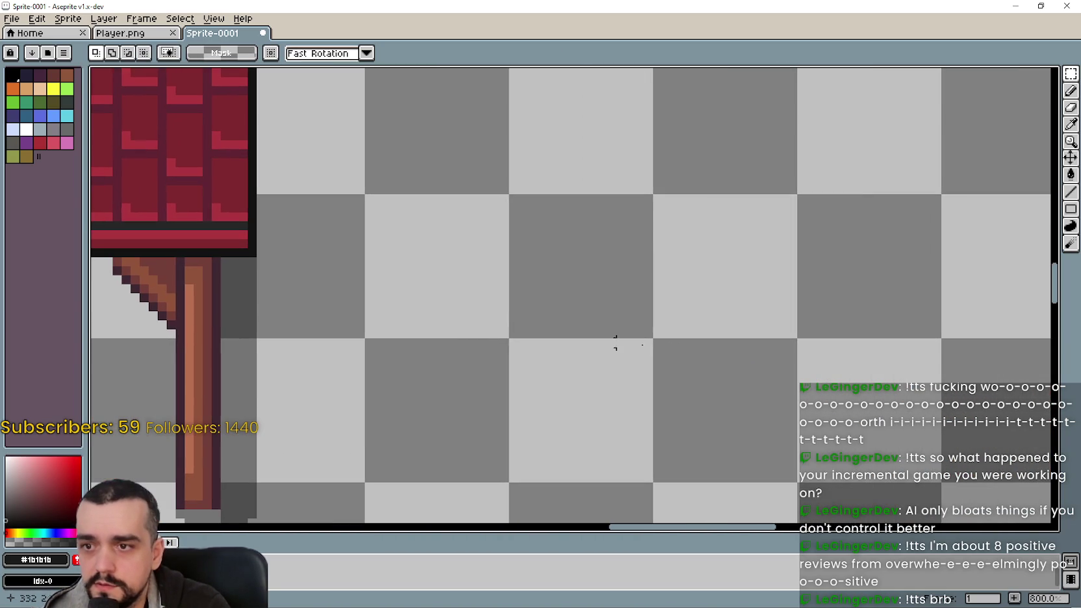
- Pan to the stable and marquee the area over the water trough, twice
mouse_move(783, 352)
mouse_down()
mouse_move(315, 305)
mouse_move(190, 317)
mouse_up()
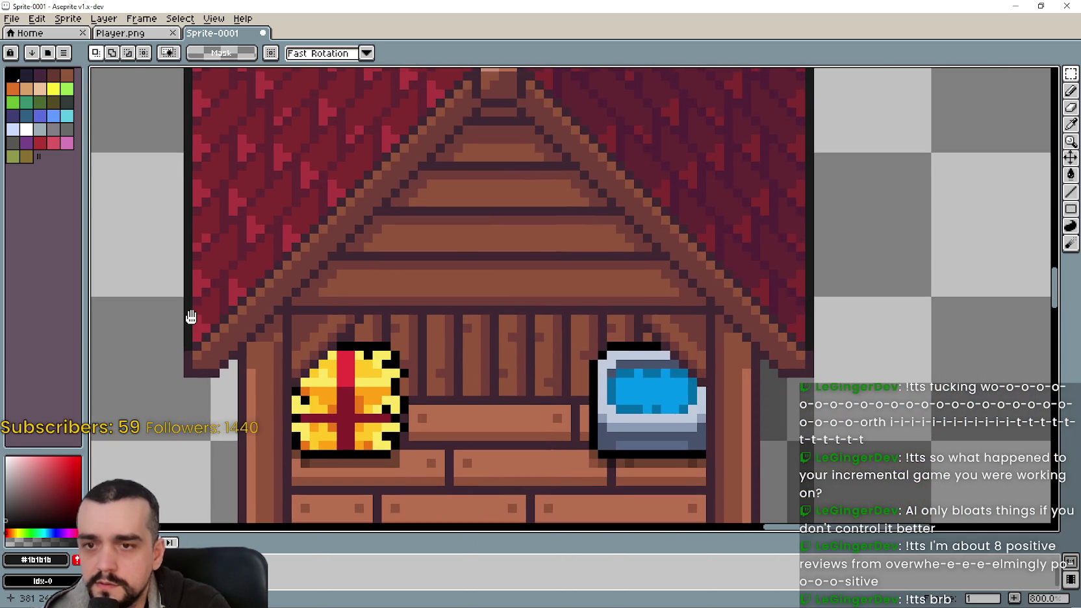
scroll(548, 328, up, 2)
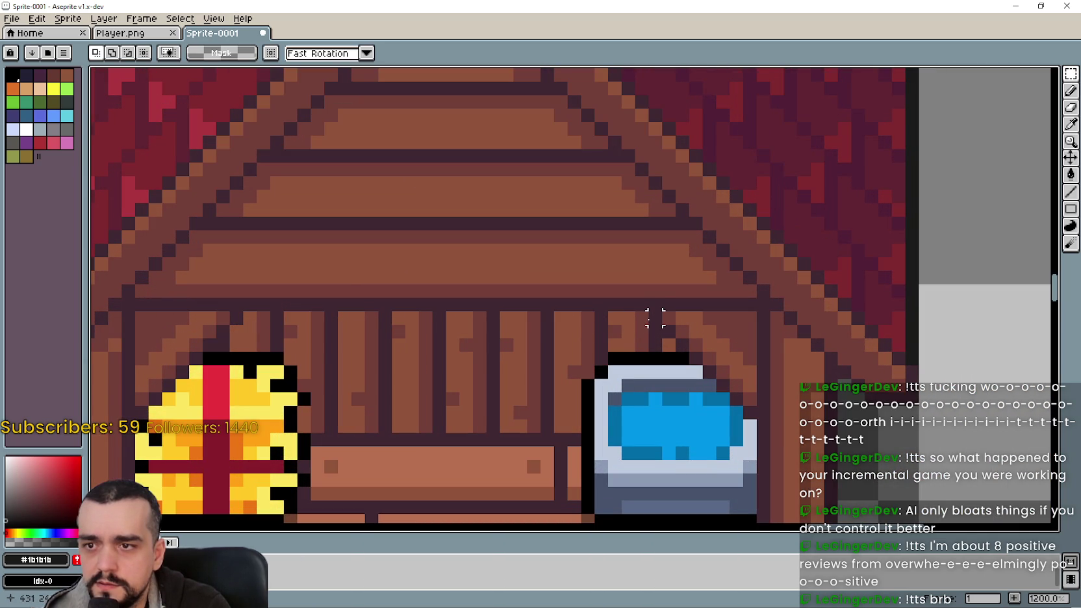
drag(655, 303, 766, 428)
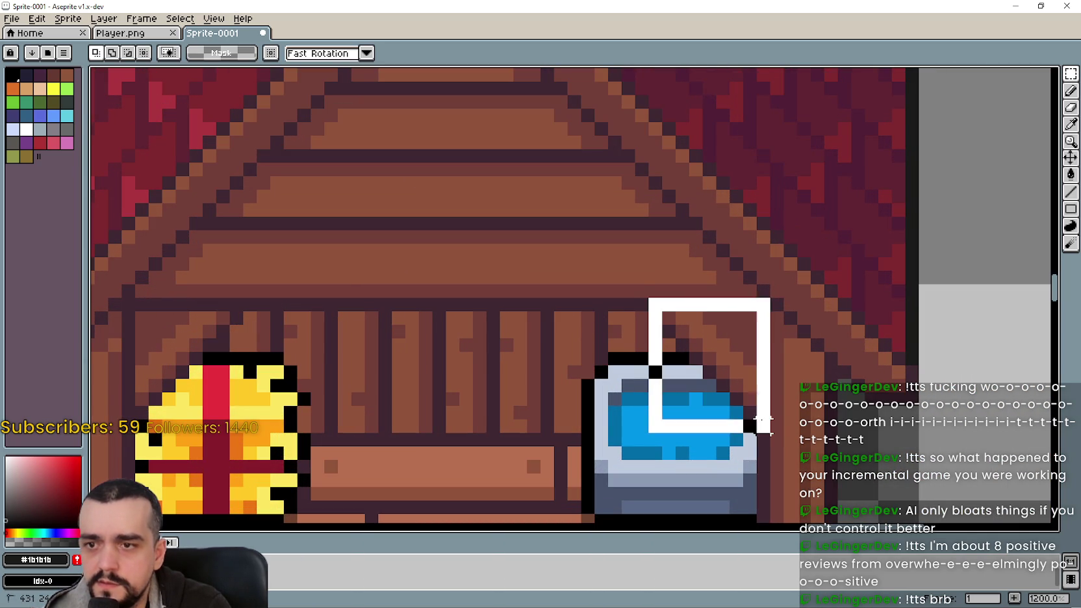
click(641, 318)
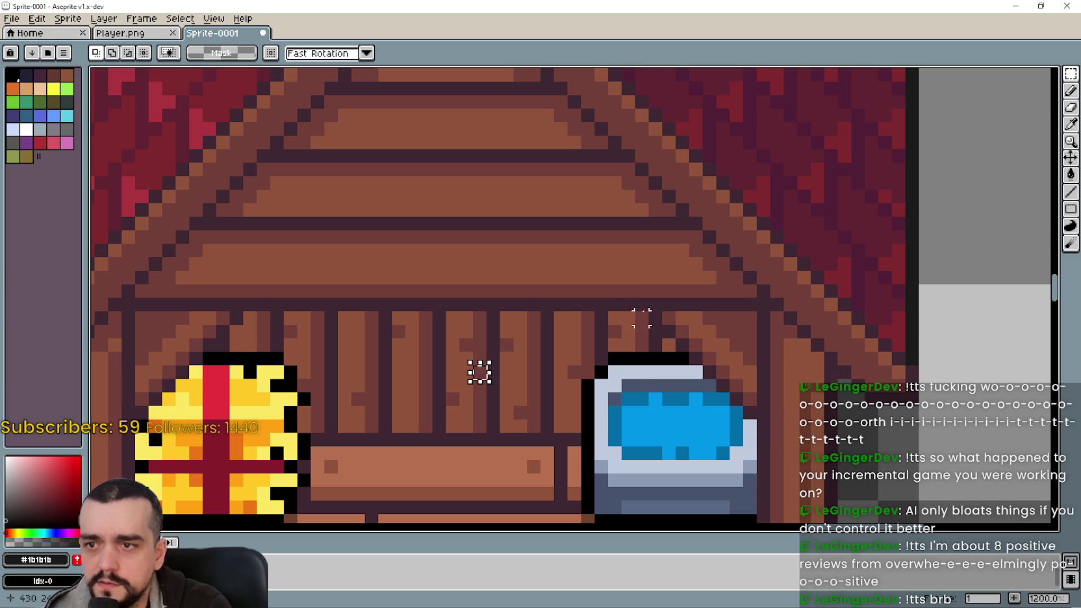
drag(655, 304, 765, 411)
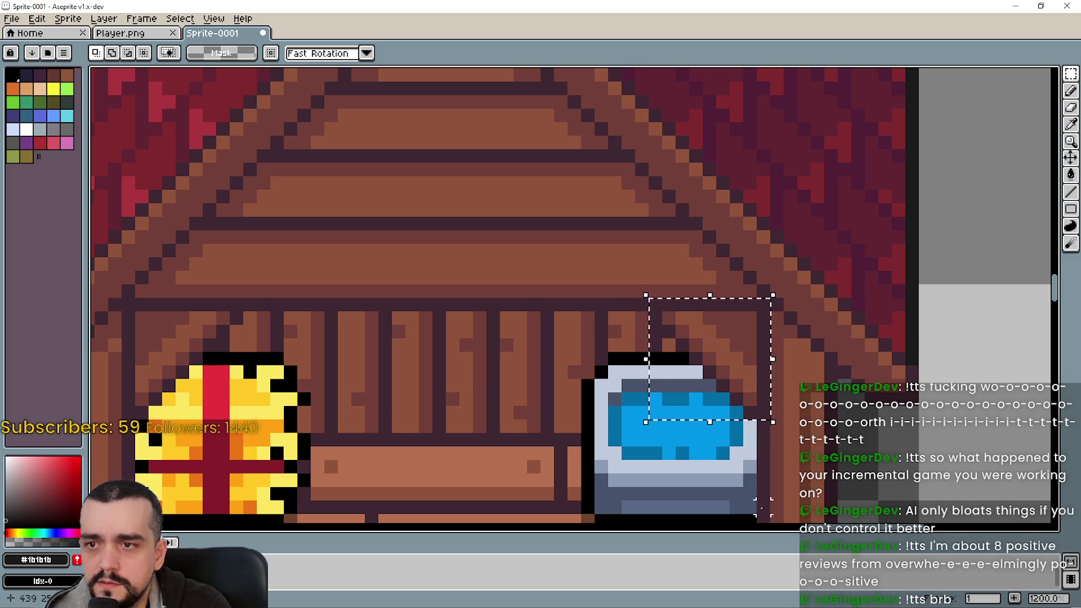
- Select the hay bale and roof corner inside the stable wing instead
scroll(519, 322, up, 1)
scroll(519, 323, down, 1)
mouse_move(493, 267)
mouse_down()
mouse_move(607, 364)
mouse_move(607, 382)
mouse_up()
scroll(600, 380, down, 4)
scroll(384, 402, down, 1)
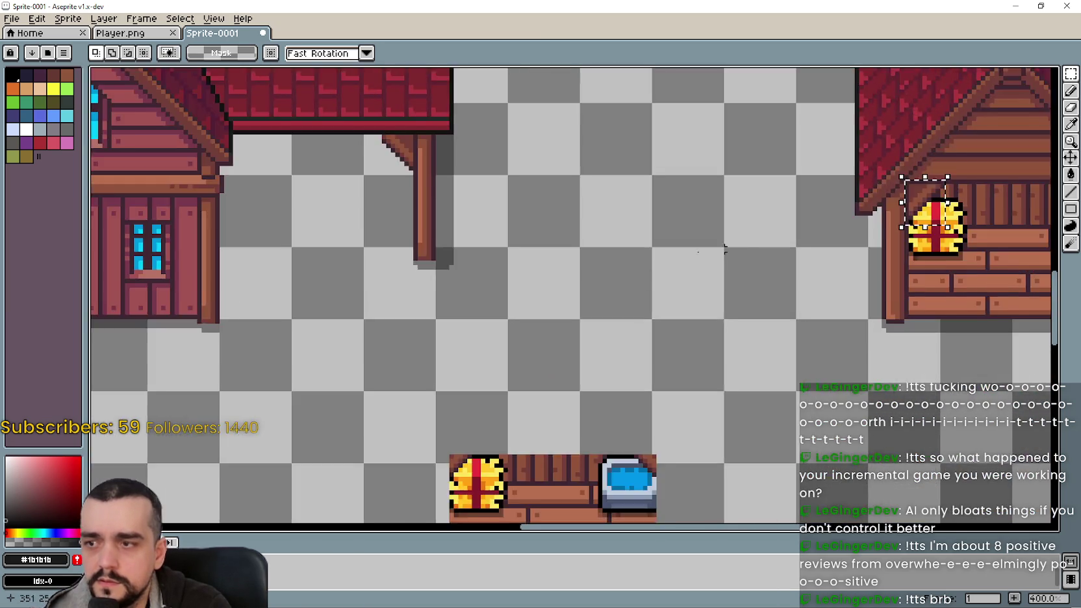
- Paste a copy of the selected corner onto empty canvas below it
key(ctrl+v)
drag(577, 239, 571, 356)
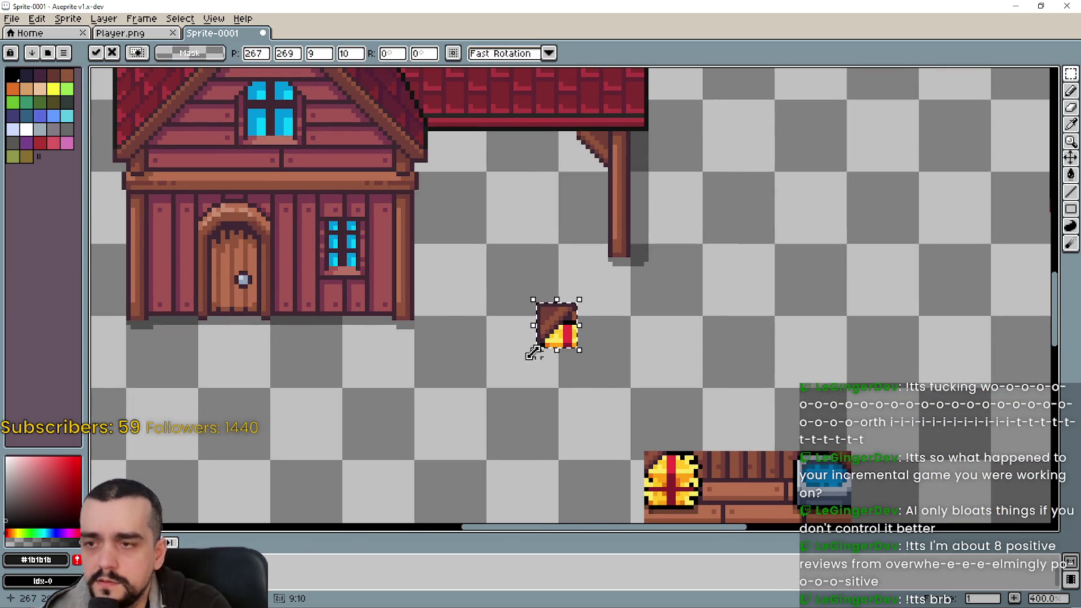
scroll(533, 331, up, 2)
scroll(497, 354, up, 1)
key(Return)
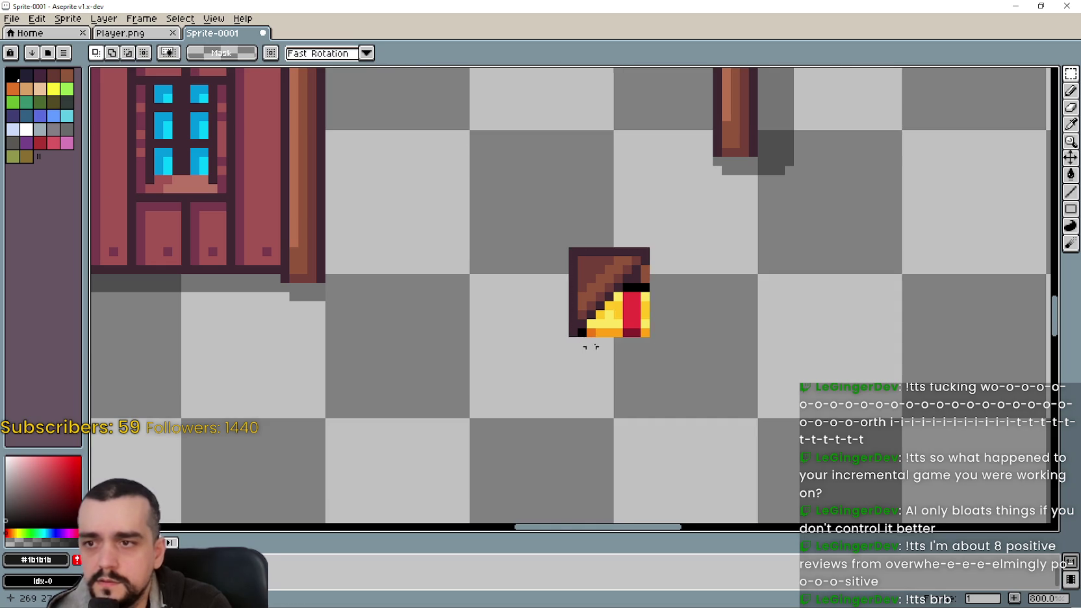
- Undo the black outline stroke and remove the copy's hay pixels
scroll(571, 345, up, 3)
drag(587, 303, 660, 374)
key(ctrl+z)
key(ctrl+z)
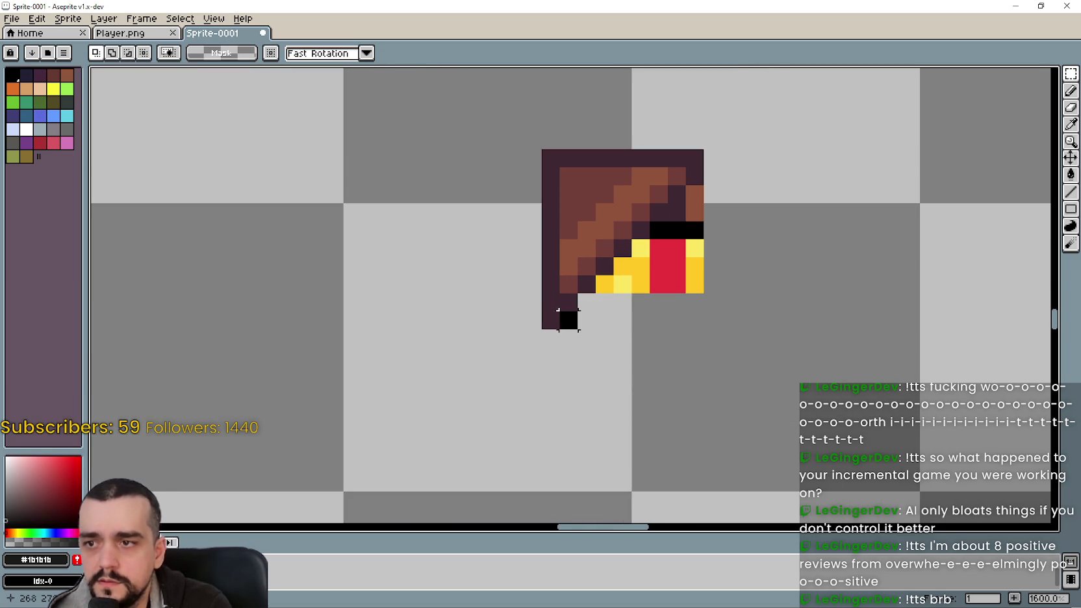
key(ctrl+y)
key(ctrl+y)
key(ctrl+z)
key(ctrl+z)
key(ctrl+z)
key(ctrl+z)
key(ctrl+z)
key(ctrl+z)
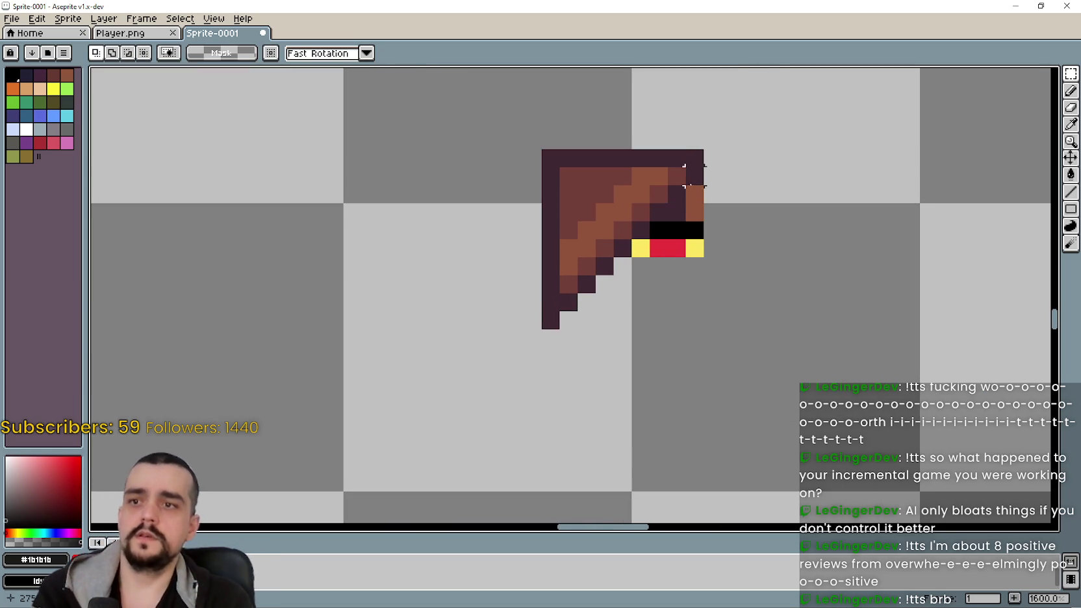
key(ctrl+z)
key(ctrl+z)
key(ctrl+z)
key(ctrl+z)
key(ctrl+z)
key(ctrl+z)
- Erase the bracket's bottom tip, leaving a bare diagonal wooden brace
scroll(681, 260, down, 3)
scroll(712, 287, up, 2)
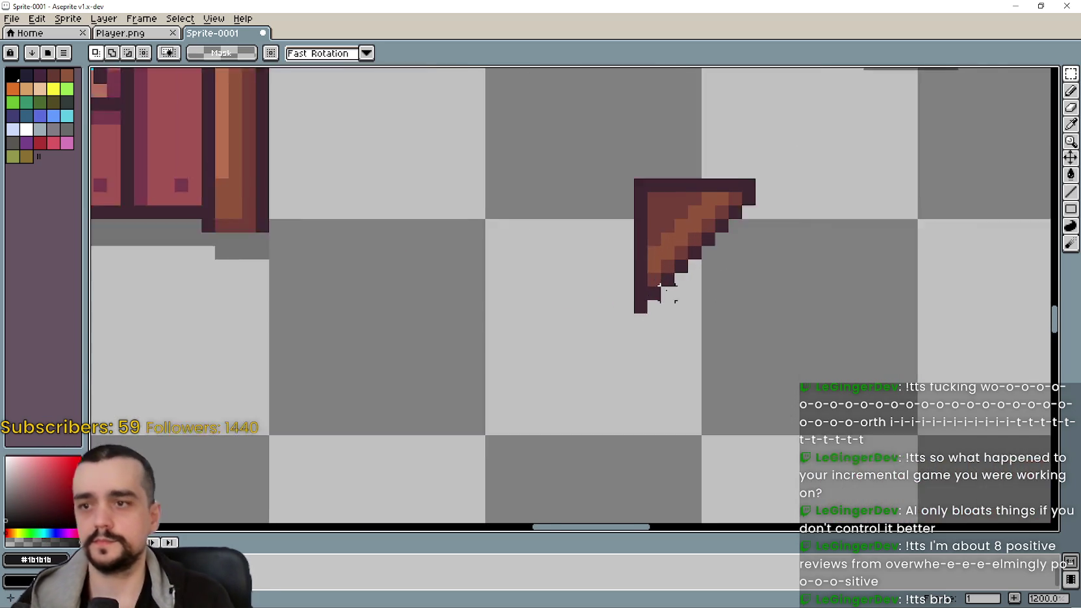
drag(594, 306, 611, 364)
drag(830, 241, 757, 279)
mouse_move(643, 398)
mouse_down()
mouse_move(573, 379)
mouse_move(768, 250)
mouse_up()
key(Delete)
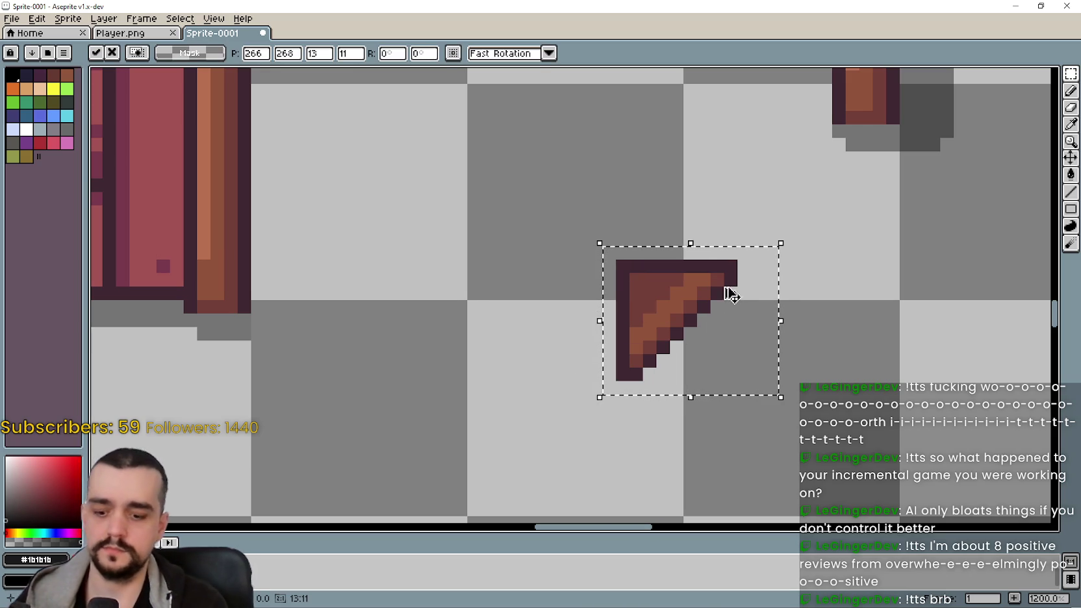
- Copy the bracket beside itself and mirror it horizontally
drag(701, 312, 900, 312)
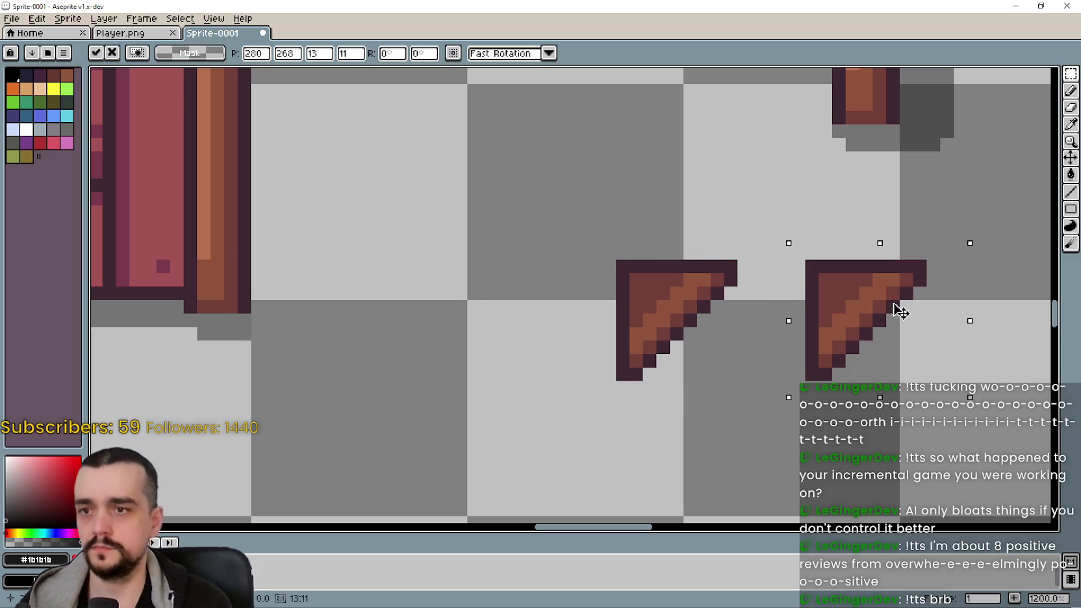
key(Return)
scroll(887, 320, down, 1)
scroll(733, 369, down, 1)
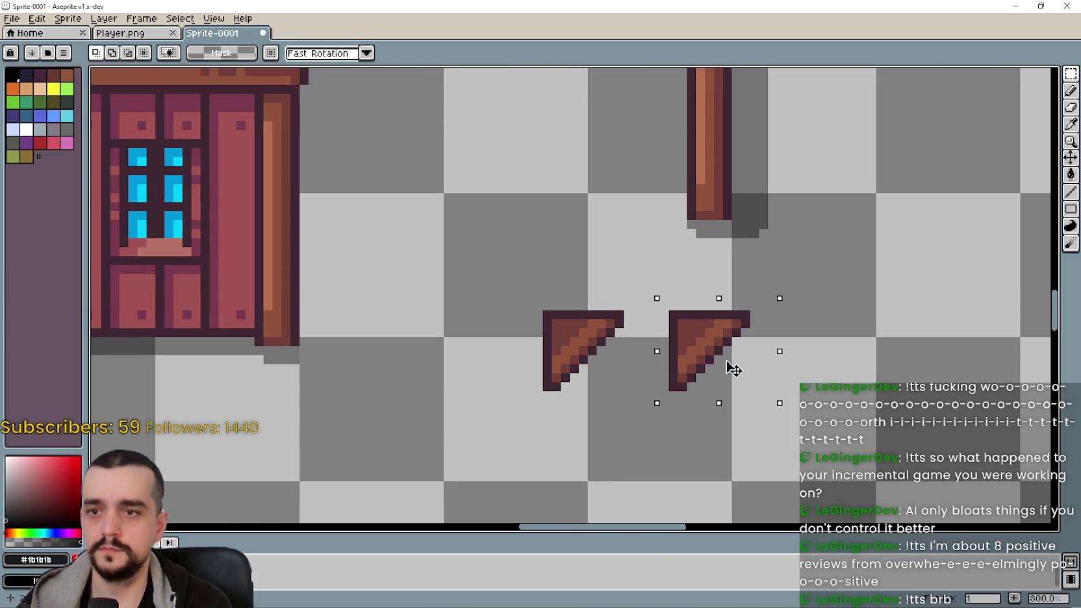
key(shift+h)
- Fit the mirrored bracket into the corner where the wing roof meets its post
mouse_move(733, 369)
mouse_down()
mouse_move(747, 350)
mouse_move(682, 170)
mouse_move(736, 186)
mouse_move(778, 144)
mouse_up()
scroll(740, 344, down, 1)
scroll(682, 170, up, 3)
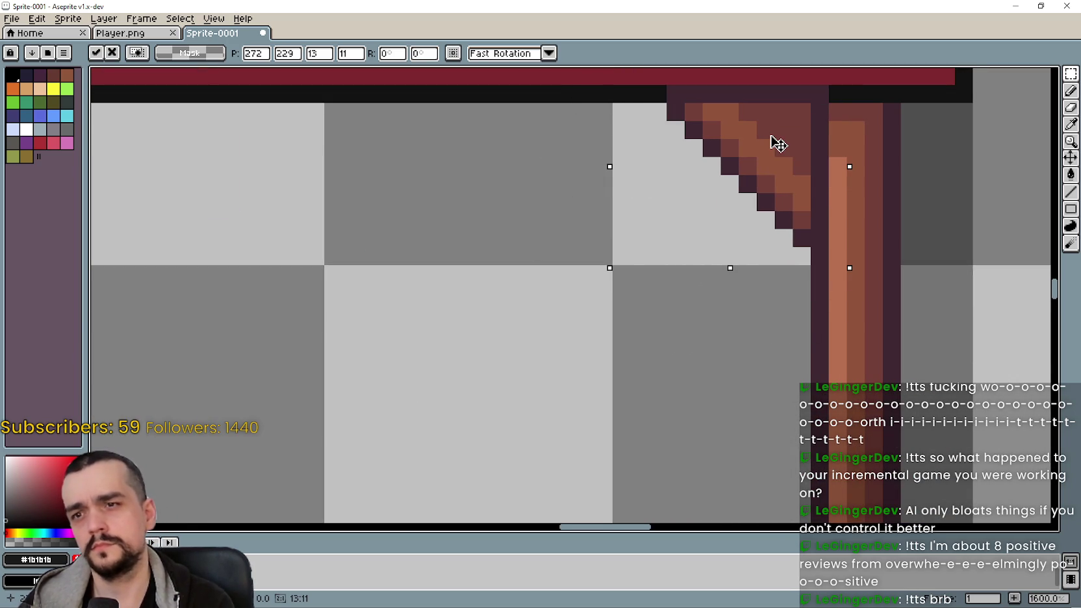
scroll(762, 156, down, 1)
mouse_move(762, 162)
mouse_down()
mouse_move(747, 220)
mouse_move(730, 225)
mouse_up()
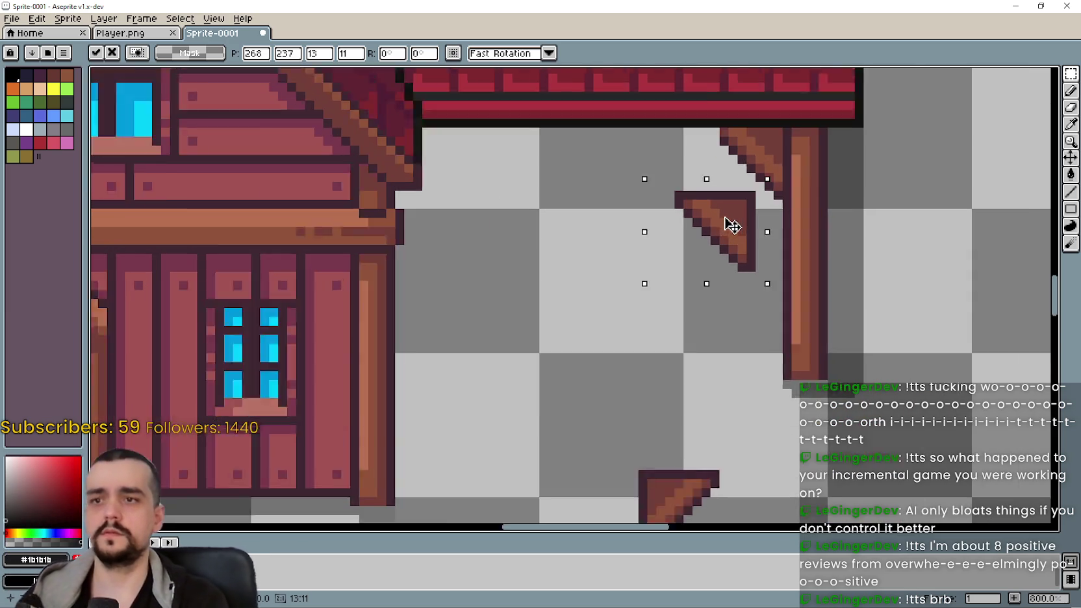
scroll(728, 224, up, 2)
mouse_move(760, 174)
mouse_down()
mouse_move(774, 114)
mouse_move(784, 113)
mouse_move(730, 335)
mouse_up()
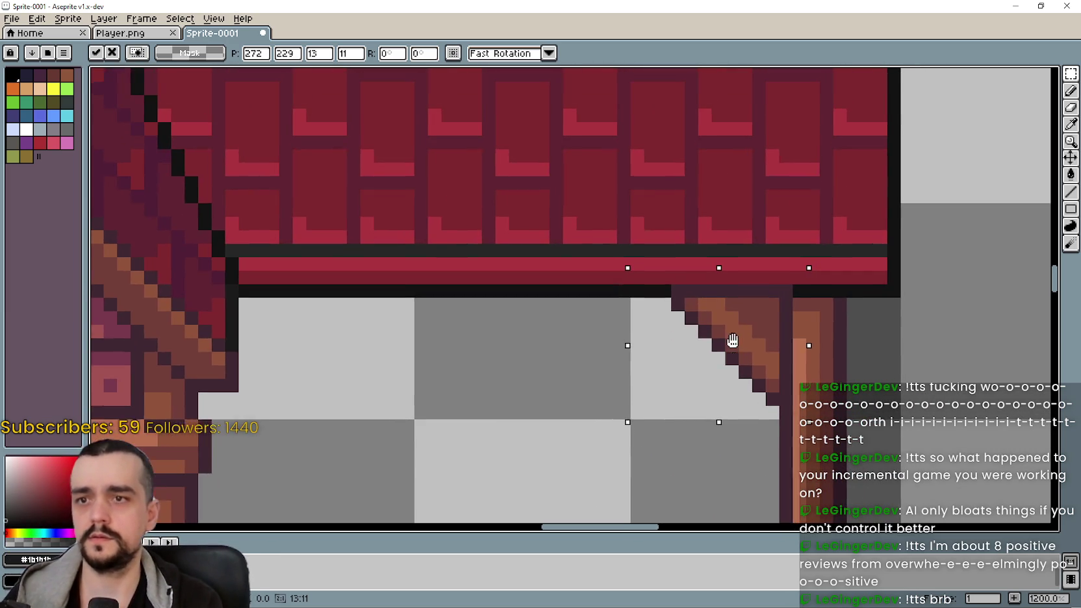
click(554, 360)
- Switch between the line and eyedropper tools, ending on straight lines, and pan back to the house
scroll(864, 268, up, 1)
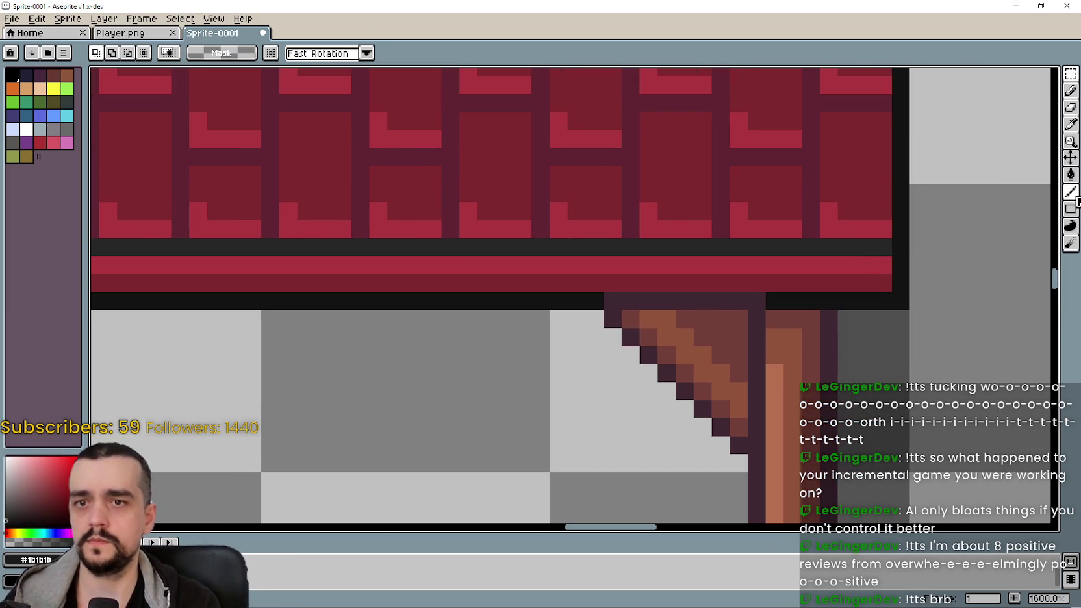
click(1070, 192)
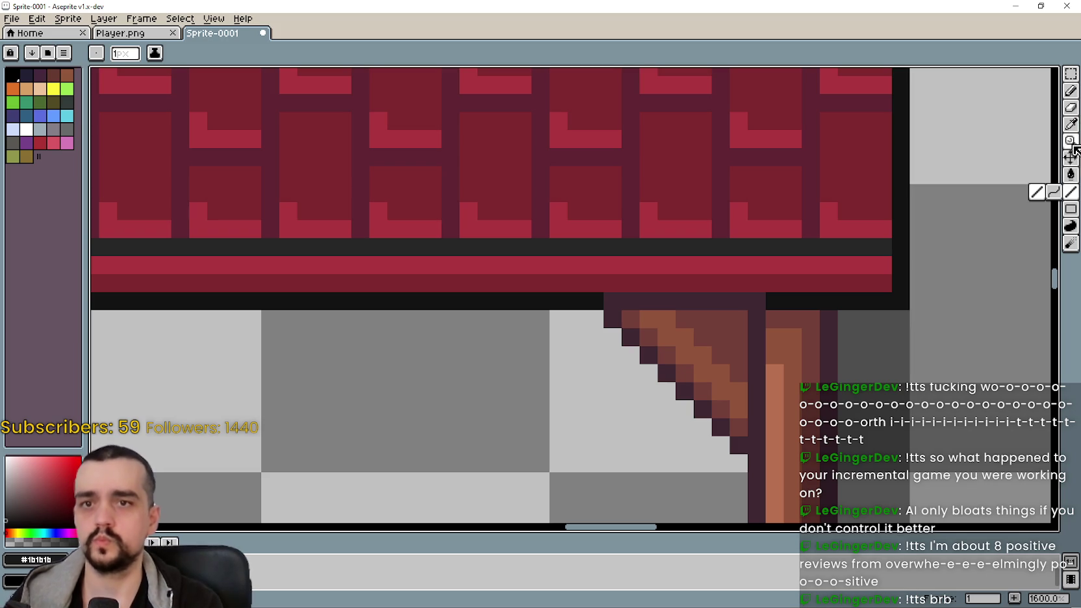
click(1069, 126)
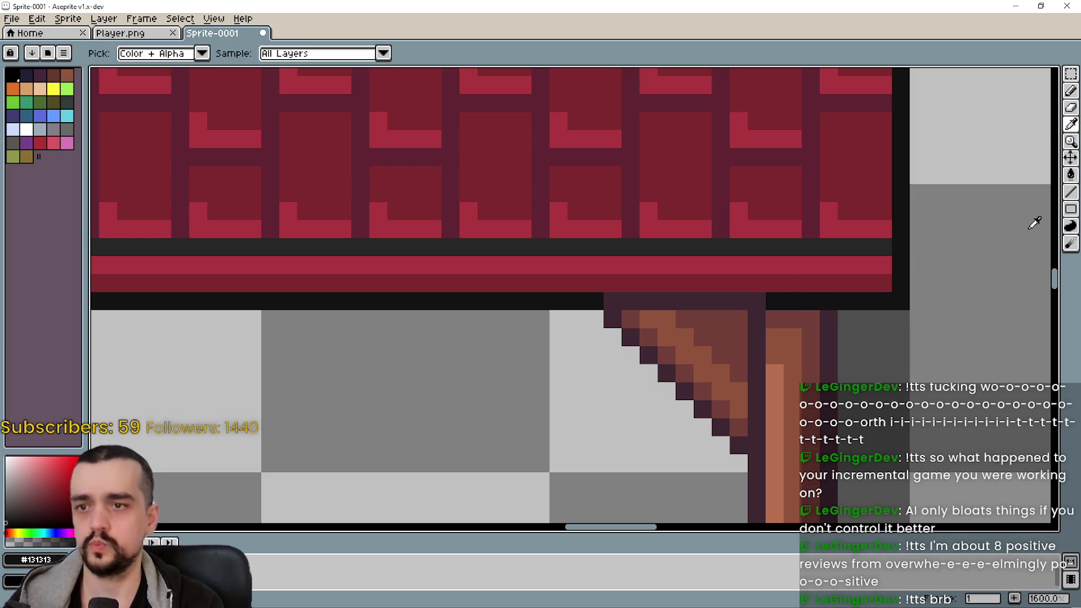
click(1076, 205)
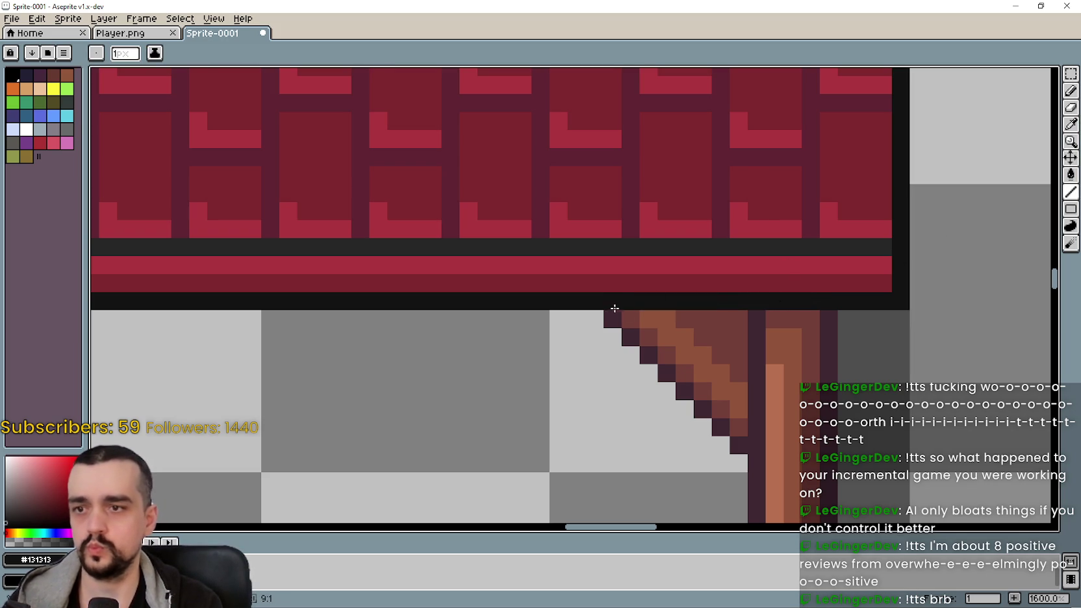
scroll(613, 404, down, 4)
mouse_move(640, 477)
mouse_down()
mouse_move(361, 278)
mouse_move(260, 233)
mouse_move(429, 159)
mouse_move(631, 370)
mouse_move(629, 301)
mouse_up()
scroll(629, 302, down, 1)
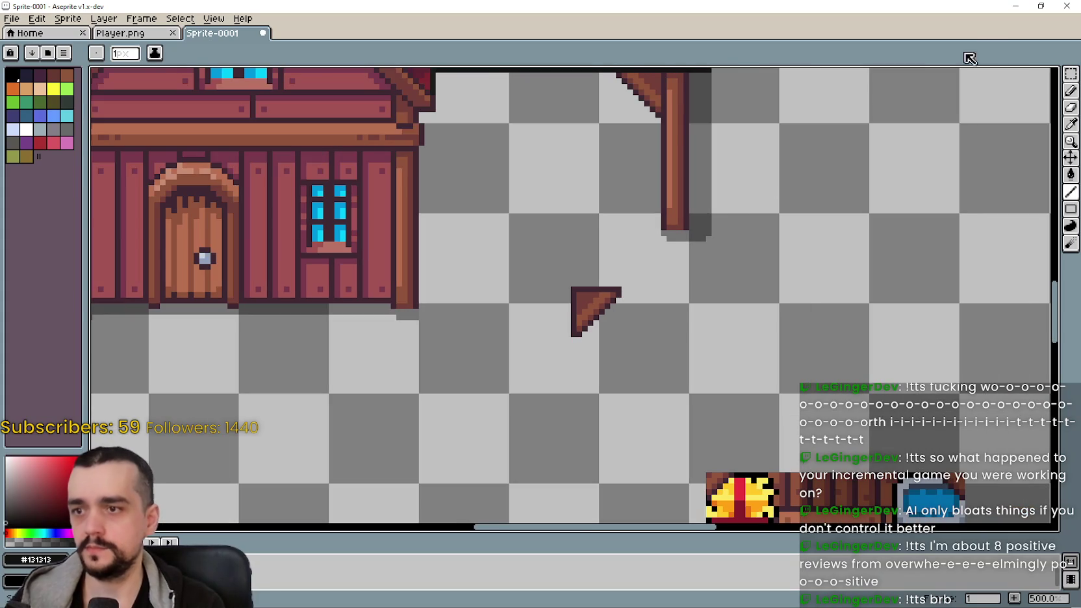
- Marquee-select the loose triangle bracket and move it up under the roof
click(1071, 75)
drag(567, 289, 652, 424)
scroll(655, 424, down, 1)
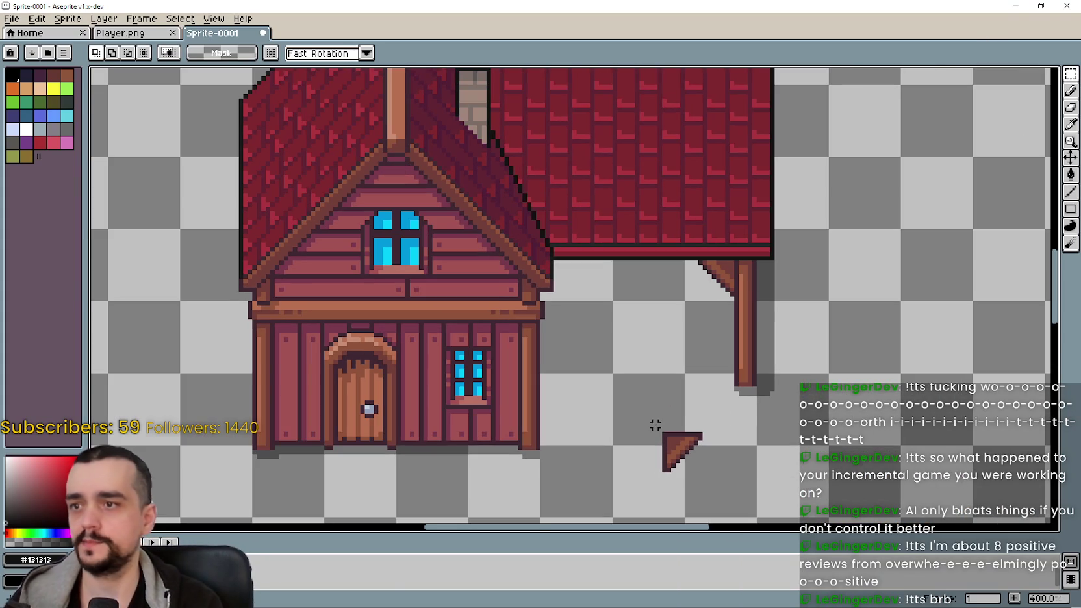
drag(685, 376, 682, 334)
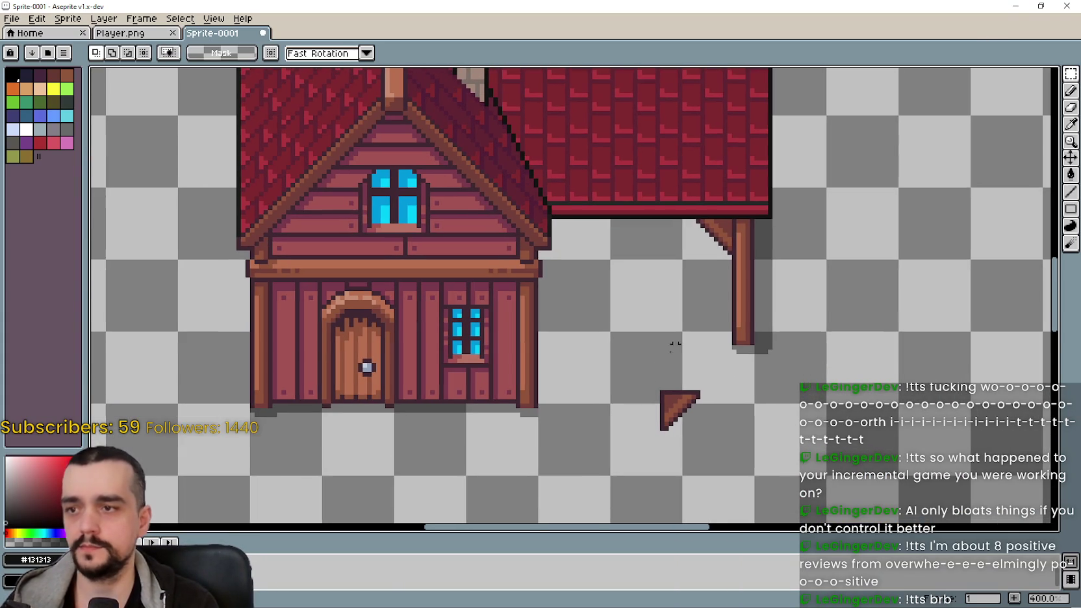
drag(635, 449, 716, 367)
mouse_move(704, 405)
mouse_down()
mouse_move(608, 277)
mouse_move(558, 255)
mouse_move(571, 245)
mouse_move(574, 265)
mouse_move(571, 252)
mouse_move(550, 258)
mouse_move(561, 314)
mouse_up()
key(Up)
key(Up)
key(Up)
key(Up)
key(Up)
key(Up)
key(Up)
key(Up)
key(Up)
key(Up)
key(Up)
key(Up)
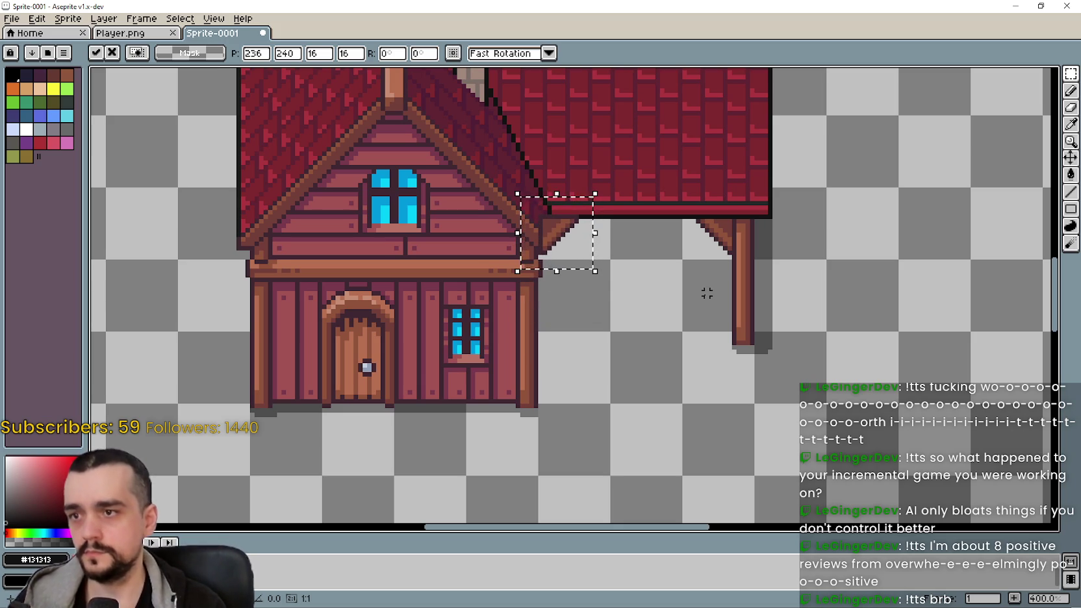
- Drag the triangle bracket down-right into the empty area below the stable roof
scroll(676, 277, up, 3)
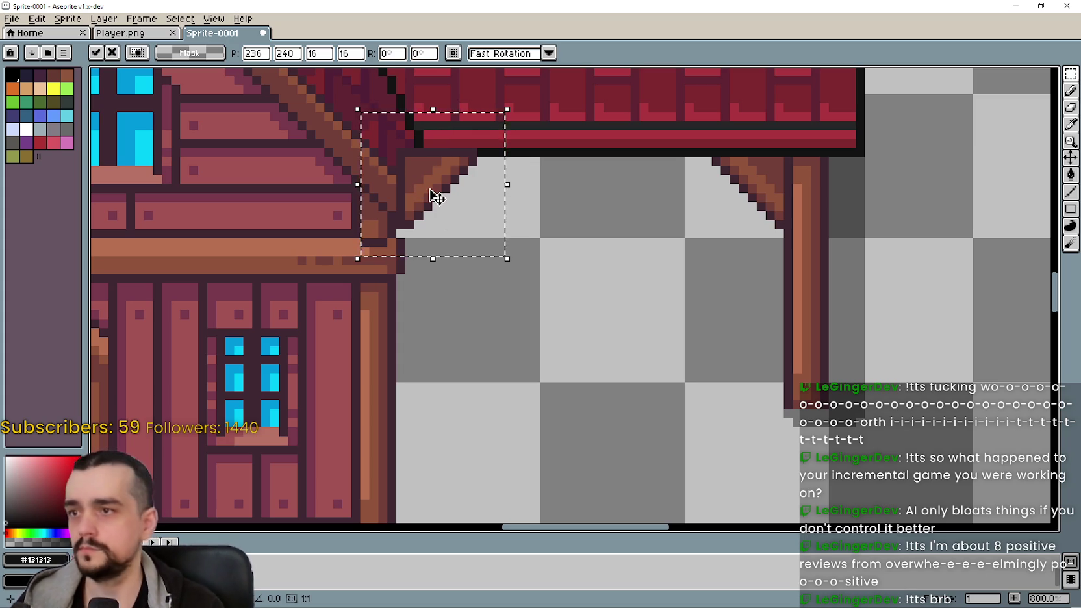
drag(435, 195, 570, 356)
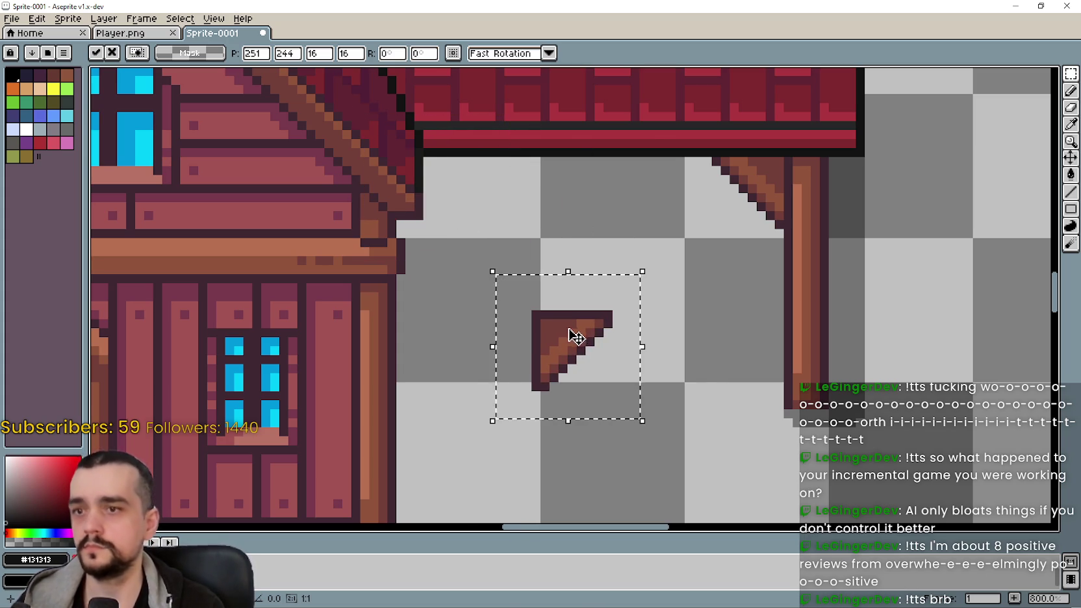
scroll(577, 339, down, 2)
scroll(576, 337, down, 1)
scroll(575, 336, down, 1)
scroll(576, 335, up, 1)
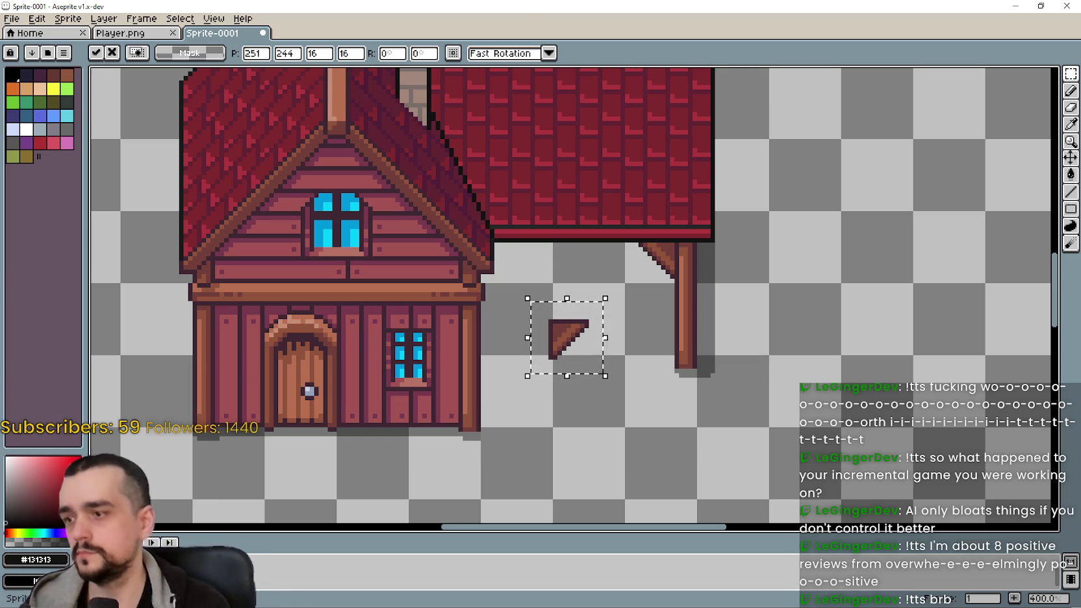
click(141, 18)
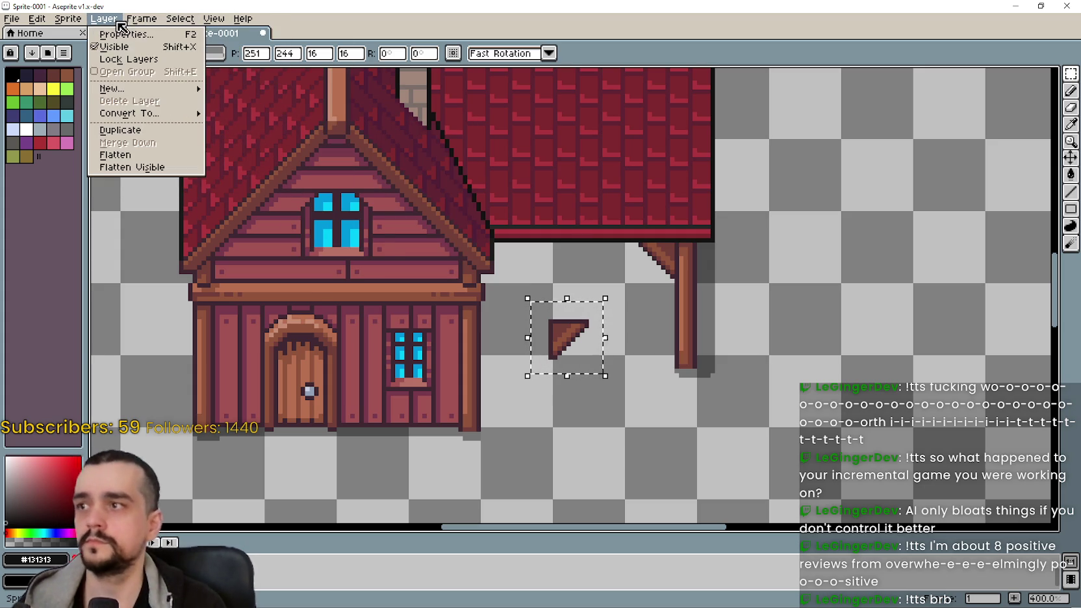
- Add a new layer and settle the bracket under the house's right roof eave
mouse_move(110, 88)
click(240, 89)
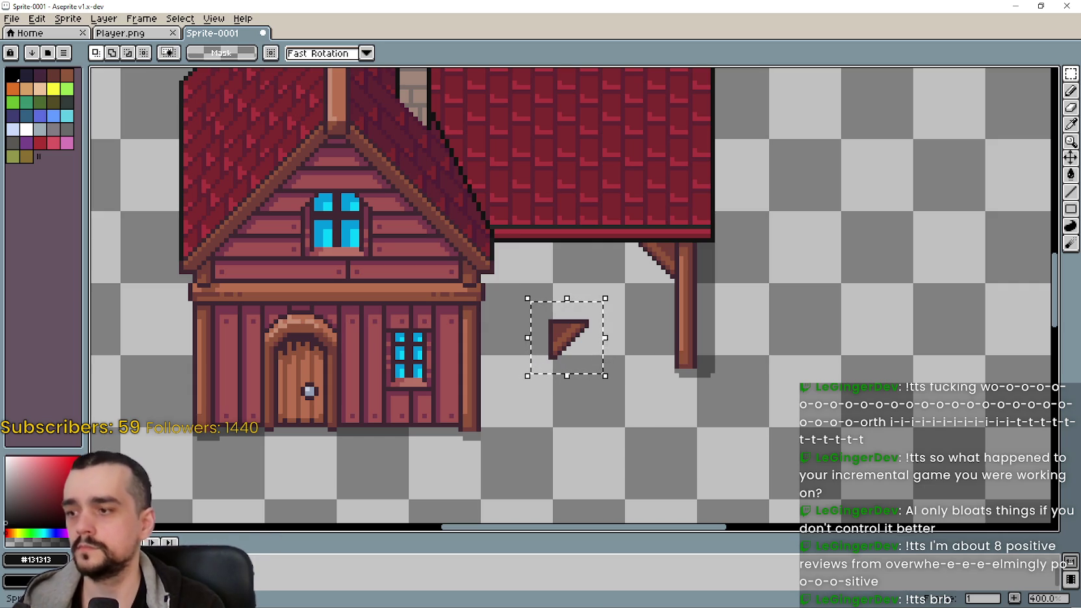
scroll(546, 217, down, 1)
mouse_move(552, 216)
mouse_down()
mouse_move(582, 422)
mouse_move(509, 165)
mouse_up()
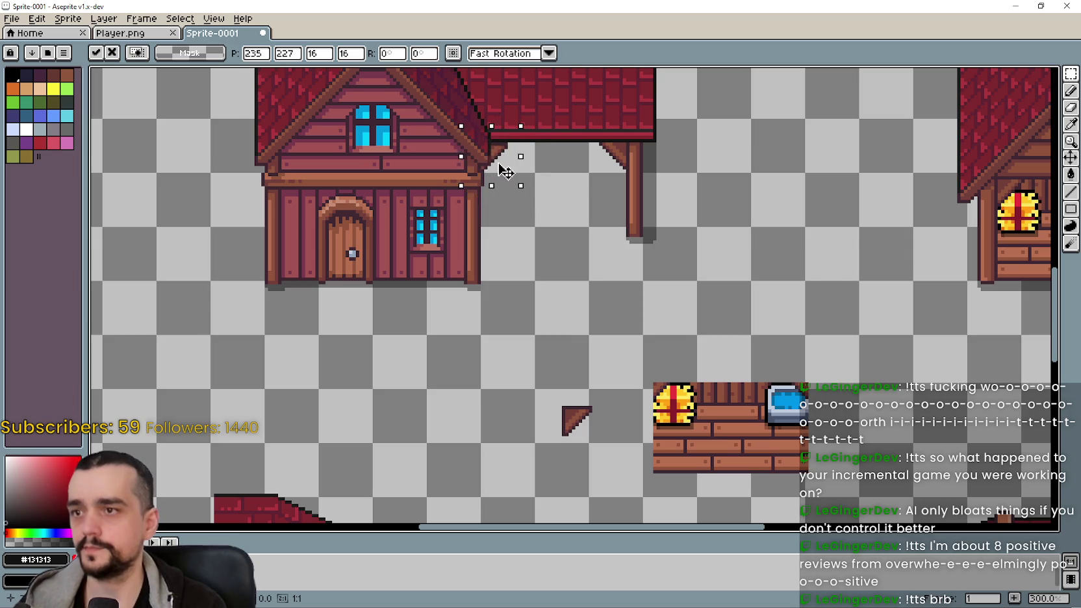
scroll(500, 155, up, 3)
scroll(496, 149, up, 3)
scroll(536, 224, down, 3)
drag(543, 232, 542, 281)
key(Up)
key(Up)
key(Up)
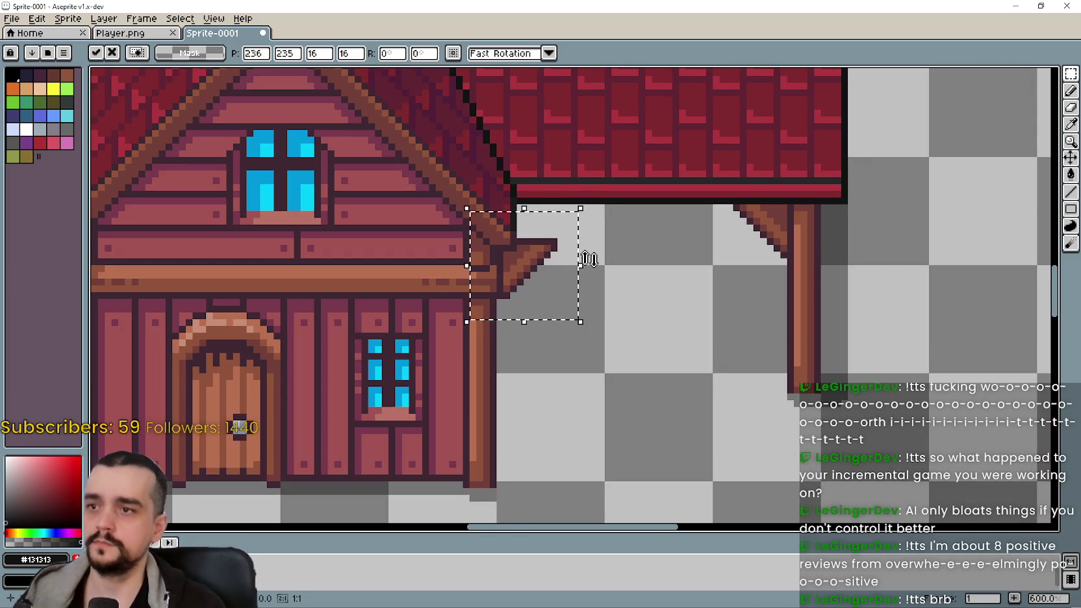
key(Up)
key(Up)
key(Up)
key(Up)
key(Up)
key(Up)
key(Up)
scroll(587, 261, down, 2)
key(ctrl+d)
- Sample the dark outline colour and draw a line extending the outline past the eave corner
scroll(674, 316, left, 2)
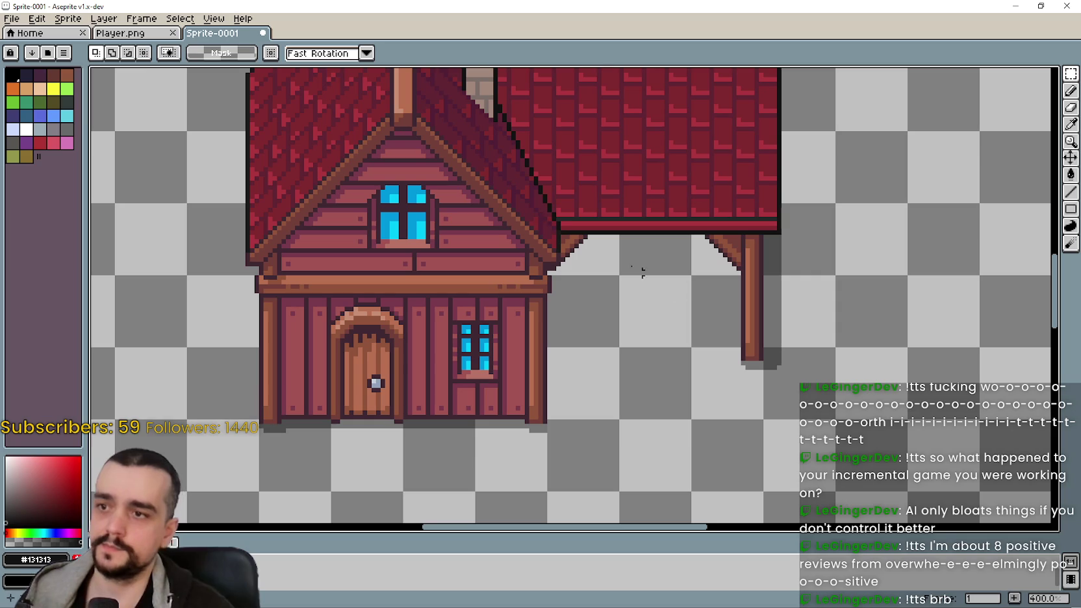
scroll(598, 277, up, 2)
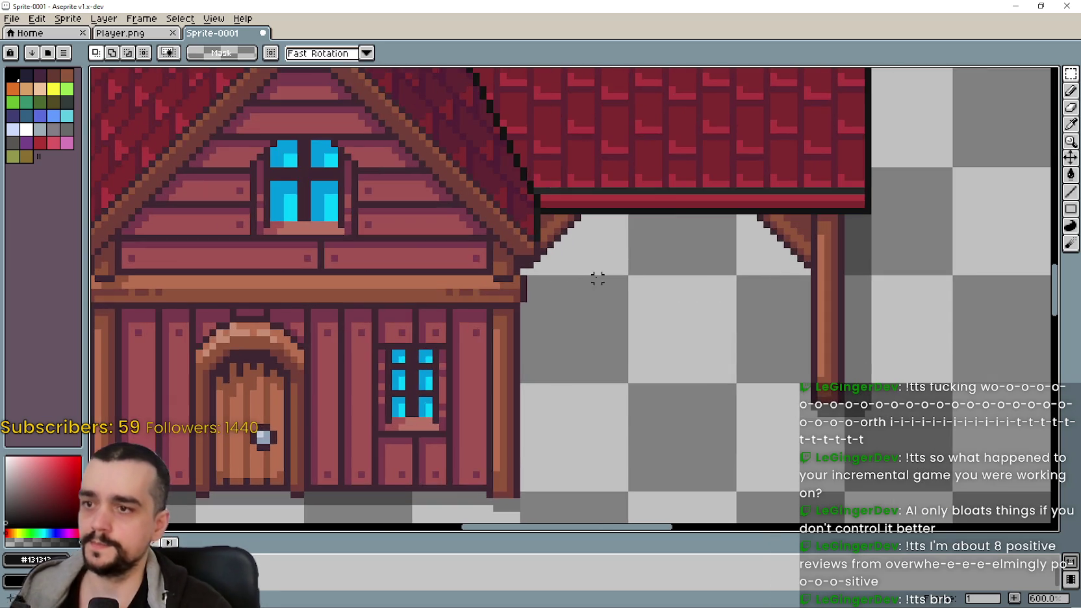
scroll(596, 278, up, 3)
scroll(596, 260, down, 3)
scroll(596, 253, down, 1)
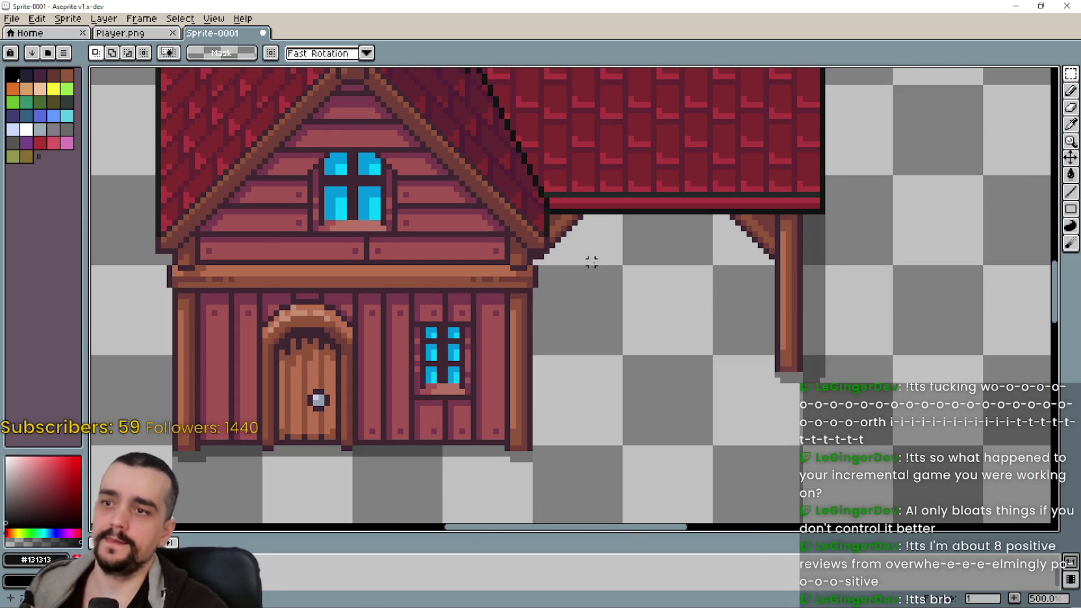
scroll(595, 257, down, 2)
scroll(593, 262, up, 3)
scroll(502, 193, up, 2)
scroll(550, 308, down, 4)
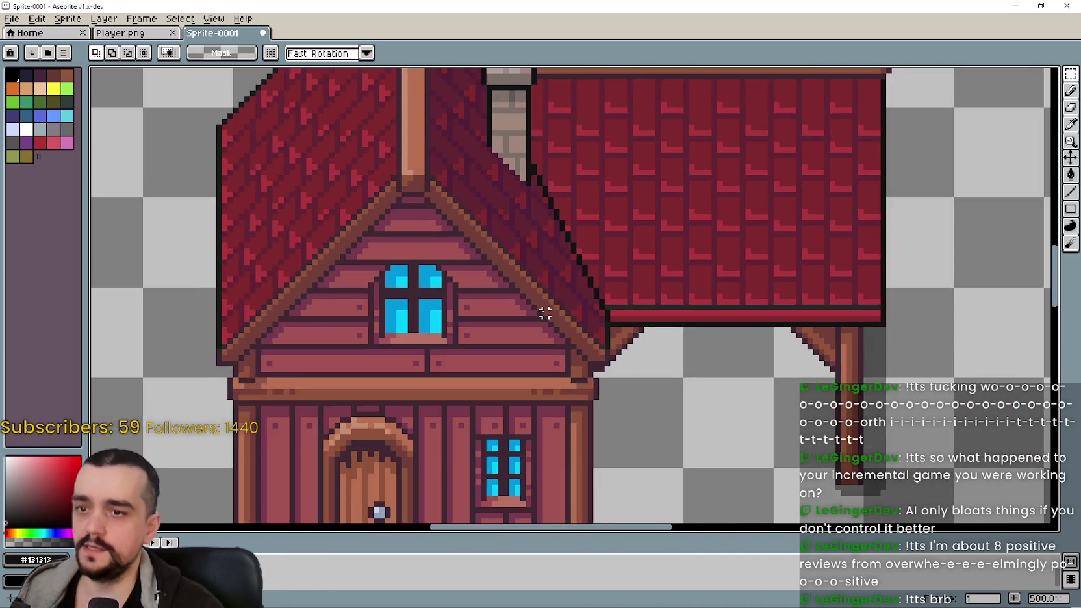
scroll(545, 308, down, 2)
scroll(397, 305, up, 1)
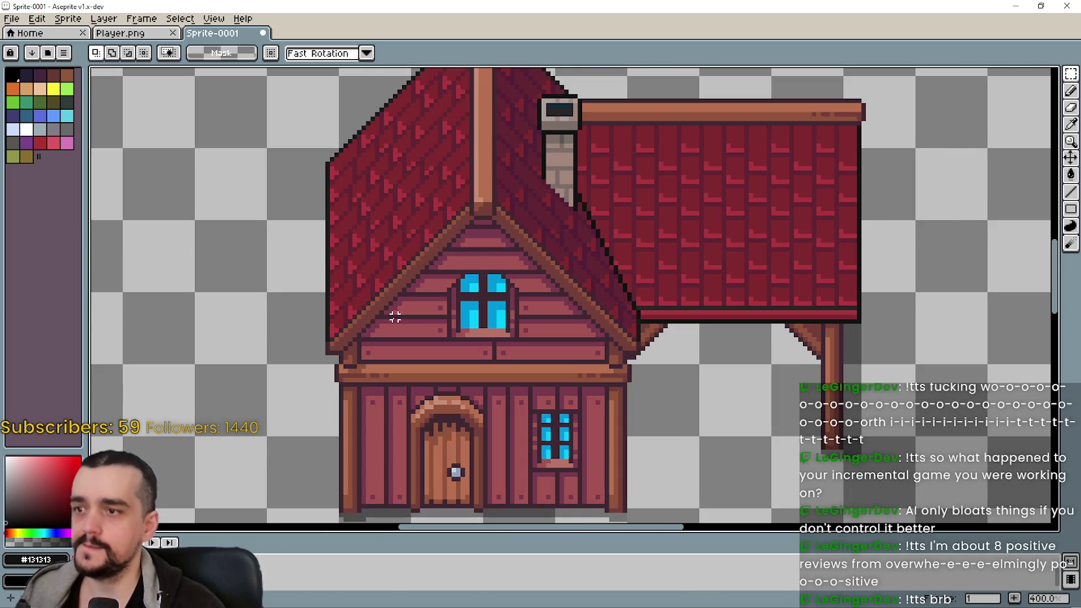
scroll(669, 377, up, 3)
scroll(662, 374, down, 1)
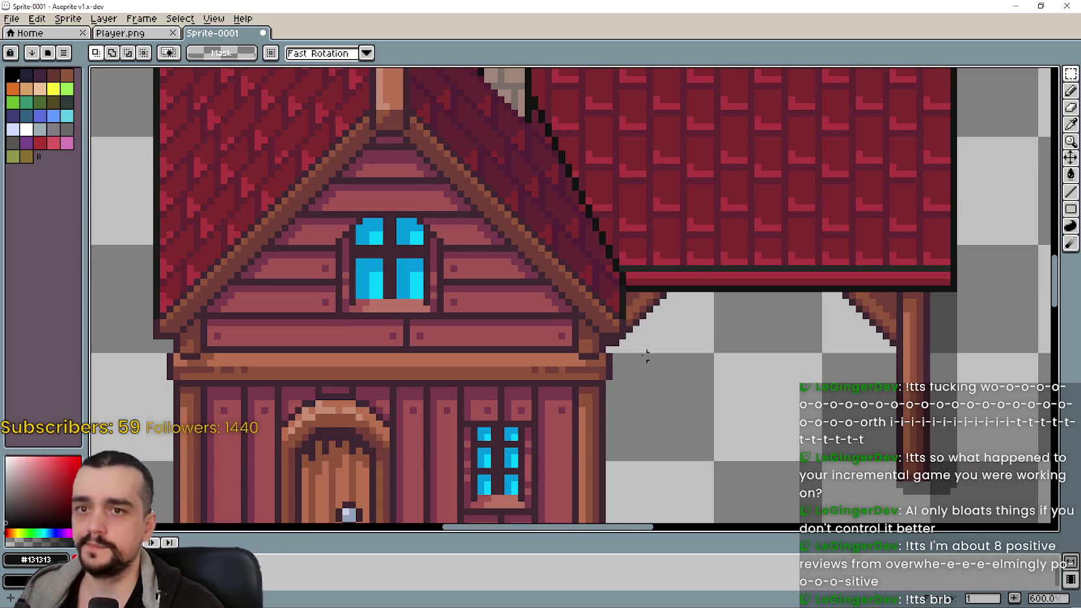
drag(628, 403, 755, 369)
scroll(755, 369, down, 1)
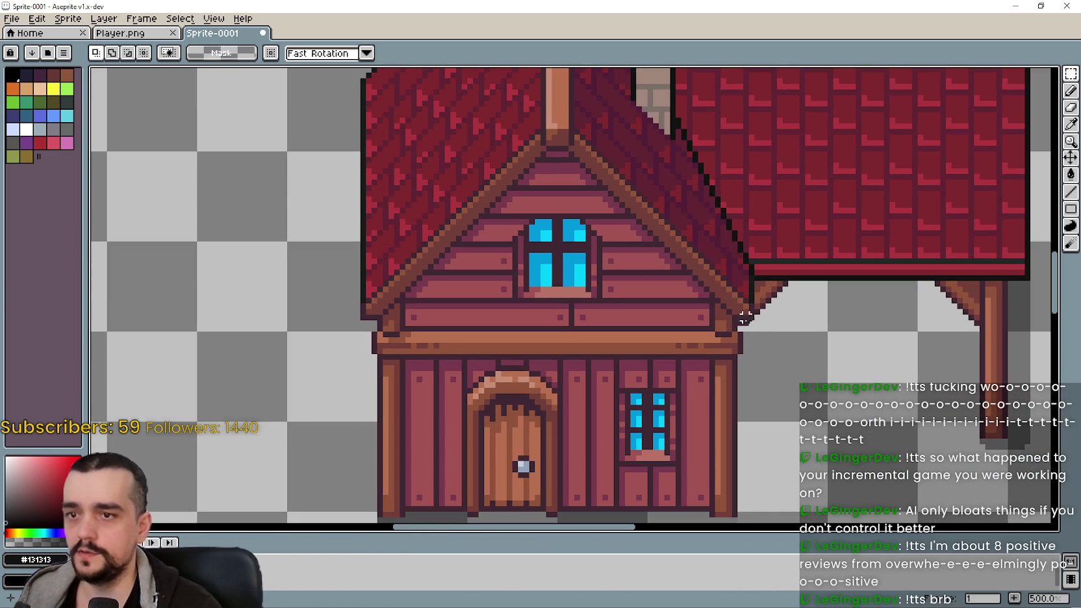
scroll(413, 300, up, 1)
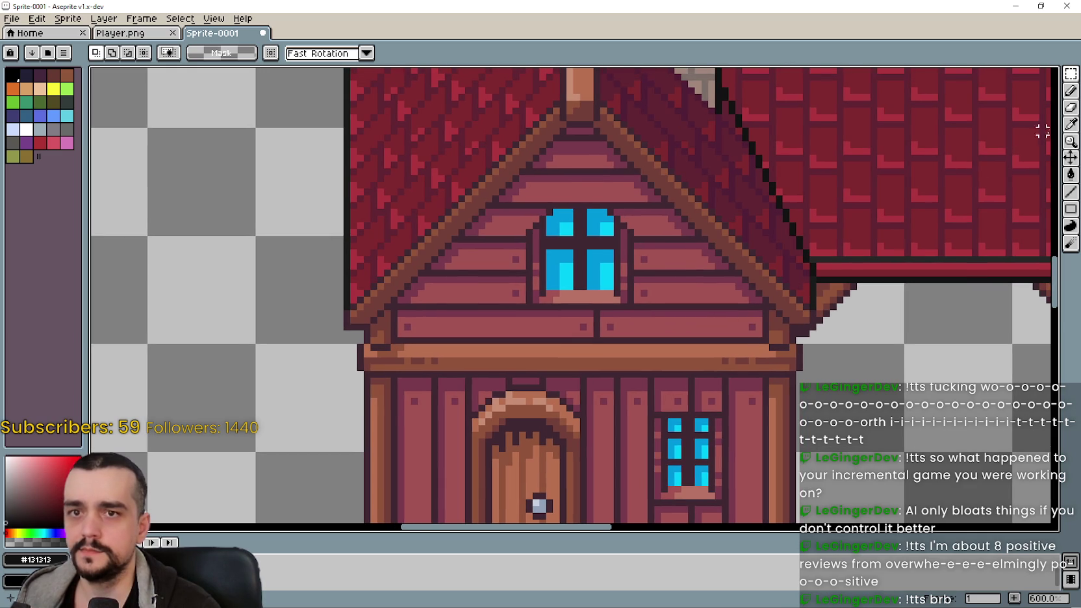
click(1071, 124)
scroll(808, 313, up, 4)
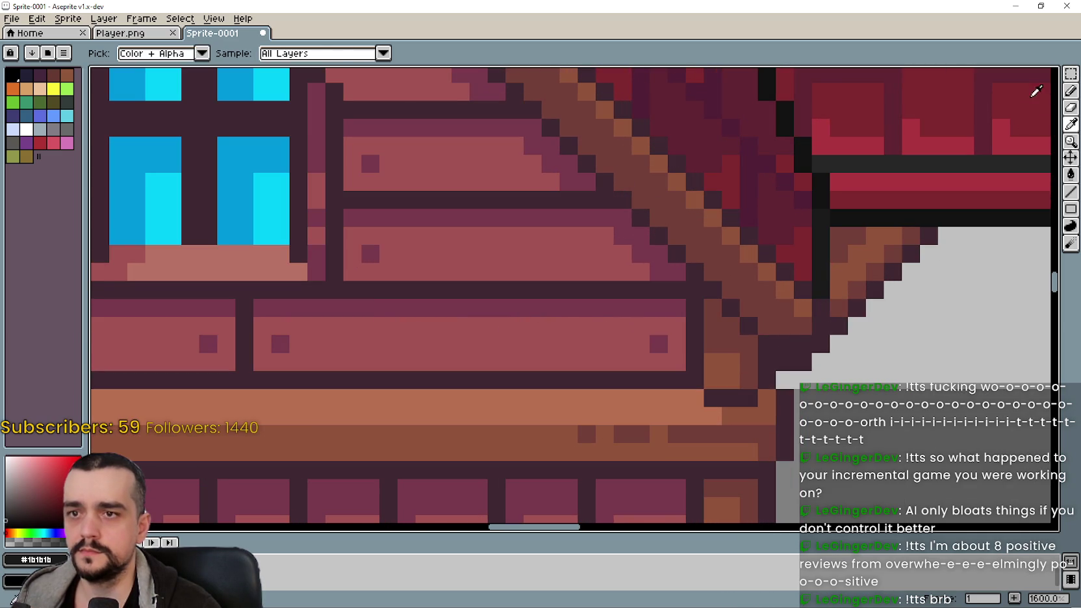
click(1070, 91)
click(1070, 192)
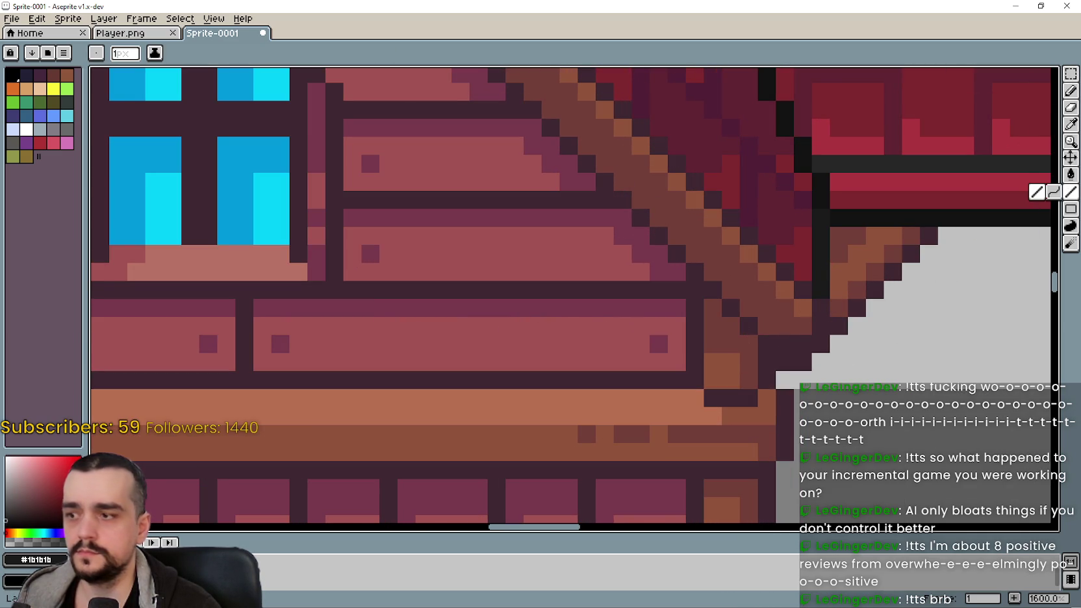
mouse_move(820, 307)
mouse_down()
mouse_move(815, 348)
mouse_move(771, 350)
mouse_up()
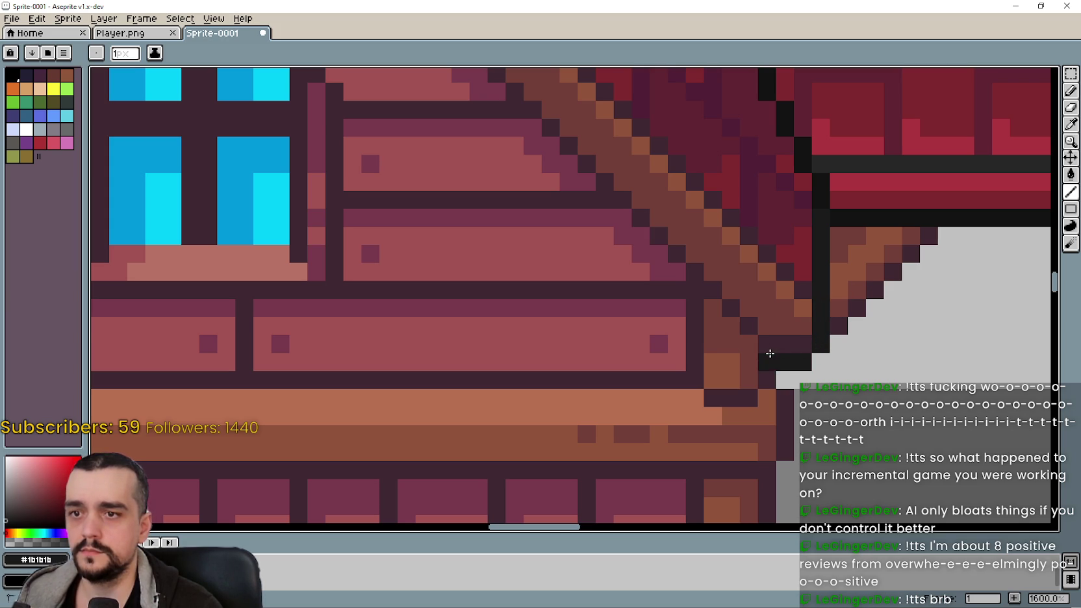
scroll(772, 353, down, 4)
scroll(769, 400, up, 3)
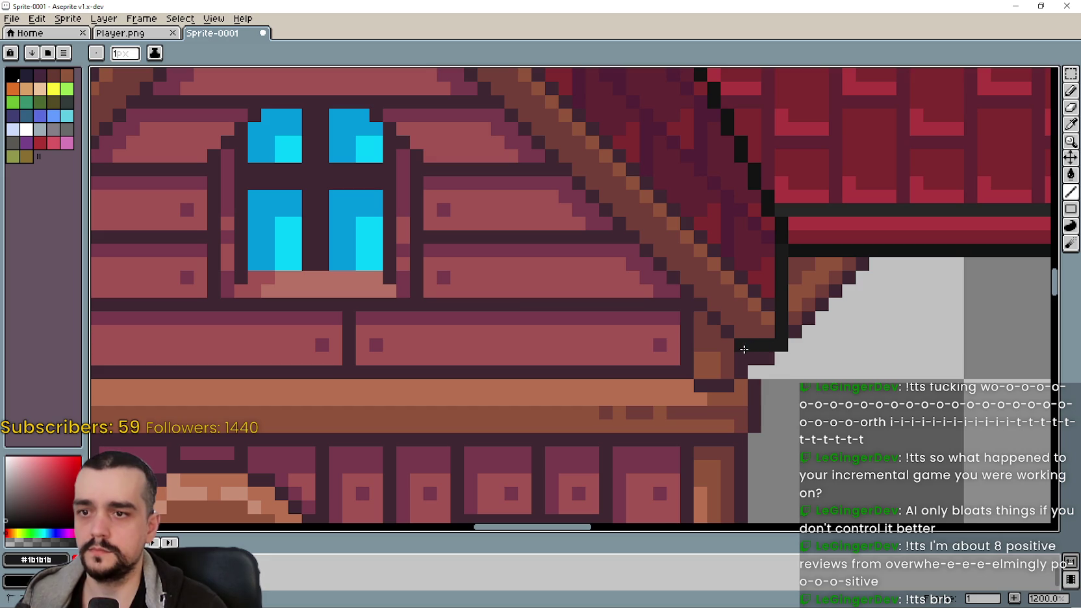
scroll(752, 349, down, 3)
drag(476, 349, 579, 301)
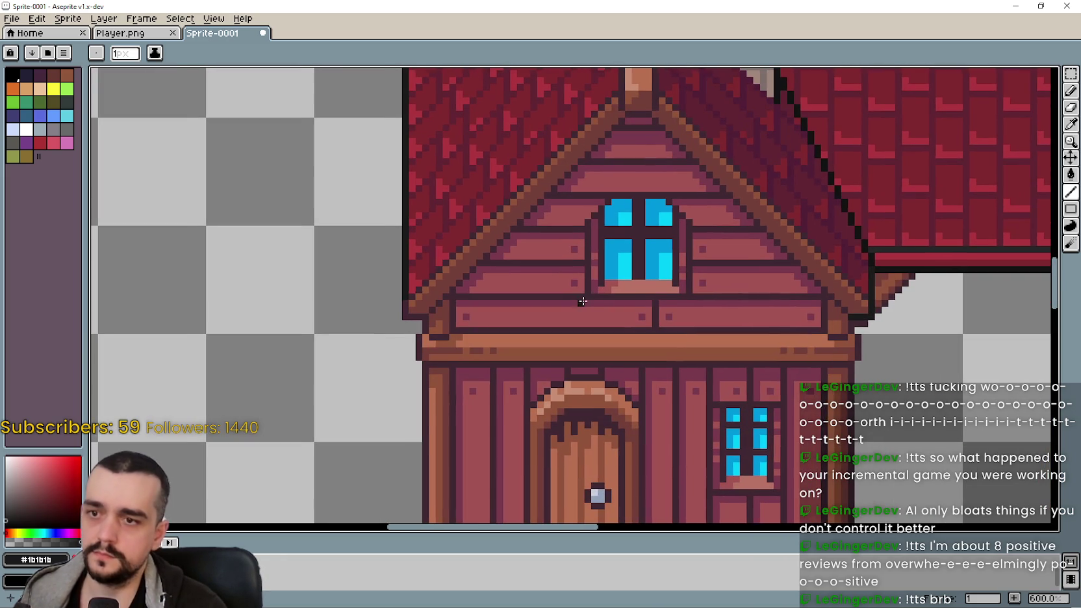
- Zoom and pan to center the house's roof peak, then pick the Rectangular Marquee tool
scroll(404, 310, up, 3)
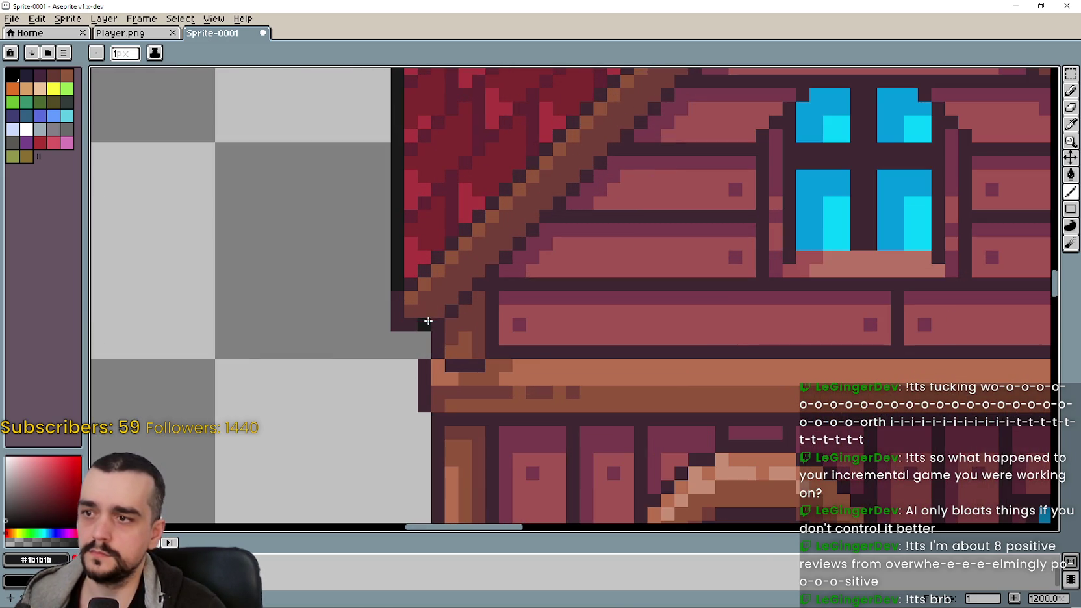
scroll(398, 314, down, 3)
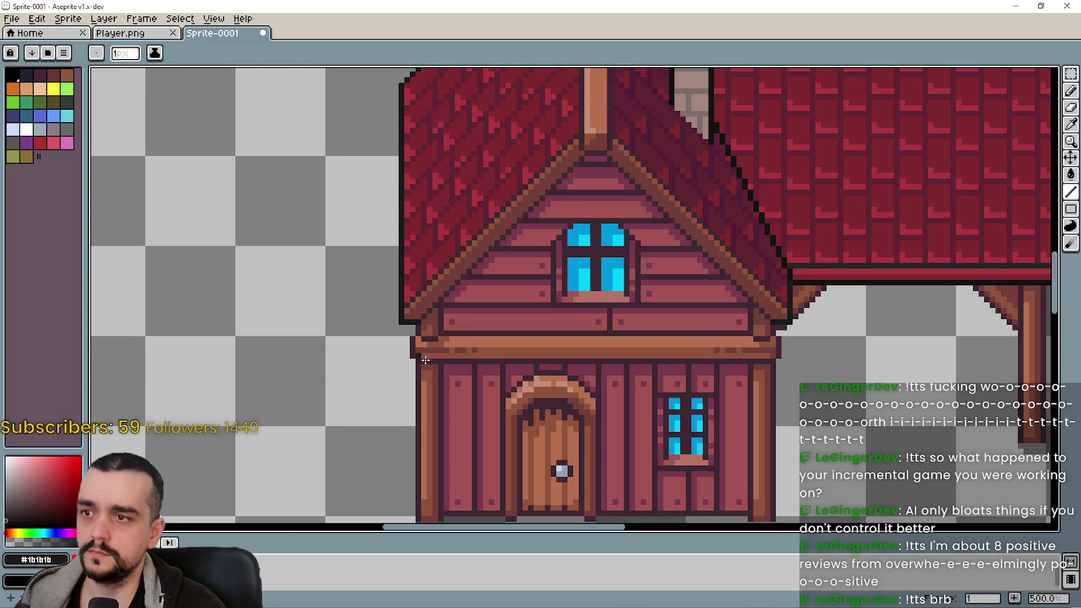
scroll(776, 390, down, 1)
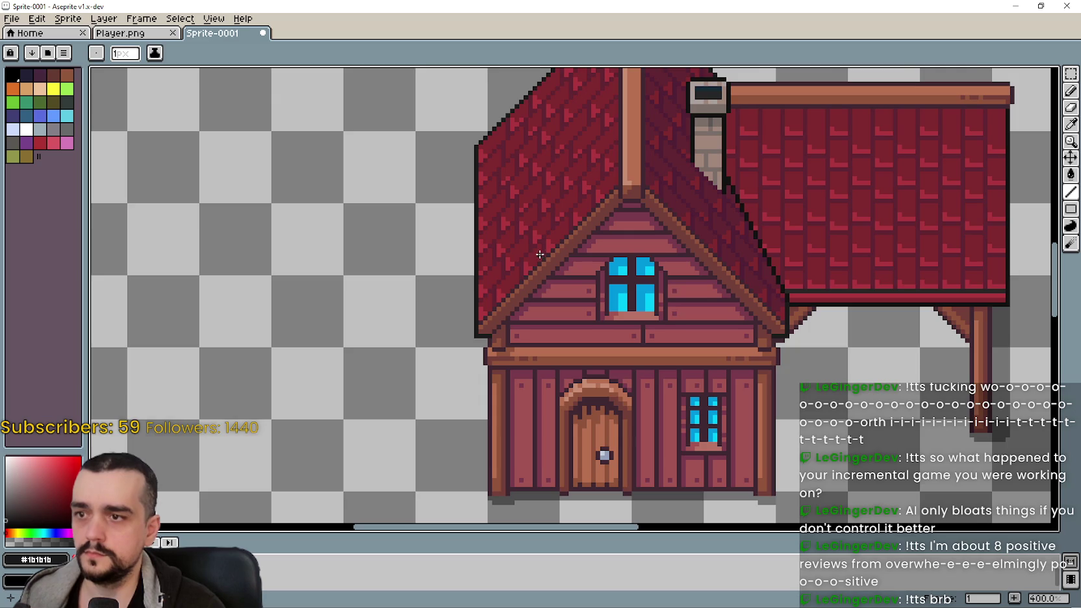
drag(540, 257, 520, 291)
drag(478, 160, 489, 338)
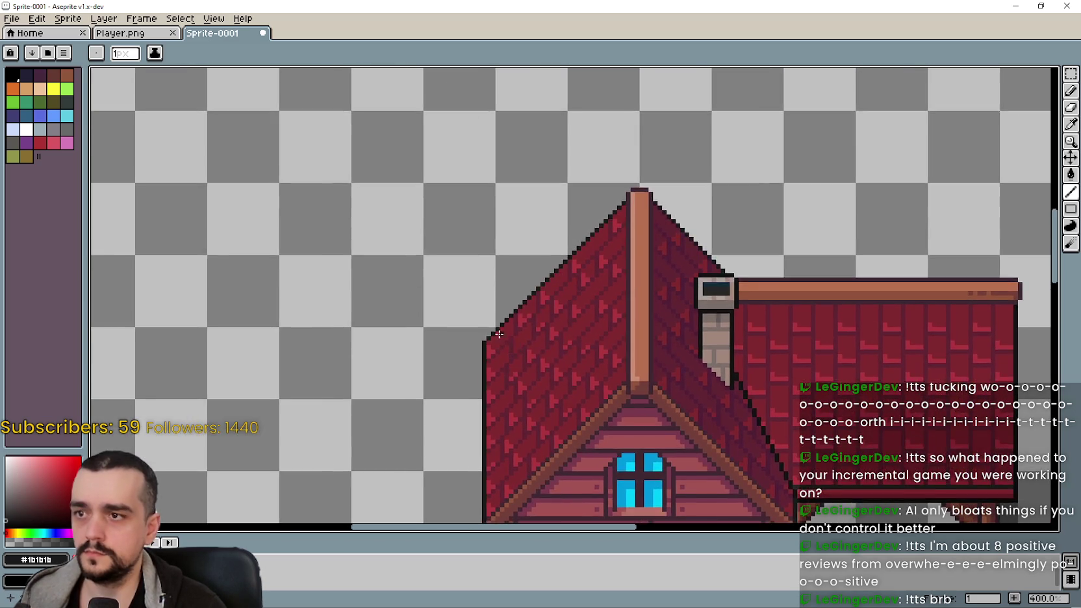
scroll(490, 338, up, 4)
scroll(490, 338, down, 4)
drag(606, 392, 592, 364)
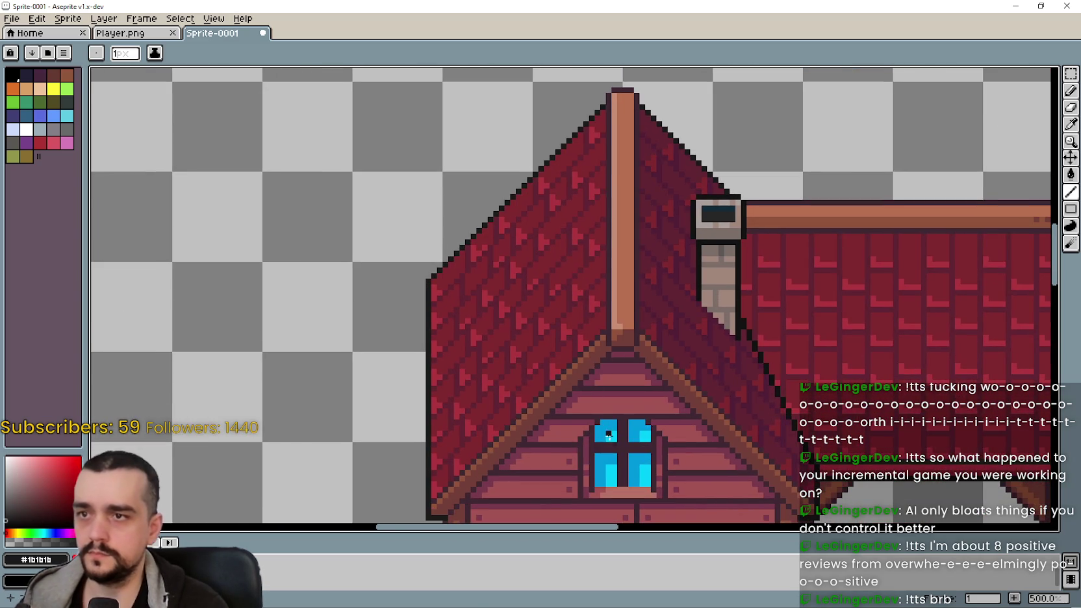
scroll(588, 357, down, 5)
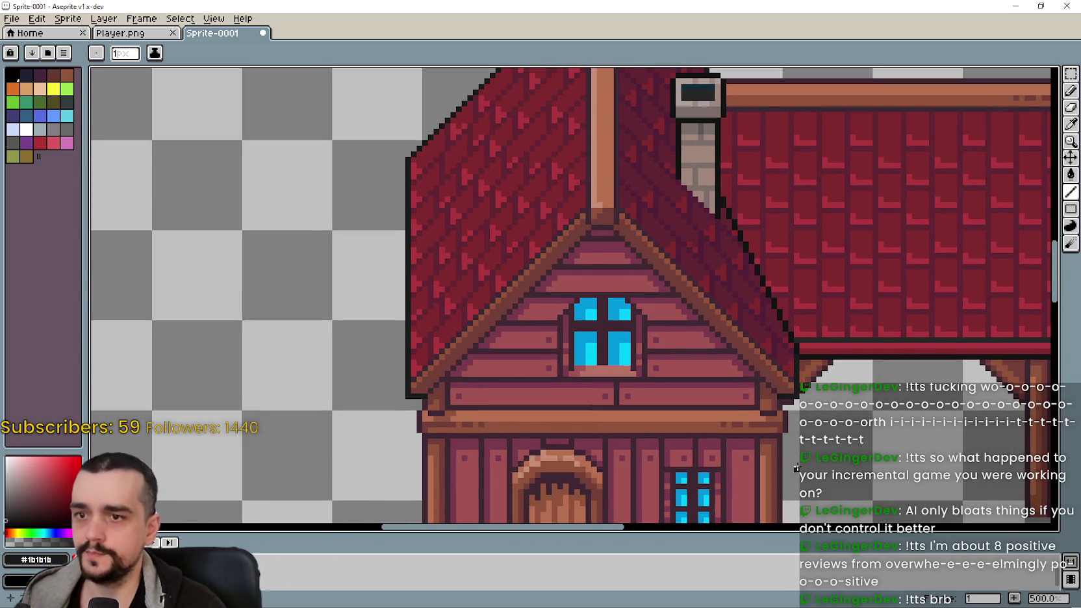
scroll(581, 429, right, 7)
scroll(550, 476, up, 3)
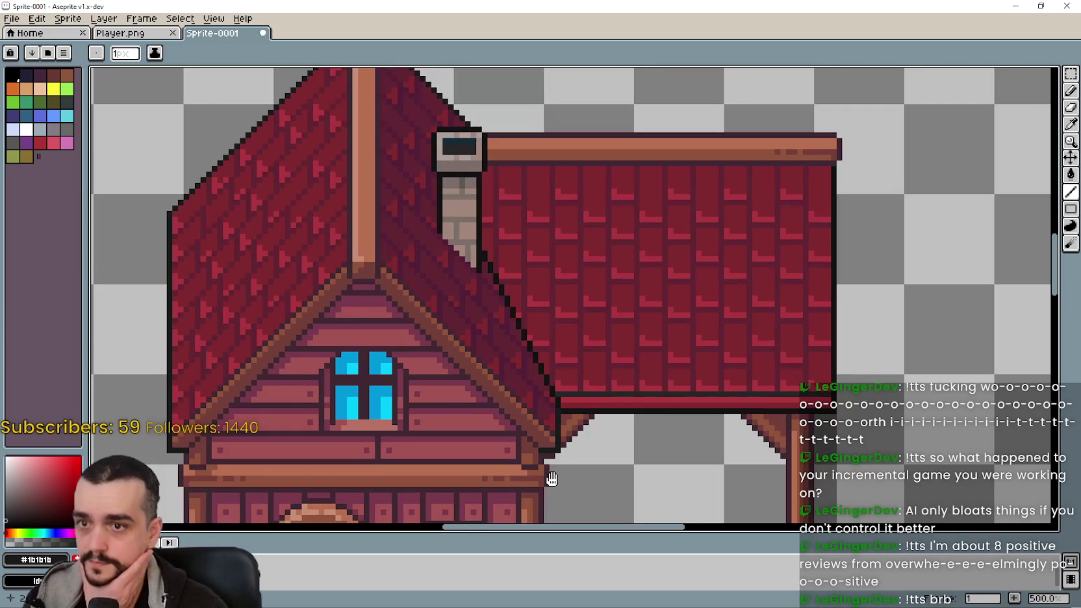
scroll(711, 350, up, 2)
scroll(687, 325, up, 2)
scroll(696, 328, down, 6)
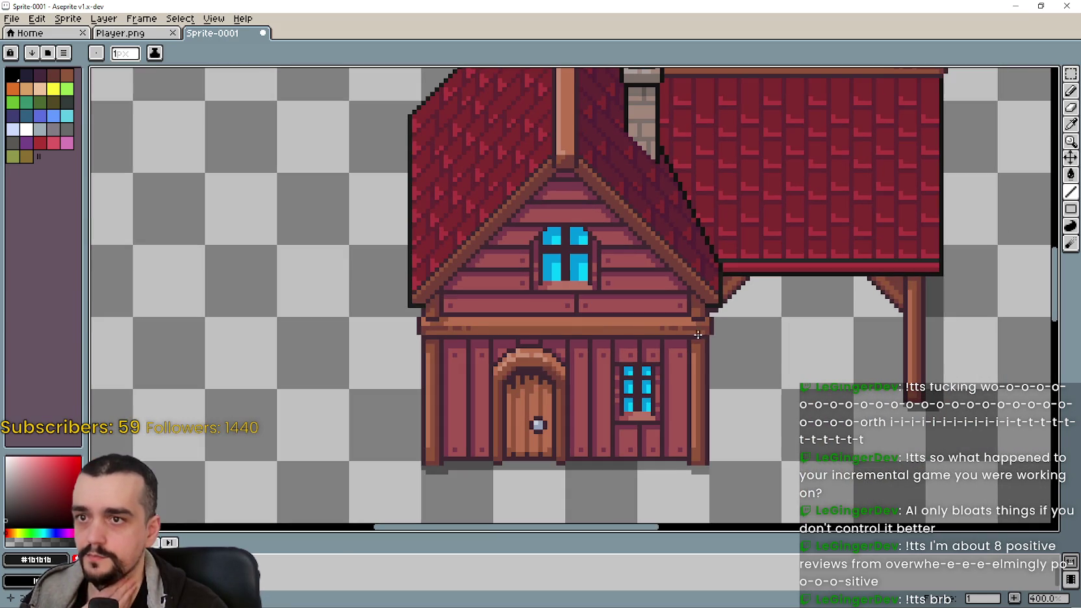
scroll(694, 338, up, 2)
scroll(747, 325, up, 1)
scroll(750, 323, down, 1)
scroll(653, 321, up, 1)
scroll(652, 321, up, 2)
scroll(652, 321, down, 2)
scroll(676, 425, down, 1)
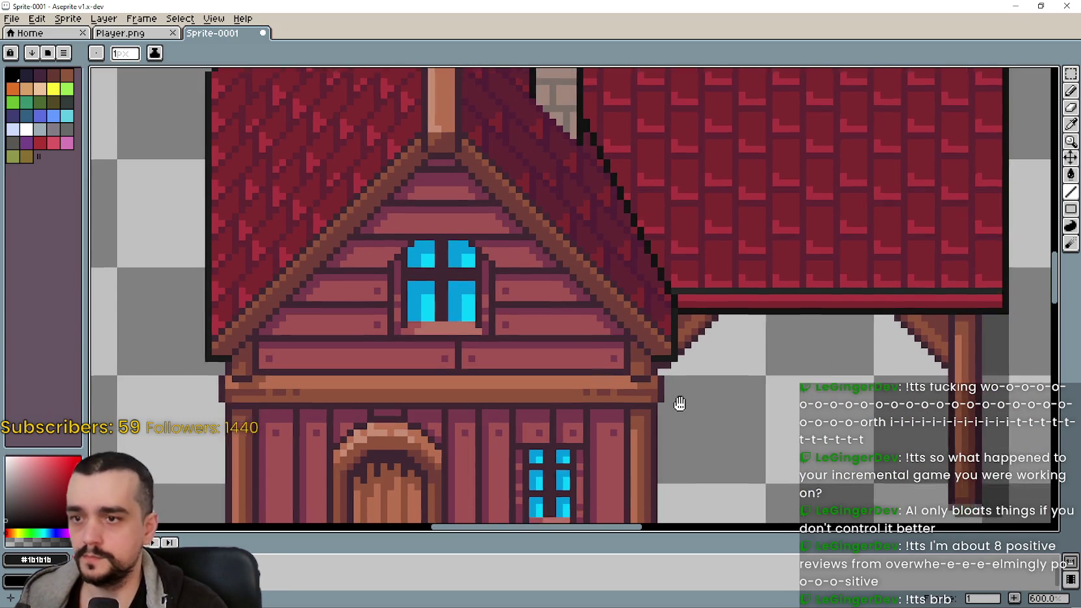
scroll(661, 419, down, 2)
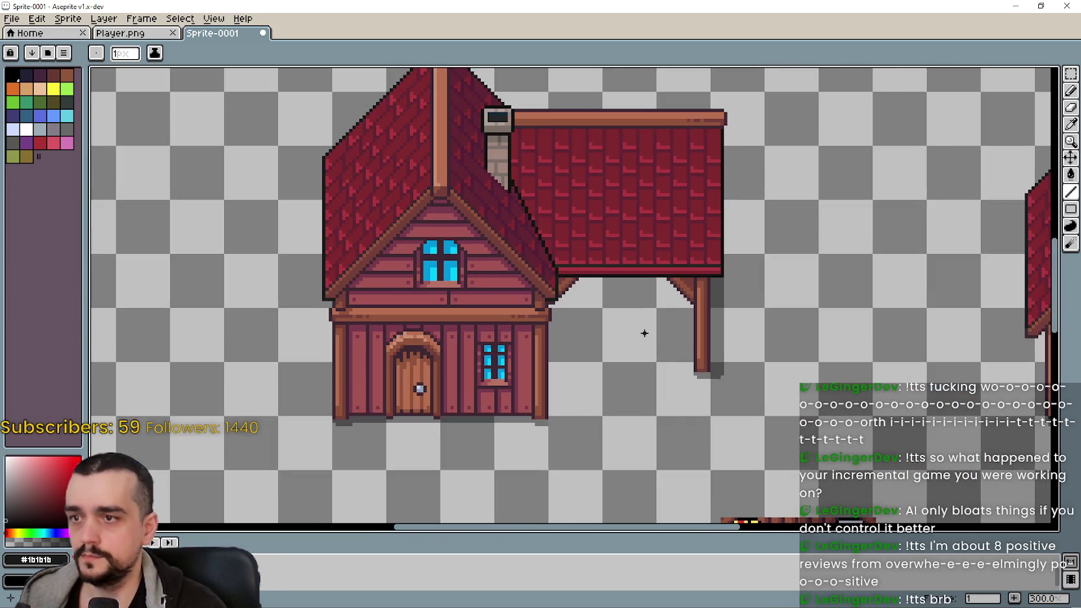
scroll(429, 370, up, 2)
scroll(429, 369, up, 1)
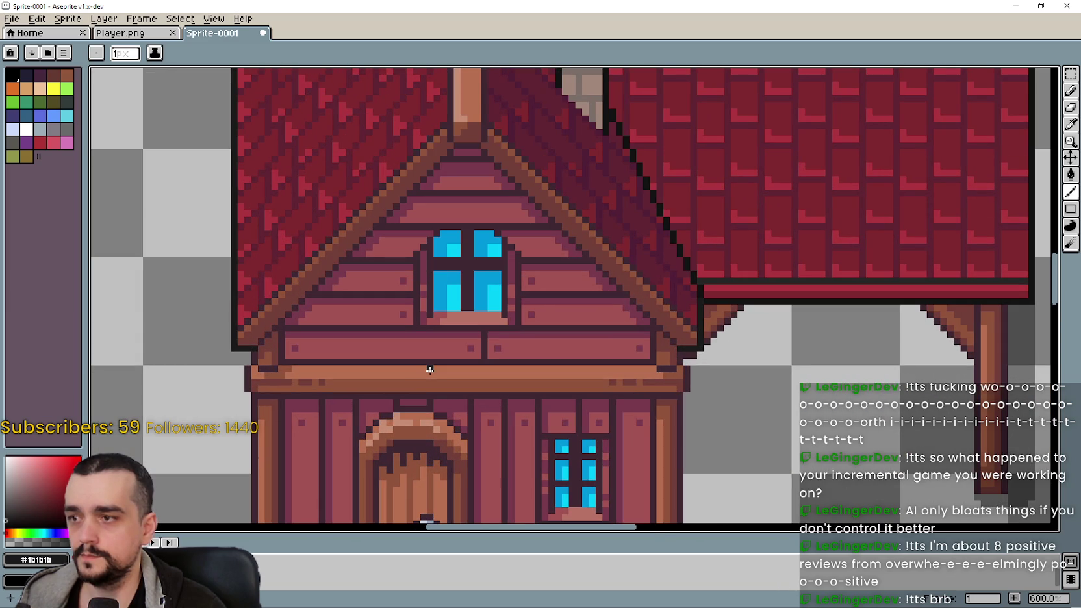
click(1070, 73)
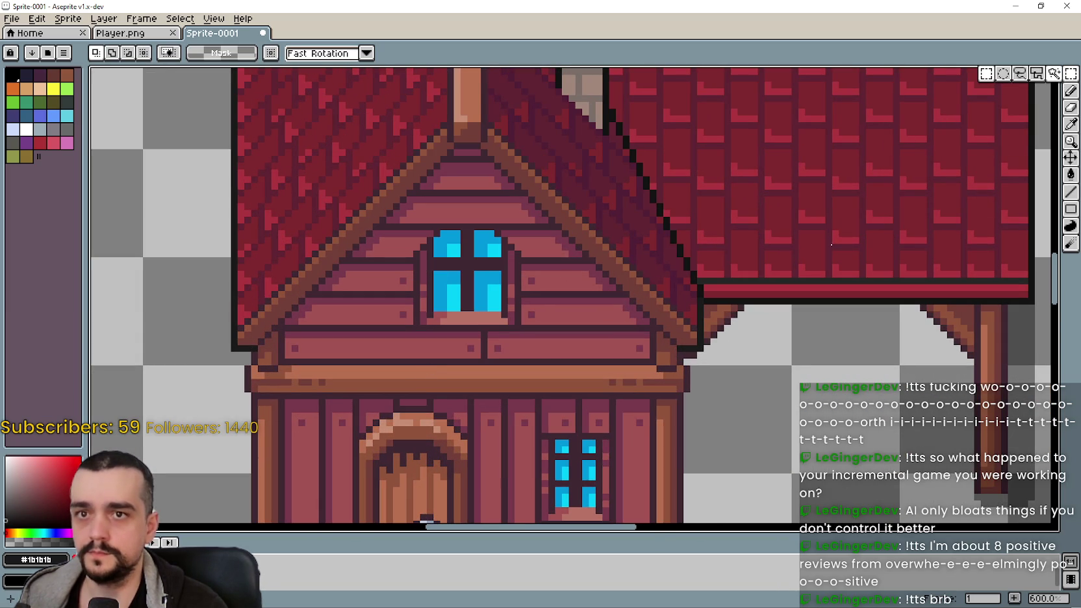
- Select and drop the house-front beam, then cancel a stray pasted sliver
drag(159, 361, 740, 418)
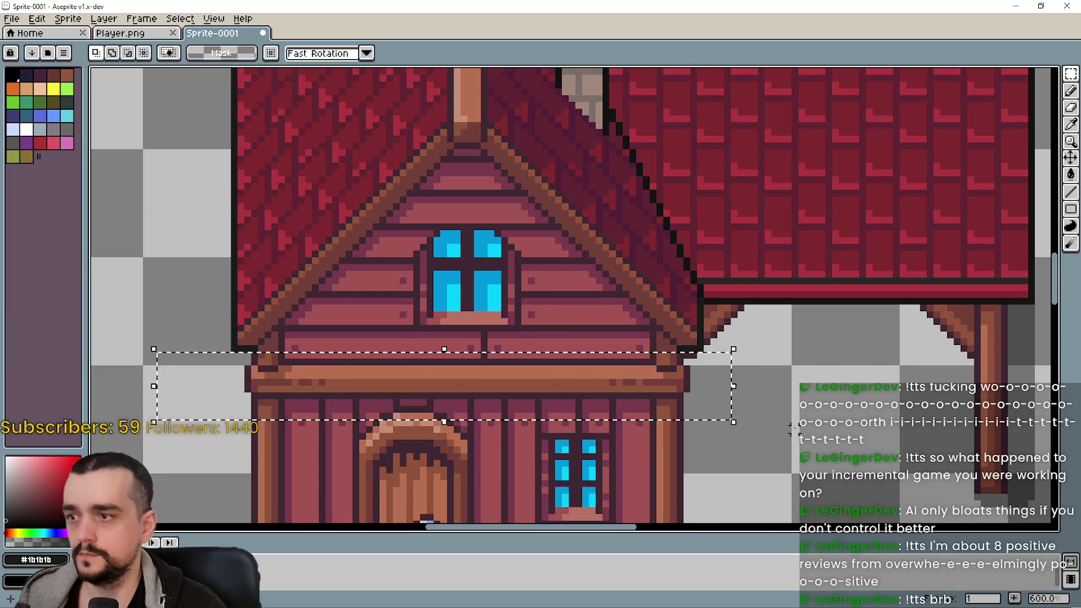
scroll(780, 399, down, 2)
drag(921, 447, 654, 351)
scroll(607, 391, up, 1)
scroll(598, 394, up, 1)
scroll(597, 394, down, 2)
scroll(735, 354, down, 1)
drag(783, 362, 536, 299)
scroll(535, 299, down, 1)
scroll(459, 311, up, 1)
drag(465, 330, 531, 296)
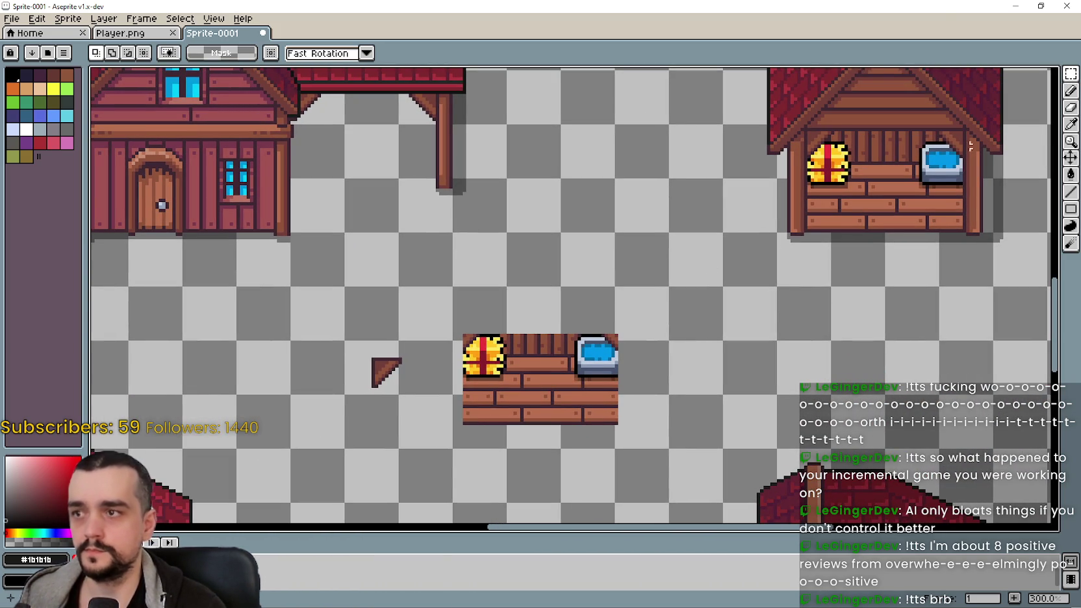
key(ctrl+v)
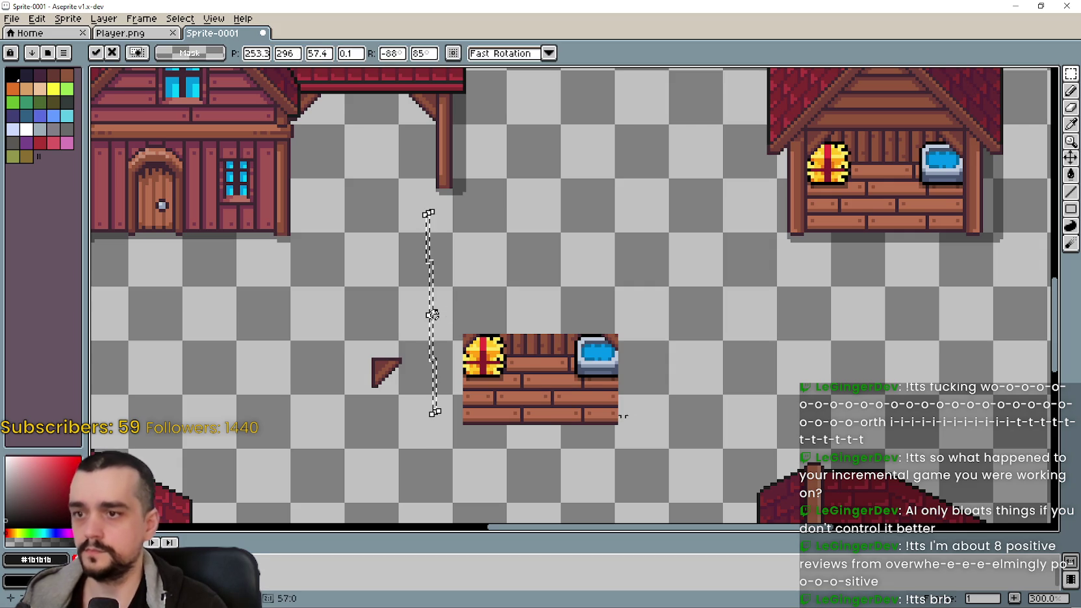
key(Return)
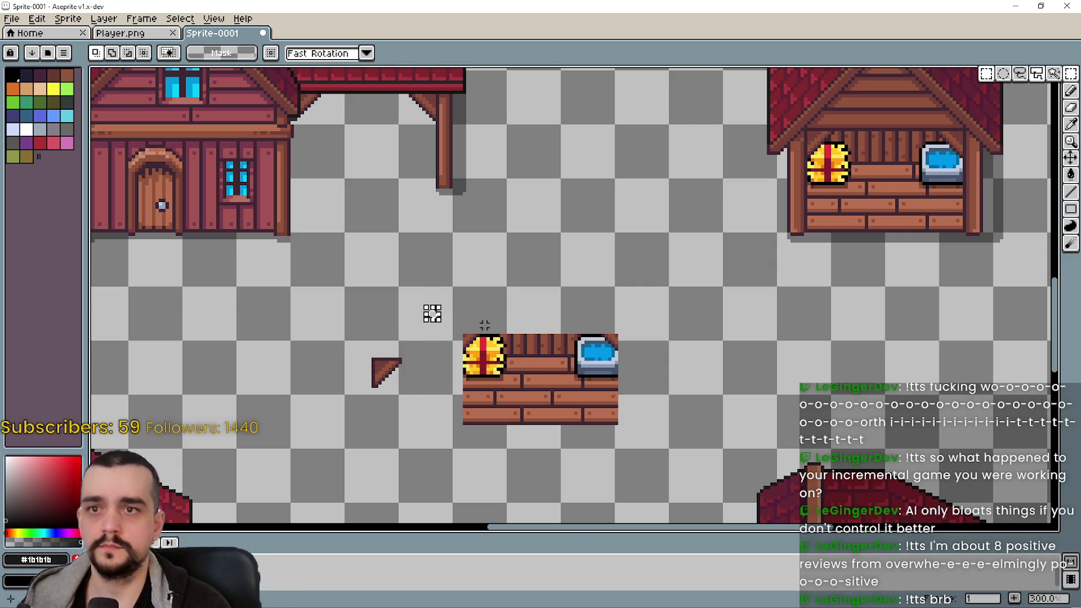
- Select the hay-bale and water-trough floor piece and move it out beside the side wing
drag(448, 315, 650, 454)
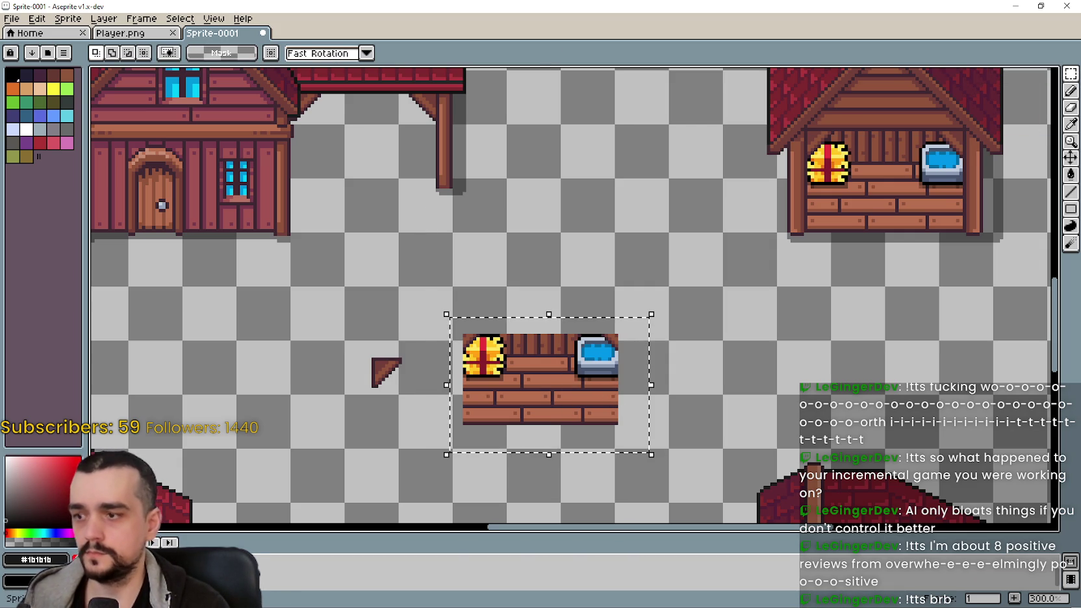
drag(543, 429, 360, 191)
scroll(359, 191, up, 3)
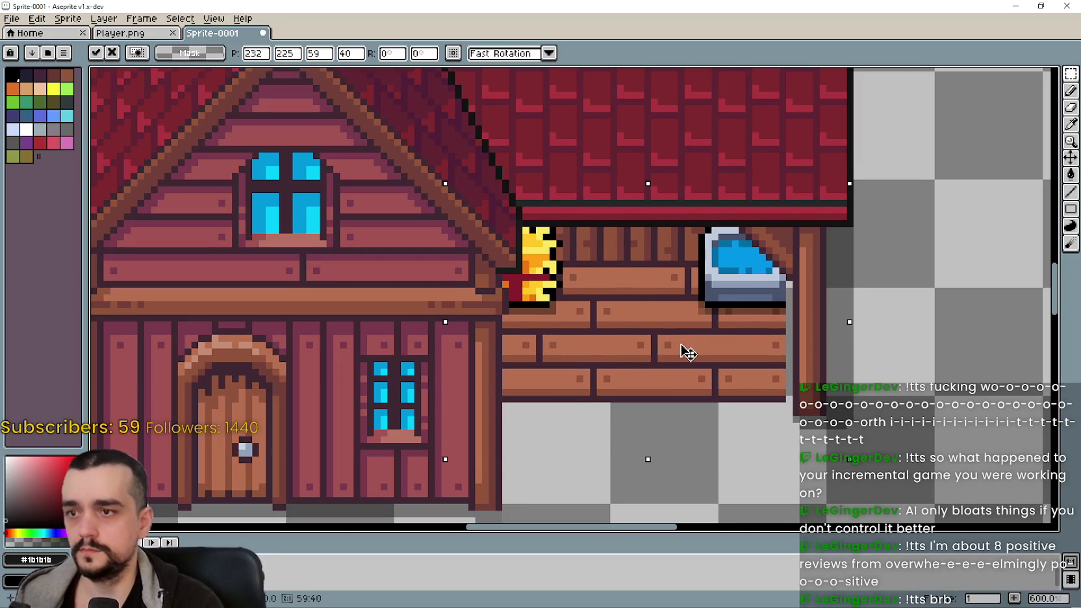
drag(682, 352, 725, 397)
scroll(731, 404, down, 2)
scroll(731, 404, down, 2)
drag(664, 421, 873, 444)
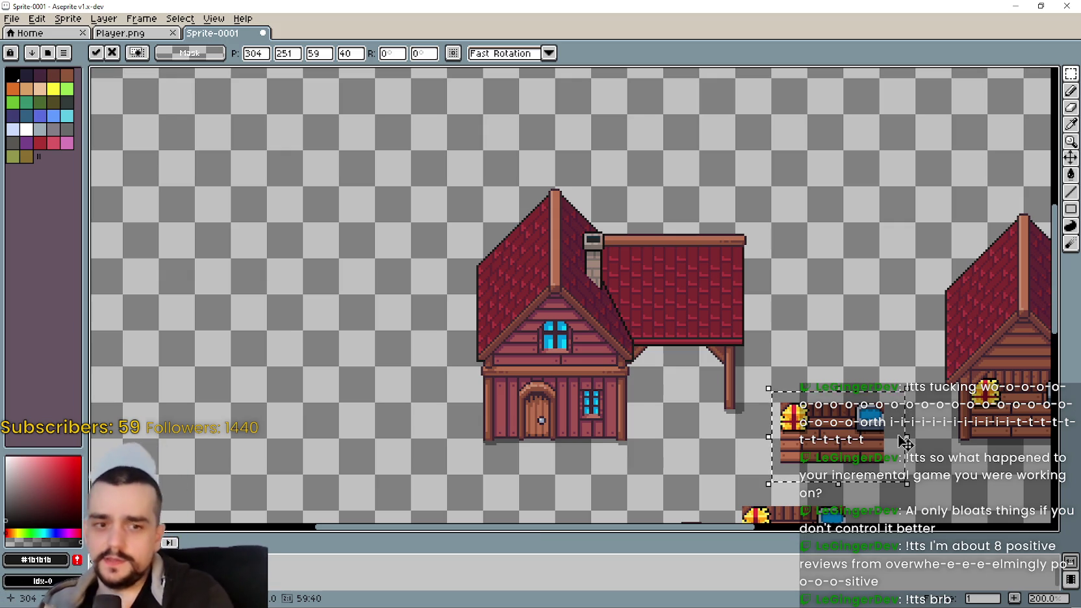
- Nudge the floating floor piece slightly right and up and commit it near the wing's post
scroll(553, 287, down, 3)
scroll(554, 287, right, 3)
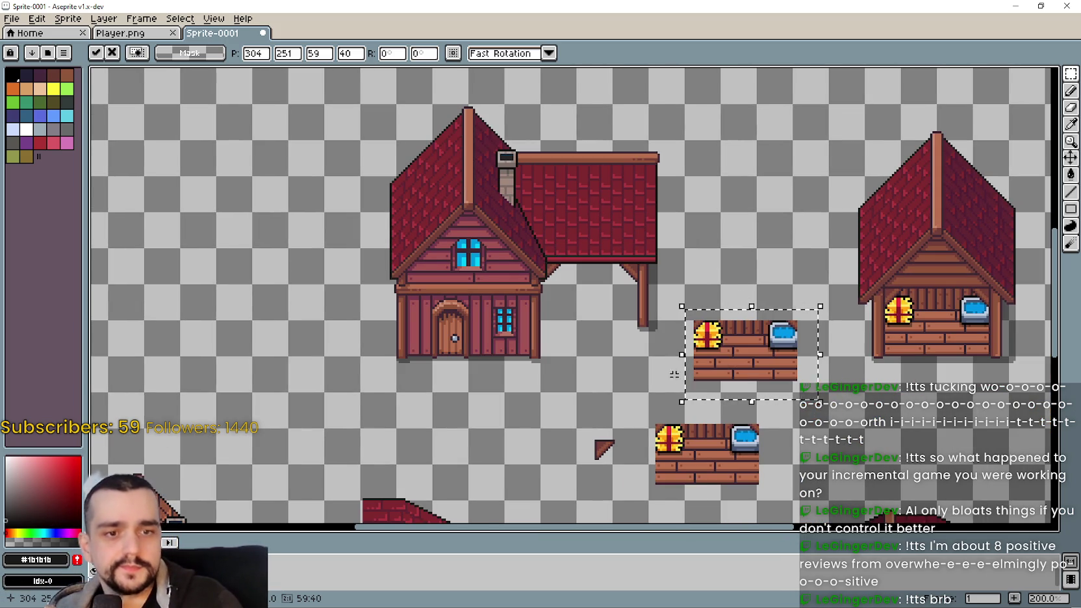
scroll(684, 382, up, 1)
scroll(729, 354, up, 1)
scroll(732, 353, down, 1)
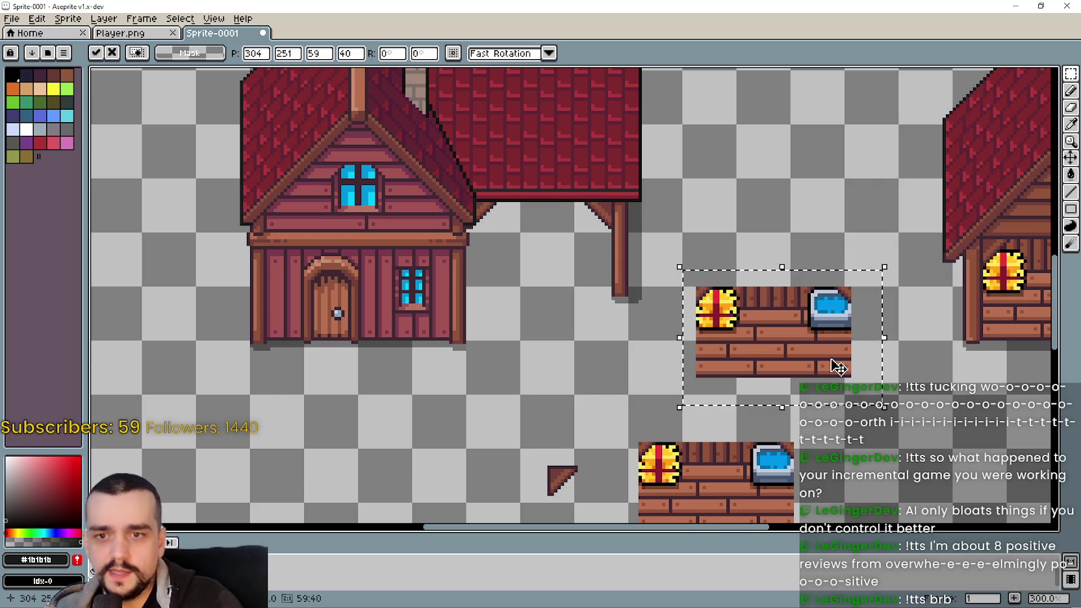
scroll(846, 368, down, 1)
scroll(740, 314, down, 2)
scroll(639, 345, up, 4)
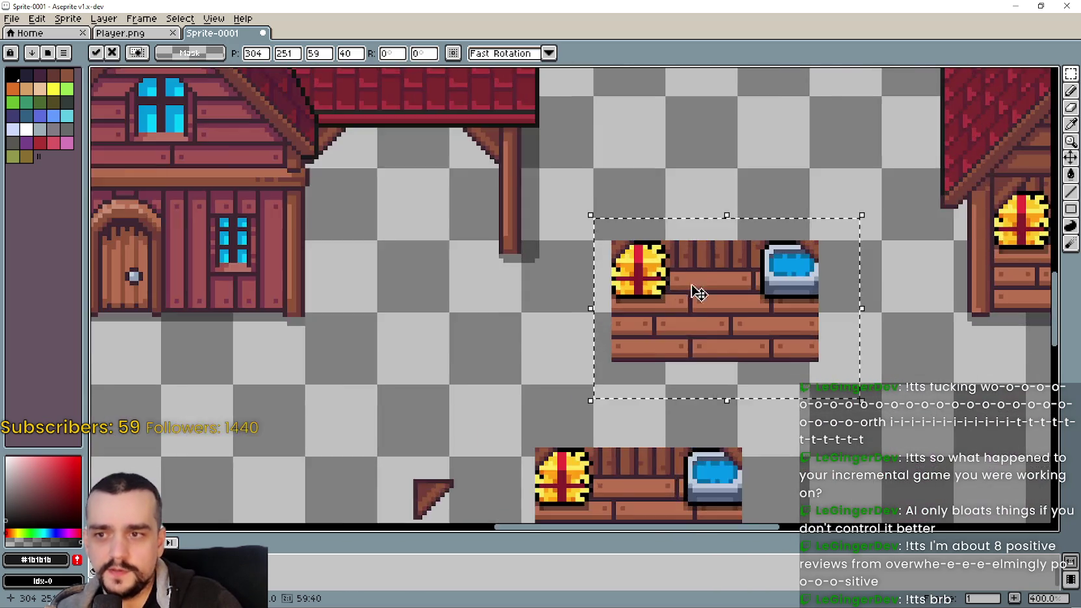
scroll(692, 281, down, 2)
drag(696, 325, 712, 314)
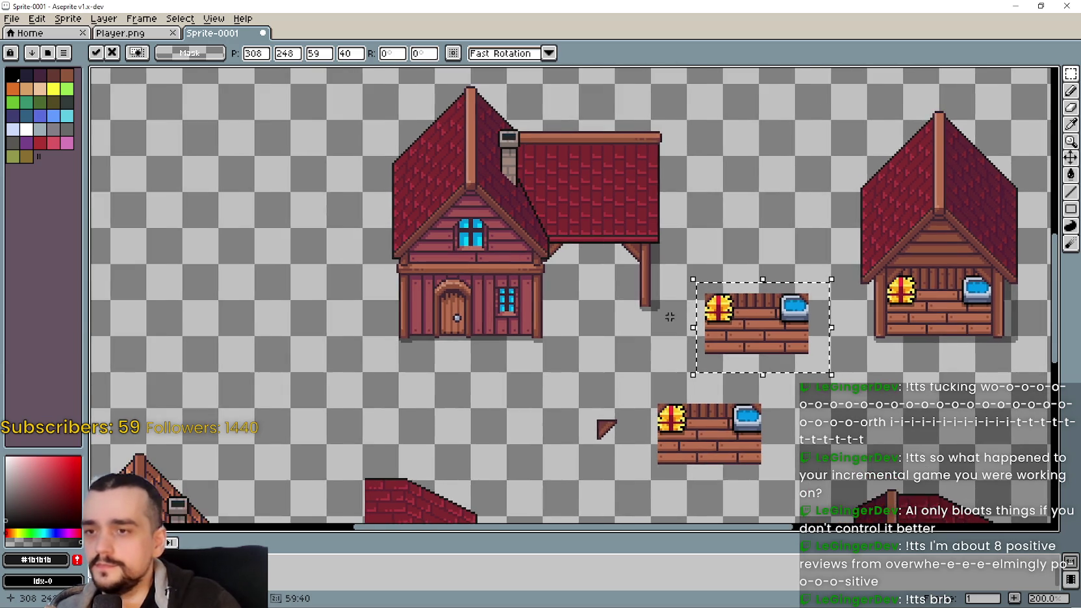
scroll(568, 294, up, 1)
scroll(687, 240, down, 1)
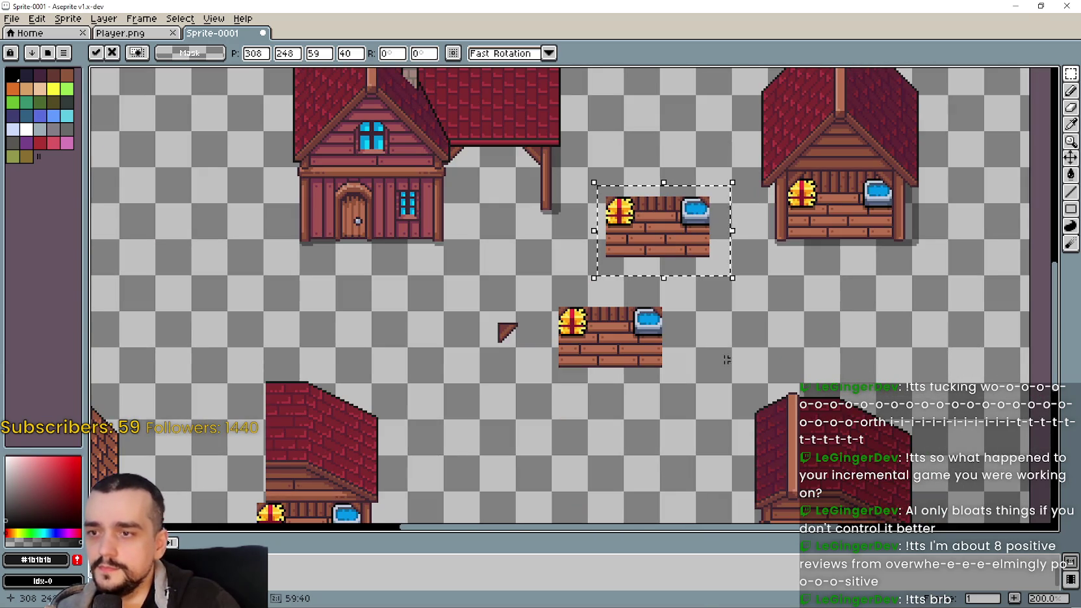
scroll(687, 200, up, 1)
scroll(665, 188, up, 1)
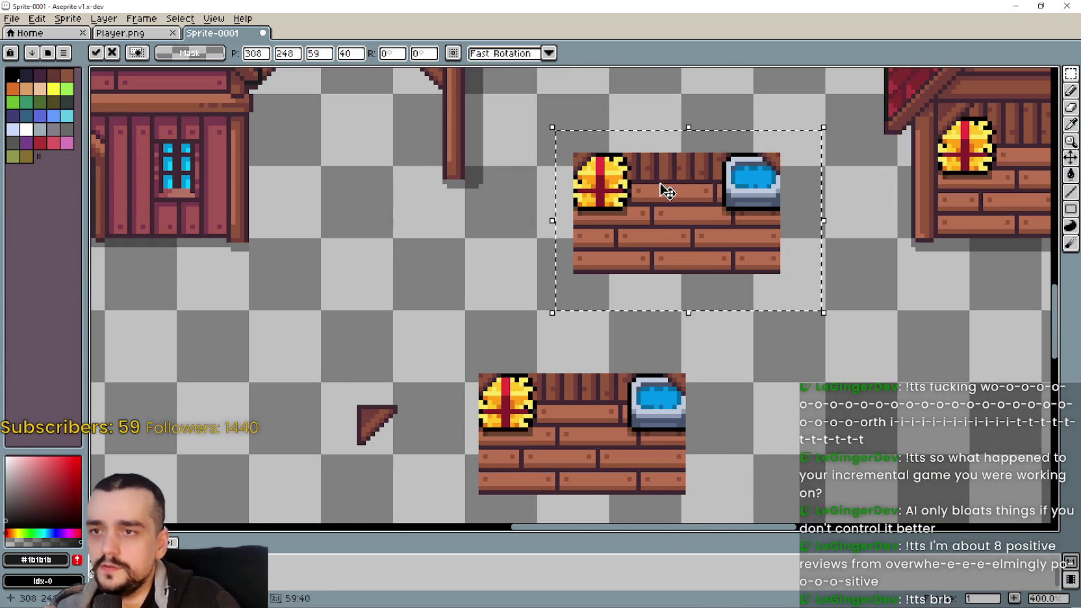
scroll(519, 245, up, 2)
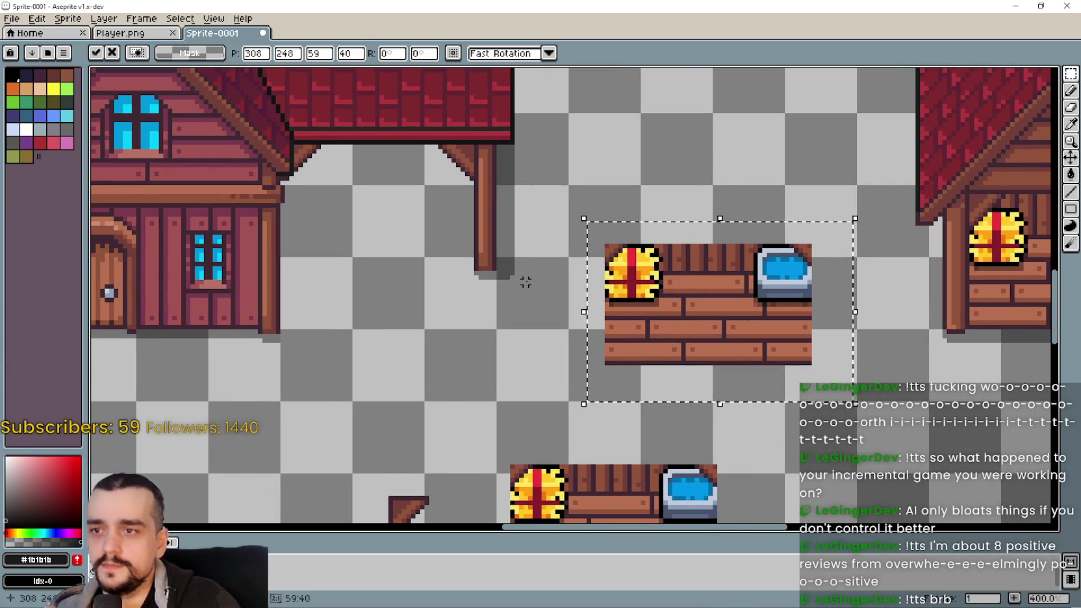
click(525, 281)
scroll(610, 221, up, 1)
scroll(575, 244, up, 1)
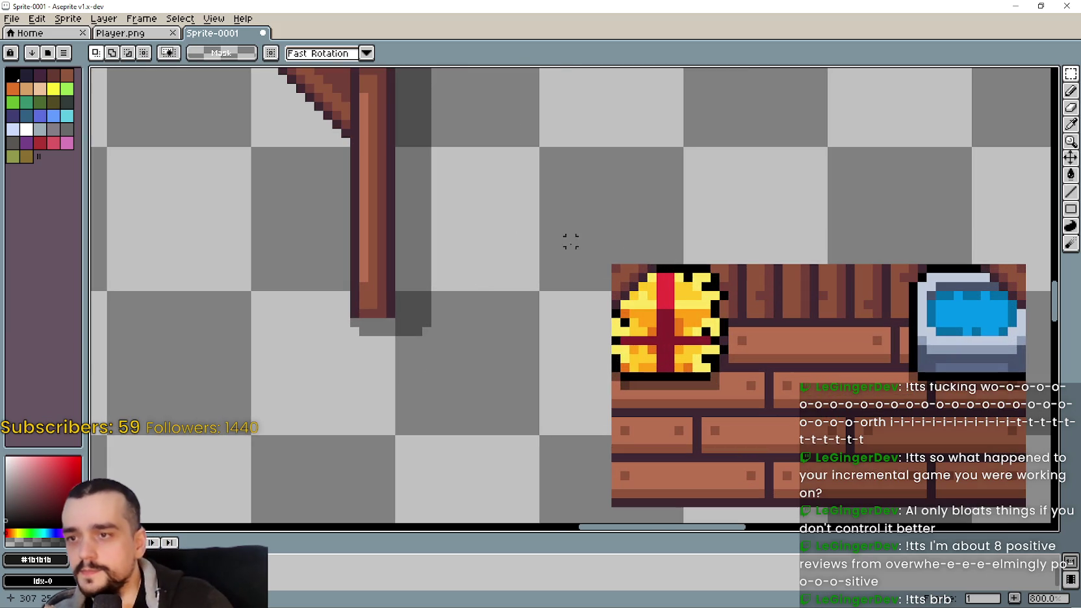
- Marquee-select the upper wall part of the placed floor piece, then deselect it
scroll(722, 269, down, 1)
scroll(591, 219, down, 2)
mouse_move(554, 316)
mouse_down()
mouse_move(525, 332)
mouse_move(502, 276)
mouse_up()
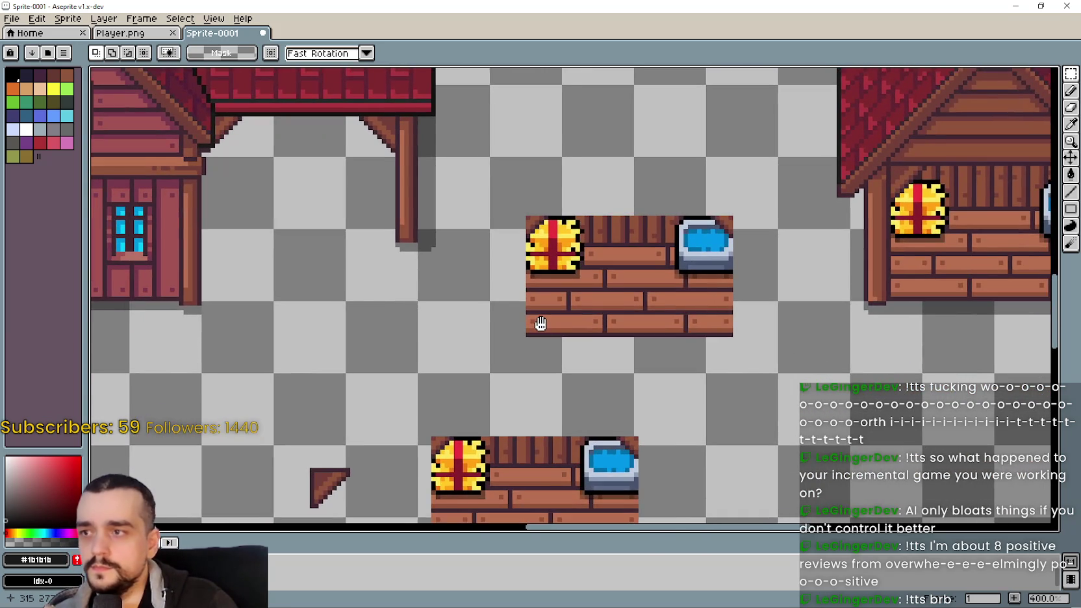
drag(511, 232, 771, 322)
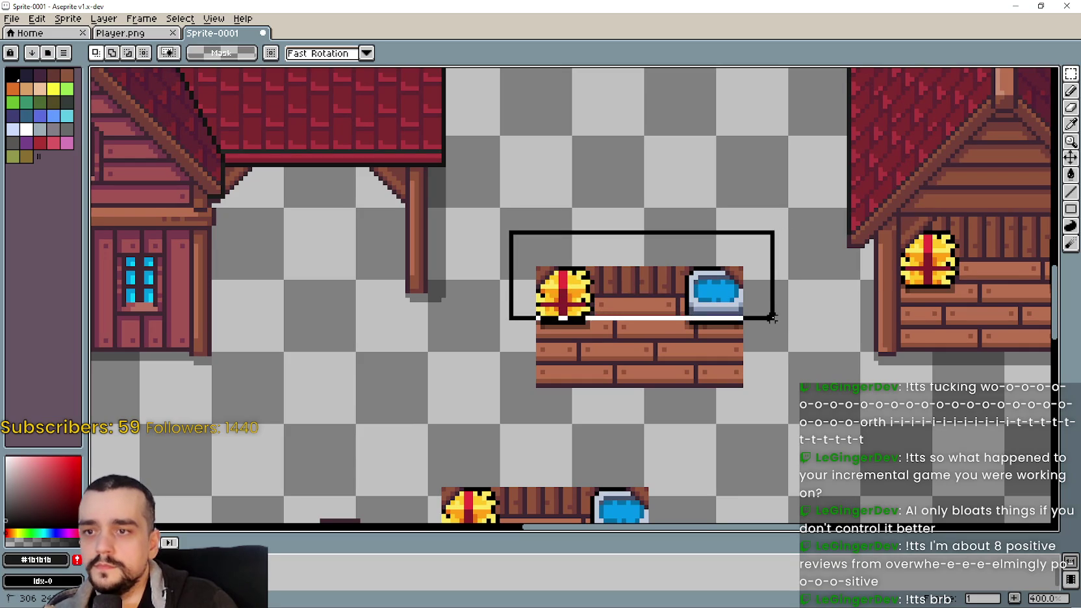
scroll(607, 318, up, 1)
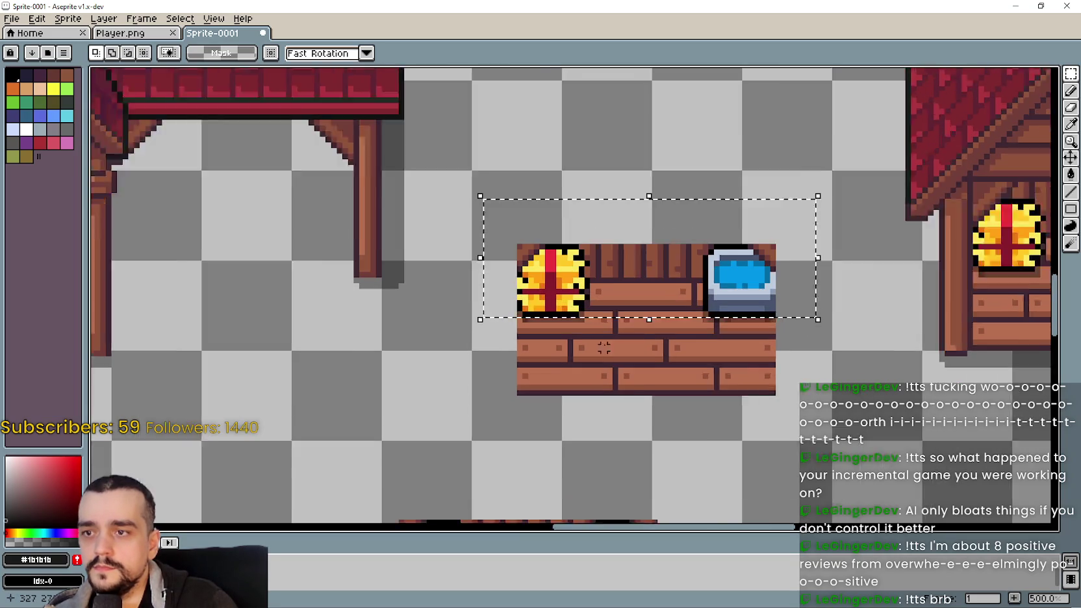
scroll(611, 316, up, 1)
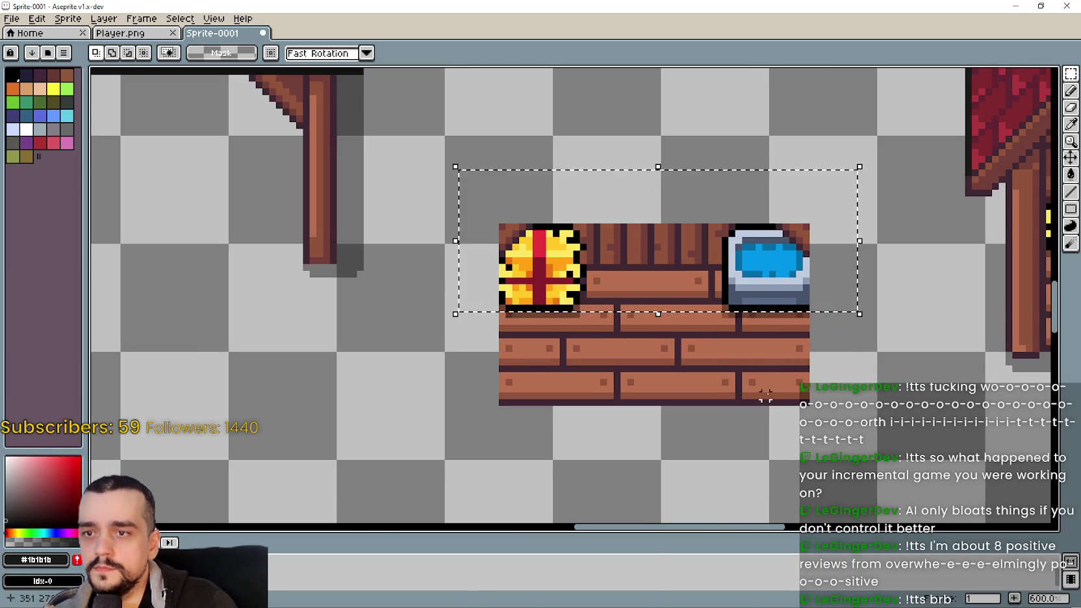
click(421, 387)
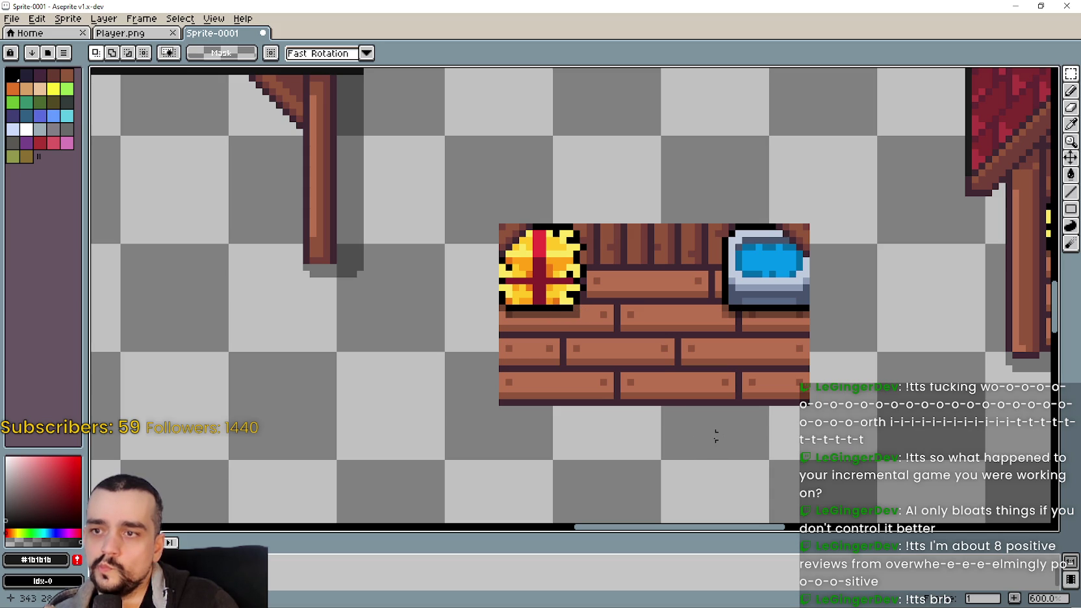
- Zoom out and switch to the Fisherman_House folder in File Explorer
scroll(701, 400, down, 2)
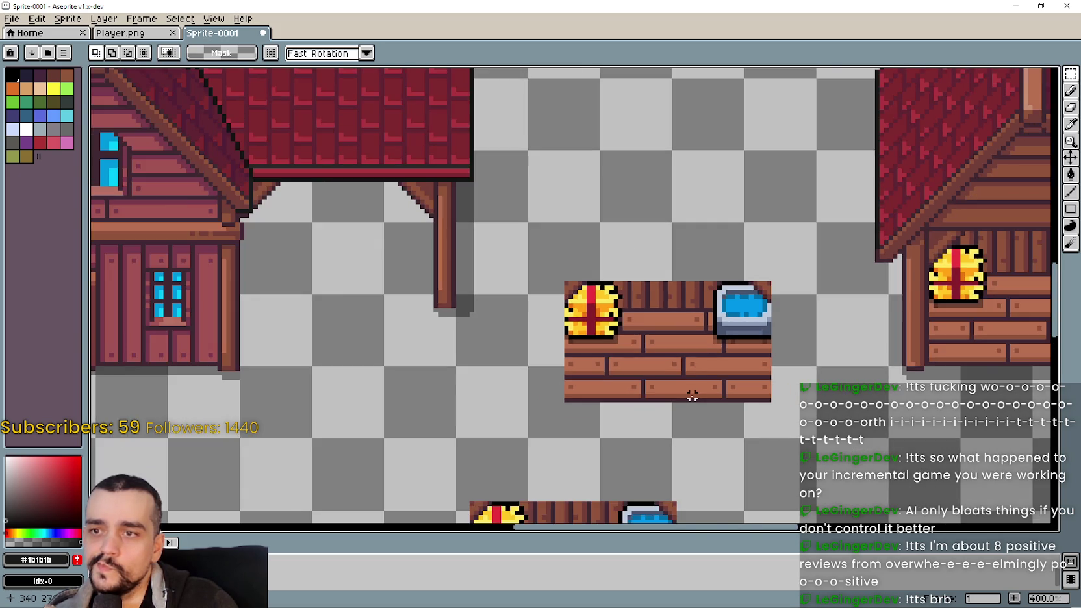
scroll(691, 397, down, 2)
key(alt+Tab)
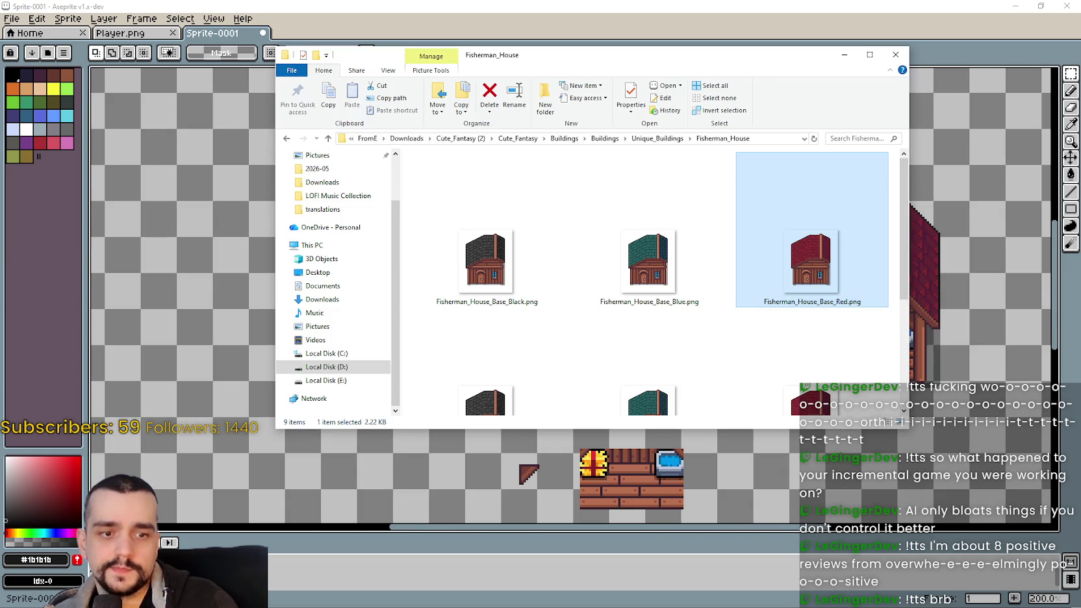
- Move the File Explorer window aside to the right
drag(789, 56, 1080, 55)
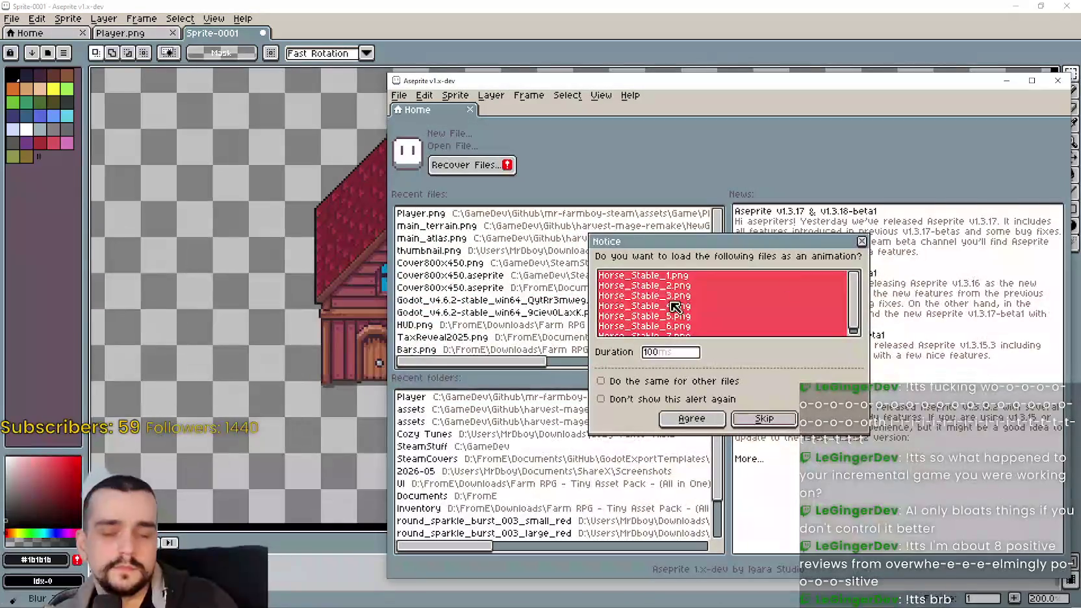
- Select the middle stable section with the hay bale and water trough in the stable image
key(Return)
scroll(909, 233, right, 3)
scroll(921, 221, right, 3)
key(w)
scroll(666, 375, up, 2)
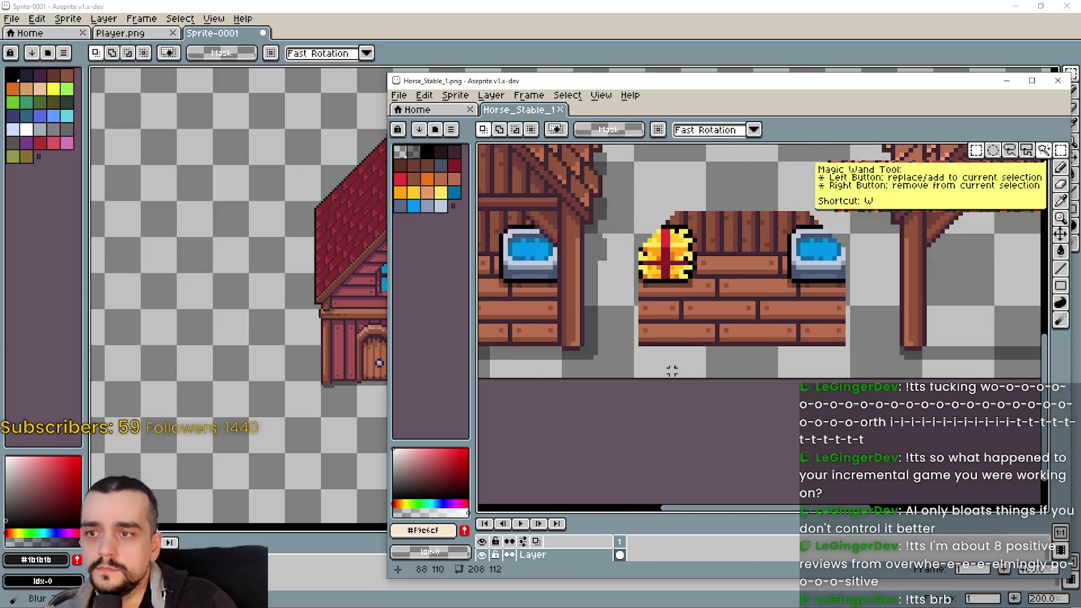
scroll(649, 330, down, 1)
drag(644, 383, 815, 254)
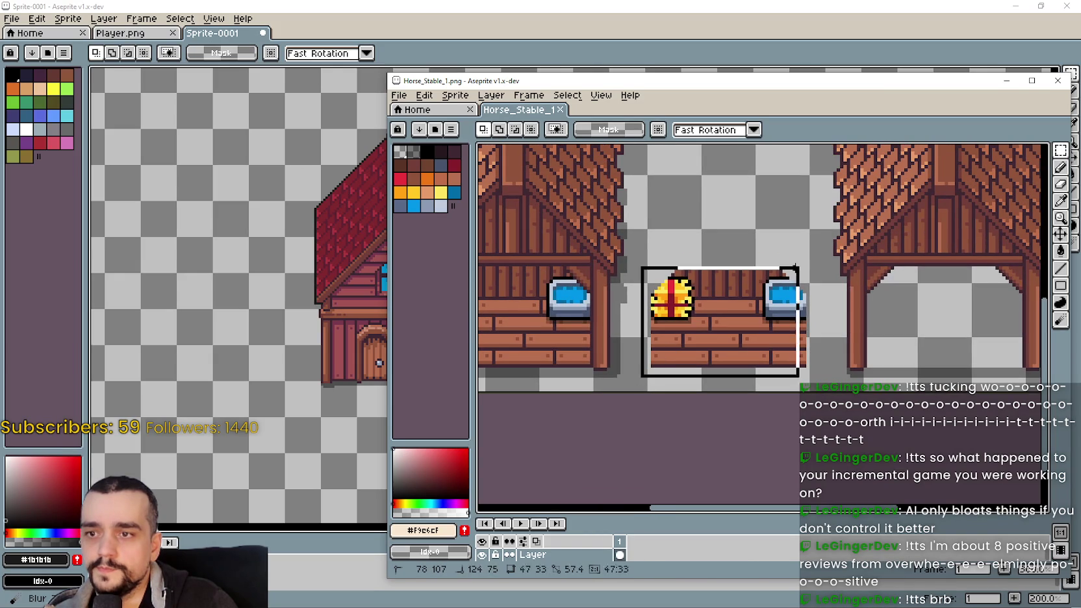
scroll(816, 273, down, 1)
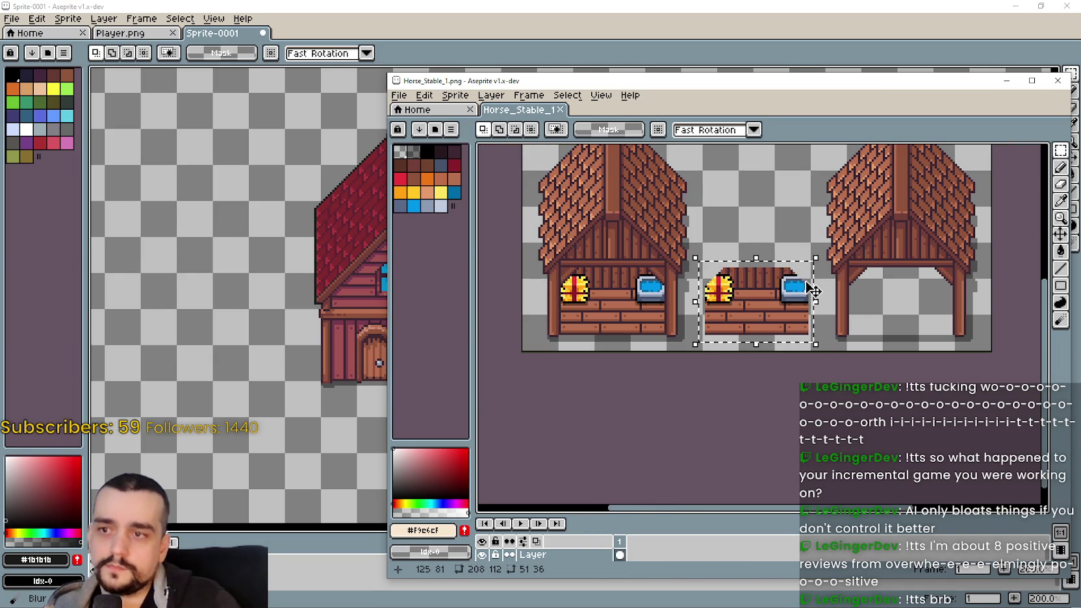
- Paste the stall beside the house and nudge it, then take the paste back out
key(alt+Tab)
drag(507, 409, 540, 310)
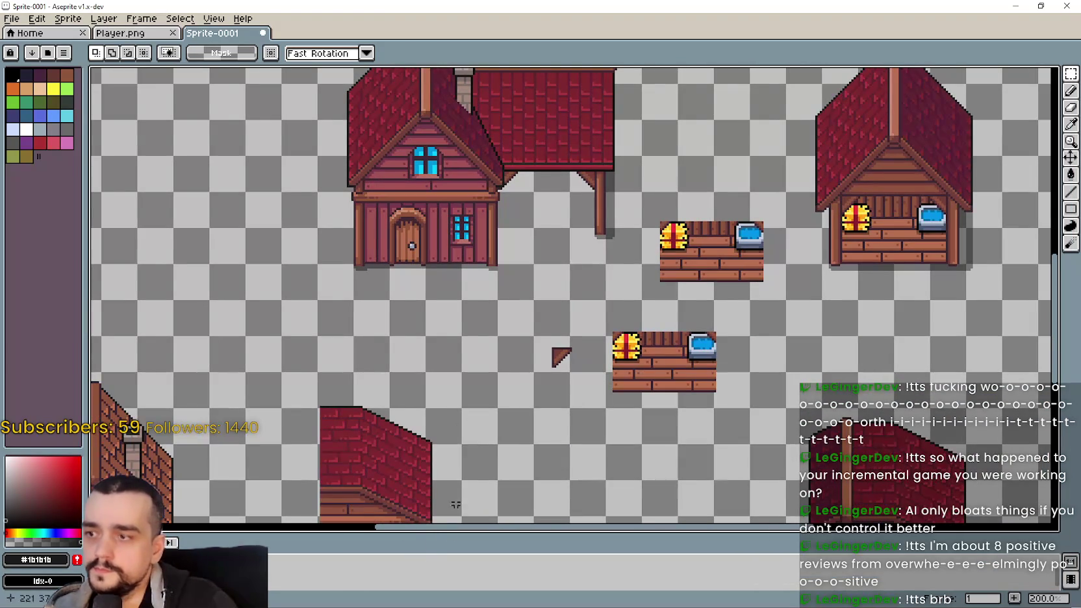
key(ctrl+v)
mouse_move(188, 305)
mouse_down()
mouse_move(554, 219)
mouse_move(603, 325)
mouse_move(596, 401)
mouse_move(584, 272)
mouse_move(580, 299)
mouse_up()
scroll(557, 217, up, 1)
scroll(564, 191, up, 1)
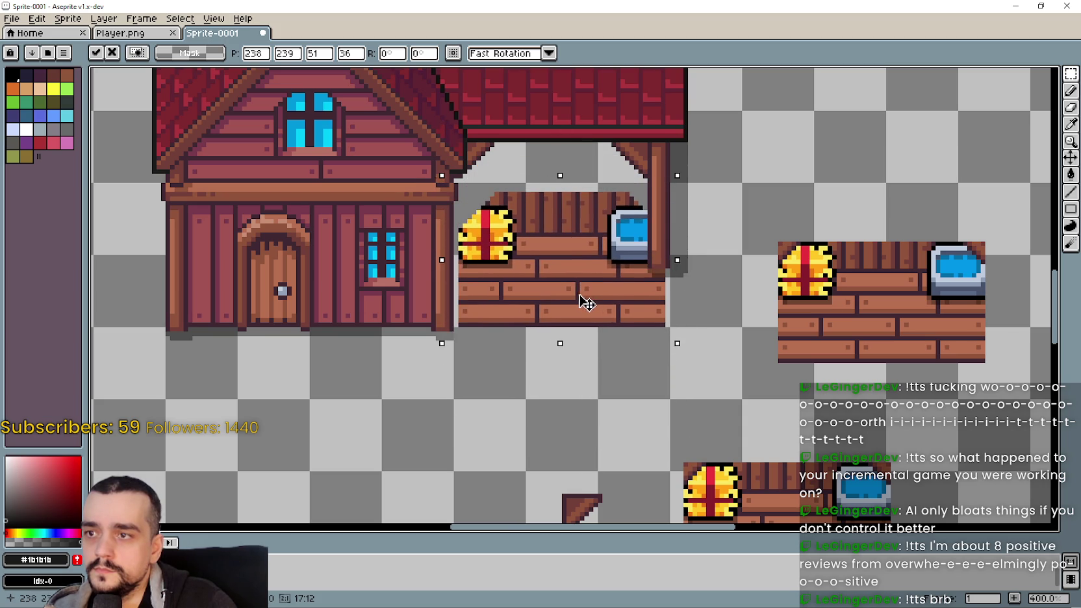
drag(583, 306, 585, 355)
key(Escape)
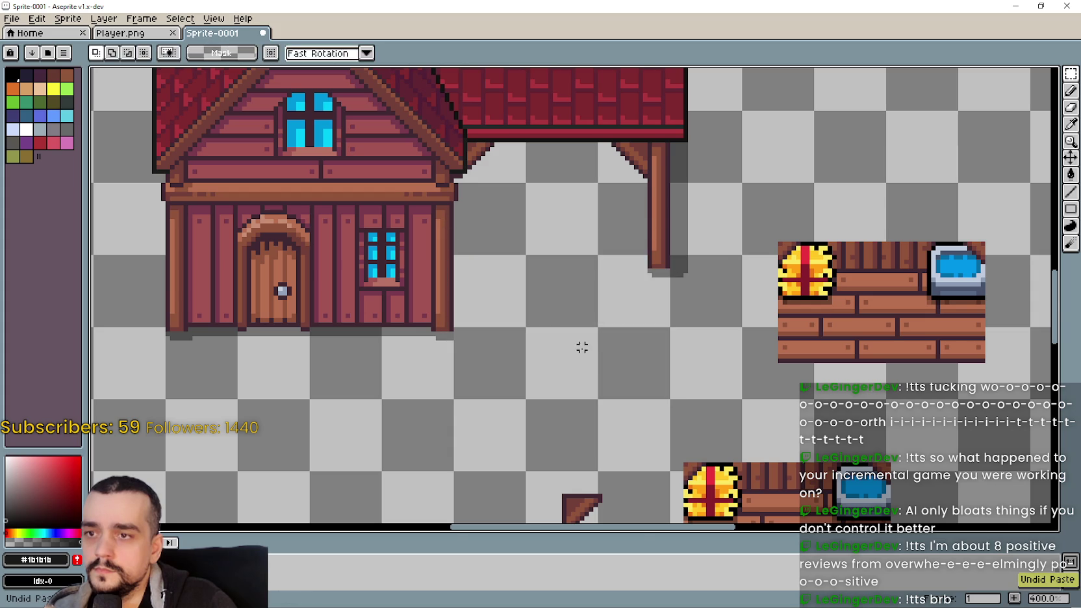
key(alt+Tab)
- Copy the selected stall from Horse_Stable_1 and paste it into Sprite-0001
scroll(711, 311, up, 3)
scroll(711, 310, down, 1)
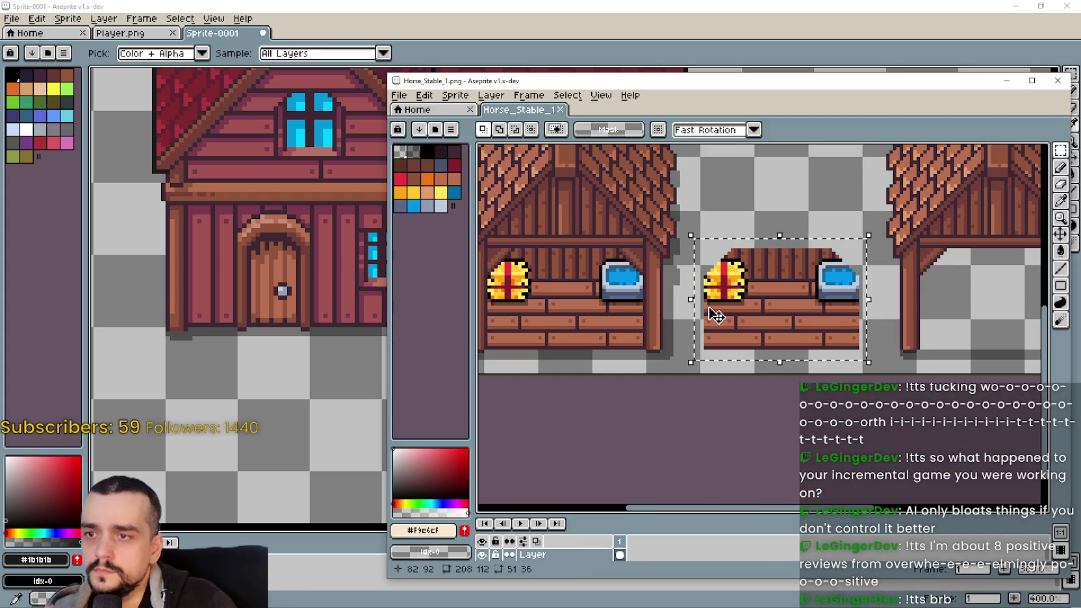
drag(711, 319, 724, 340)
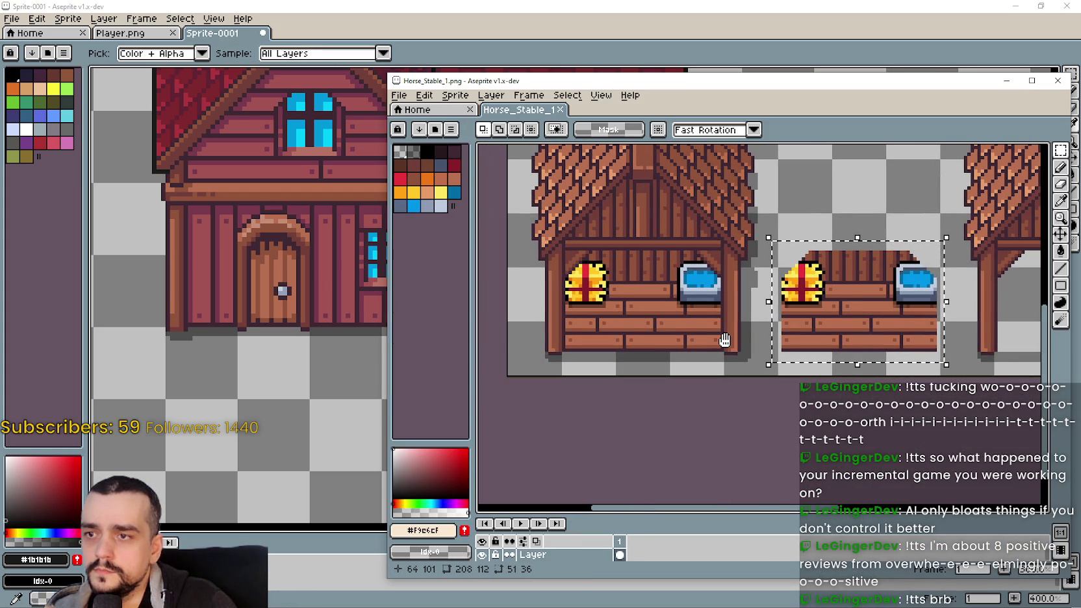
key(ctrl+c)
key(alt+Tab)
key(ctrl+v)
key(ctrl+v)
- Move the pasted stall down-left to 202,283 below the houses and drop it
mouse_move(615, 306)
mouse_down()
mouse_move(606, 248)
mouse_move(616, 279)
mouse_up()
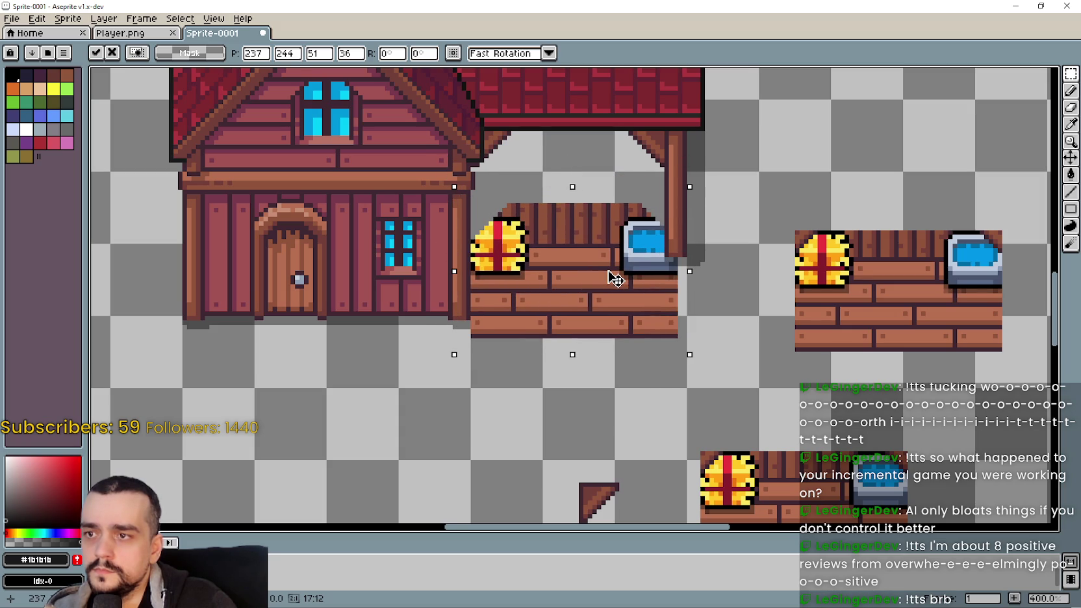
key(Up)
scroll(650, 268, up, 1)
scroll(682, 258, up, 1)
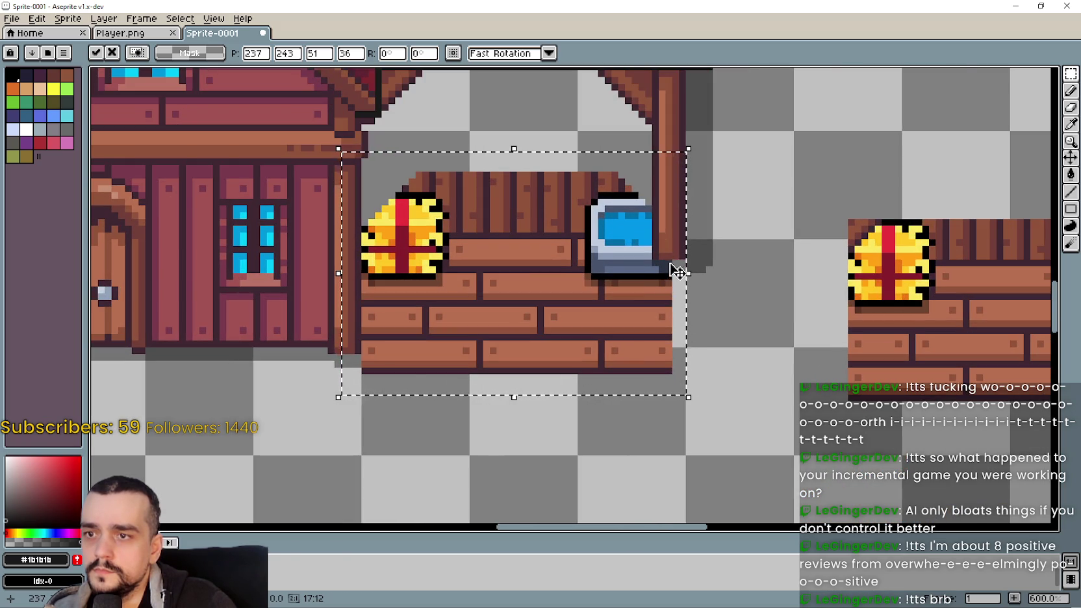
scroll(674, 272, up, 4)
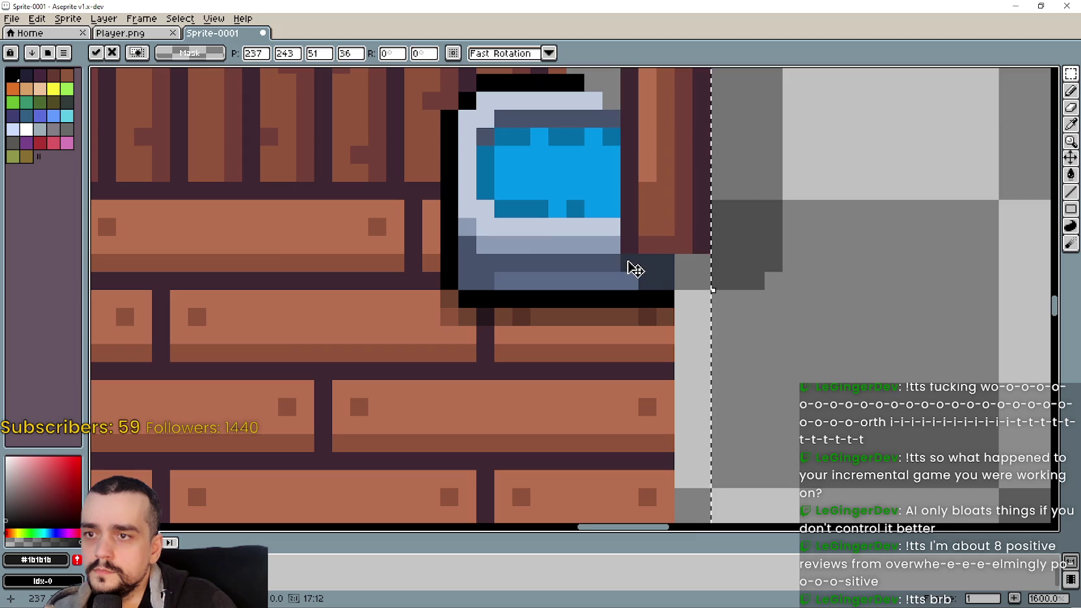
scroll(628, 272, down, 8)
drag(625, 280, 545, 410)
scroll(545, 410, up, 1)
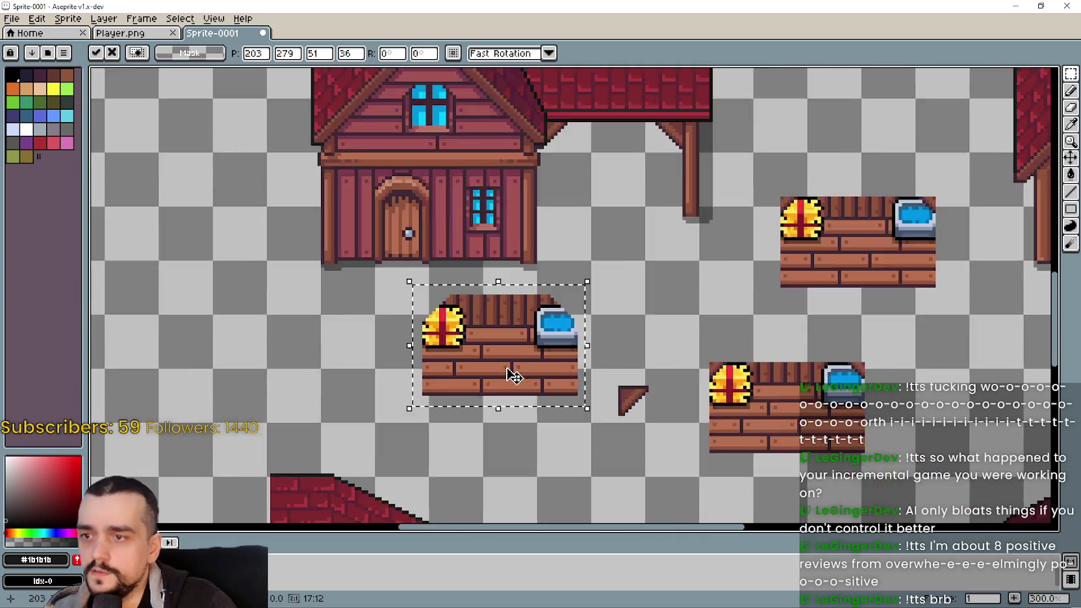
drag(511, 367, 562, 287)
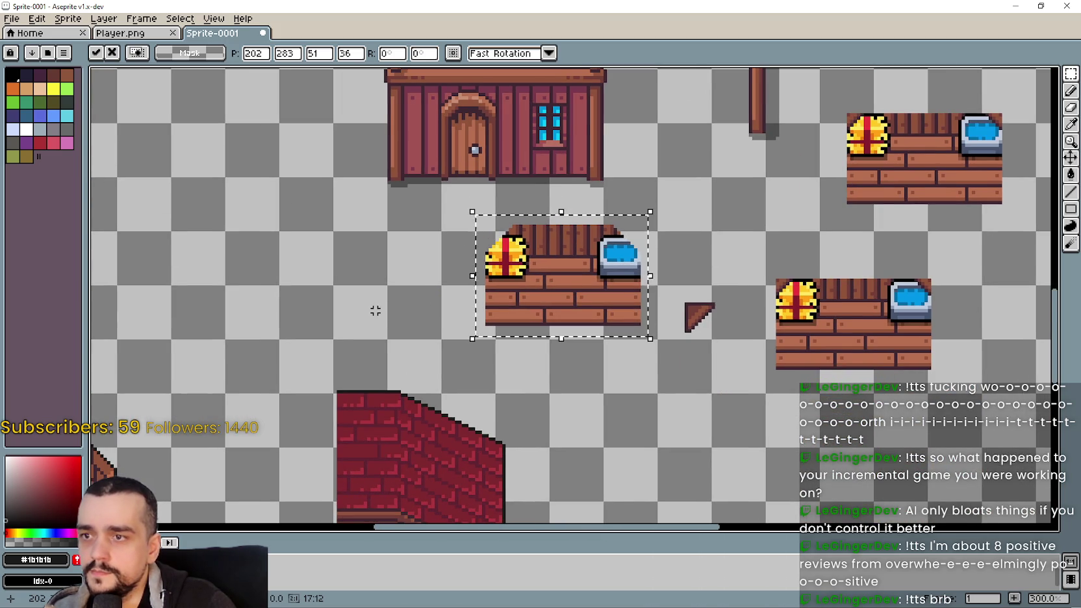
click(374, 308)
scroll(588, 259, up, 1)
scroll(707, 177, up, 1)
scroll(695, 195, up, 1)
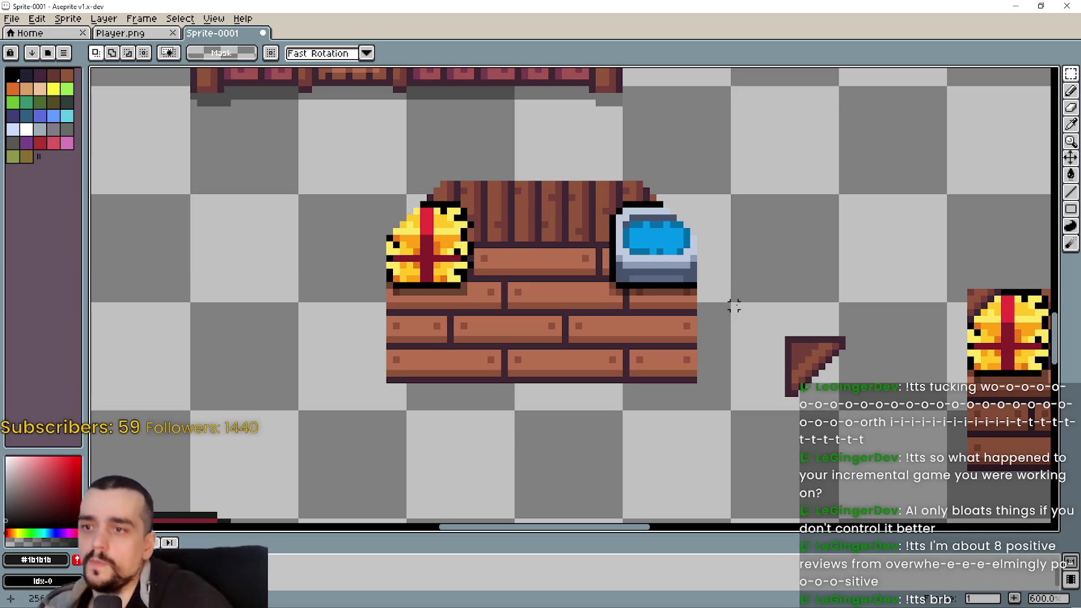
- Marquee-select the hay bale end of the stall, redrawing the rectangle until it fits
drag(722, 135, 565, 416)
scroll(525, 175, up, 1)
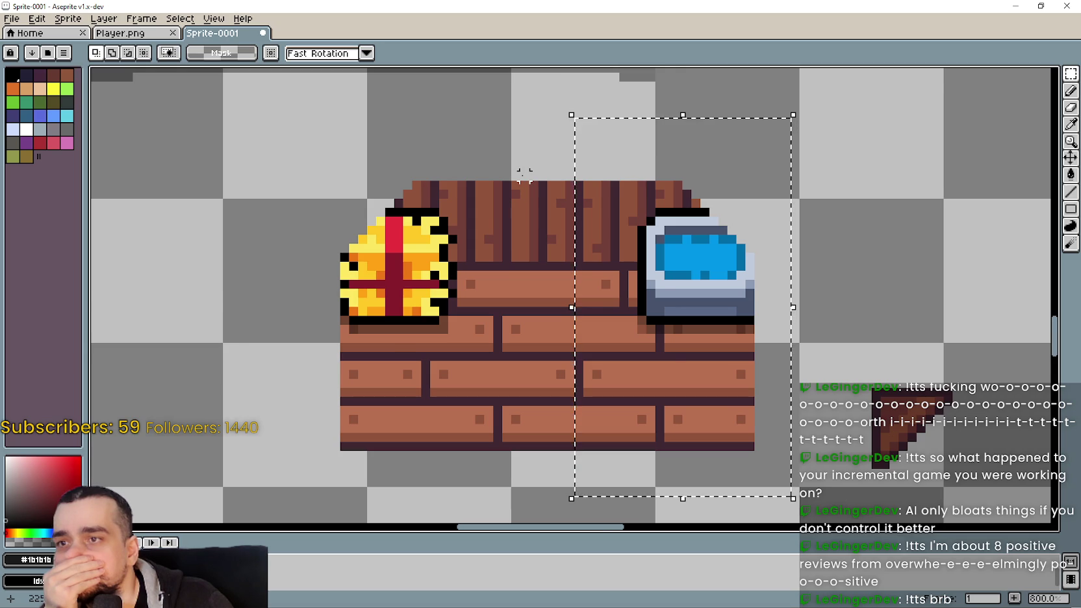
scroll(525, 175, down, 1)
drag(359, 167, 519, 390)
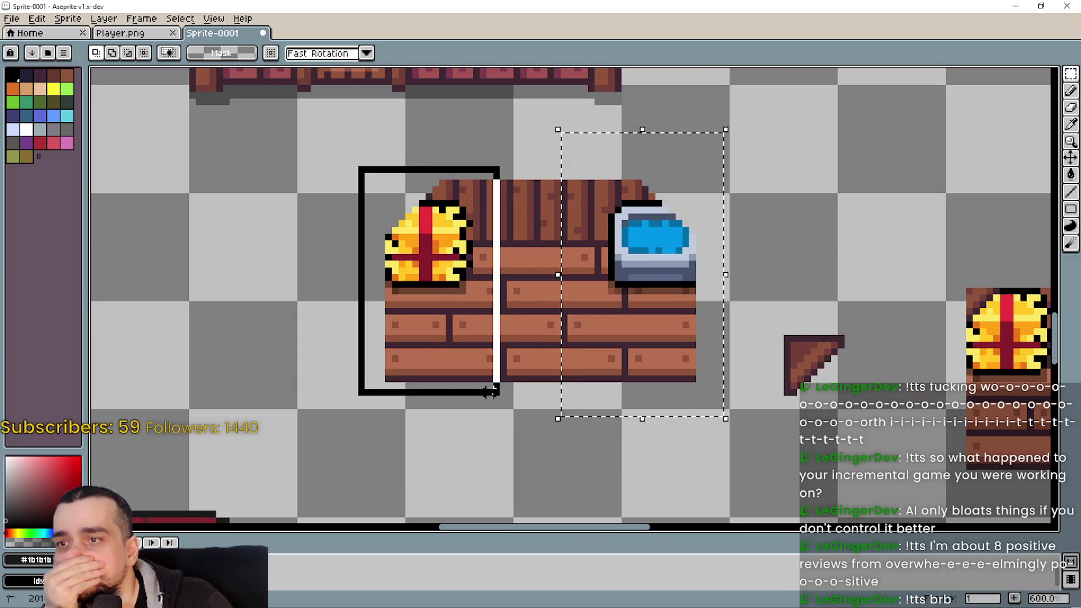
drag(520, 390, 540, 402)
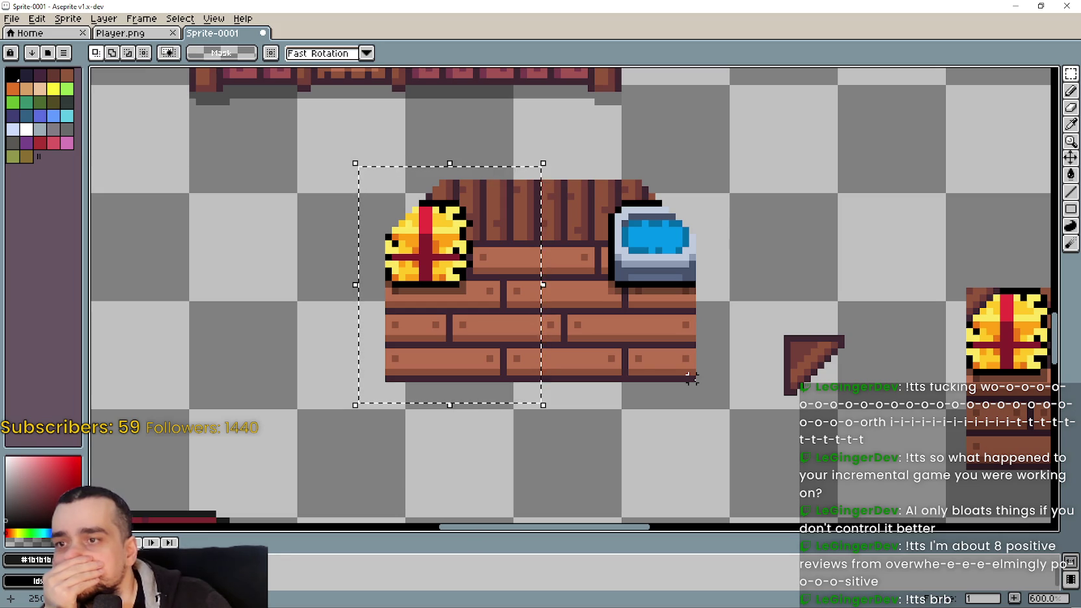
key(ctrl+d)
mouse_move(338, 140)
mouse_down()
mouse_move(339, 207)
mouse_move(539, 436)
mouse_up()
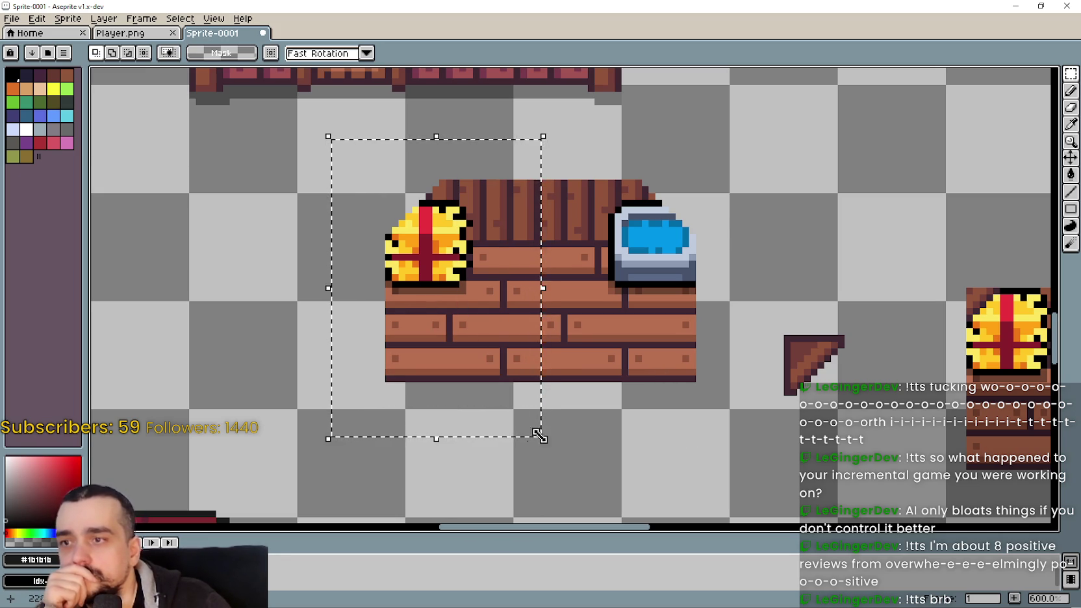
drag(278, 149, 524, 413)
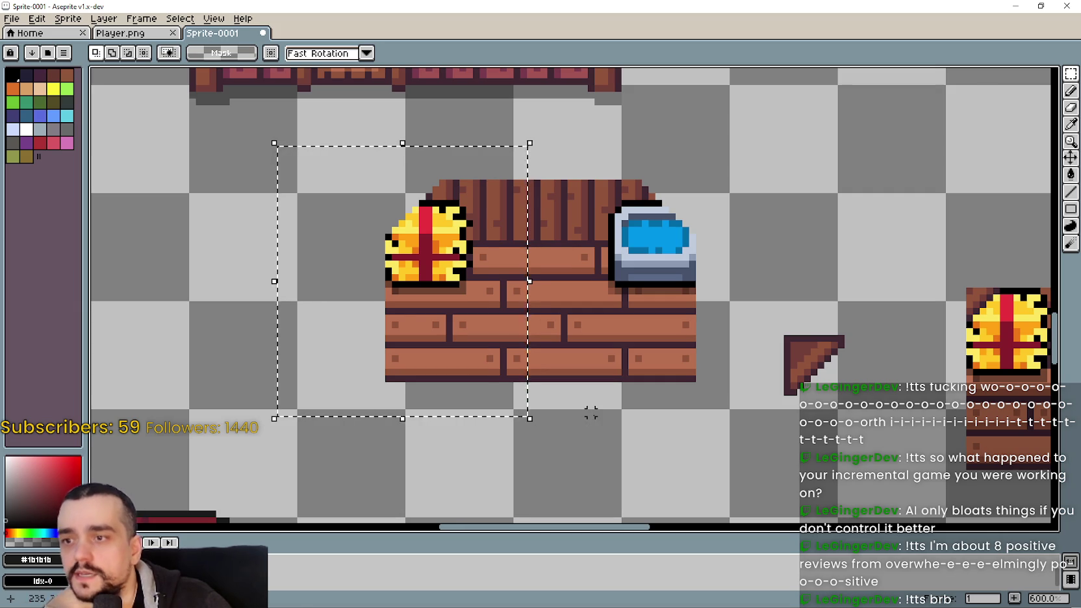
- Shift the hay bale end three pixels right and commit the move
key(Right)
key(Right)
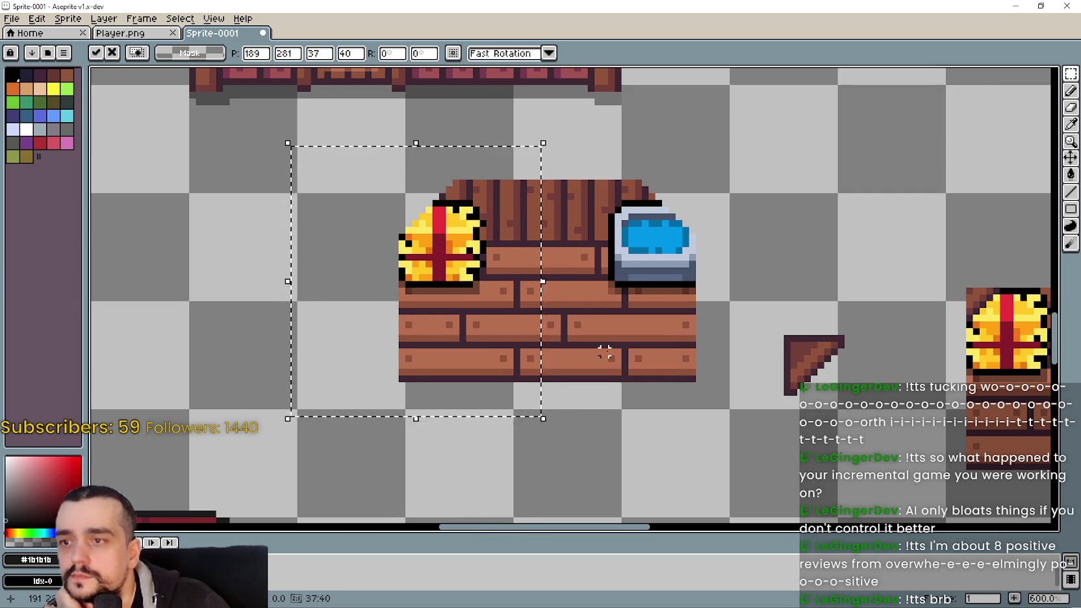
key(Right)
key(ctrl+d)
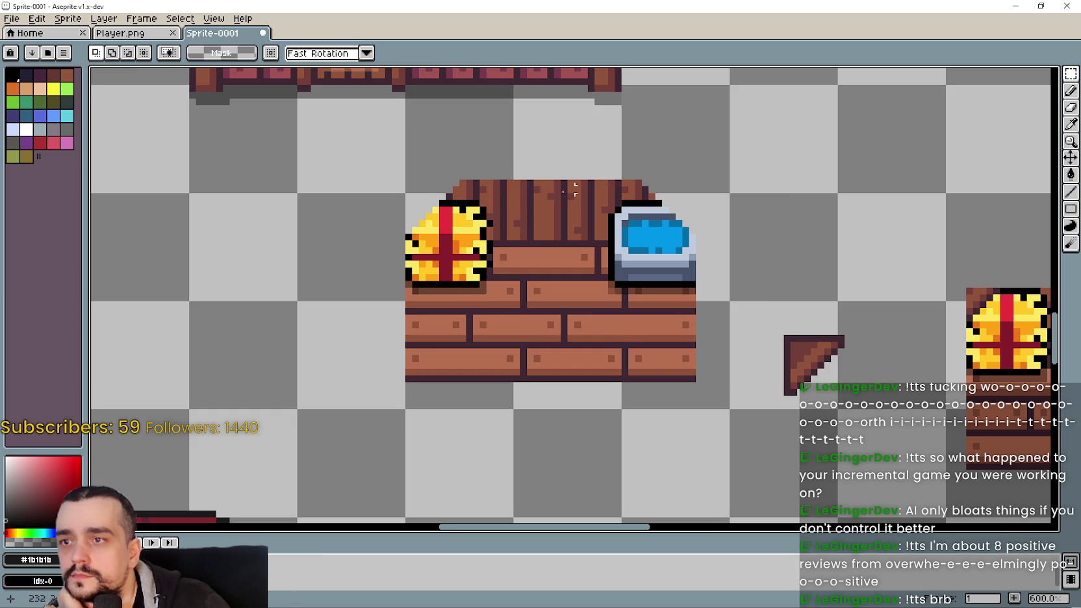
scroll(578, 182, up, 3)
scroll(555, 183, down, 2)
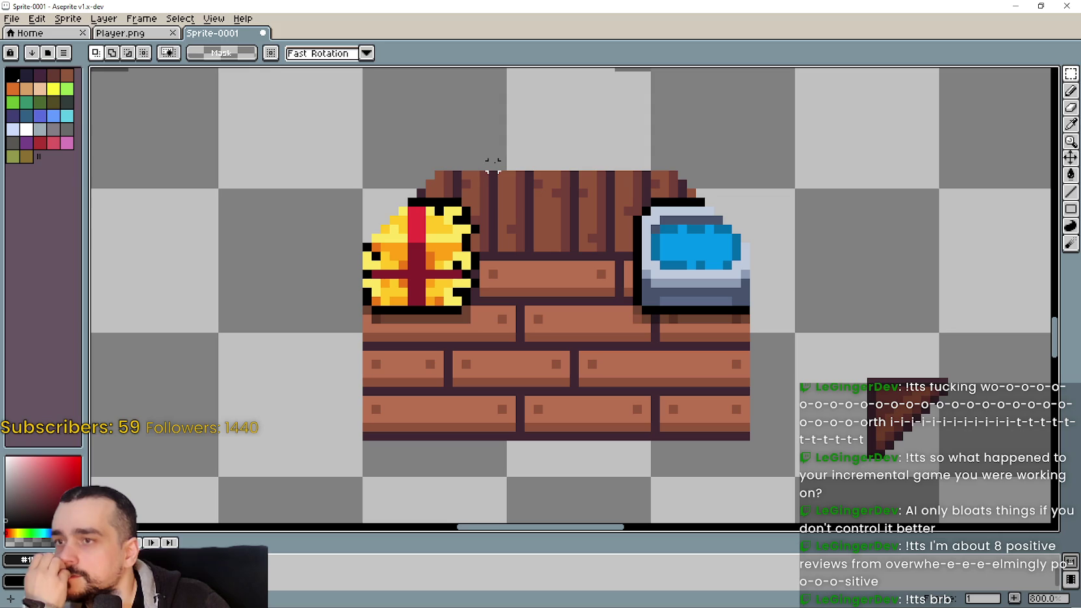
- Shift a strip of back-wall planks left toward the hay bale, undoing stray pixels
drag(488, 152, 536, 253)
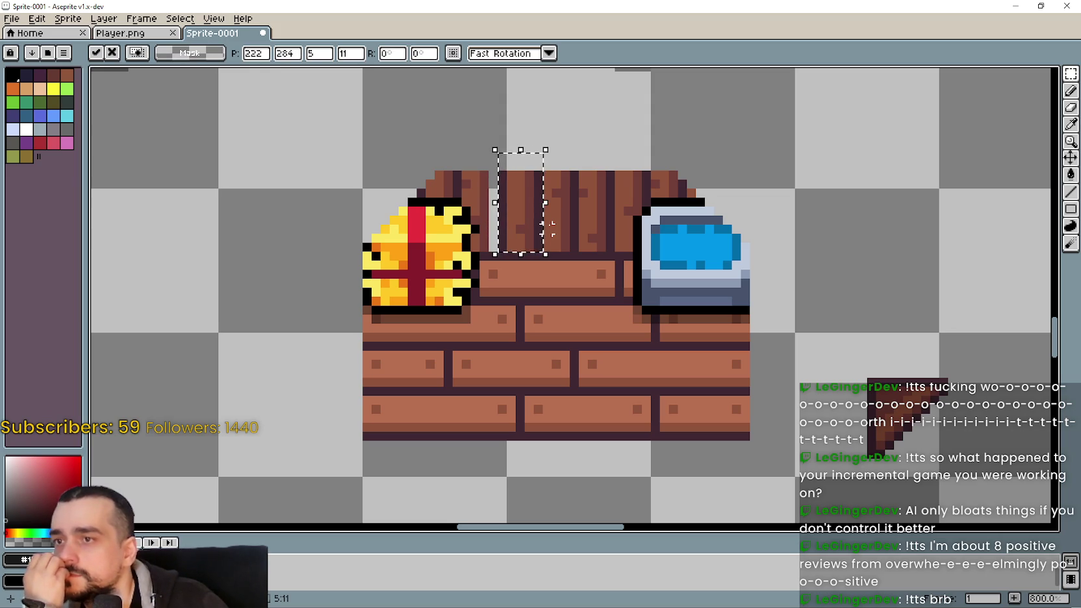
drag(497, 175, 474, 175)
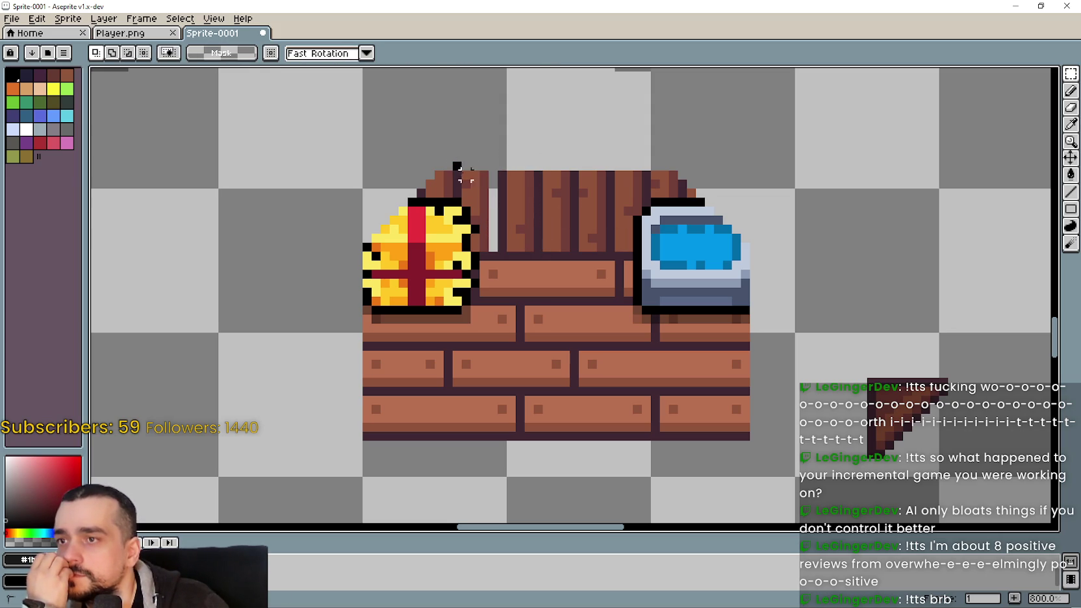
key(plus)
key(plus)
key(plus)
mouse_move(450, 158)
mouse_down()
mouse_move(491, 201)
mouse_move(480, 180)
mouse_move(481, 234)
mouse_up()
click(501, 245)
key(ctrl+z)
key(ctrl+z)
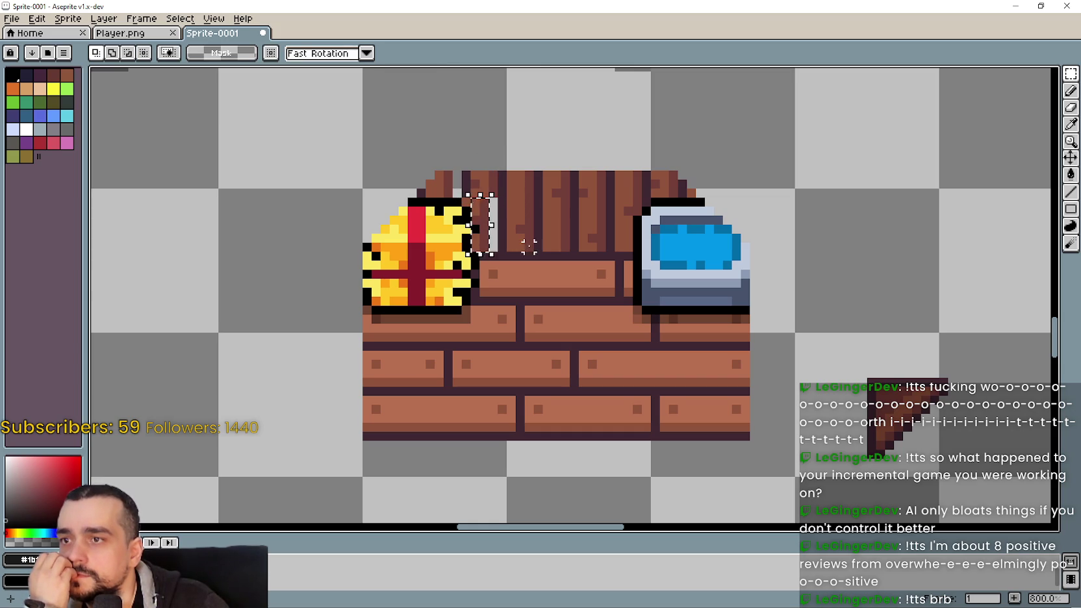
key(ctrl+z)
scroll(474, 211, up, 1)
scroll(478, 215, up, 2)
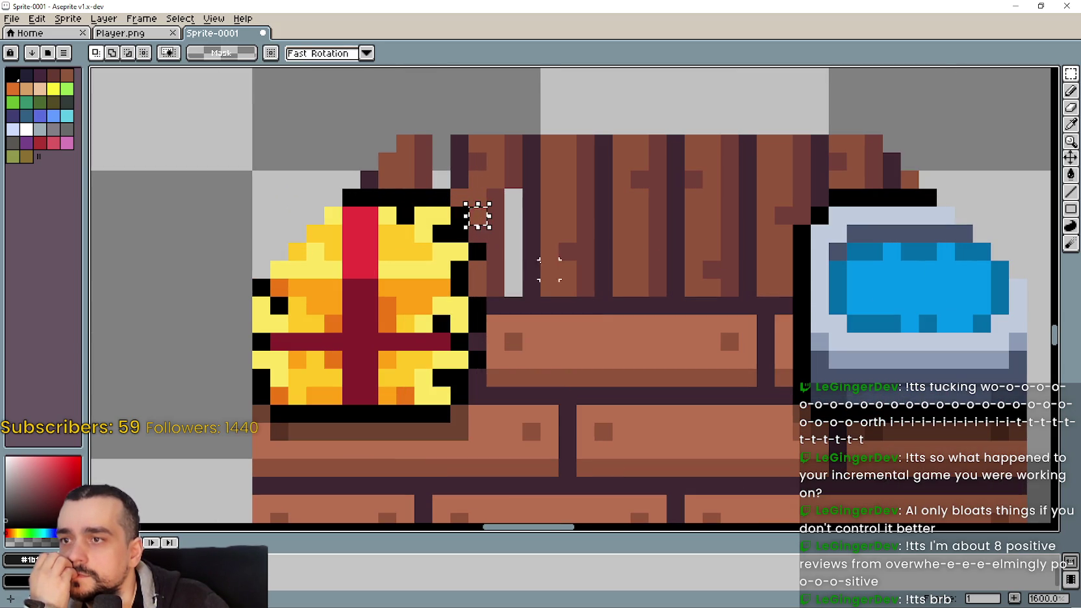
- Move the light pixel block beside the hay bale down and one cell left
mouse_move(522, 250)
mouse_down()
mouse_move(484, 195)
mouse_move(485, 306)
mouse_move(482, 273)
mouse_up()
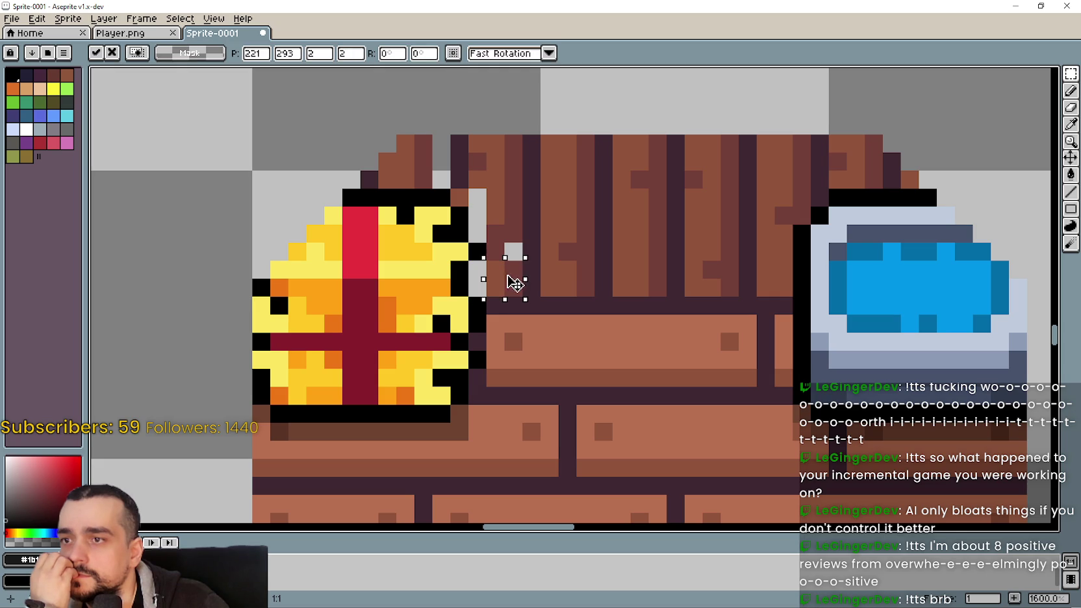
key(Return)
drag(514, 248, 496, 248)
drag(455, 146, 462, 188)
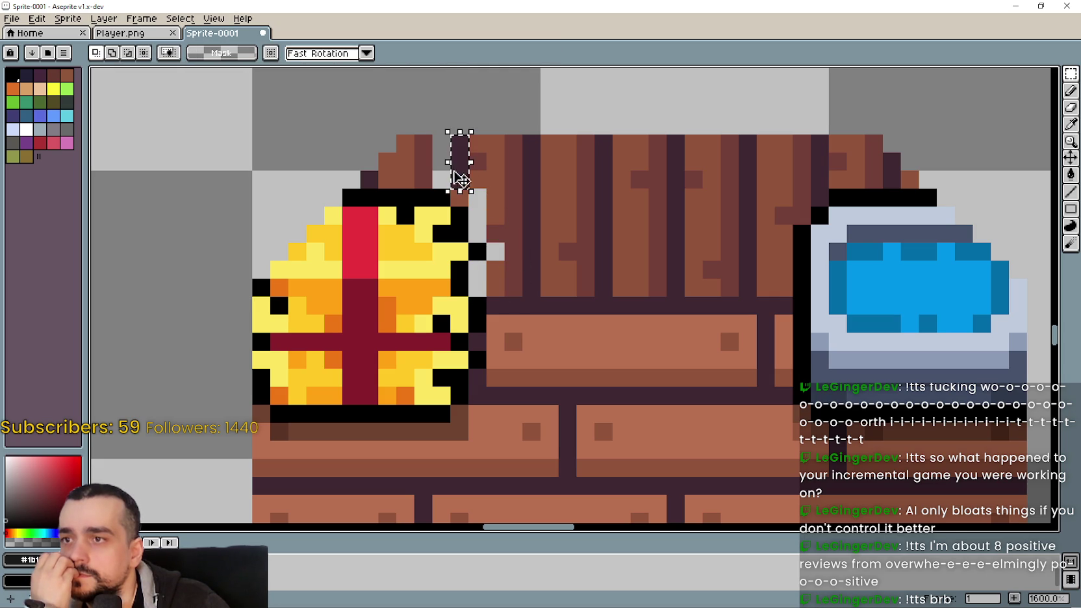
scroll(461, 172, down, 3)
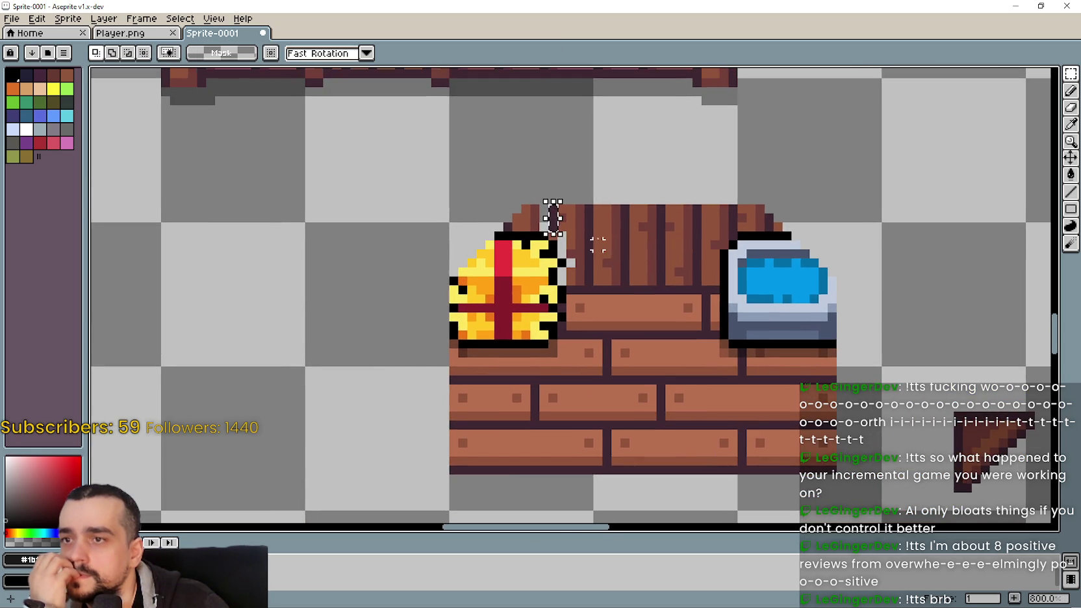
scroll(558, 211, up, 3)
scroll(587, 212, up, 1)
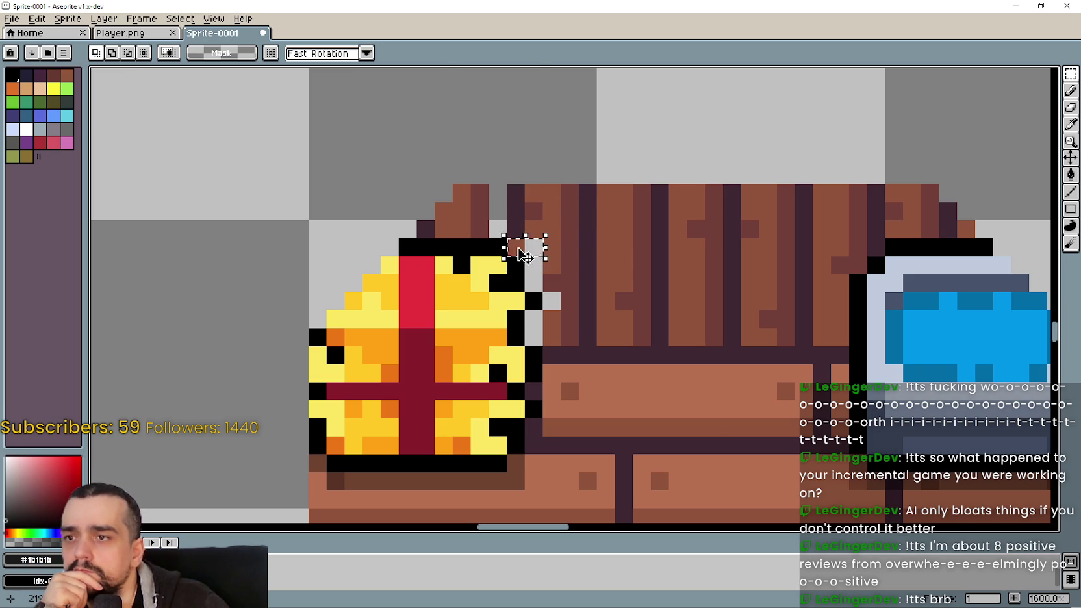
click(571, 246)
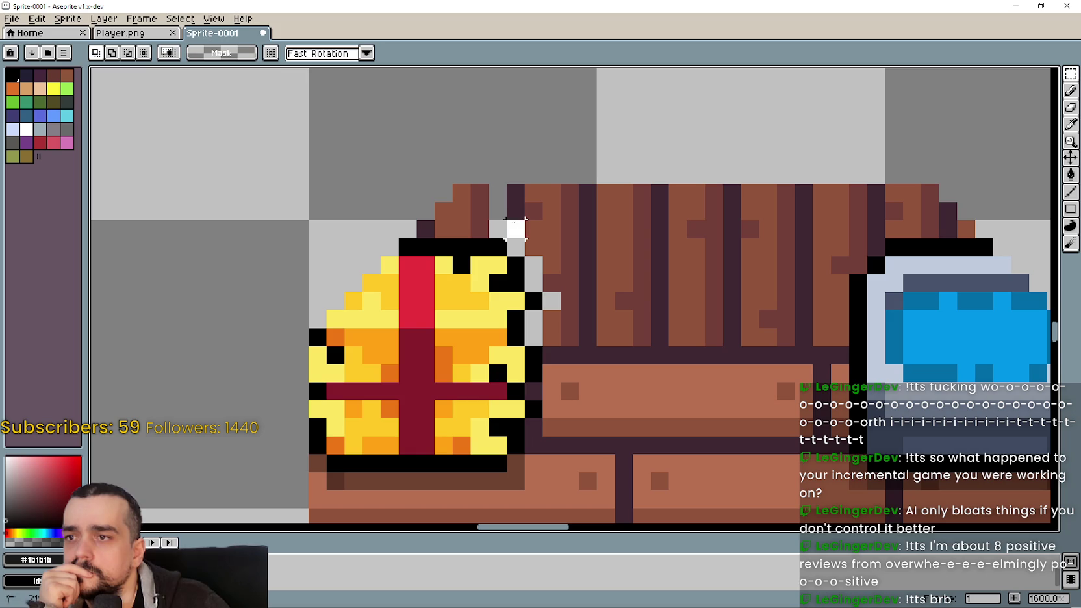
- Move and stretch the single pixels beside the hay bale one cell leftward
drag(514, 239, 568, 310)
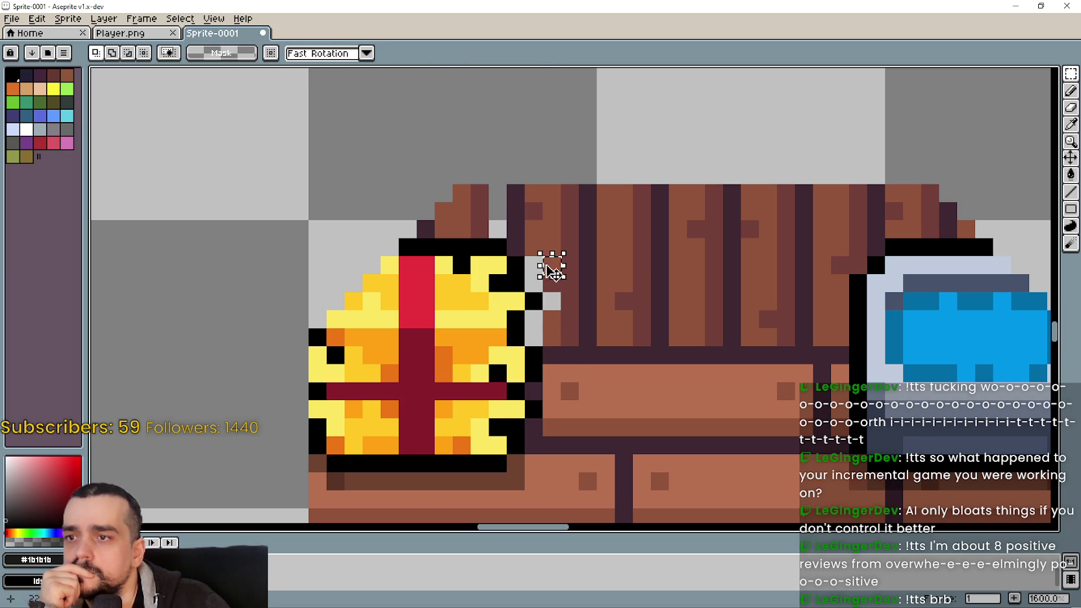
click(536, 265)
drag(520, 275, 504, 275)
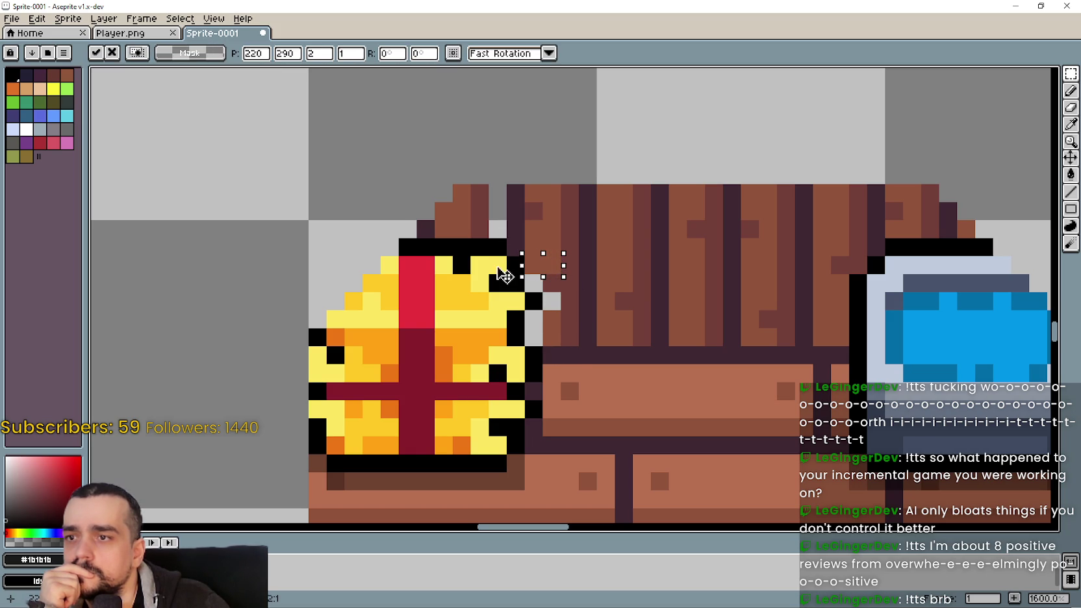
key(Return)
drag(524, 237, 551, 319)
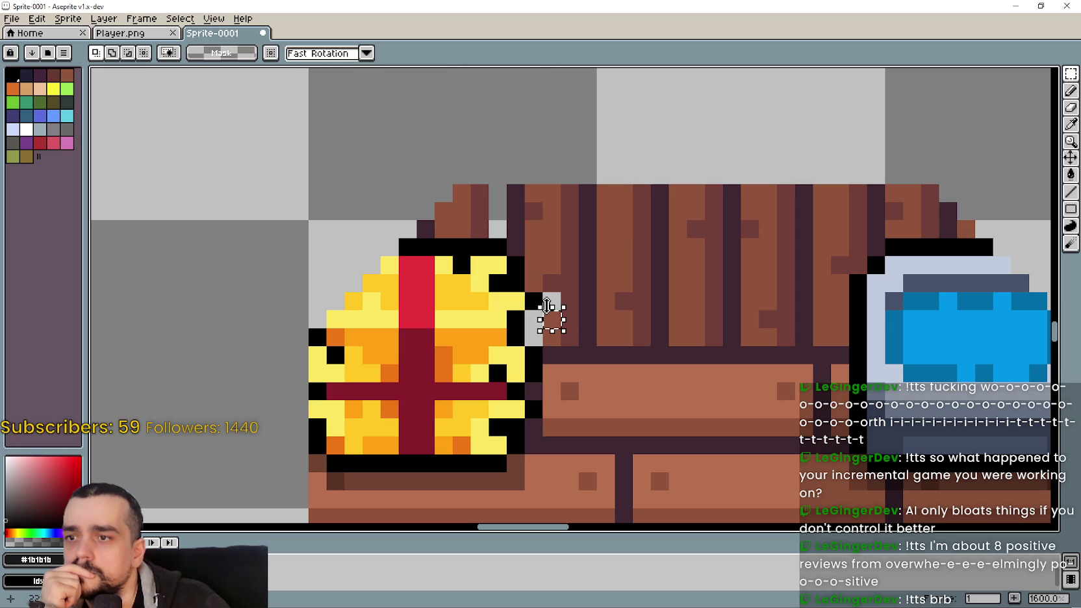
click(546, 305)
click(533, 325)
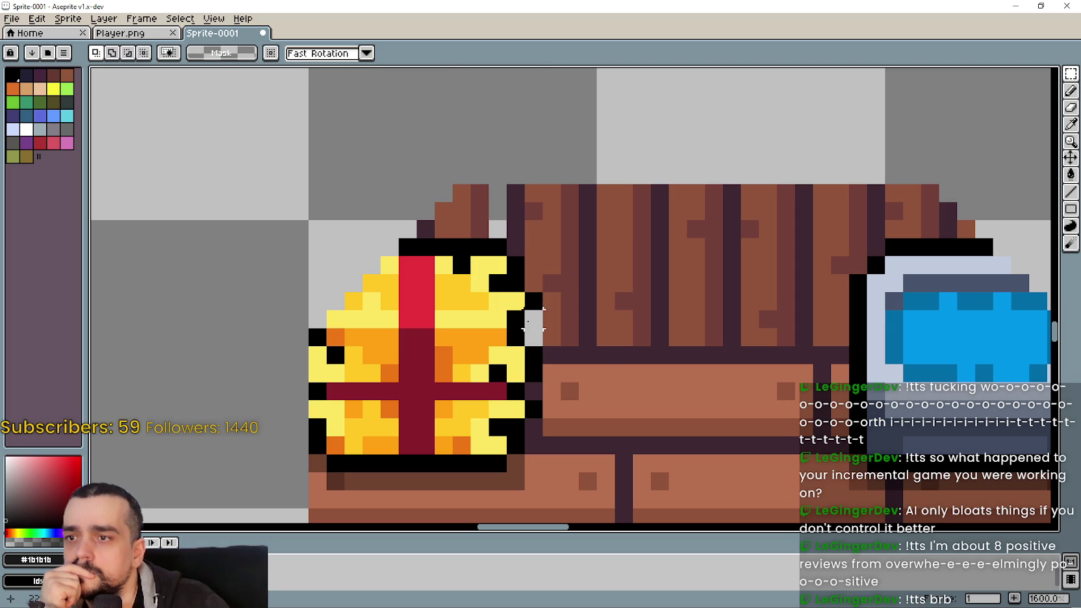
mouse_move(550, 319)
mouse_down()
mouse_move(552, 341)
mouse_move(510, 335)
mouse_up()
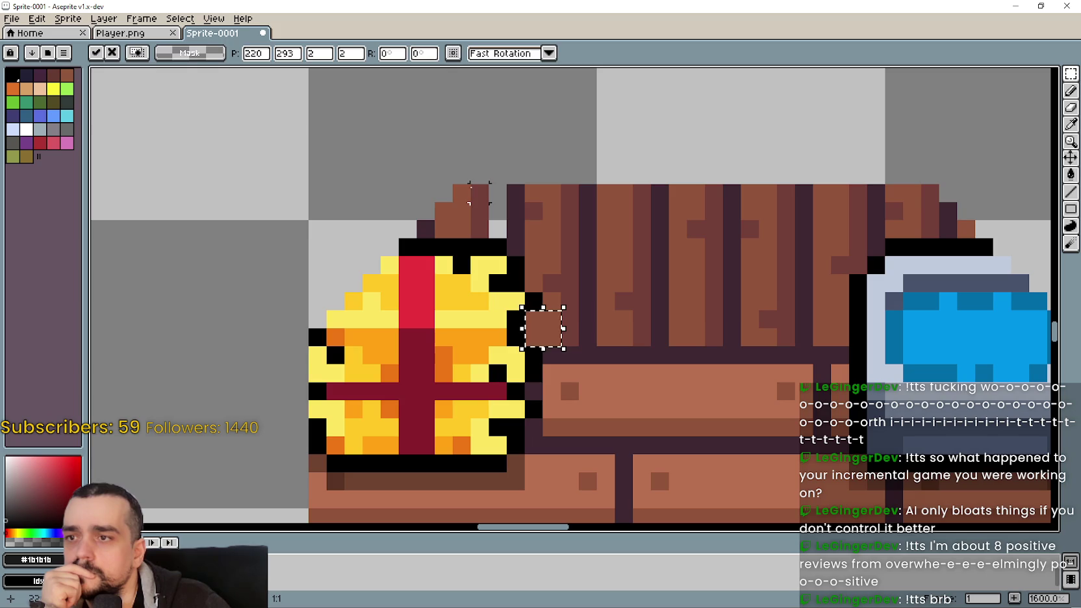
click(470, 193)
- Compare the upper corner with undo/redo, then shift its brown pixels right
mouse_move(369, 188)
mouse_down()
mouse_move(469, 226)
mouse_move(556, 278)
mouse_up()
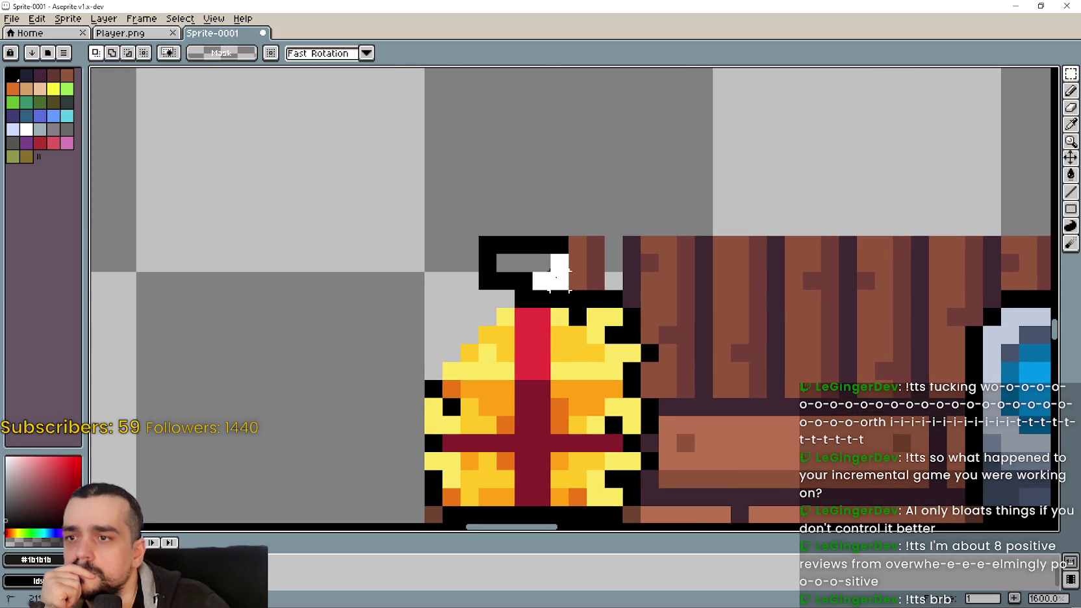
key(ctrl+z)
key(ctrl+y)
key(ctrl+z)
key(ctrl+z)
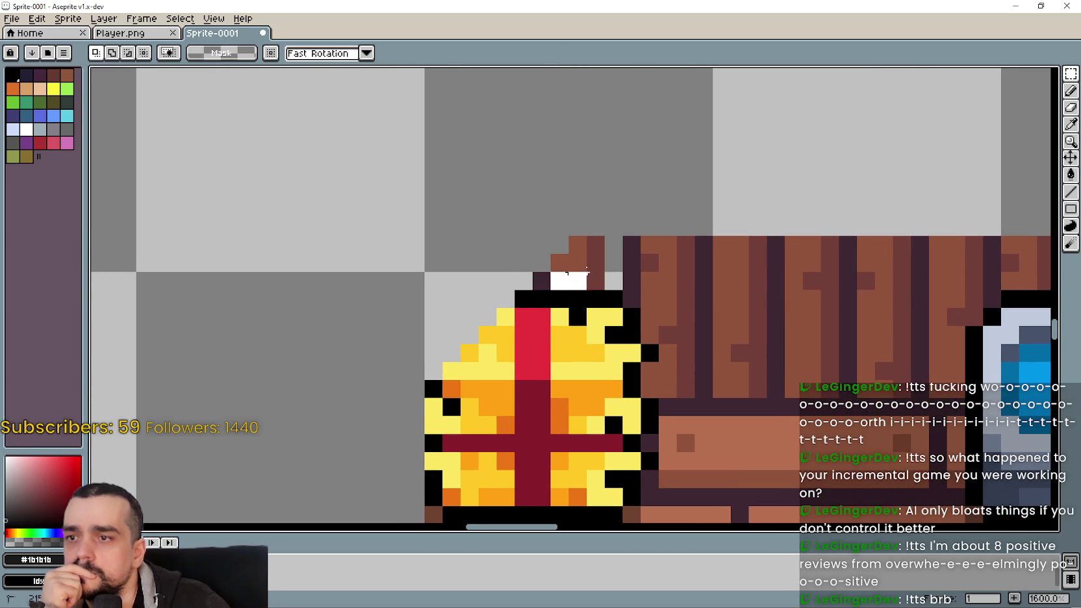
mouse_move(550, 236)
mouse_down()
mouse_move(604, 289)
mouse_move(617, 261)
mouse_up()
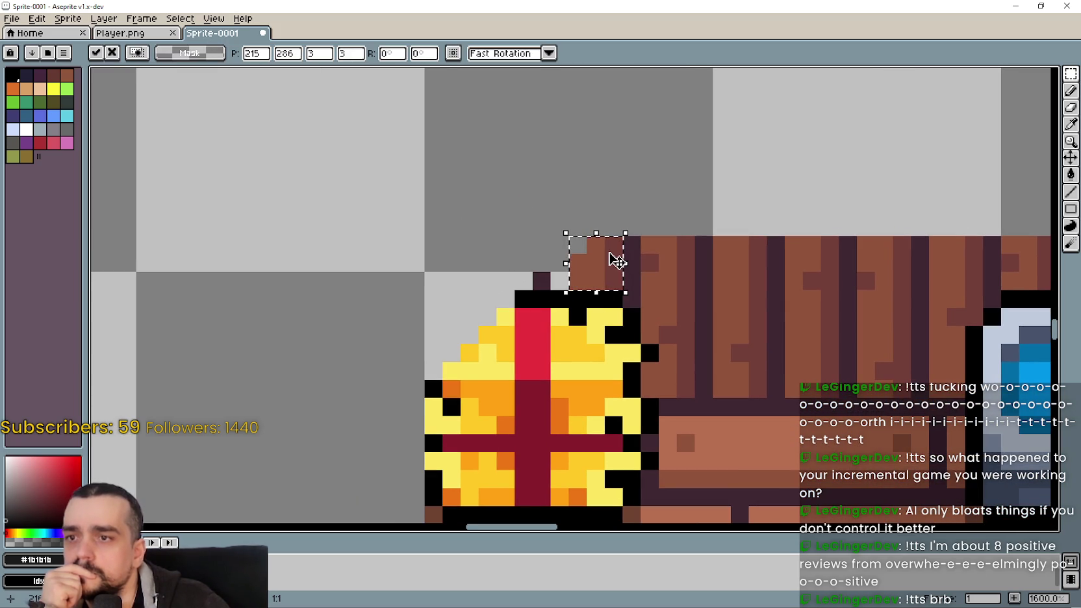
key(ctrl+d)
- Shift the single dark outline pixel at the wall edge one pixel right
scroll(573, 262, down, 3)
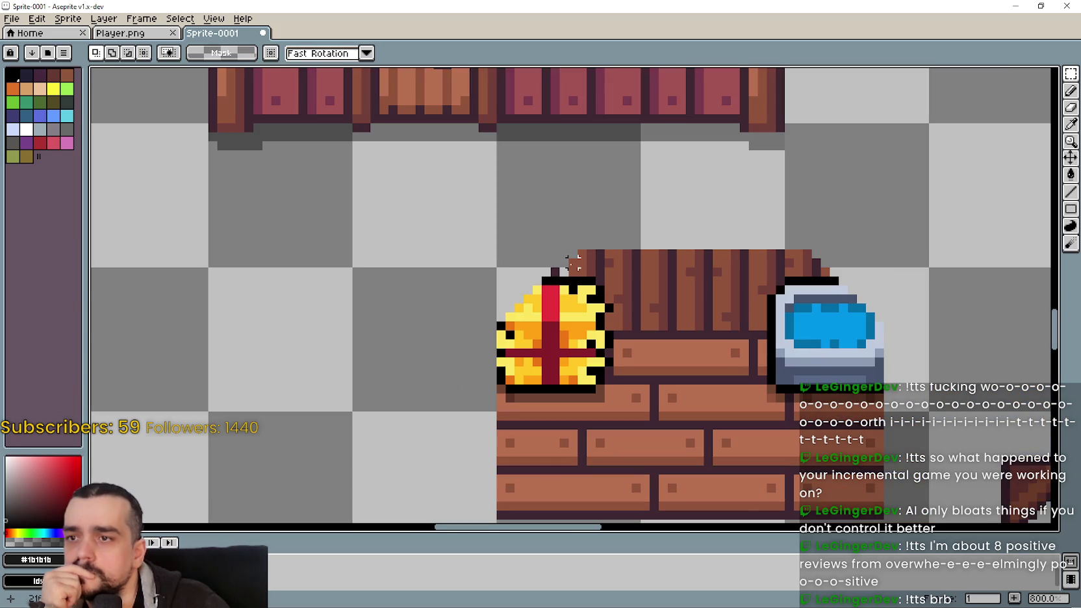
scroll(573, 262, up, 2)
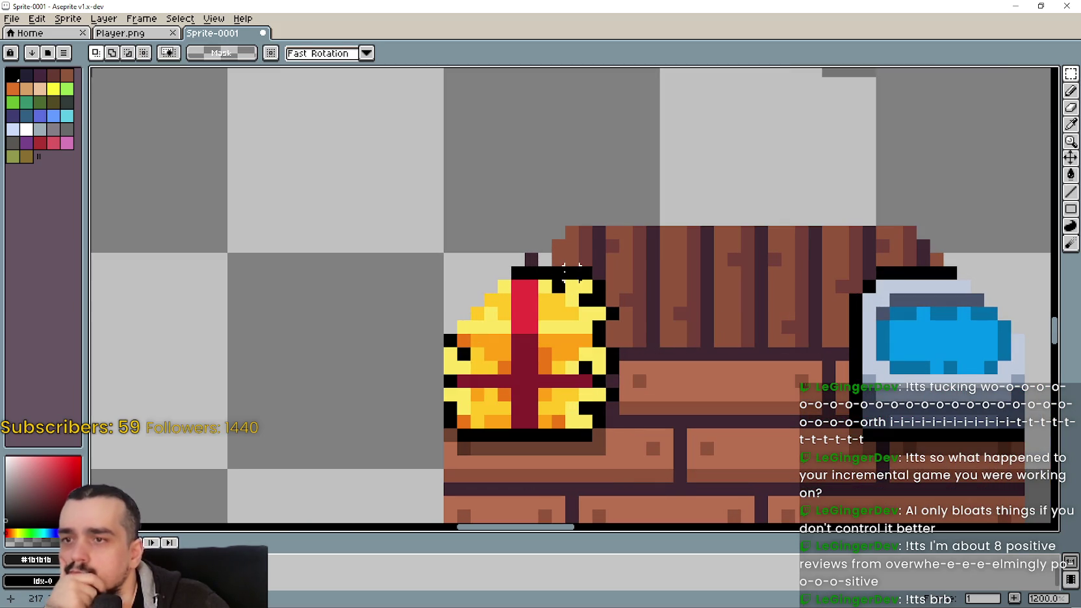
drag(531, 262, 544, 262)
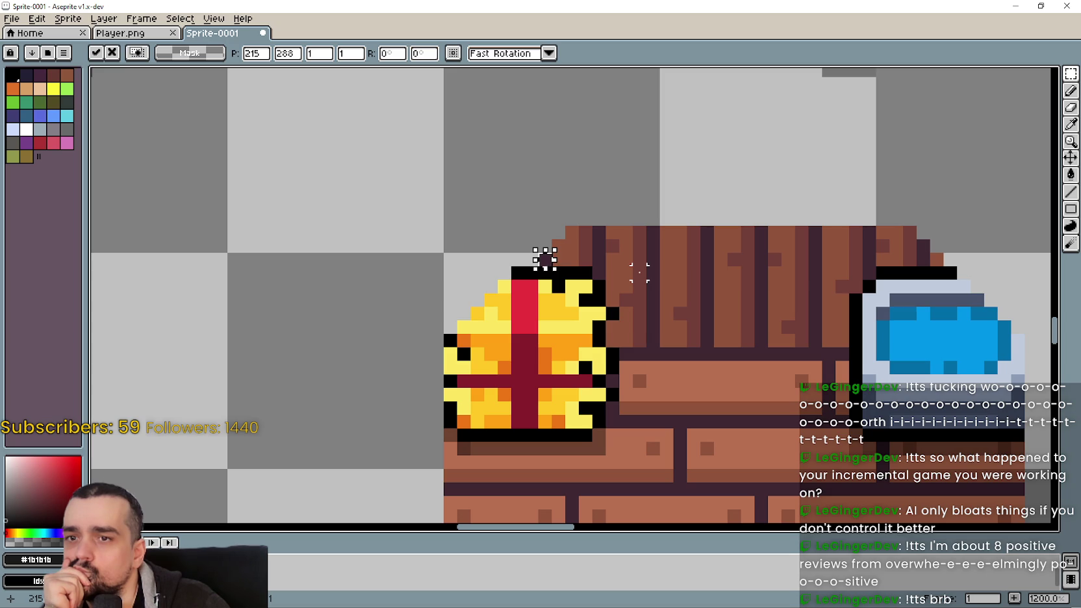
click(639, 271)
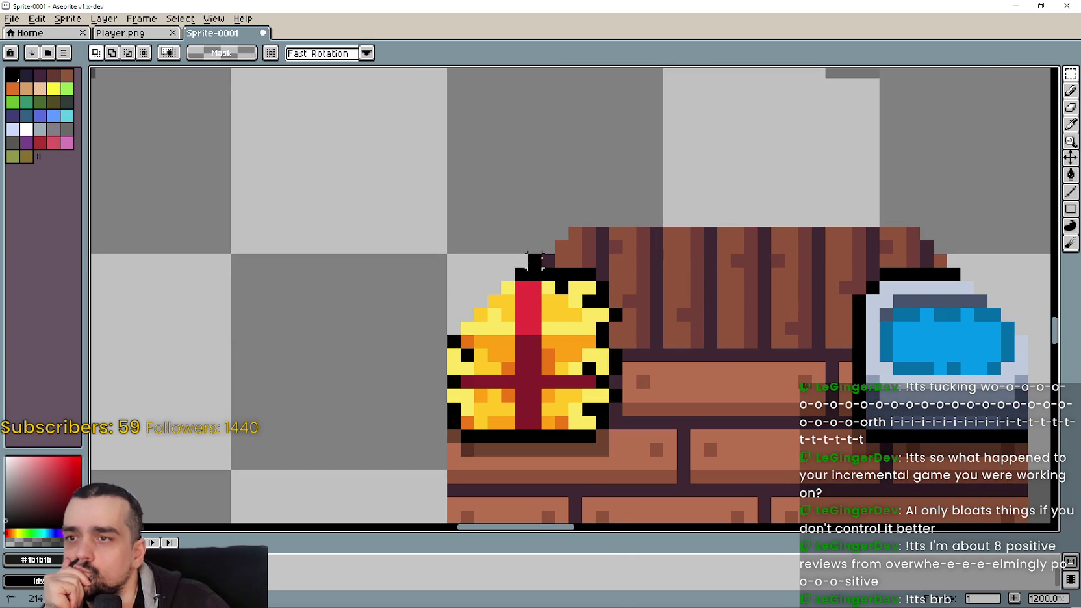
scroll(533, 263, up, 1)
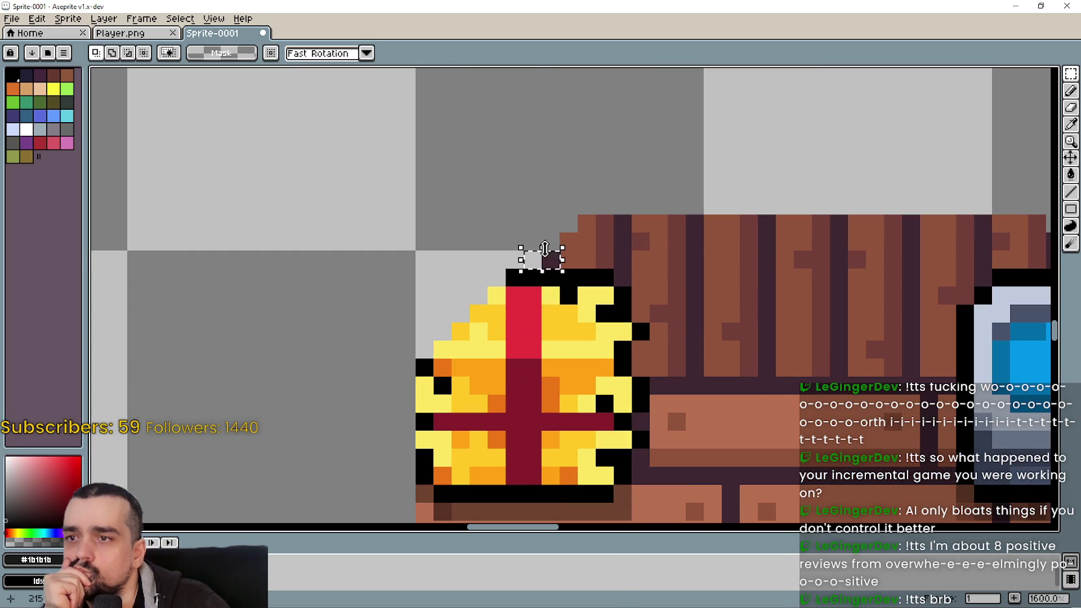
click(544, 249)
scroll(551, 218, down, 1)
click(546, 170)
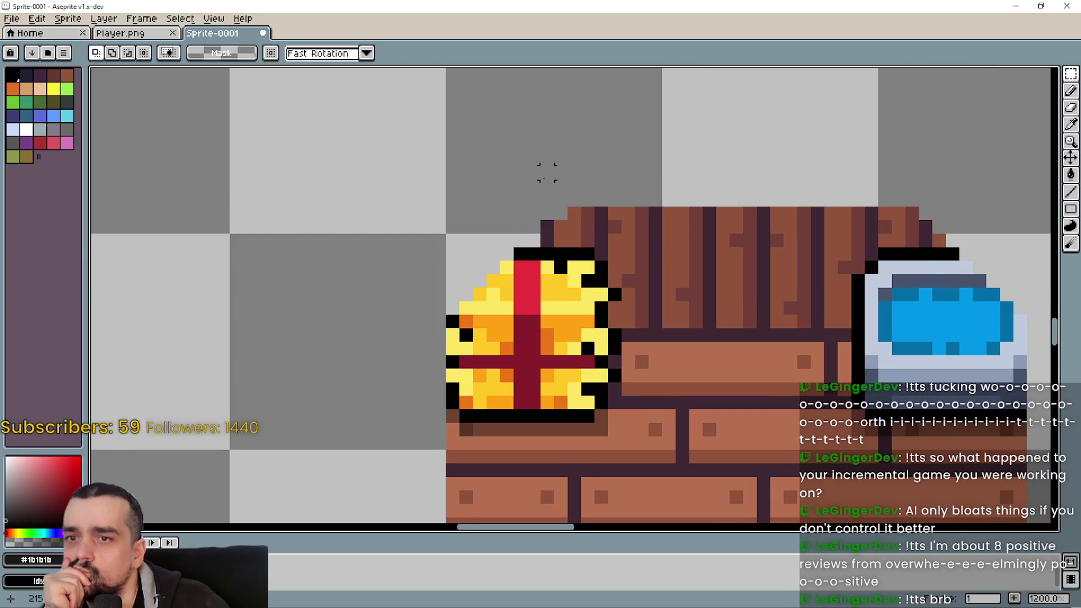
- Move the corner pixel so it lines up with the brown wall edge
scroll(558, 235, up, 1)
click(570, 246)
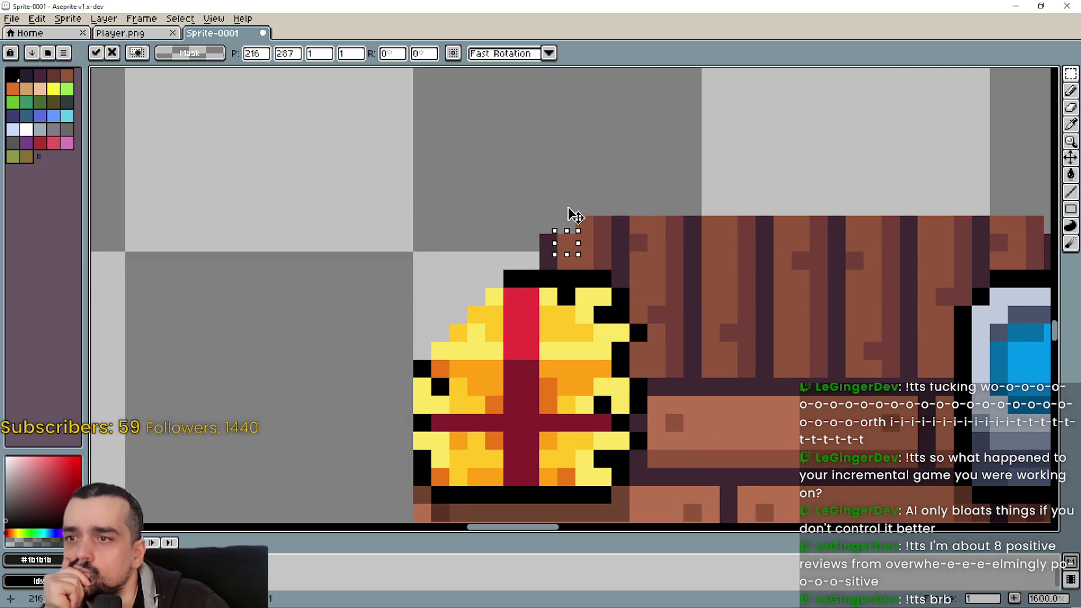
scroll(494, 206, down, 1)
click(472, 222)
scroll(527, 242, up, 1)
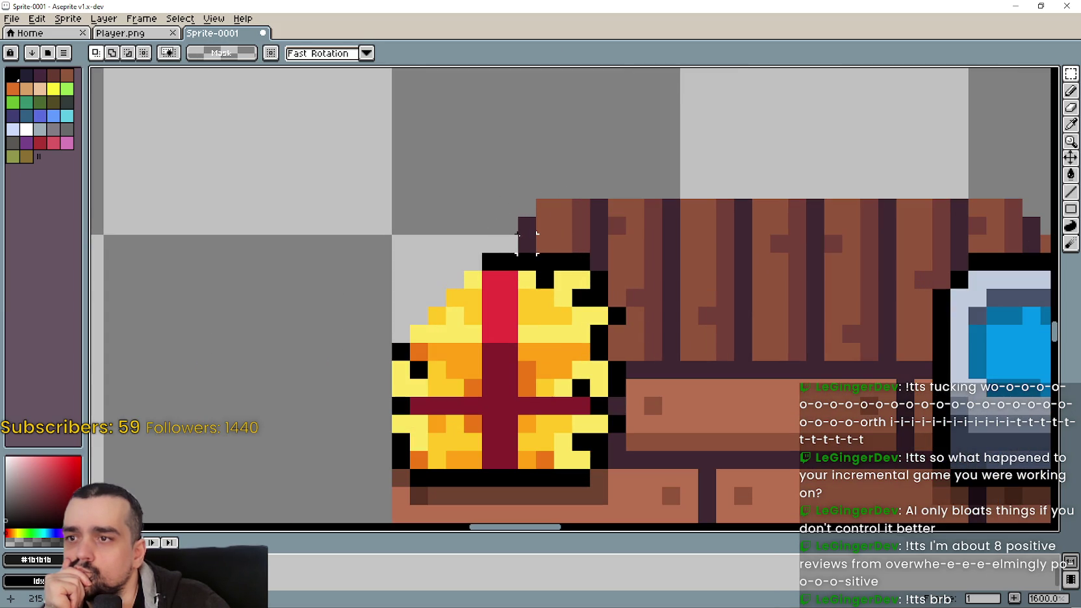
scroll(526, 242, down, 1)
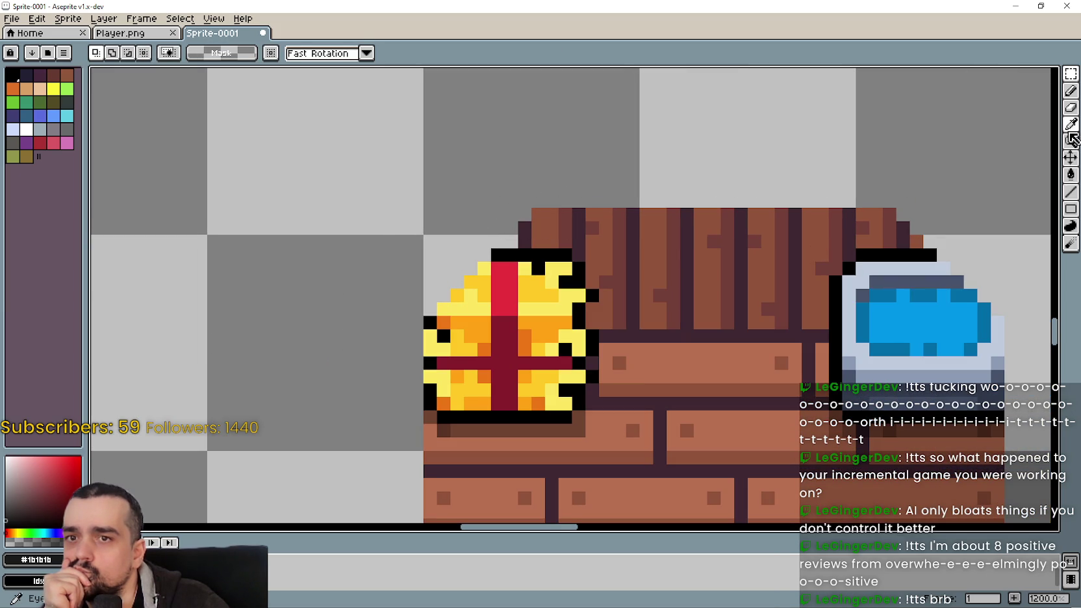
- Eyedrop the wall's brown #91533b as the drawing colour
click(1071, 129)
click(921, 240)
click(1070, 91)
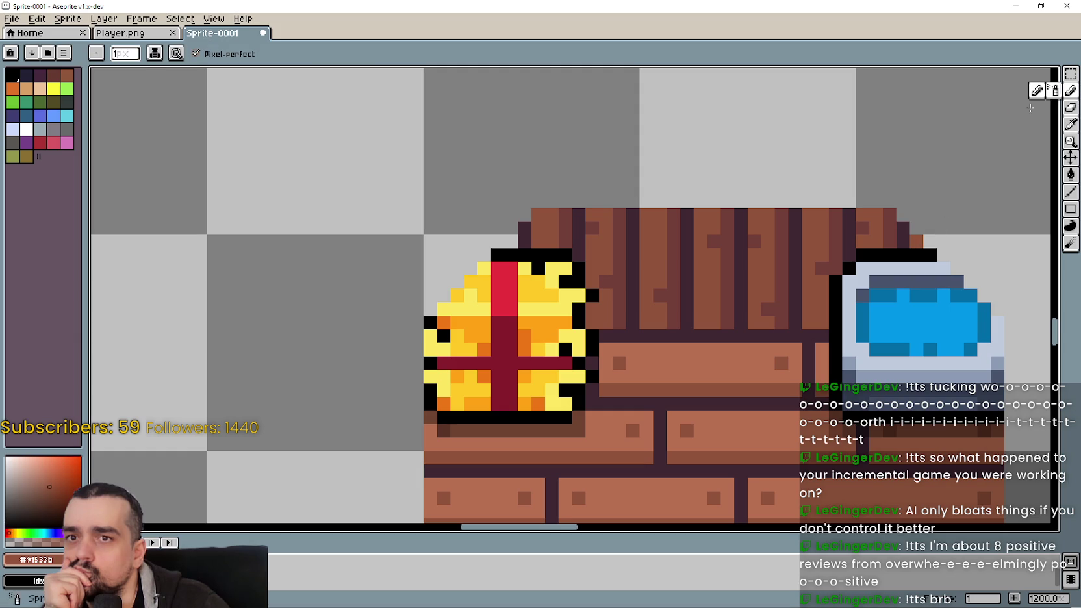
scroll(591, 310, down, 2)
scroll(624, 285, up, 2)
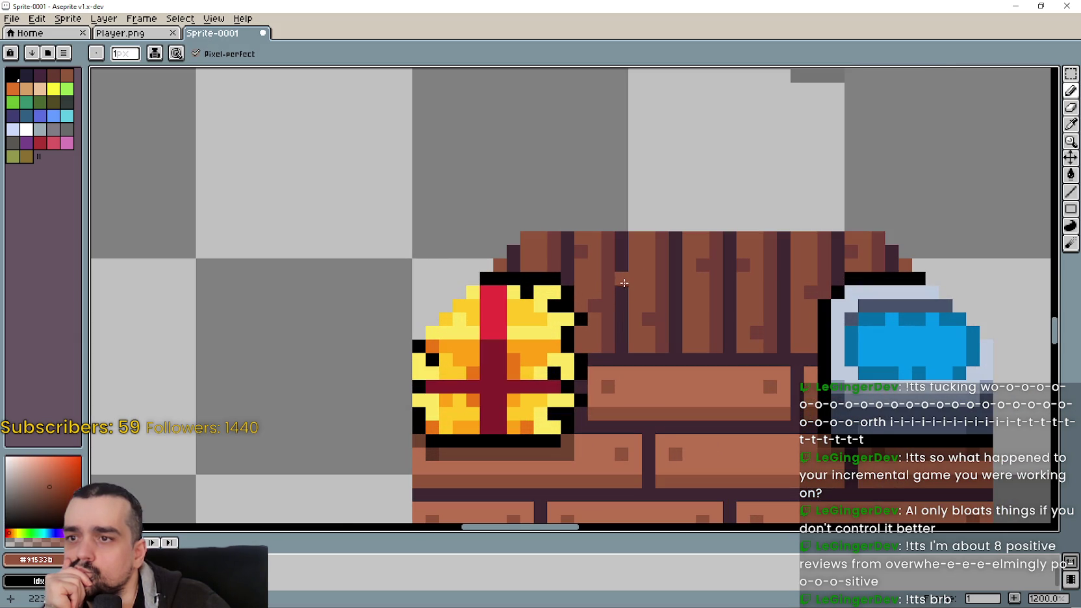
scroll(624, 281, down, 5)
scroll(654, 304, up, 1)
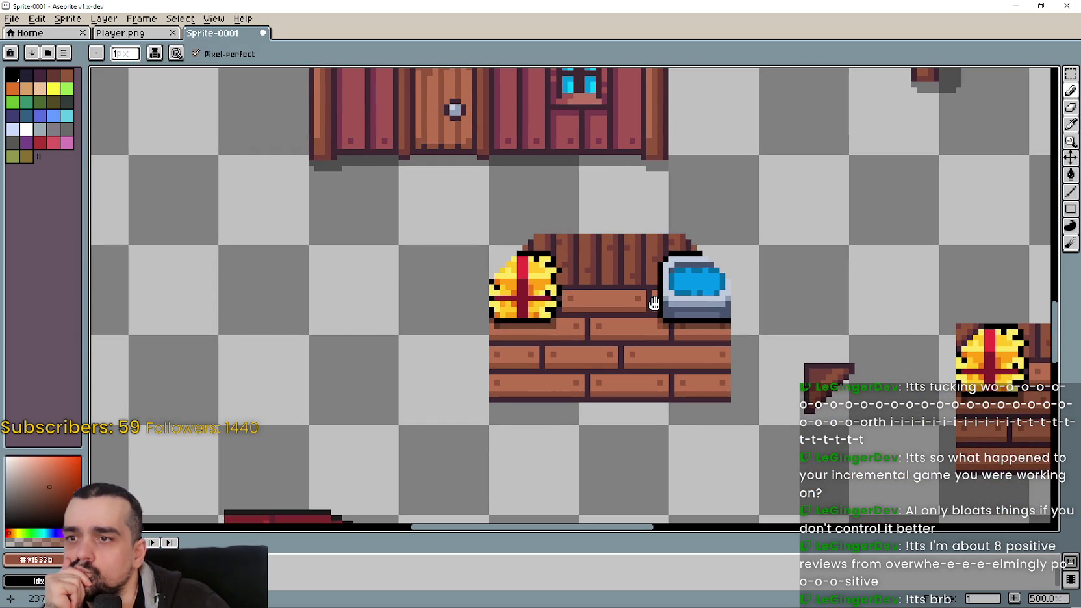
scroll(654, 304, up, 1)
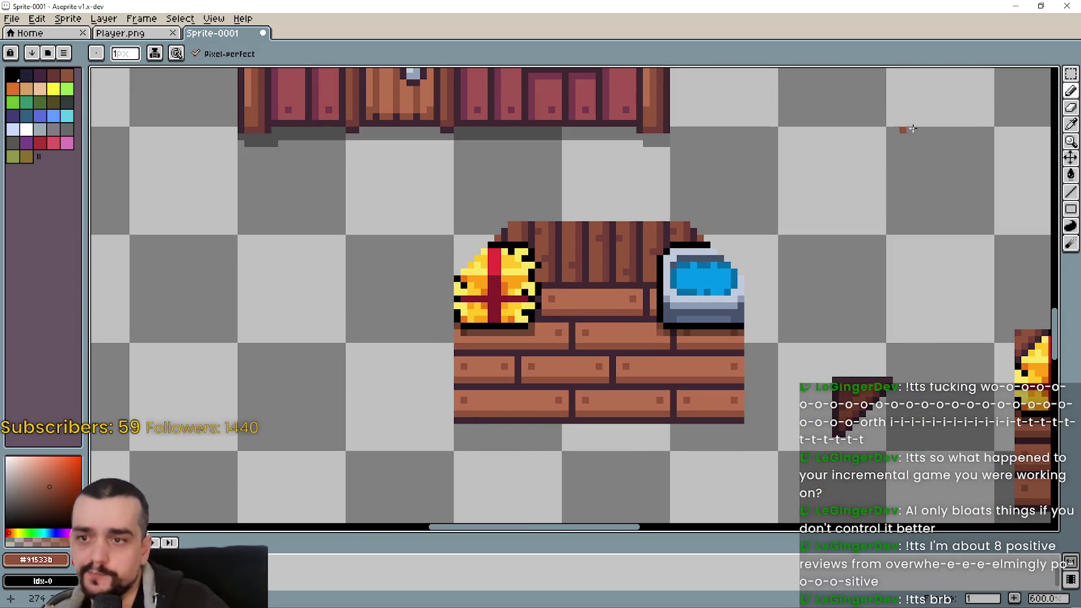
click(1069, 74)
- Select the whole stable wing and drag it up beside the house
mouse_move(425, 156)
mouse_down()
mouse_move(794, 419)
mouse_move(773, 414)
mouse_up()
scroll(776, 393, down, 1)
scroll(776, 393, down, 1)
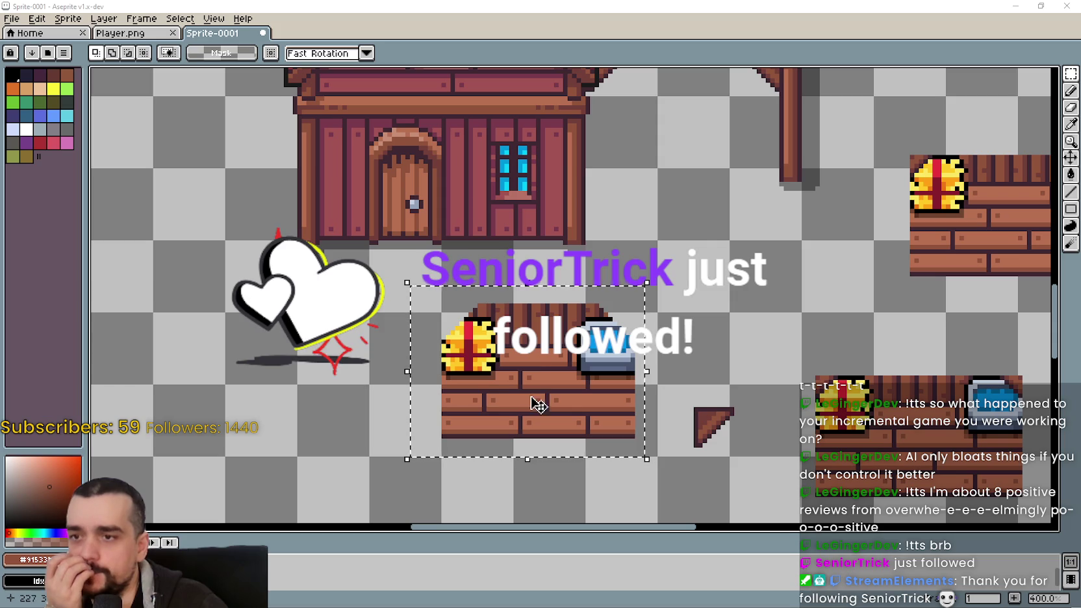
mouse_move(529, 367)
mouse_down()
mouse_move(685, 328)
mouse_move(677, 322)
mouse_up()
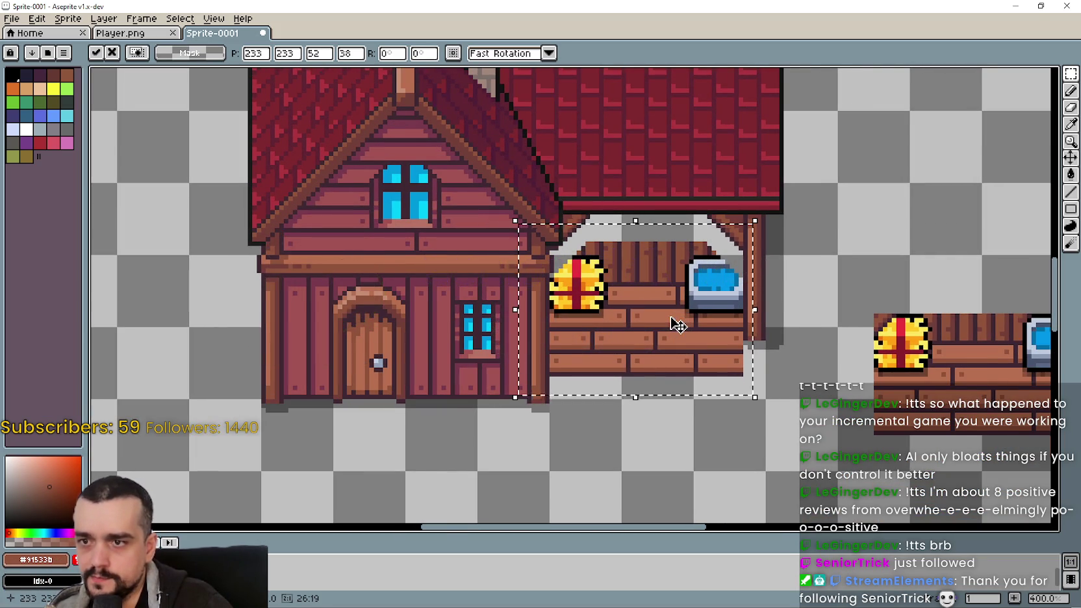
scroll(677, 322, up, 1)
- Nudge the wing six pixels up under the roof, then bring Horse_Stable_1 forward
key(Up)
key(Up)
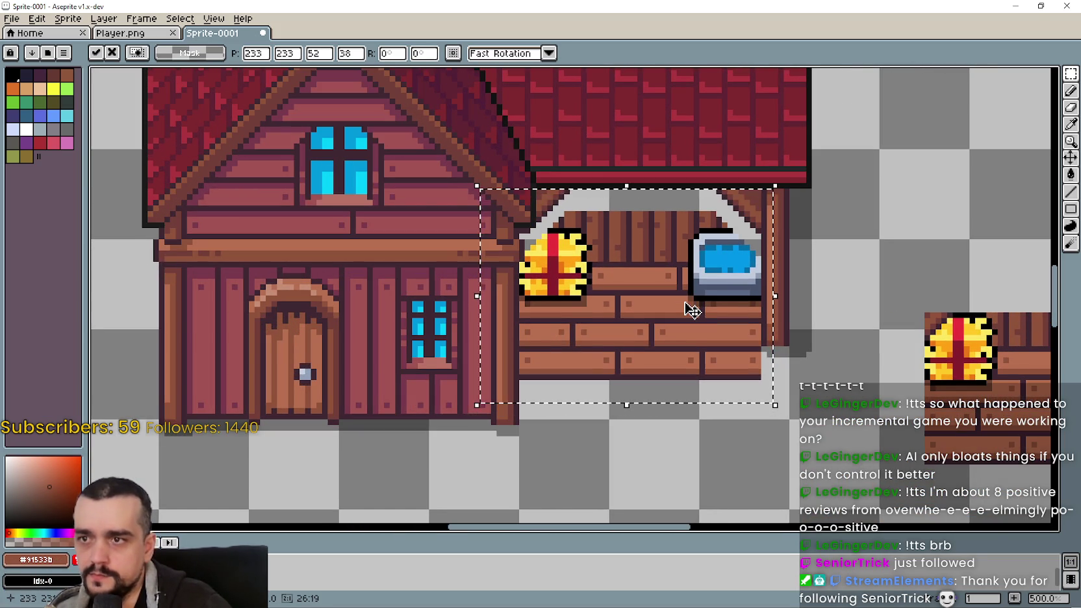
key(Up)
key(Up)
key(Up)
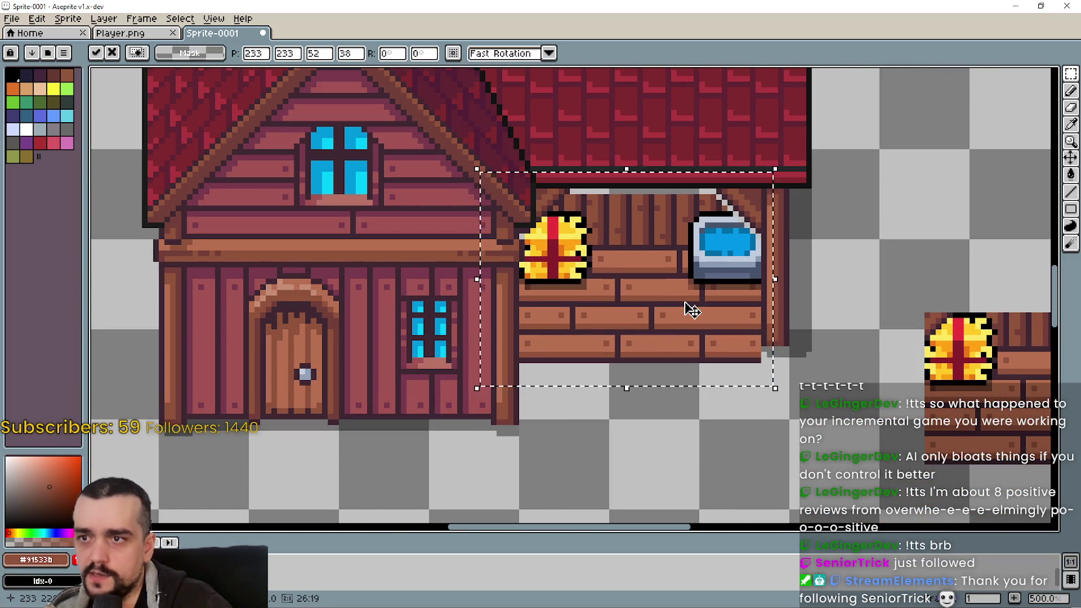
key(Up)
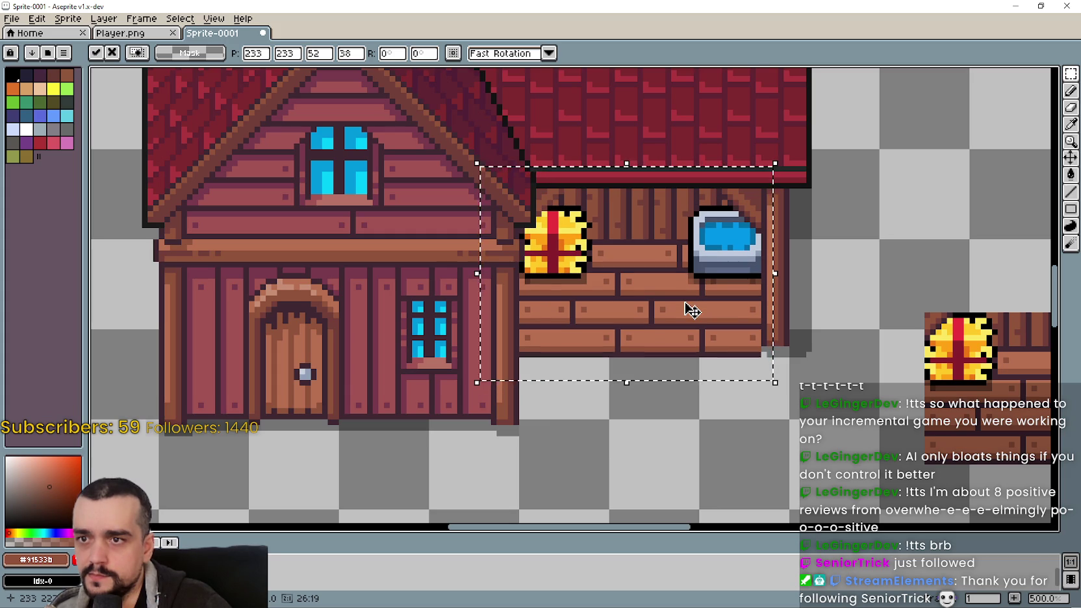
key(Up)
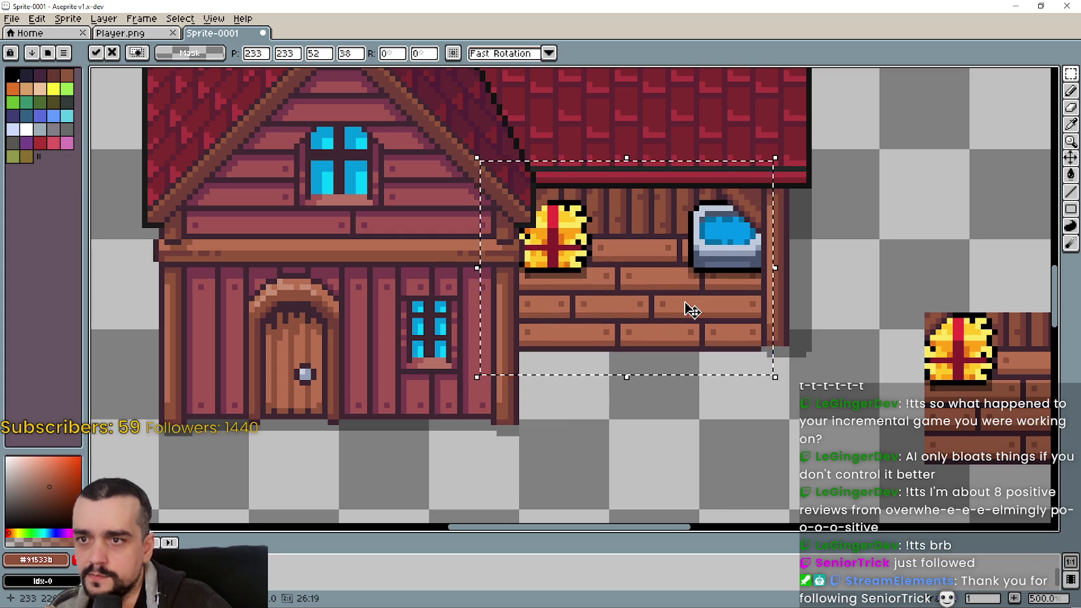
key(Up)
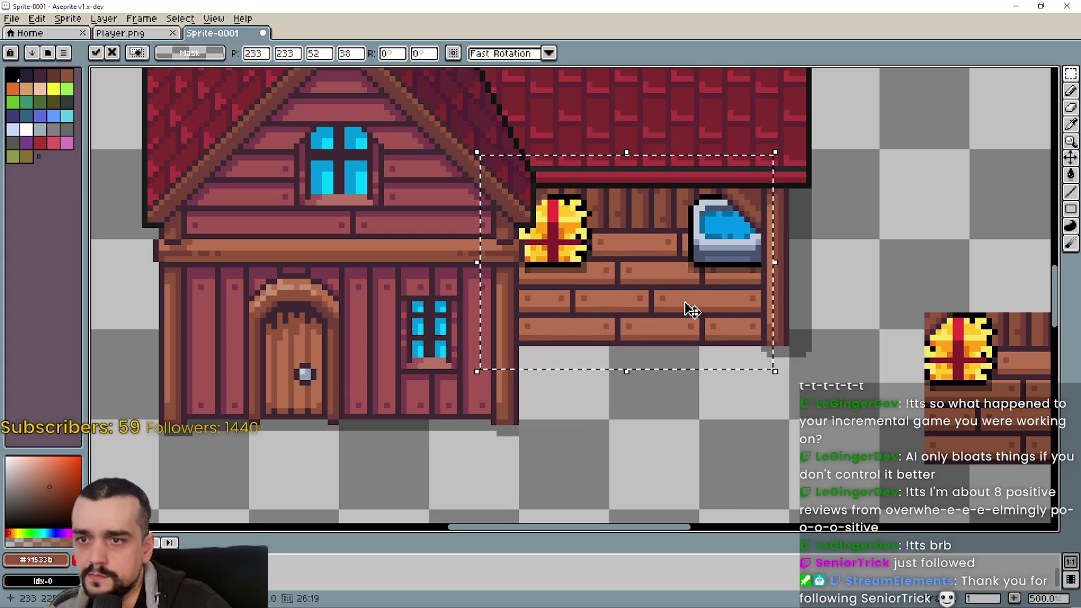
key(Up)
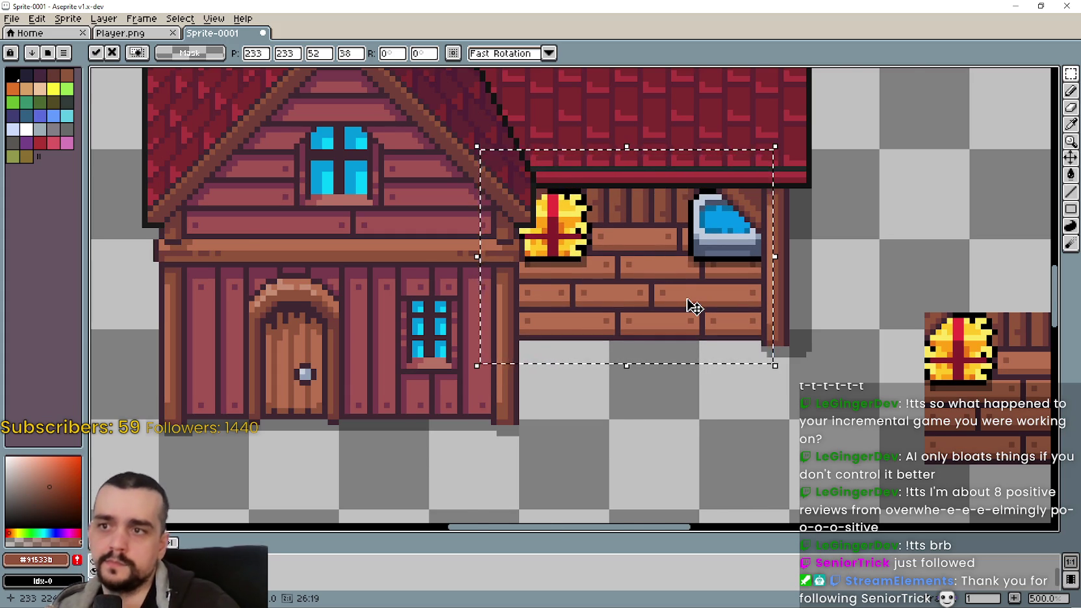
scroll(692, 311, down, 2)
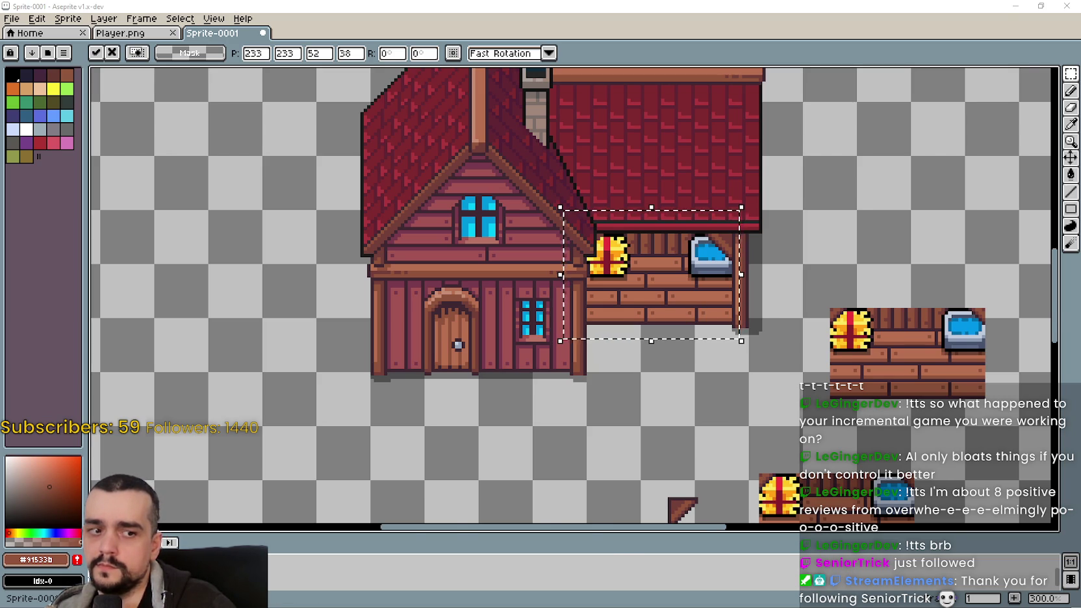
key(alt+Tab)
drag(848, 302, 630, 300)
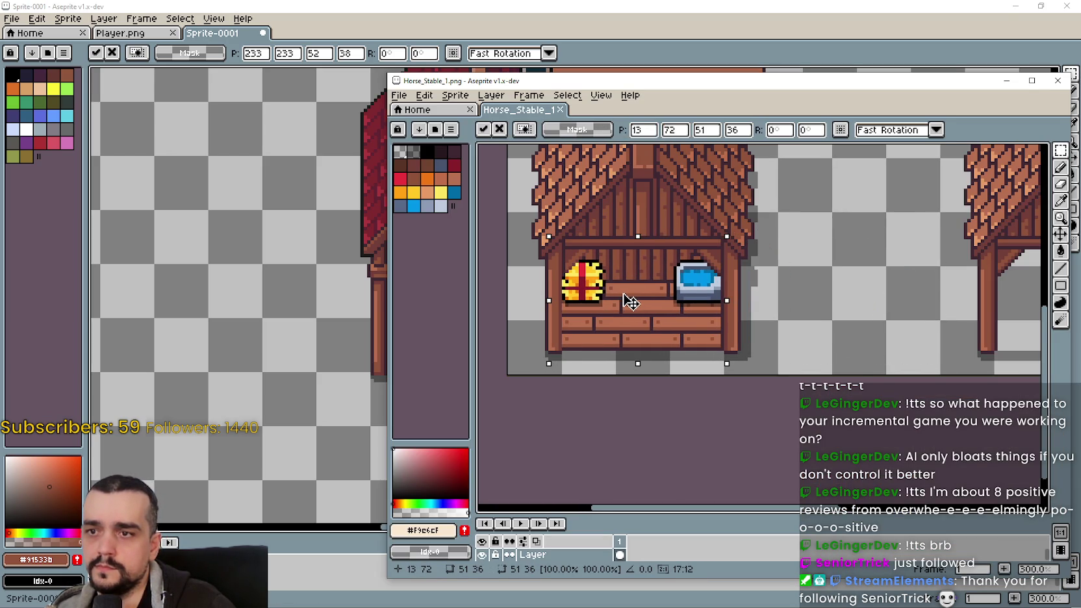
- Drop the hay-bale-and-trough stall piece to the right of the red house in Sprite-0001
mouse_move(633, 289)
mouse_down()
mouse_move(638, 311)
mouse_move(645, 288)
mouse_move(646, 321)
mouse_move(646, 289)
mouse_move(651, 328)
mouse_move(883, 261)
mouse_move(861, 284)
mouse_move(734, 273)
mouse_up()
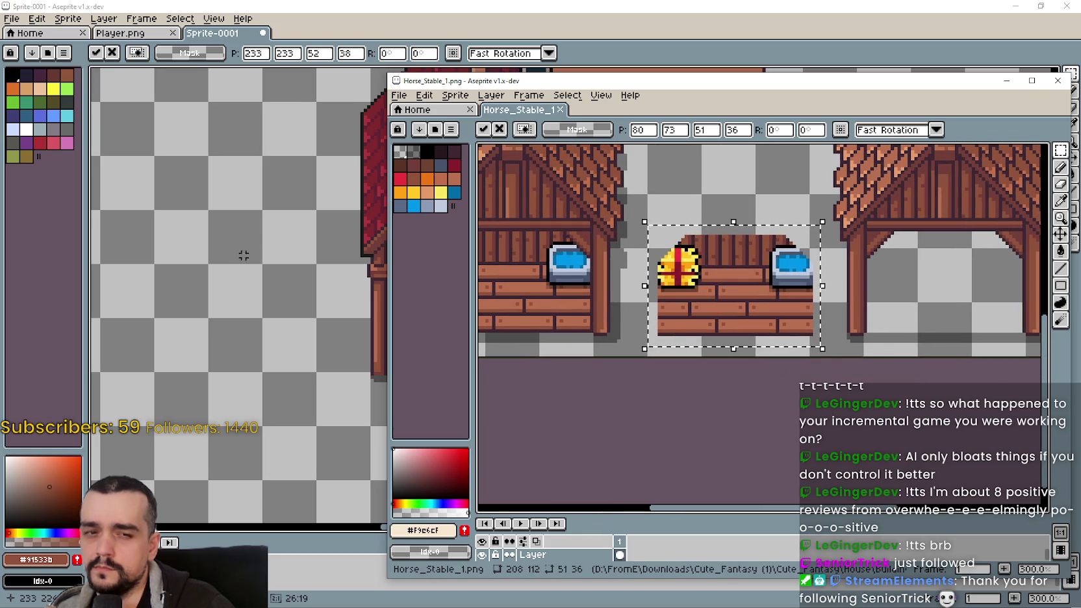
click(246, 253)
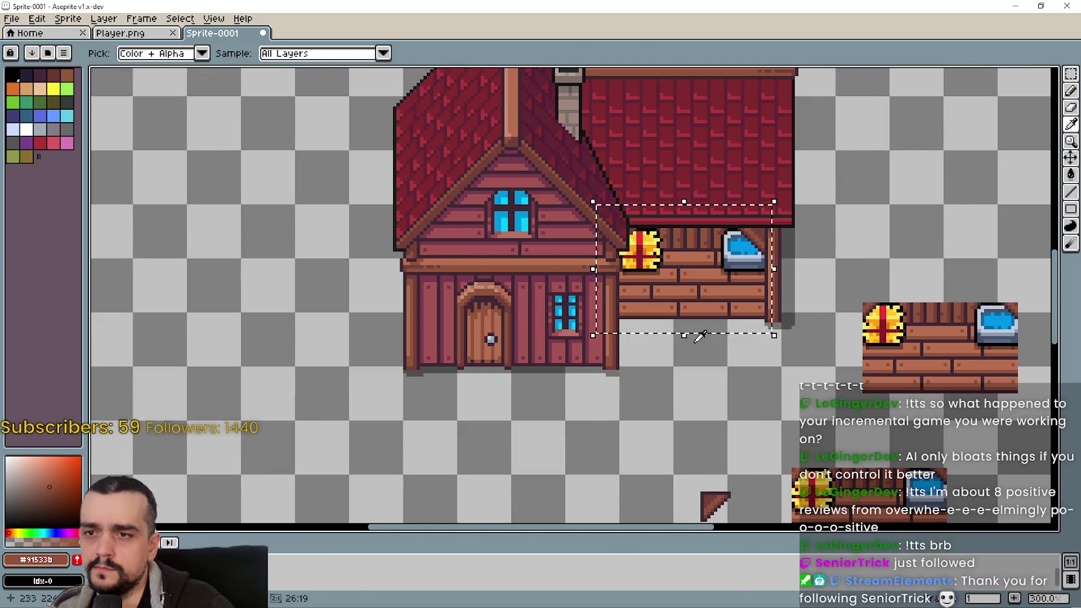
key(alt+Tab)
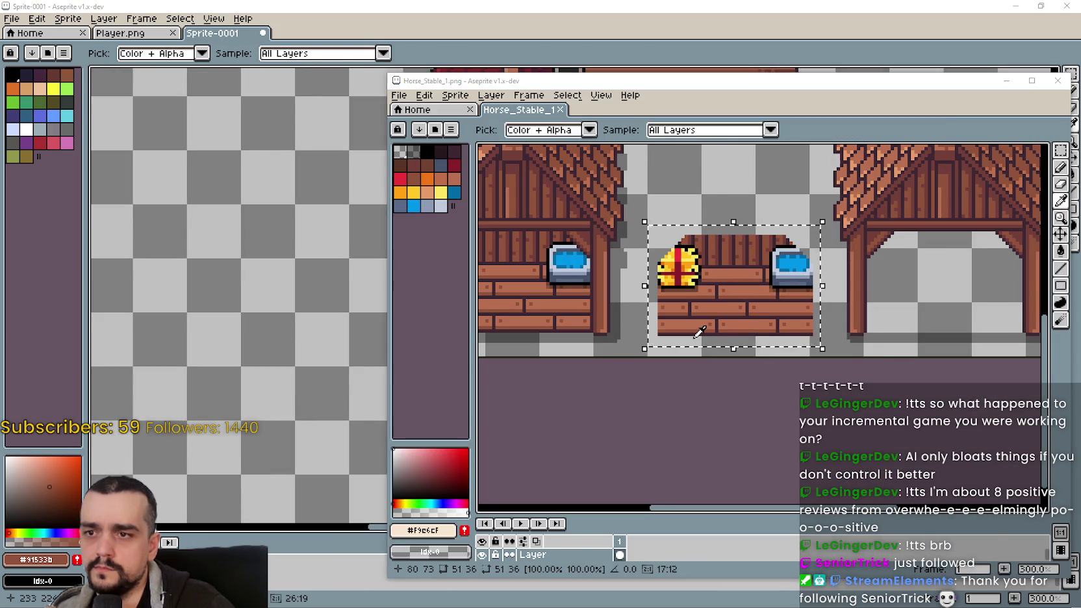
key(alt+Tab)
drag(834, 414, 677, 327)
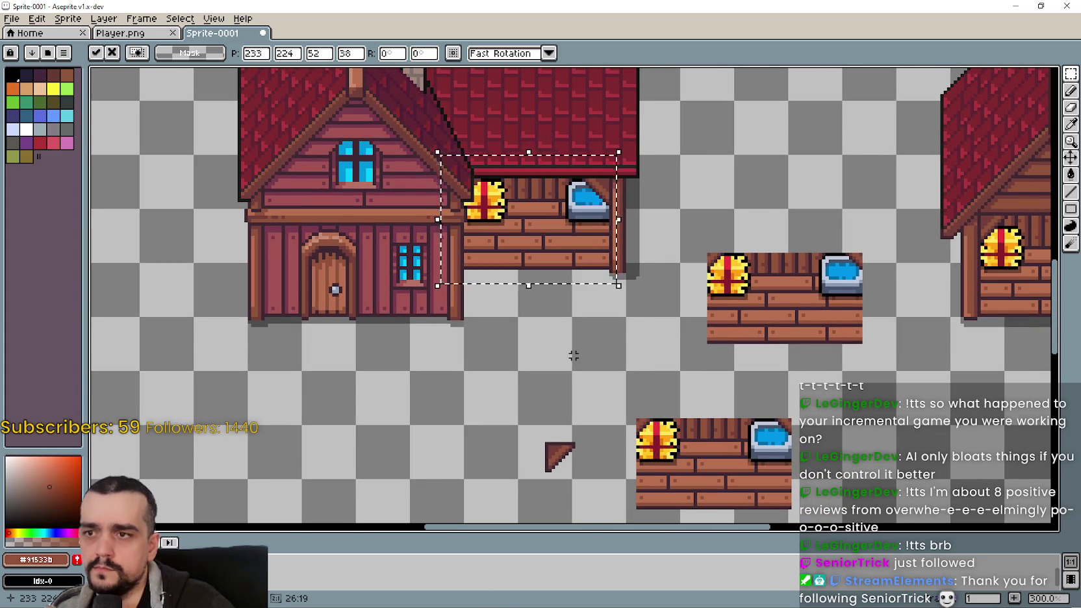
click(574, 355)
scroll(576, 351, down, 3)
- Zoom to the lower-left brown-roofed house and marquee its lower half
scroll(516, 317, up, 1)
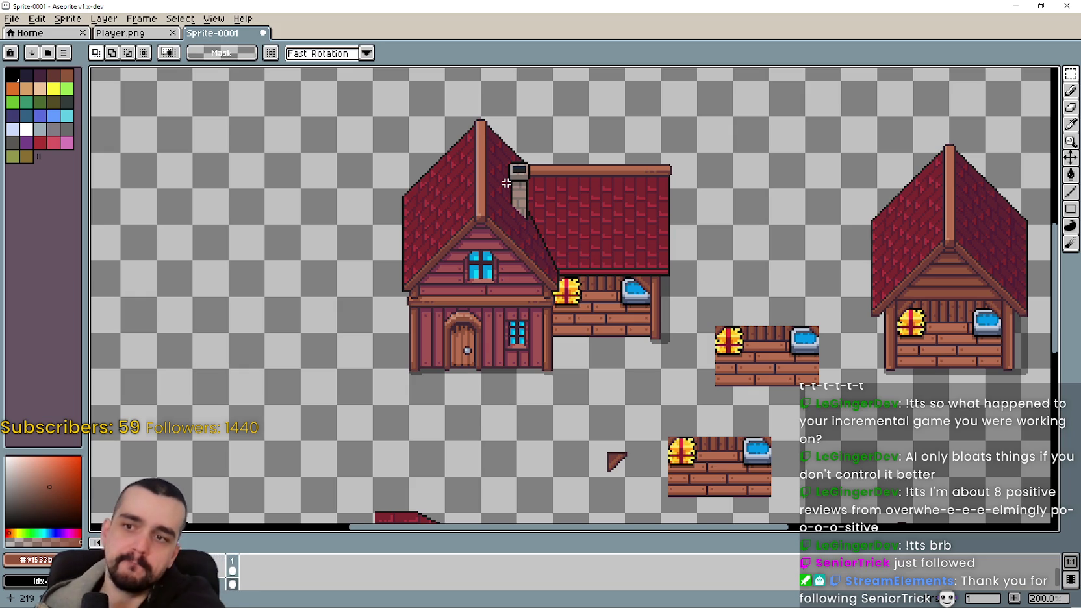
scroll(301, 235, down, 2)
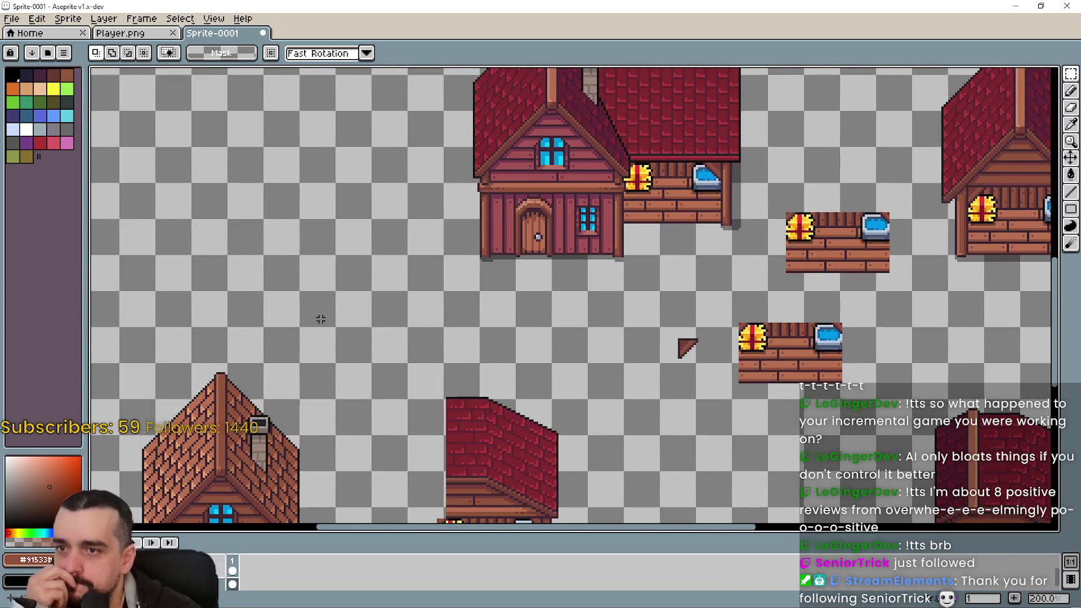
scroll(360, 375, up, 1)
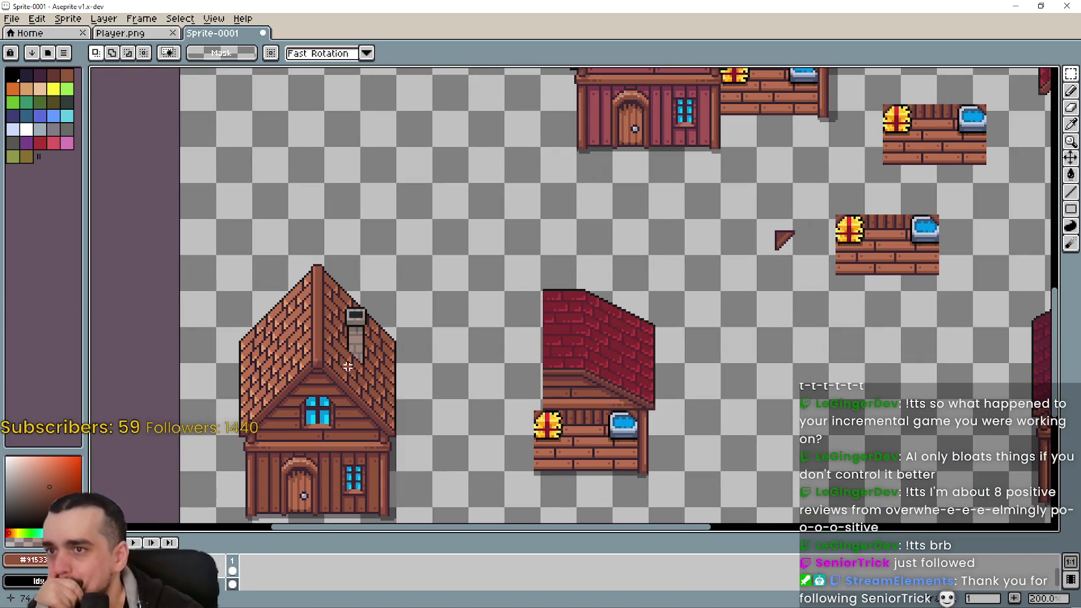
drag(350, 364, 415, 324)
scroll(510, 309, down, 2)
scroll(510, 309, up, 1)
scroll(510, 309, up, 1)
drag(411, 384, 453, 324)
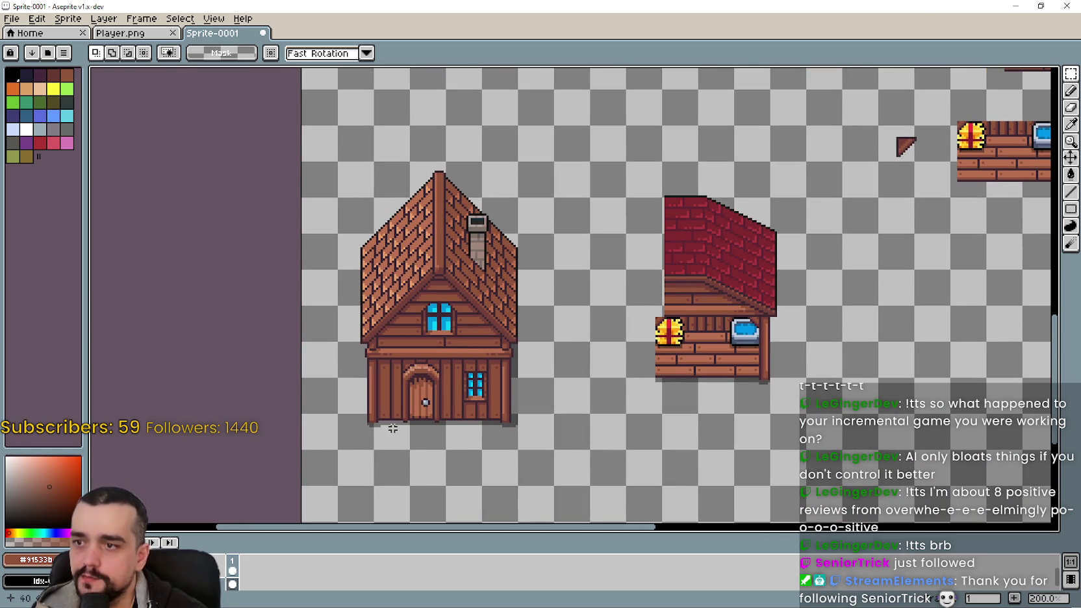
mouse_move(365, 429)
mouse_down()
mouse_move(517, 285)
mouse_move(574, 278)
mouse_up()
scroll(557, 305, down, 1)
click(151, 32)
drag(194, 130, 441, 190)
mouse_move(299, 154)
mouse_down()
mouse_move(454, 202)
mouse_move(458, 133)
mouse_move(509, 263)
mouse_up()
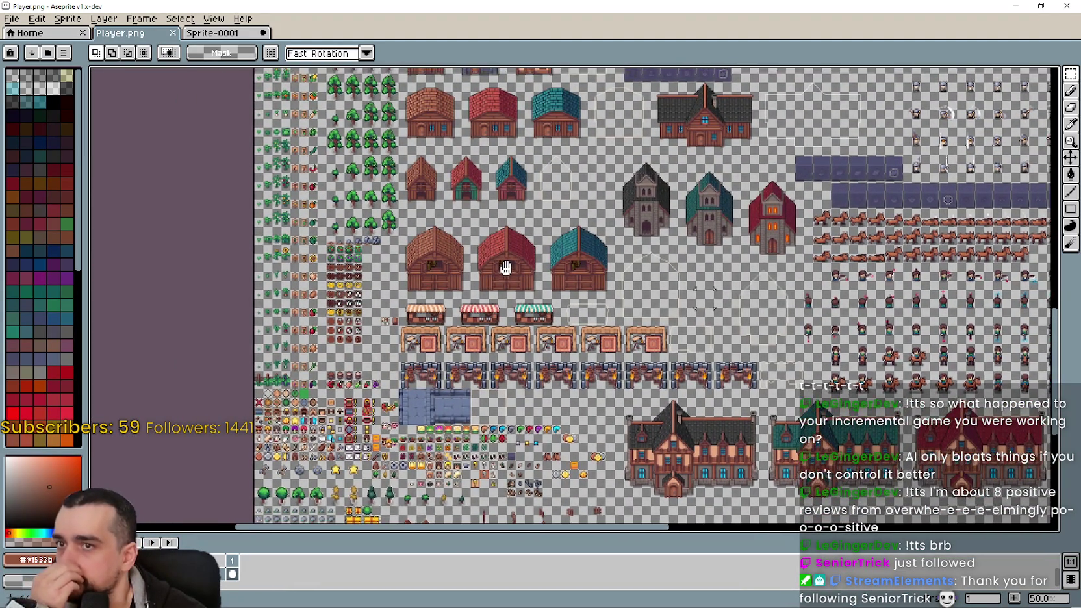
mouse_move(509, 263)
mouse_down()
mouse_move(387, 162)
mouse_move(354, 153)
mouse_move(281, 254)
mouse_move(203, 104)
mouse_move(338, 169)
mouse_move(328, 107)
mouse_up()
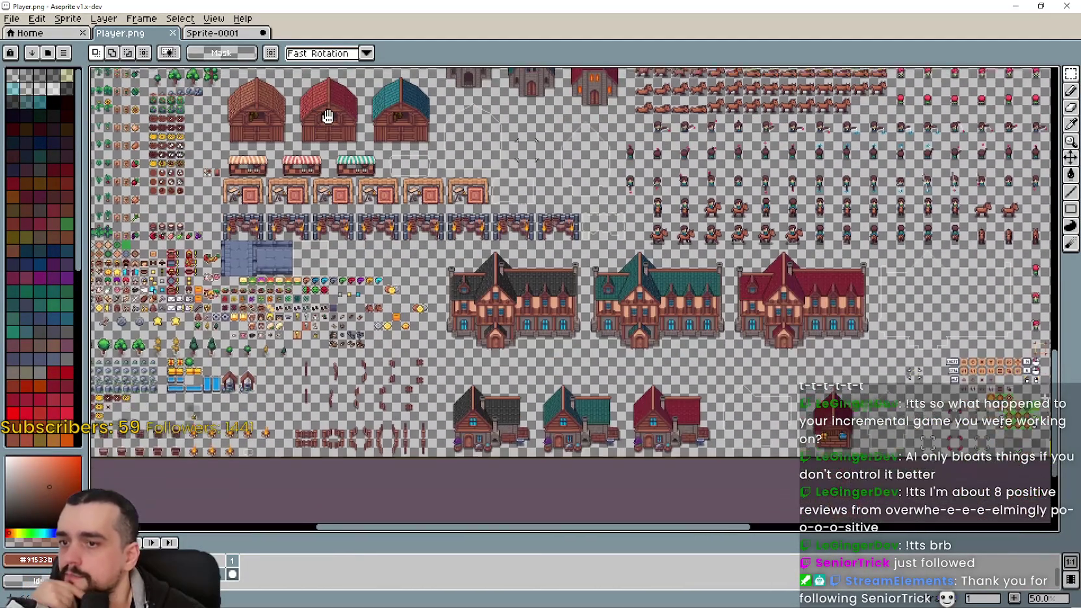
scroll(477, 416, up, 2)
scroll(482, 434, down, 2)
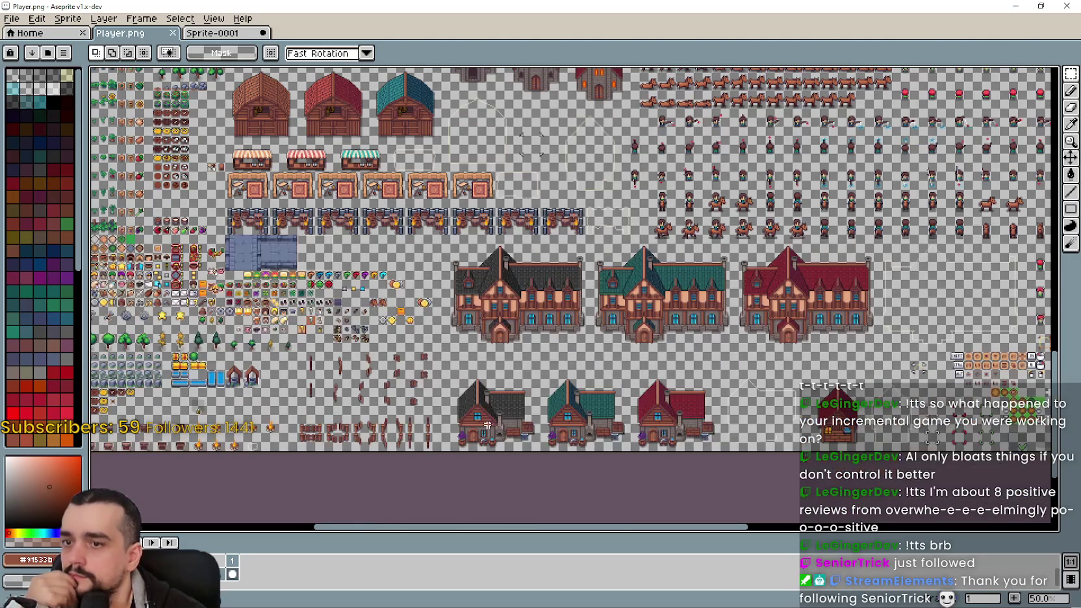
mouse_move(580, 195)
mouse_down()
mouse_move(533, 347)
mouse_move(546, 242)
mouse_move(516, 174)
mouse_move(753, 370)
mouse_move(727, 382)
mouse_move(784, 356)
mouse_move(786, 370)
mouse_move(590, 158)
mouse_move(621, 403)
mouse_move(488, 149)
mouse_move(791, 433)
mouse_up()
mouse_move(474, 159)
mouse_down()
mouse_move(453, 144)
mouse_move(487, 150)
mouse_move(500, 97)
mouse_up()
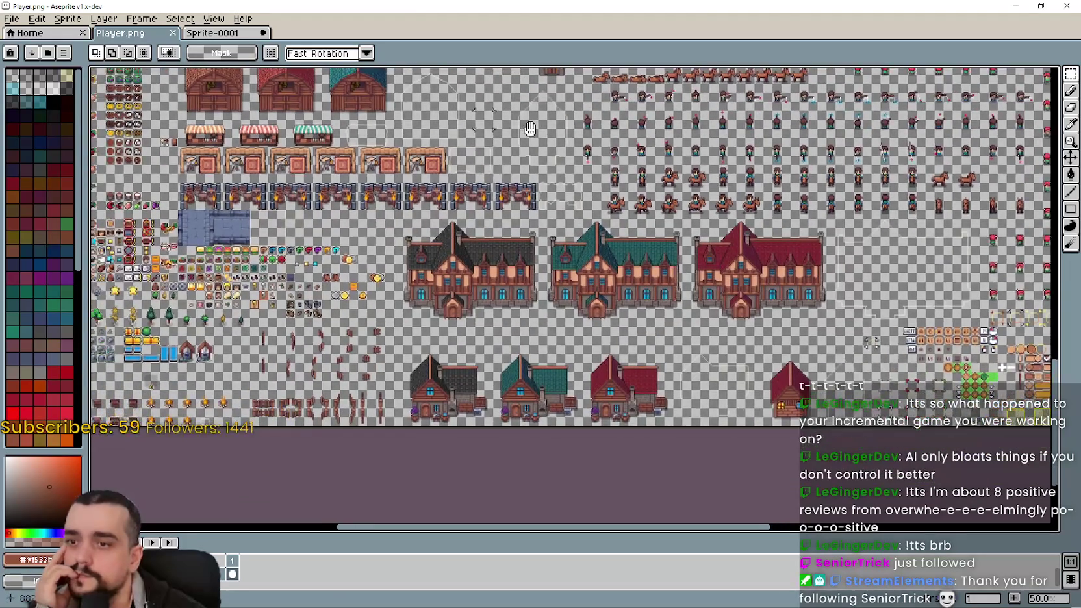
scroll(522, 276, up, 2)
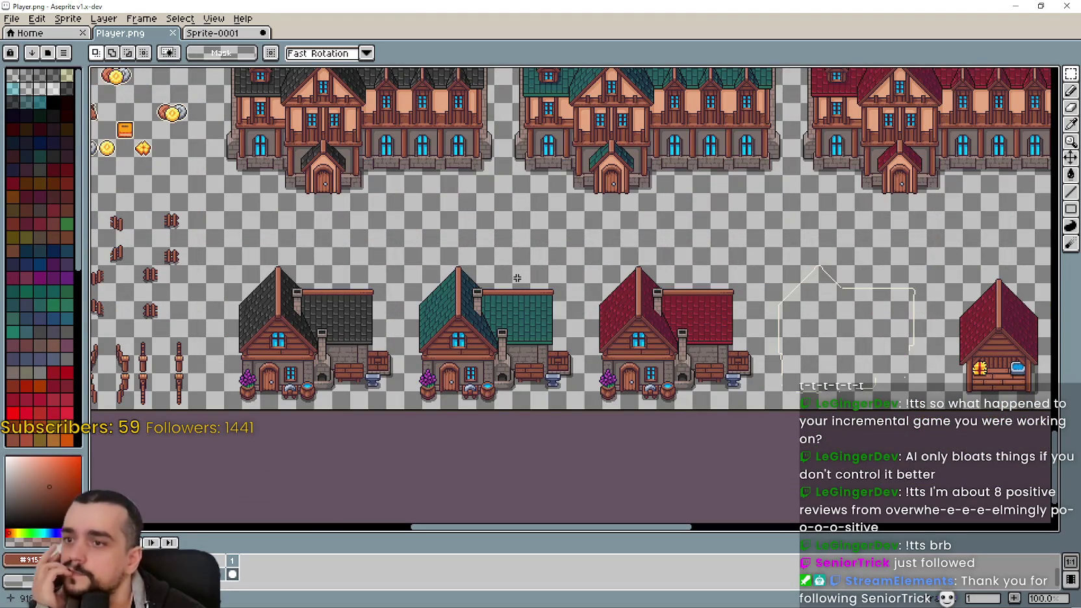
drag(333, 243, 369, 221)
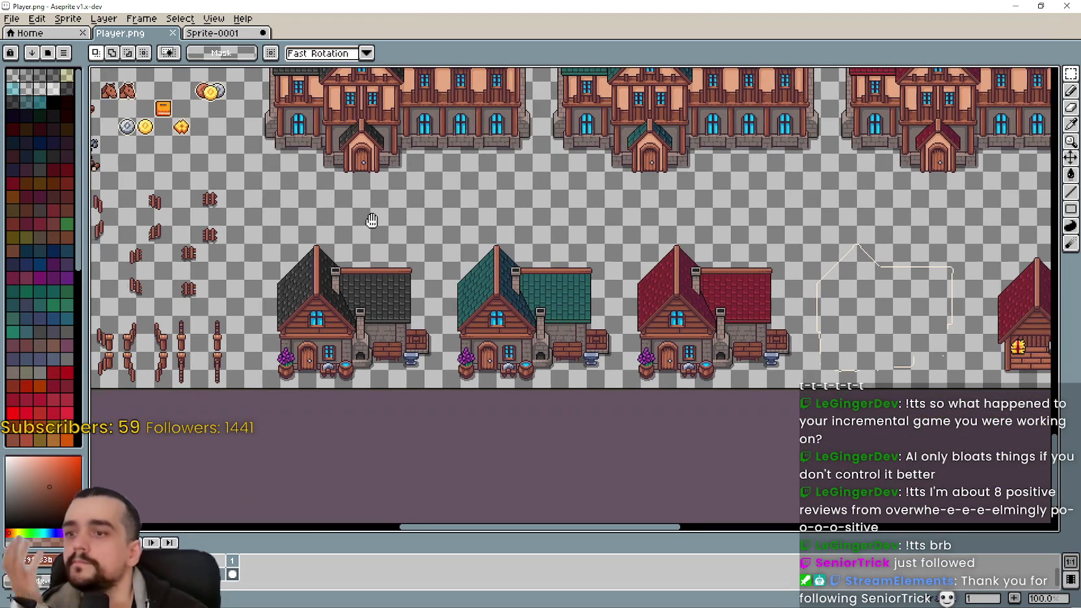
scroll(546, 276, down, 2)
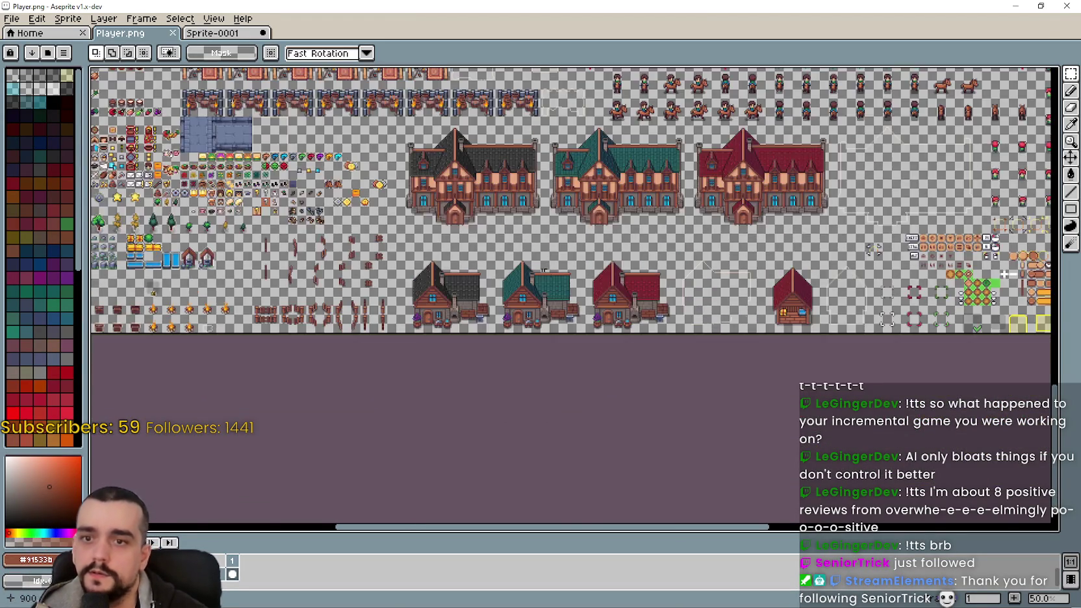
scroll(547, 276, down, 1)
scroll(546, 276, up, 1)
click(206, 32)
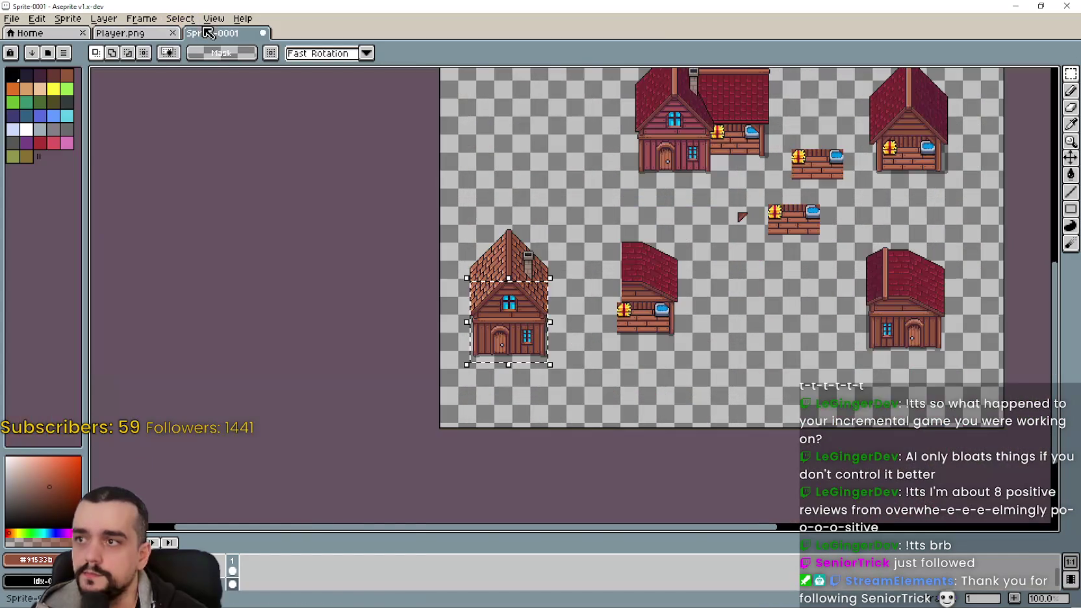
- Glance at the Player.png tileset, then return to the house sprite
click(149, 35)
scroll(647, 438, down, 1)
scroll(647, 438, up, 1)
click(211, 32)
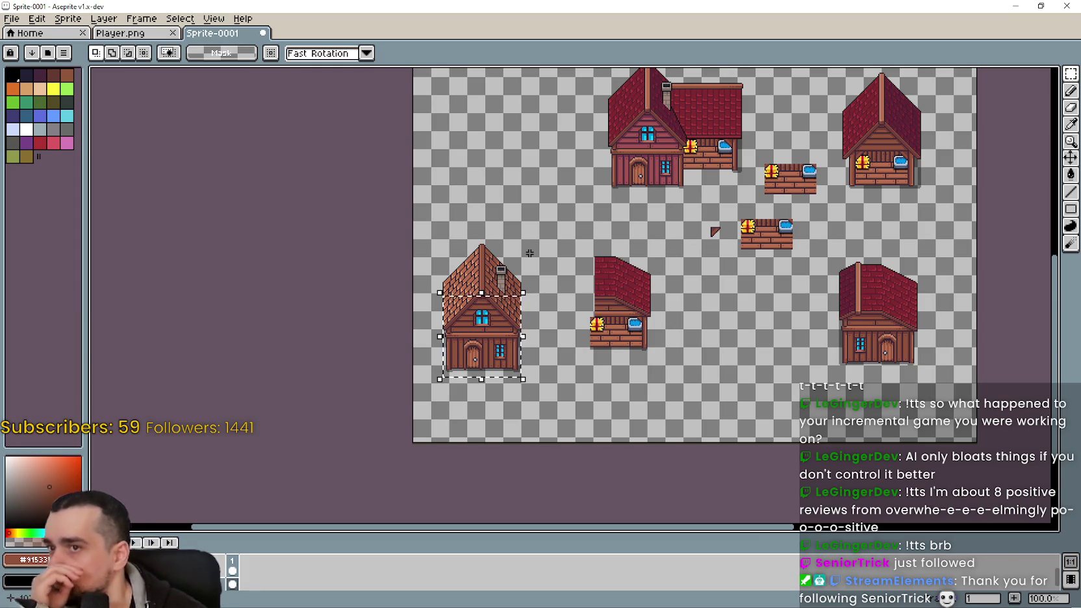
- Select the whole red-roofed house with its stable wing and flatten all layers into one
mouse_move(607, 177)
mouse_down()
mouse_move(555, 329)
mouse_move(556, 177)
mouse_move(571, 226)
mouse_up()
scroll(555, 177, up, 1)
scroll(554, 176, down, 1)
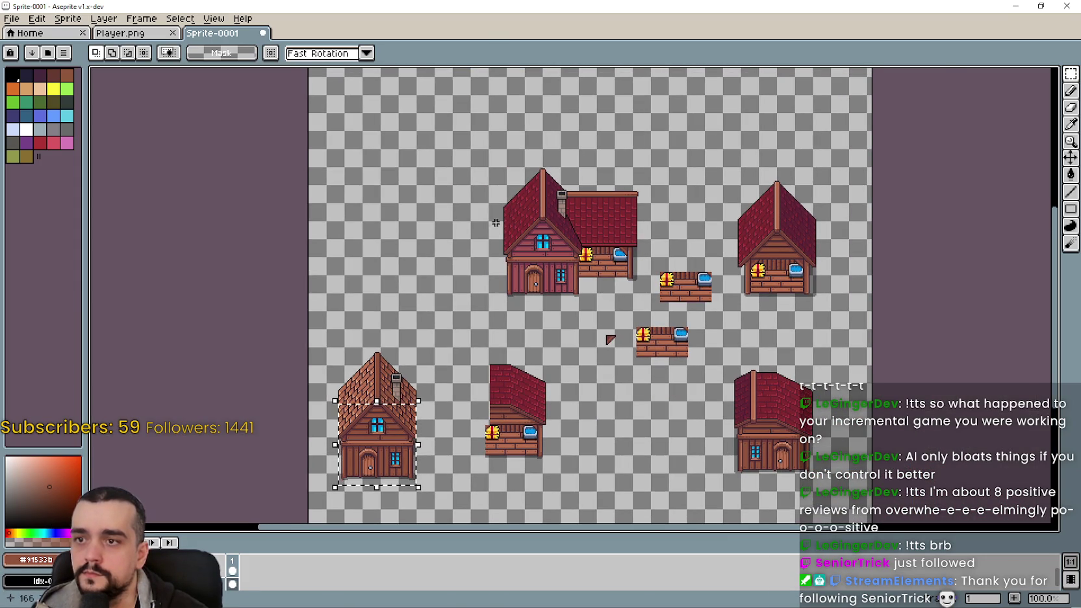
drag(602, 292, 555, 280)
drag(426, 129, 439, 159)
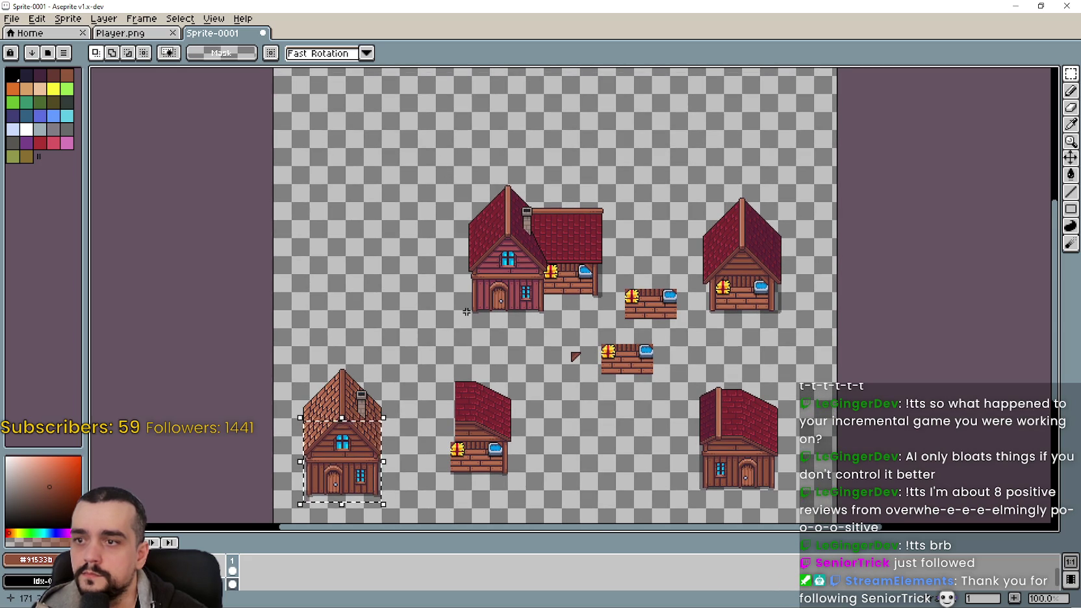
scroll(476, 319, up, 1)
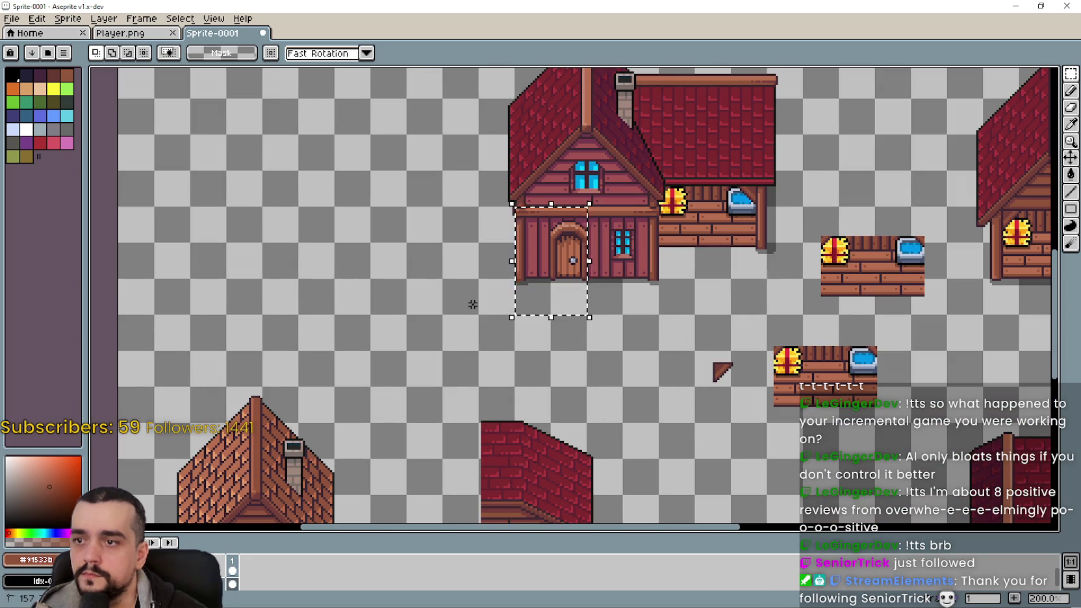
drag(462, 301, 473, 304)
drag(452, 429, 779, 140)
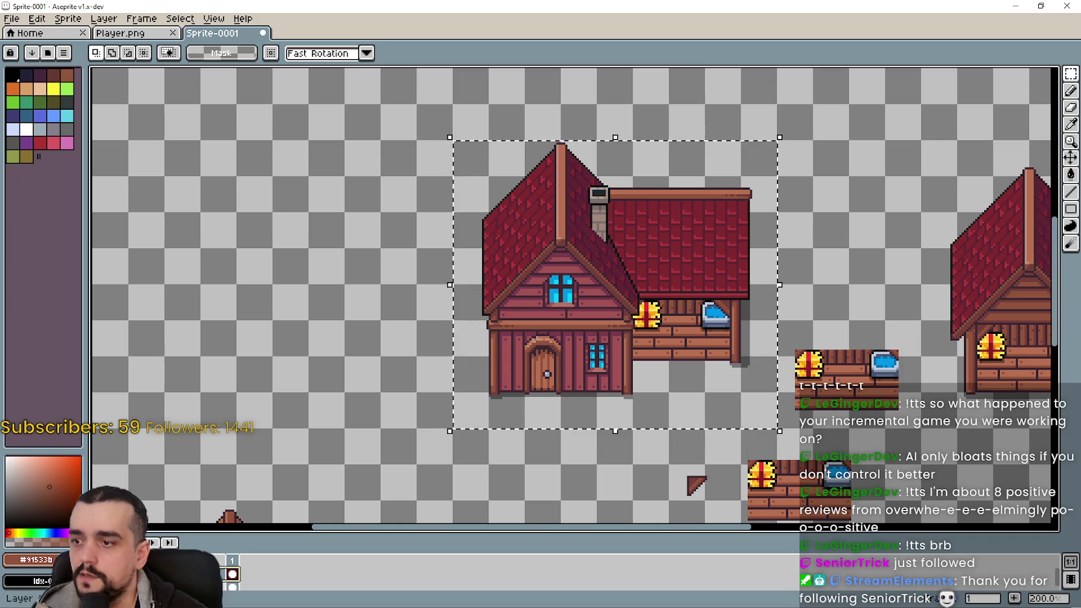
right_click(199, 583)
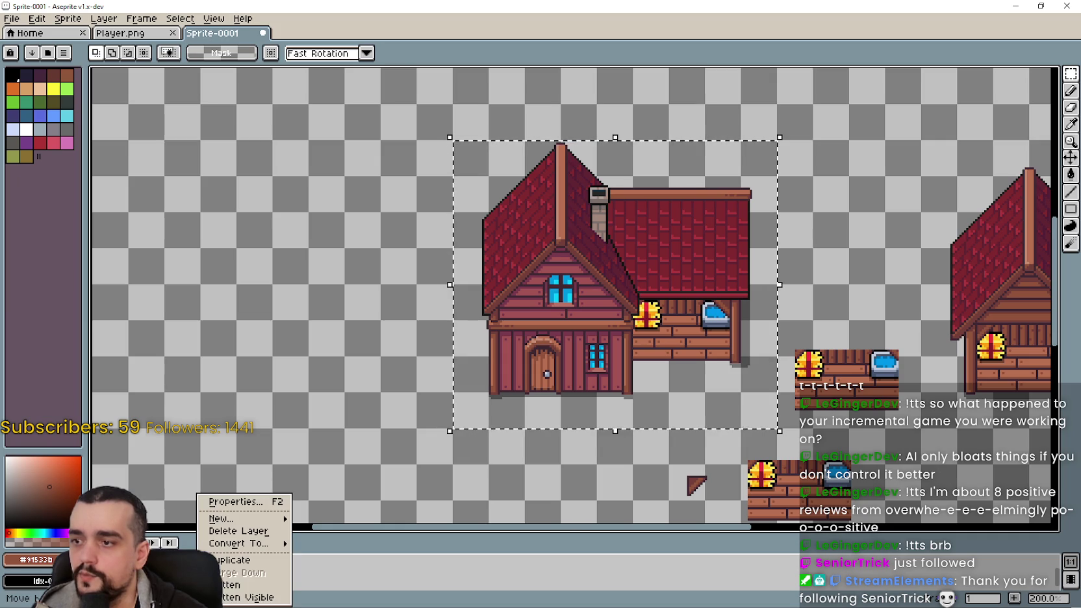
click(269, 586)
- Select the flattened house and move it to the top-left of the canvas
click(374, 366)
mouse_move(495, 390)
mouse_down()
mouse_move(458, 415)
mouse_move(778, 139)
mouse_up()
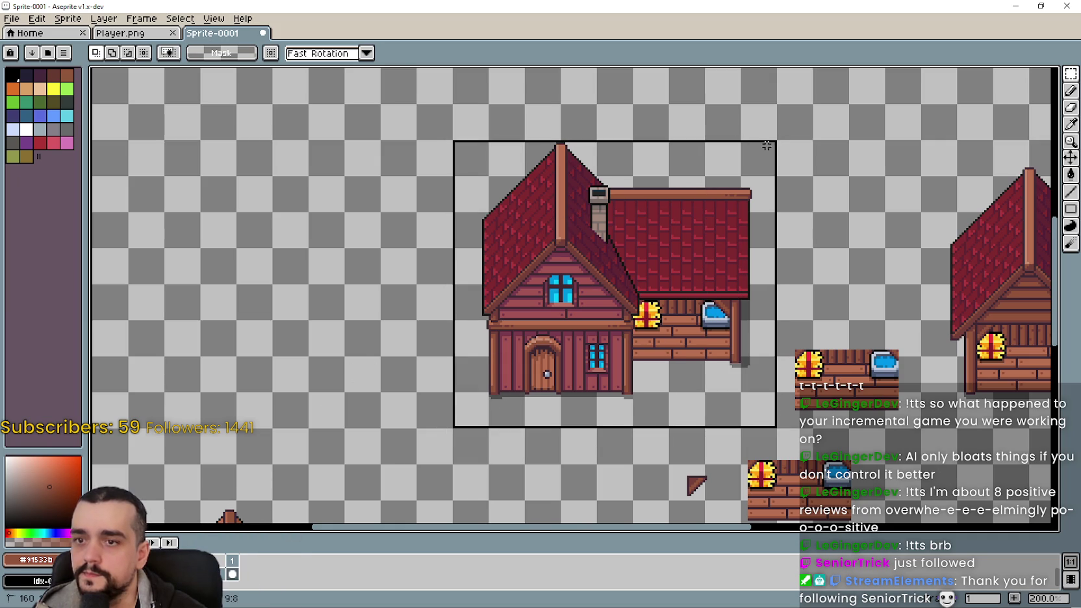
scroll(651, 367, down, 1)
mouse_move(652, 365)
mouse_down()
mouse_move(460, 203)
mouse_move(595, 202)
mouse_move(610, 220)
mouse_up()
- Duplicate the house twice to the right, aligning three identical copies in a row
click(458, 213)
mouse_move(458, 213)
mouse_down()
mouse_move(789, 205)
mouse_move(789, 243)
mouse_move(788, 207)
mouse_up()
click(562, 338)
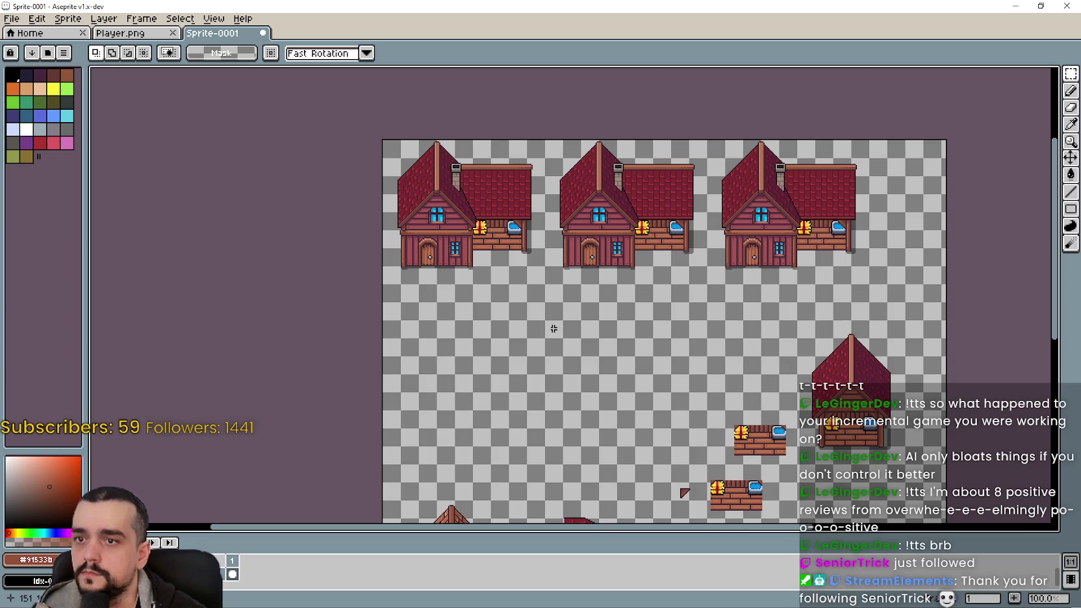
drag(498, 286, 502, 311)
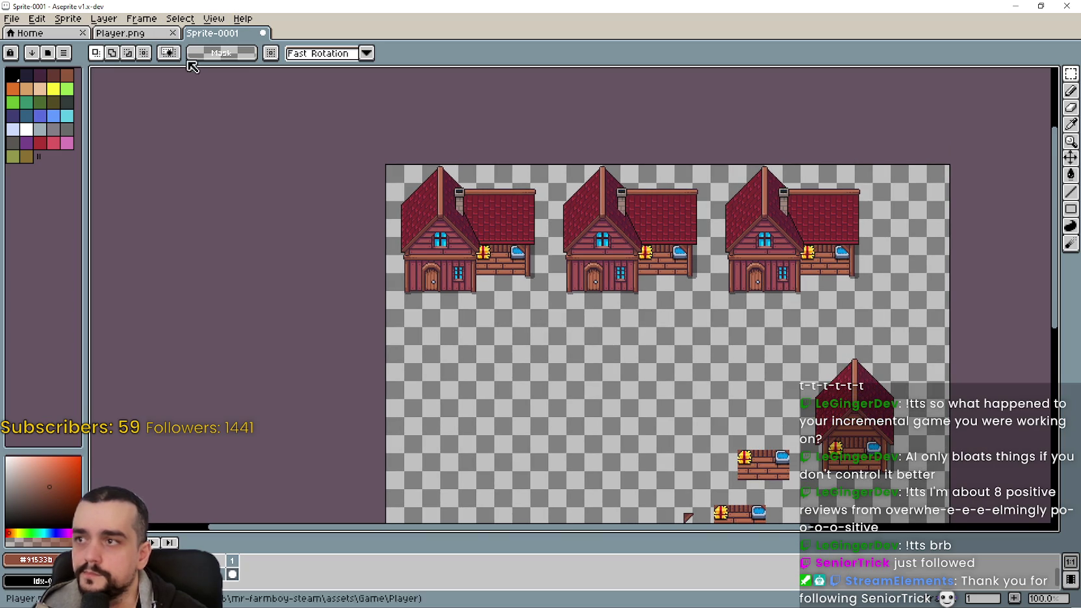
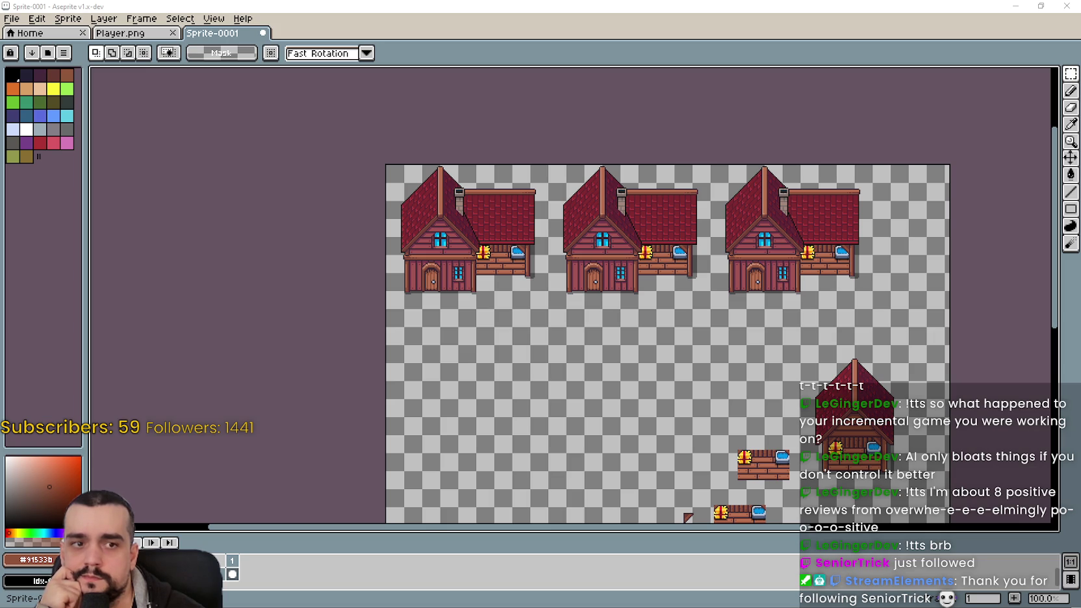
- Place the House_2_Wood_Base_Black.png window beside the red-house sheet and frame its roof
scroll(915, 313, down, 1)
scroll(915, 314, up, 1)
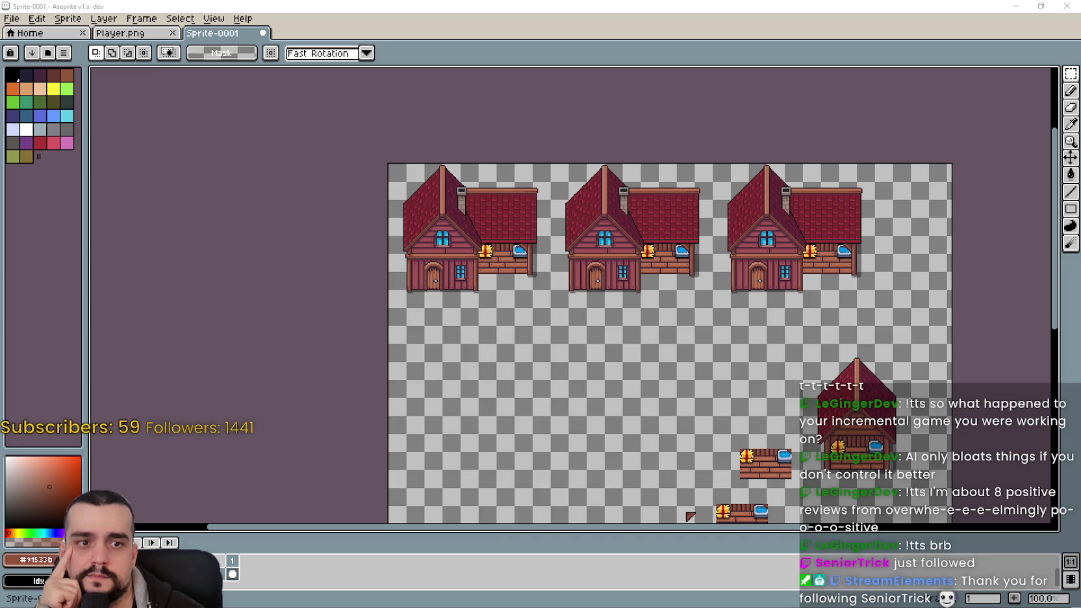
scroll(807, 322, up, 4)
scroll(807, 322, down, 5)
scroll(807, 323, up, 4)
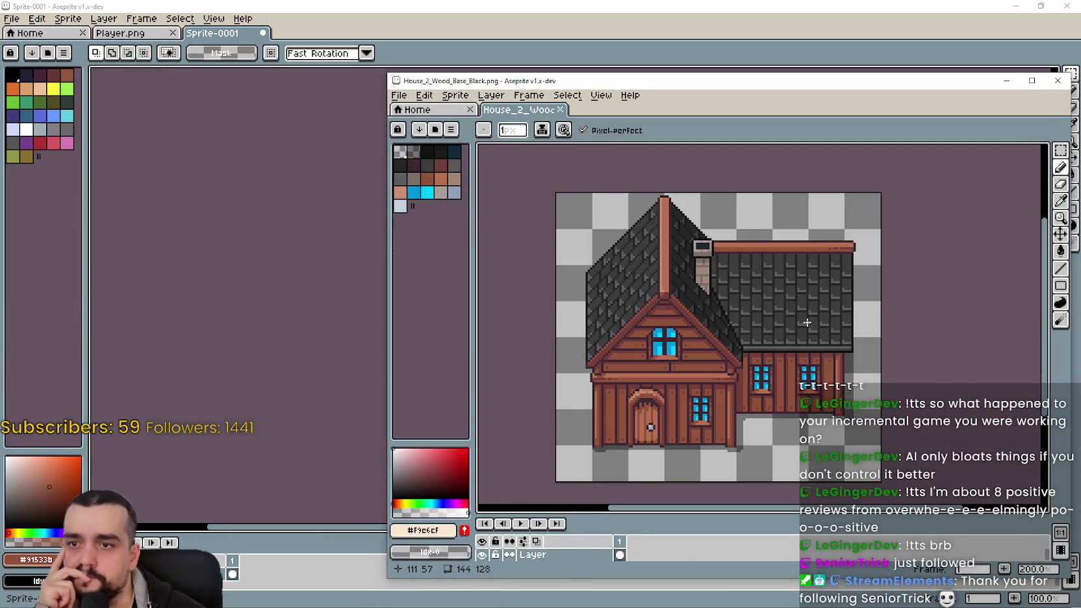
mouse_move(764, 85)
mouse_down()
mouse_move(653, 374)
mouse_move(595, 192)
mouse_up()
scroll(565, 415, up, 1)
scroll(566, 409, down, 1)
mouse_move(566, 401)
mouse_down()
mouse_move(634, 516)
mouse_move(618, 405)
mouse_up()
- Marquee-select a rectangle around House_2's front gable roof
click(890, 256)
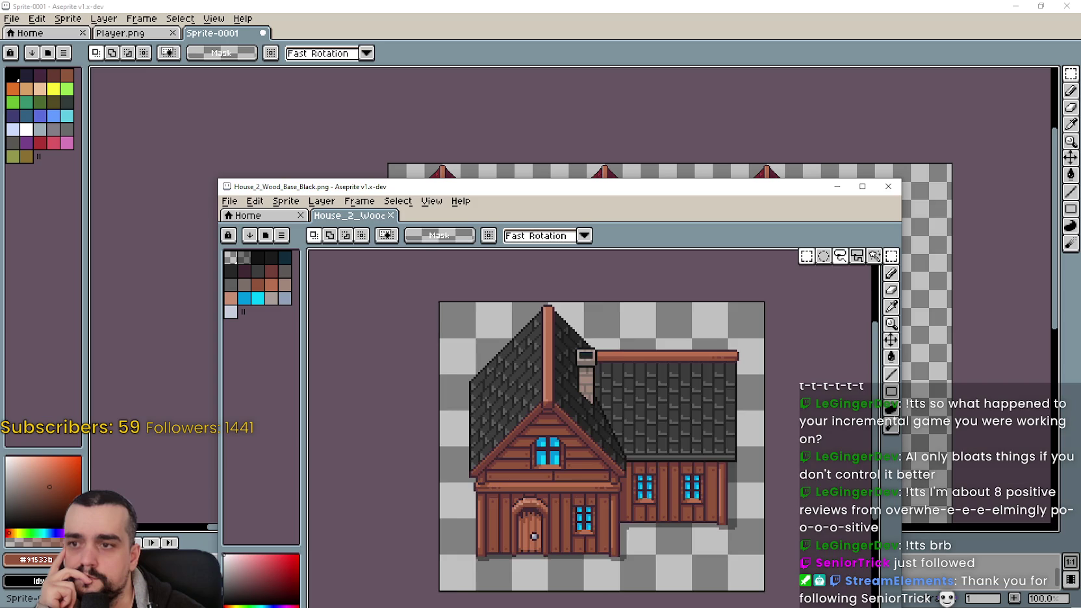
scroll(516, 334, up, 1)
drag(497, 286, 737, 472)
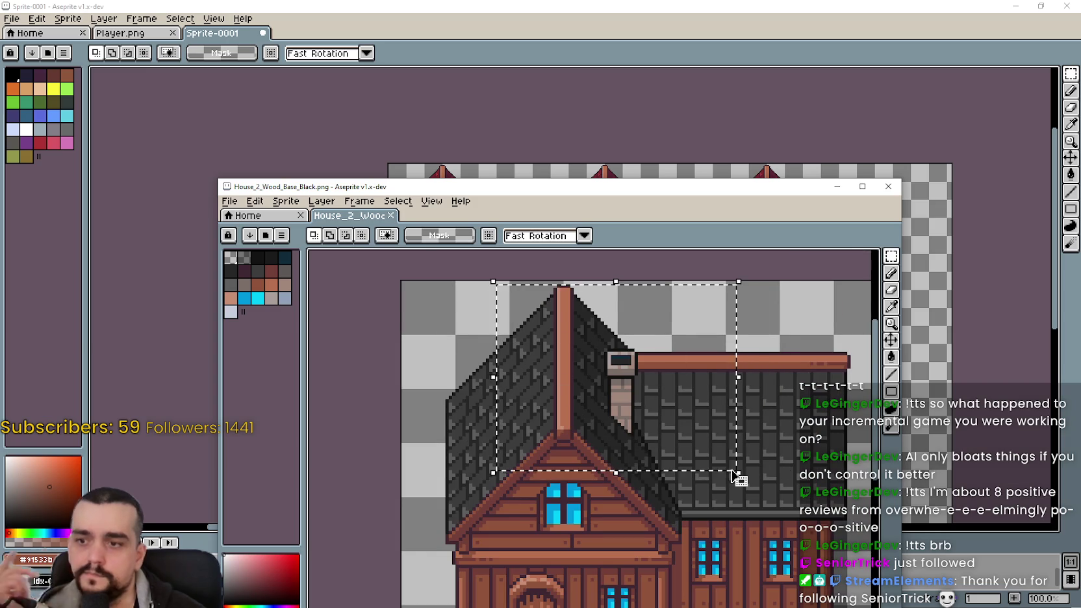
- Reposition the House_2 reference window and bring up House_1_Wood_Green_Black.png
scroll(617, 332, left, 1)
mouse_move(616, 198)
mouse_down()
mouse_move(616, 437)
mouse_move(654, 221)
mouse_up()
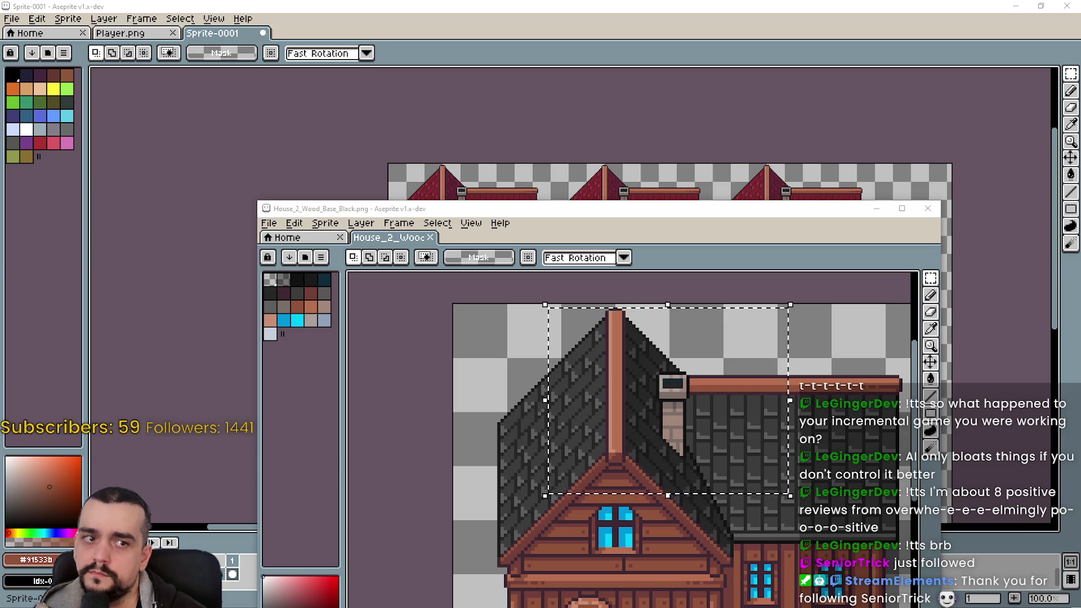
mouse_move(557, 218)
mouse_down()
mouse_move(527, 251)
mouse_move(530, 295)
mouse_up()
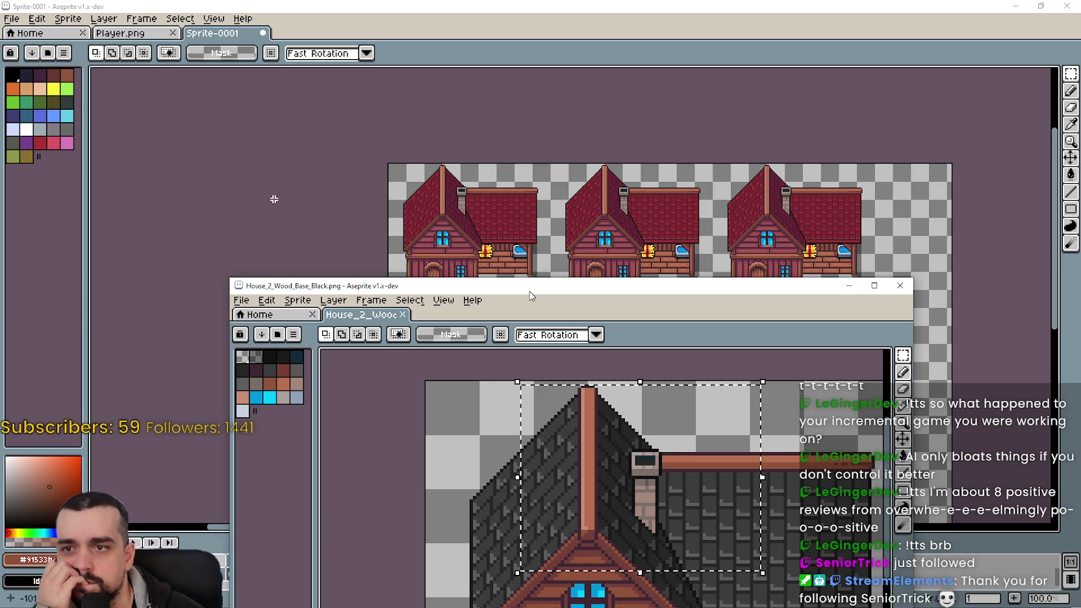
mouse_move(529, 293)
mouse_down()
mouse_move(542, 363)
mouse_move(506, 222)
mouse_up()
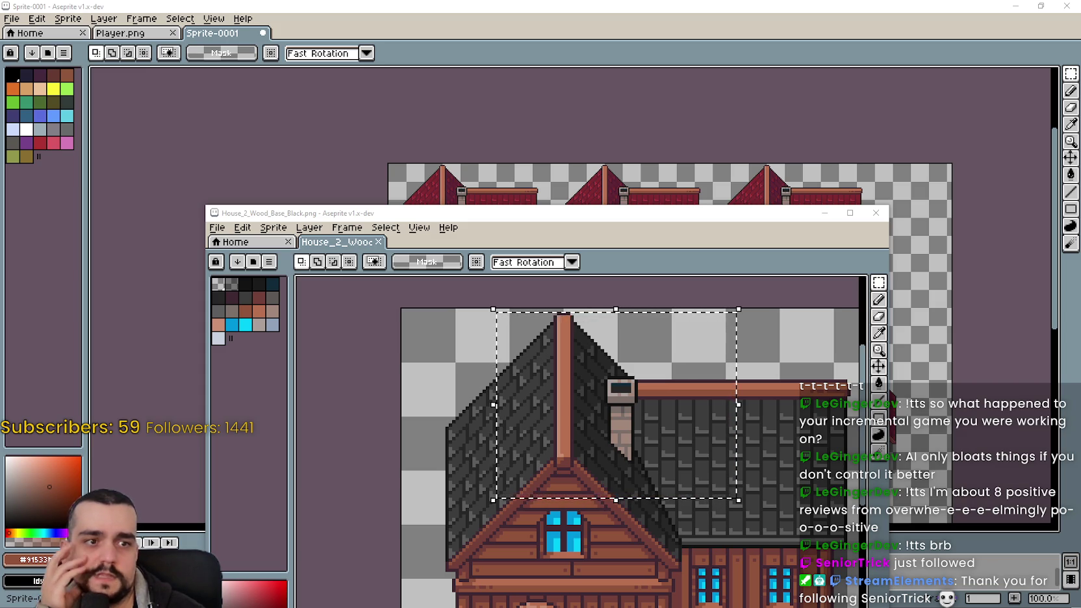
scroll(605, 376, up, 2)
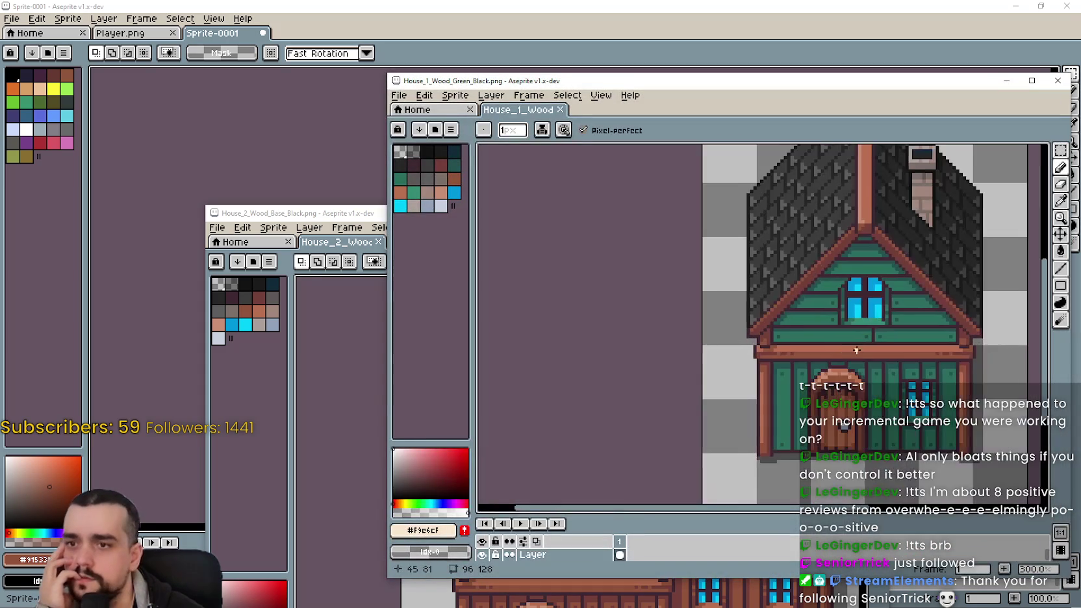
- Close House_1_Wood_Green_Black.png and pan House_2 to show its front
scroll(605, 376, up, 1)
scroll(606, 364, down, 1)
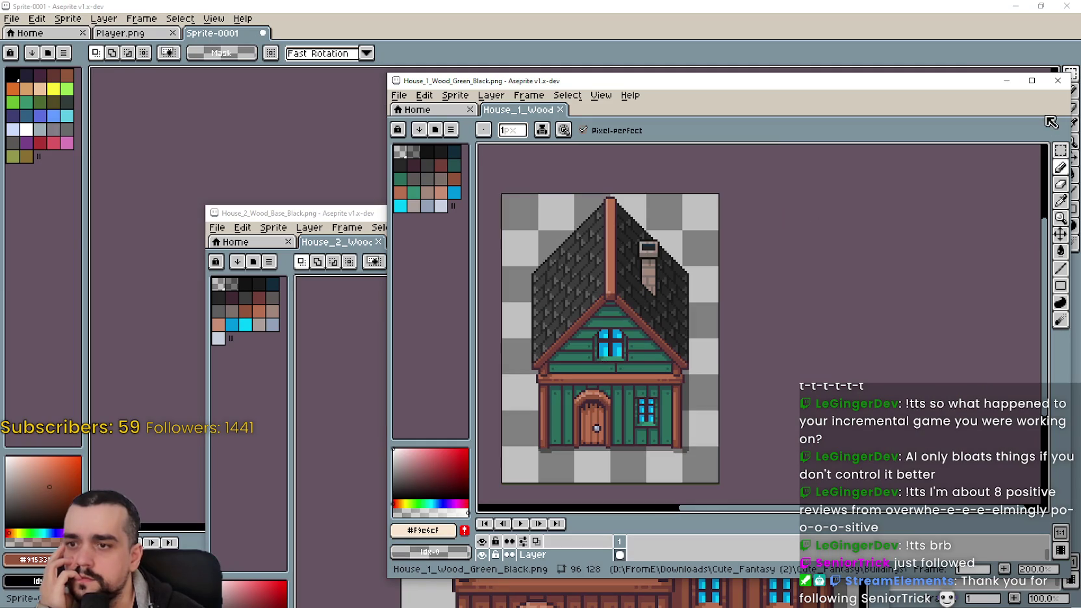
click(1058, 81)
drag(659, 374, 671, 334)
scroll(671, 334, down, 1)
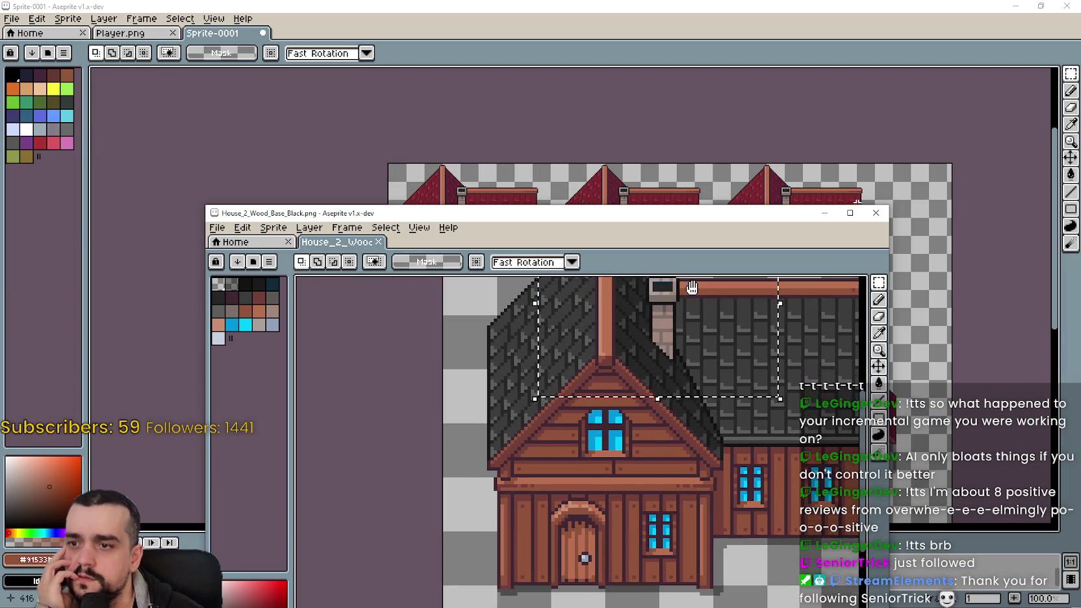
scroll(658, 442, up, 1)
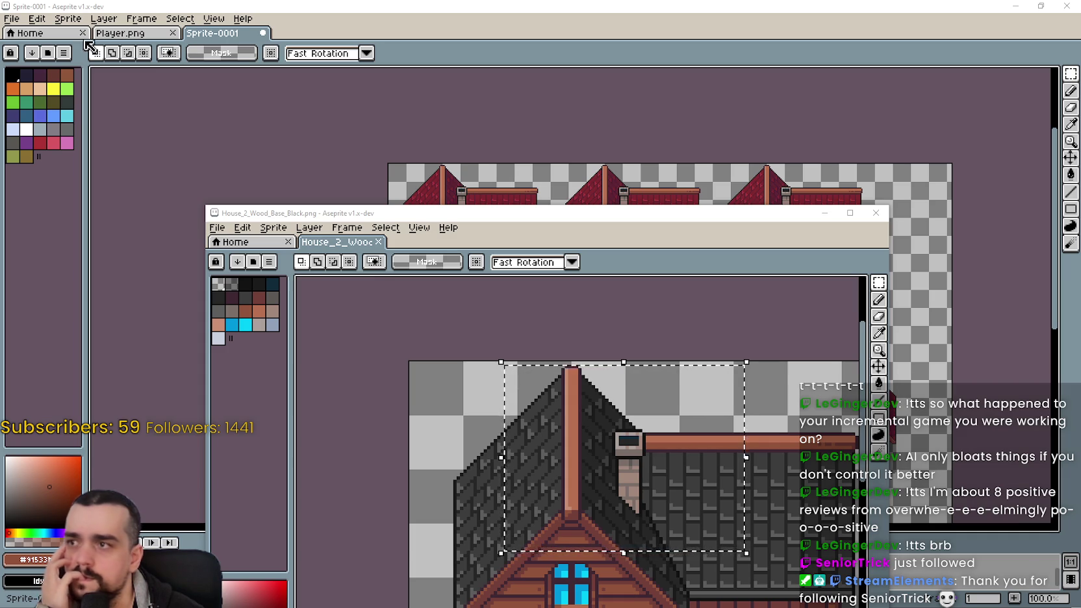
- Bring the Player.png sprite sheet forward and show its upper part
click(89, 8)
click(120, 32)
scroll(622, 398, up, 1)
scroll(622, 399, down, 1)
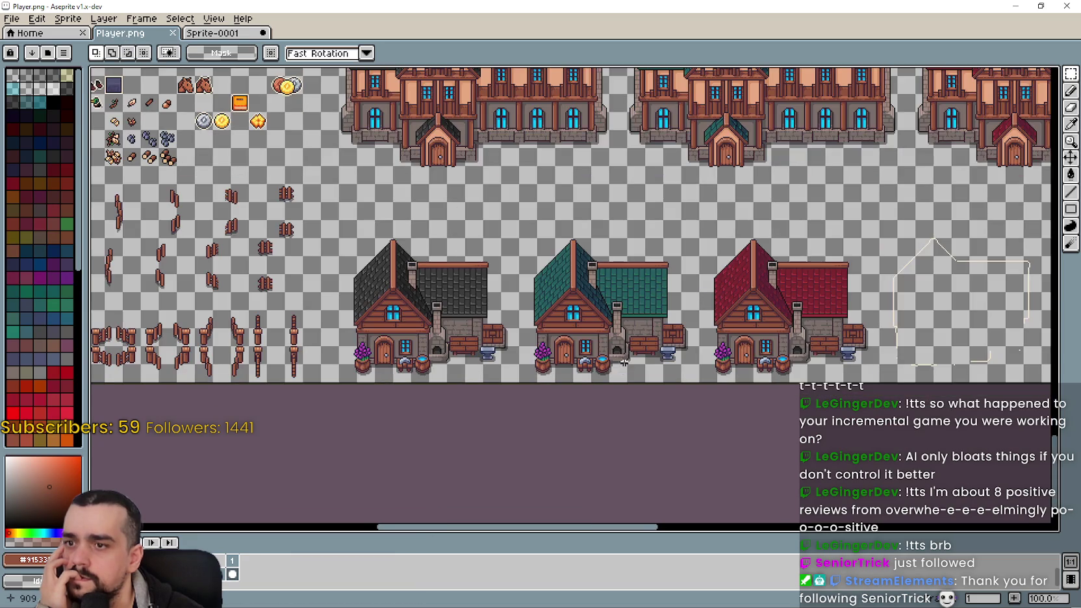
mouse_move(621, 148)
mouse_down()
mouse_move(602, 280)
mouse_move(485, 238)
mouse_up()
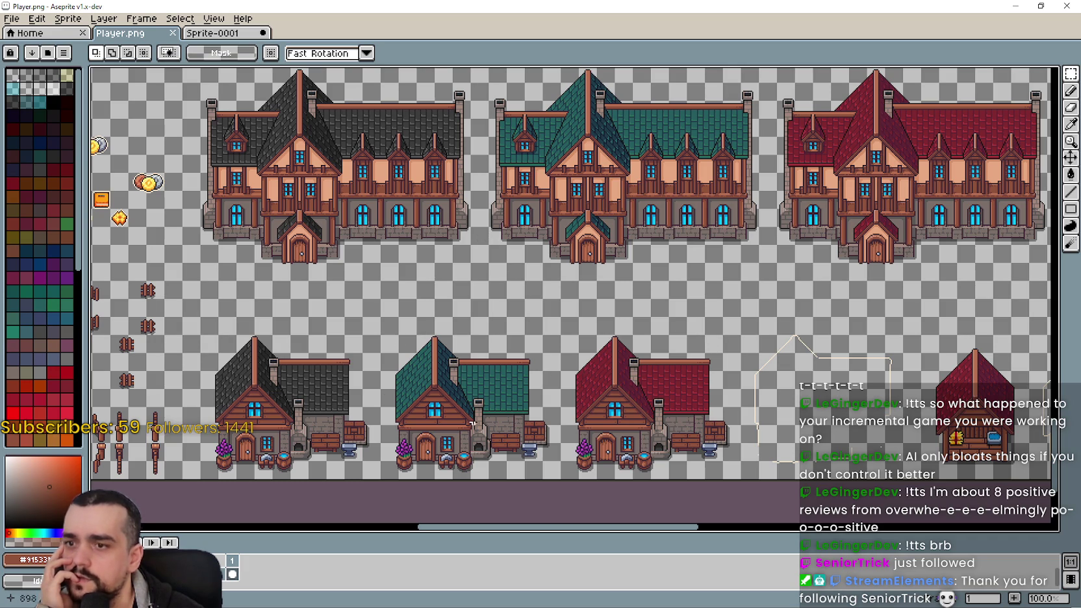
- Pan the Player.png sheet across the small houses and larger buildings
scroll(406, 305, down, 1)
scroll(409, 270, down, 1)
scroll(409, 269, up, 2)
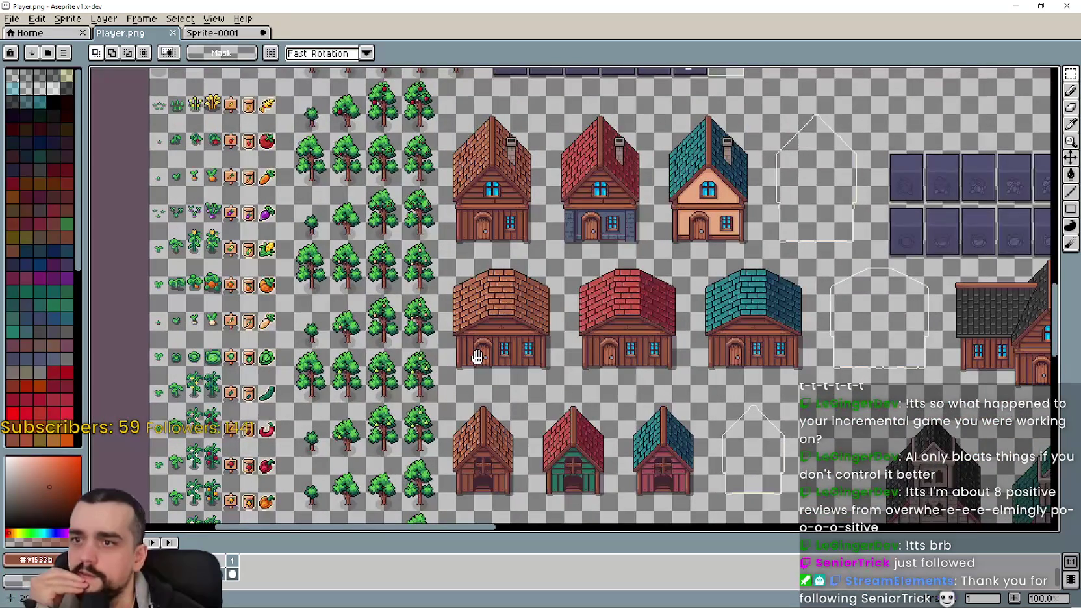
drag(478, 357, 434, 310)
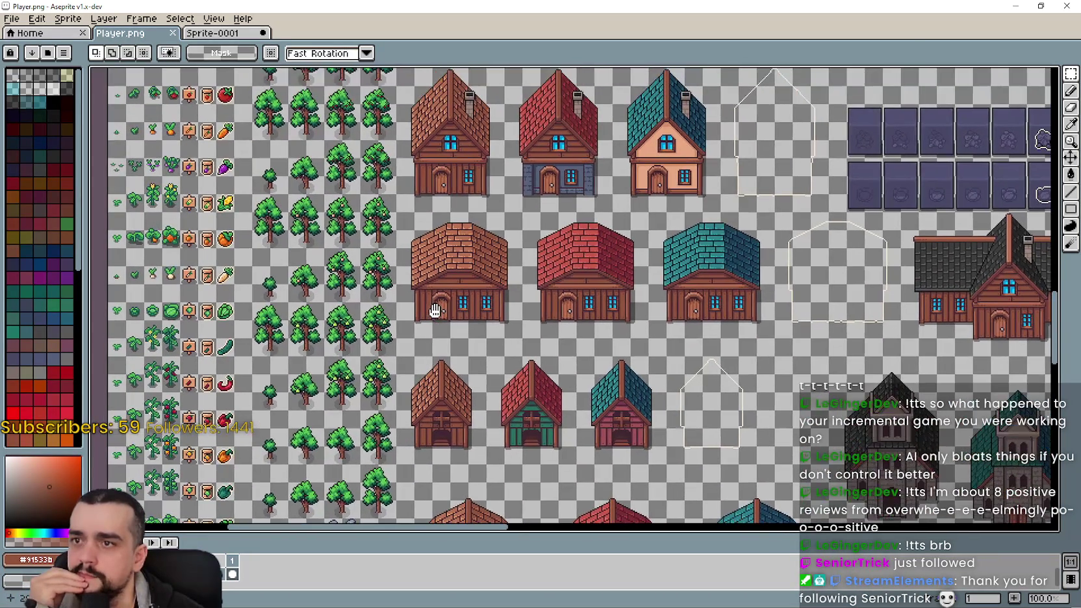
scroll(739, 381, down, 1)
scroll(739, 381, up, 1)
mouse_move(513, 166)
mouse_down()
mouse_move(469, 83)
mouse_move(544, 336)
mouse_move(515, 203)
mouse_move(500, 184)
mouse_up()
scroll(515, 203, up, 1)
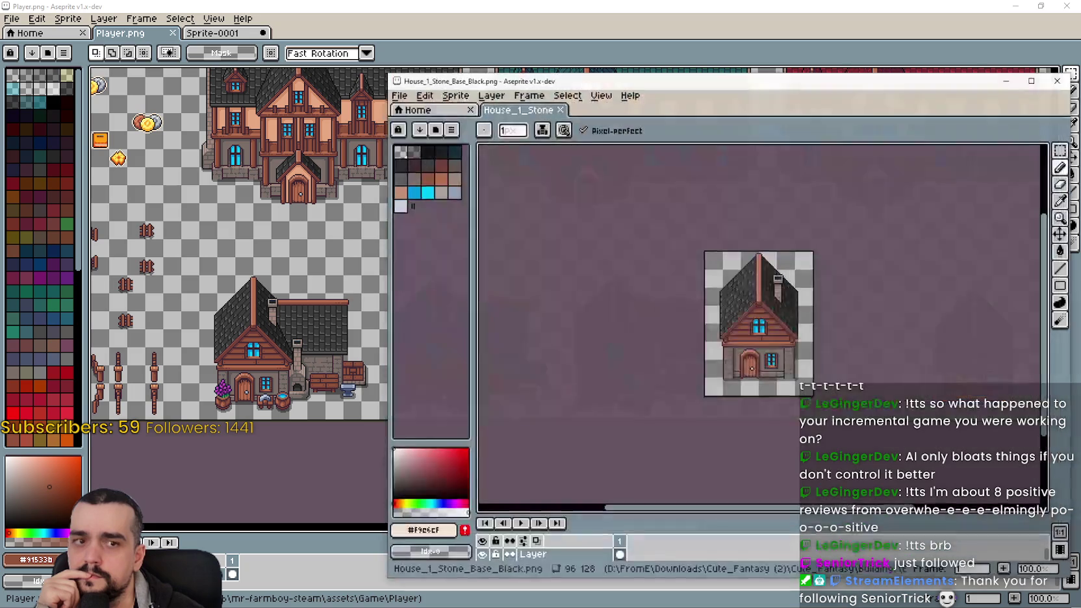
- Inspect the House_1_Stone_Base_Black.png reference, then close it
mouse_move(746, 305)
mouse_down()
mouse_move(763, 352)
mouse_move(834, 342)
mouse_up()
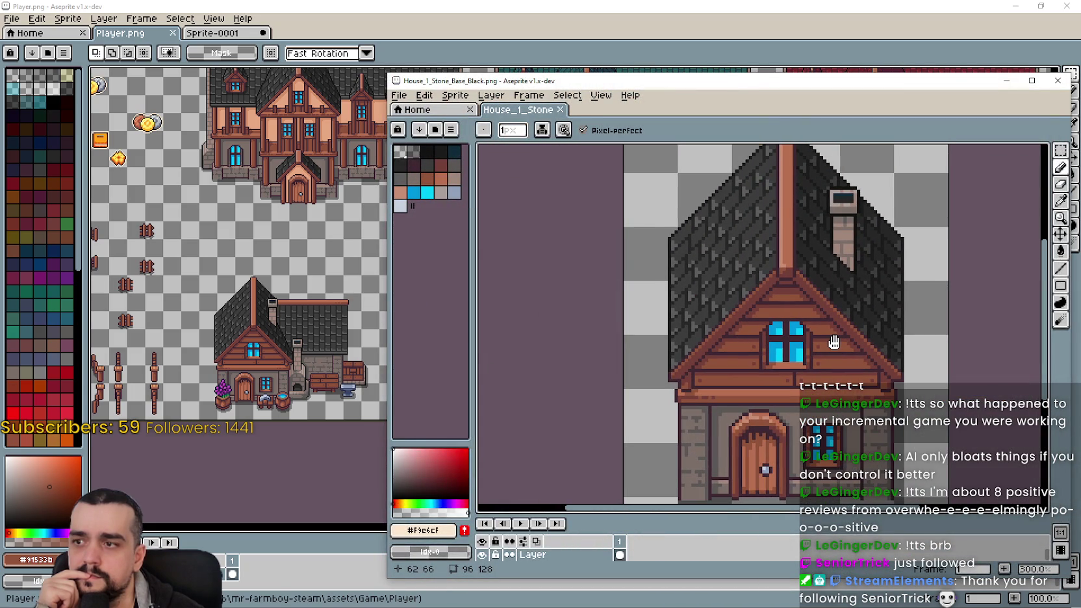
drag(834, 343, 843, 351)
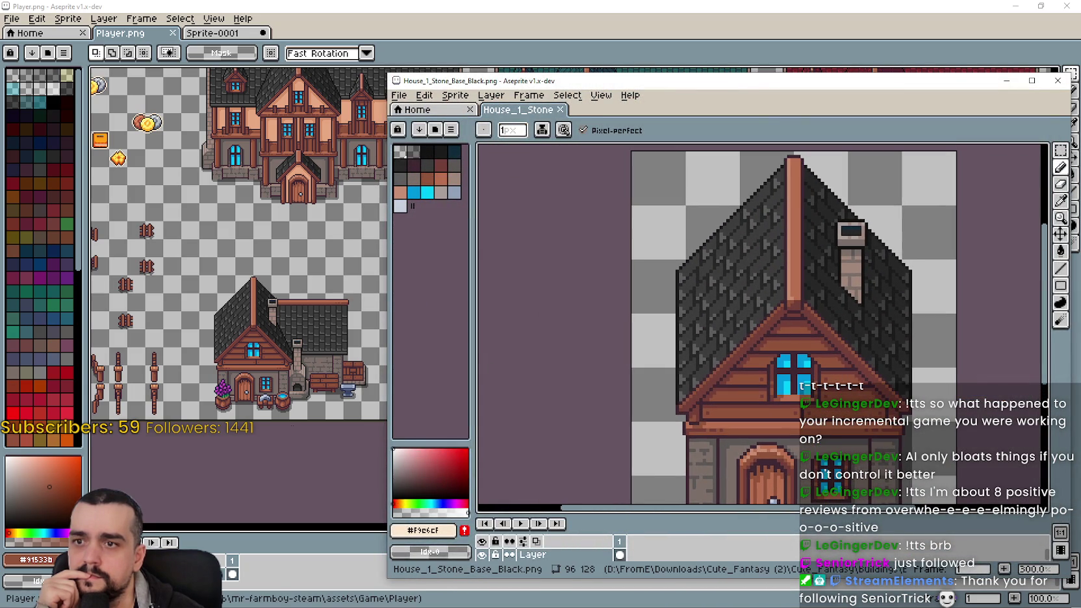
scroll(287, 419, up, 2)
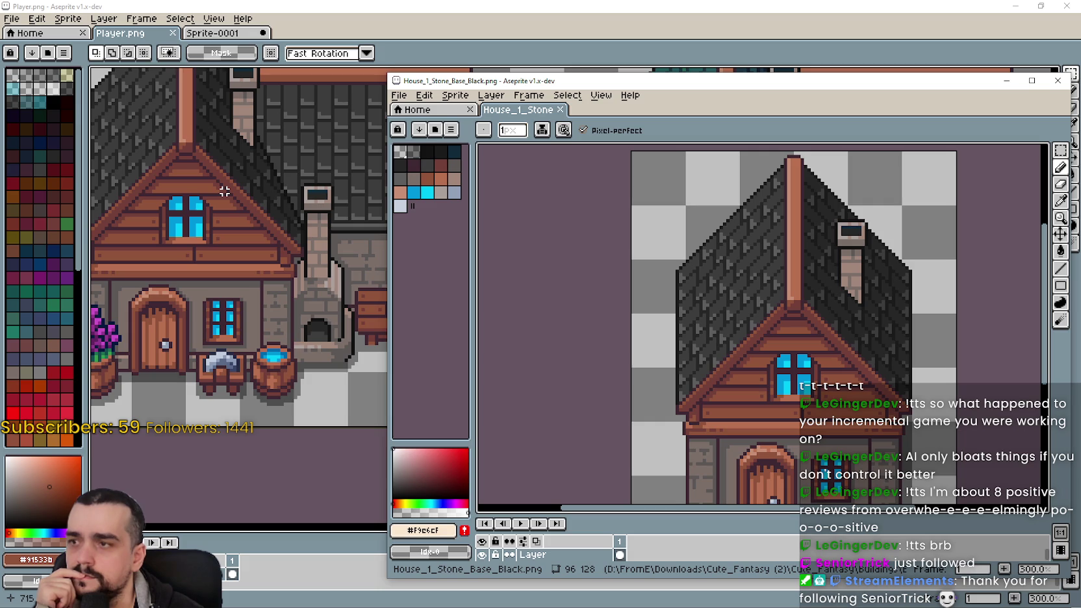
scroll(334, 258, down, 2)
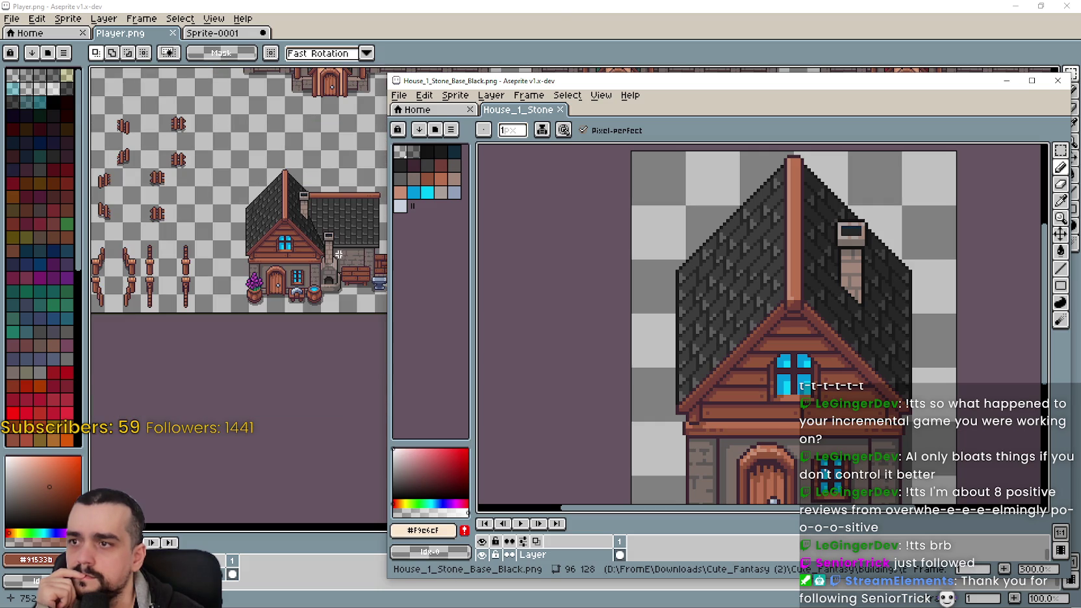
scroll(786, 359, down, 1)
drag(821, 366, 766, 362)
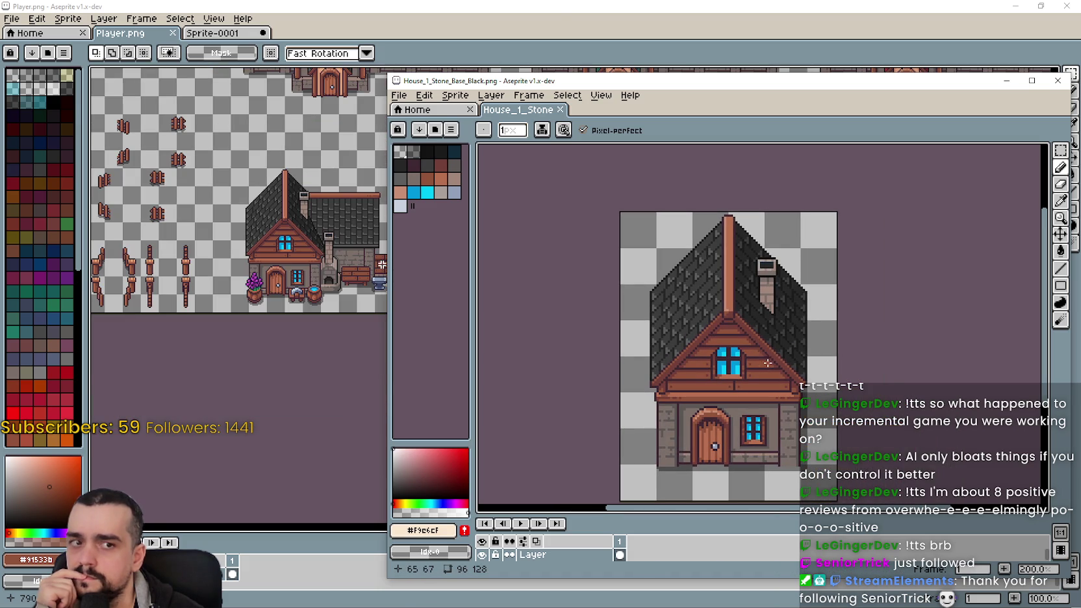
click(1056, 80)
- Open House_2_Stone_Base_Black.png, look over its front, then close it
key(ctrl+o)
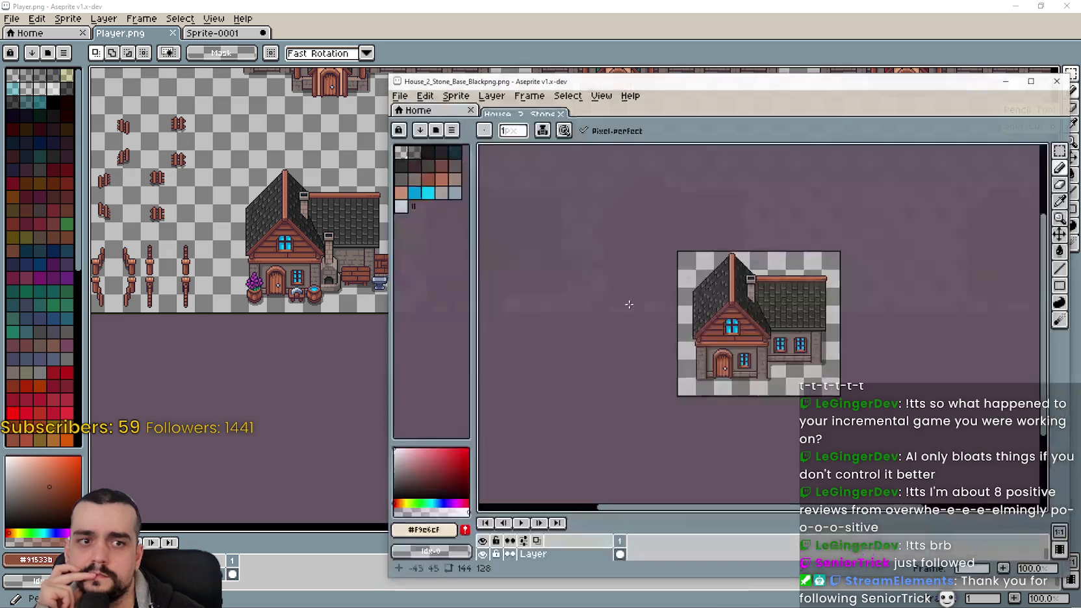
drag(667, 294, 768, 283)
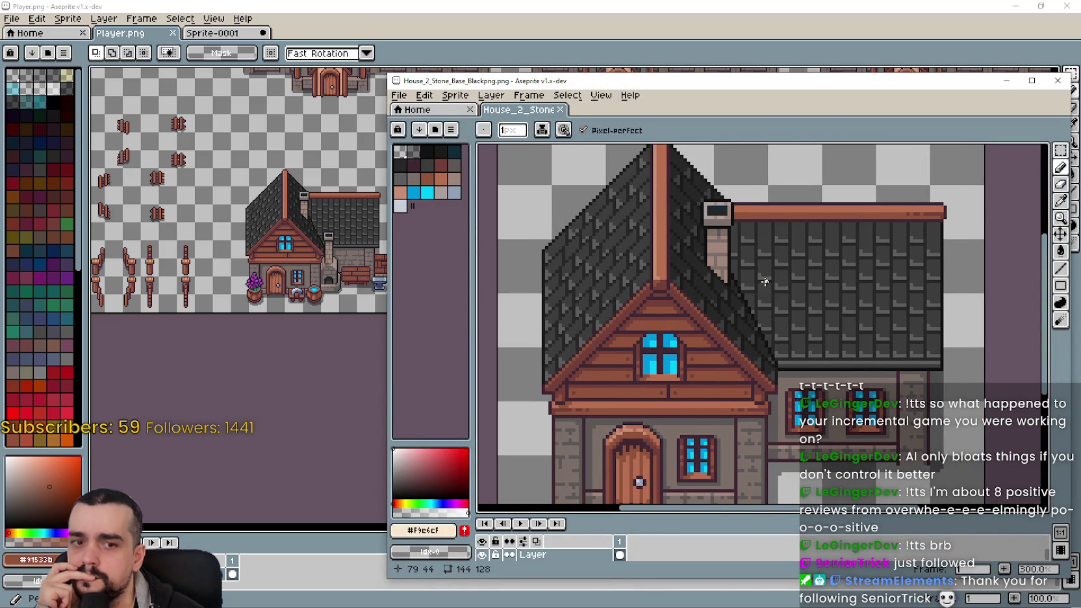
mouse_move(762, 278)
mouse_down()
mouse_move(779, 381)
mouse_move(815, 316)
mouse_move(856, 277)
mouse_move(832, 277)
mouse_move(827, 229)
mouse_up()
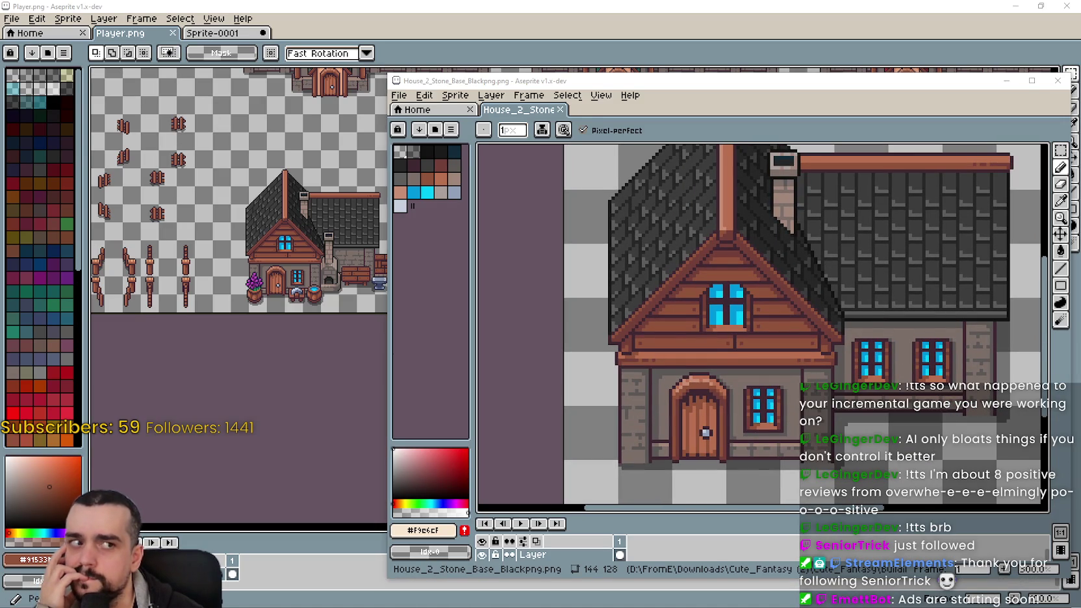
drag(882, 230, 860, 248)
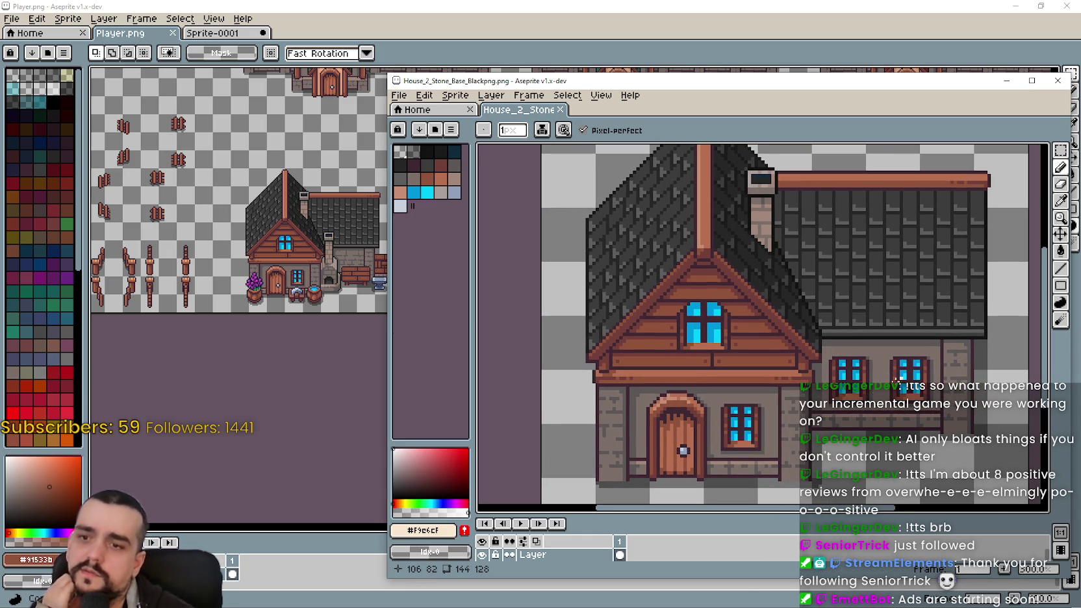
scroll(724, 423, down, 1)
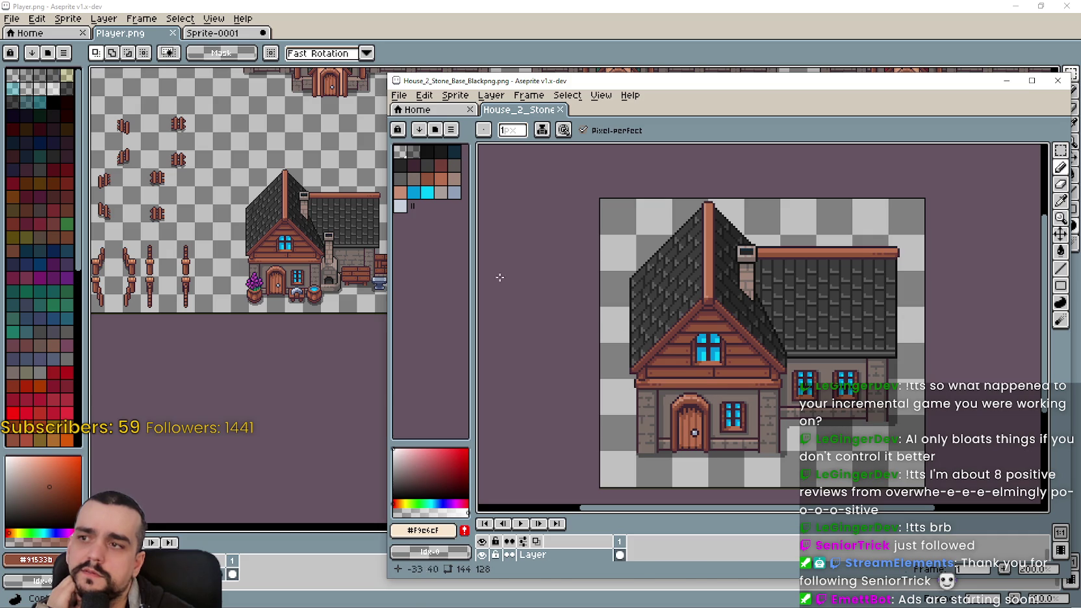
key(alt+Tab)
- Frame the three timber houses on Player.png, then return to Sprite-0001
scroll(456, 306, down, 3)
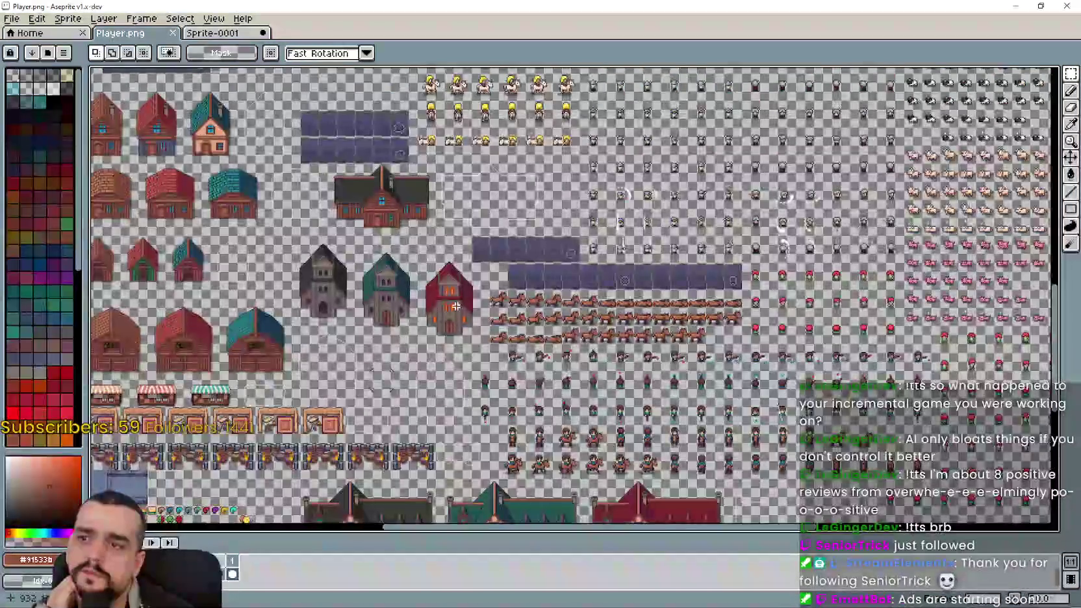
scroll(456, 306, up, 3)
scroll(396, 305, down, 3)
scroll(442, 430, up, 2)
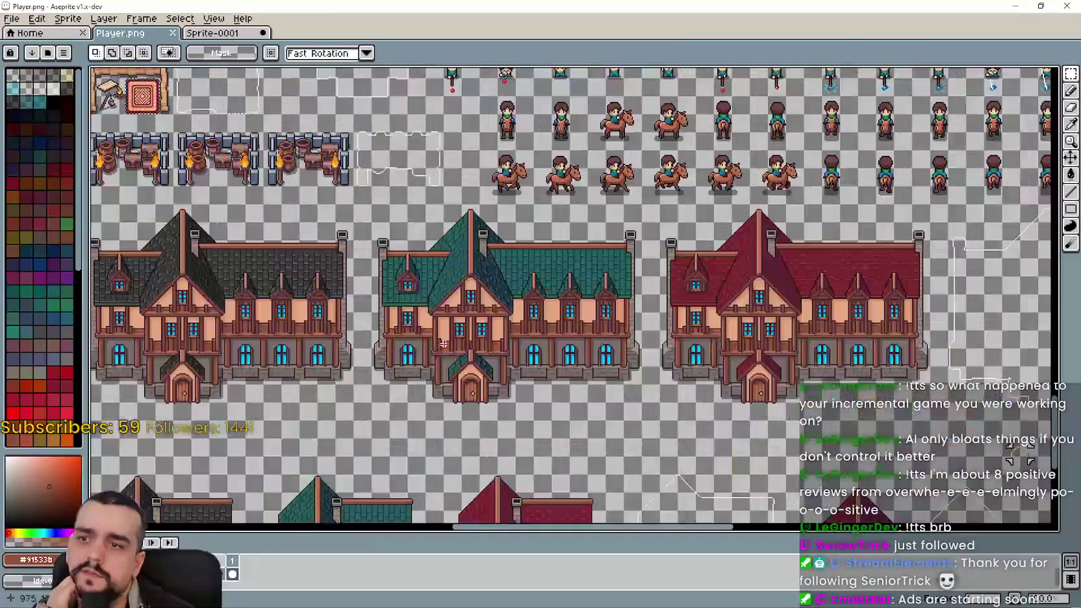
drag(442, 429, 611, 285)
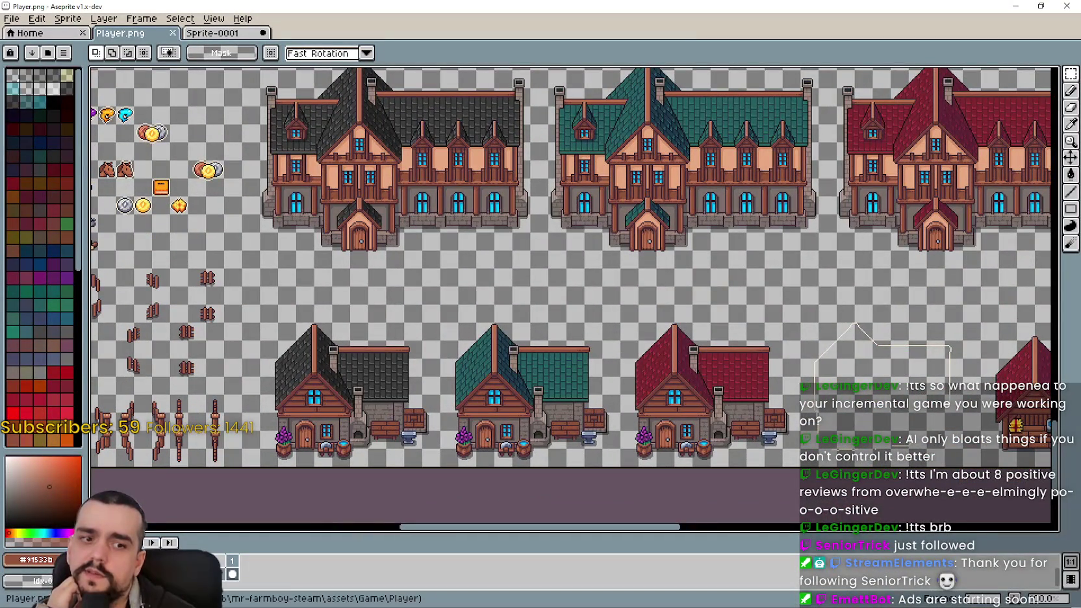
click(214, 33)
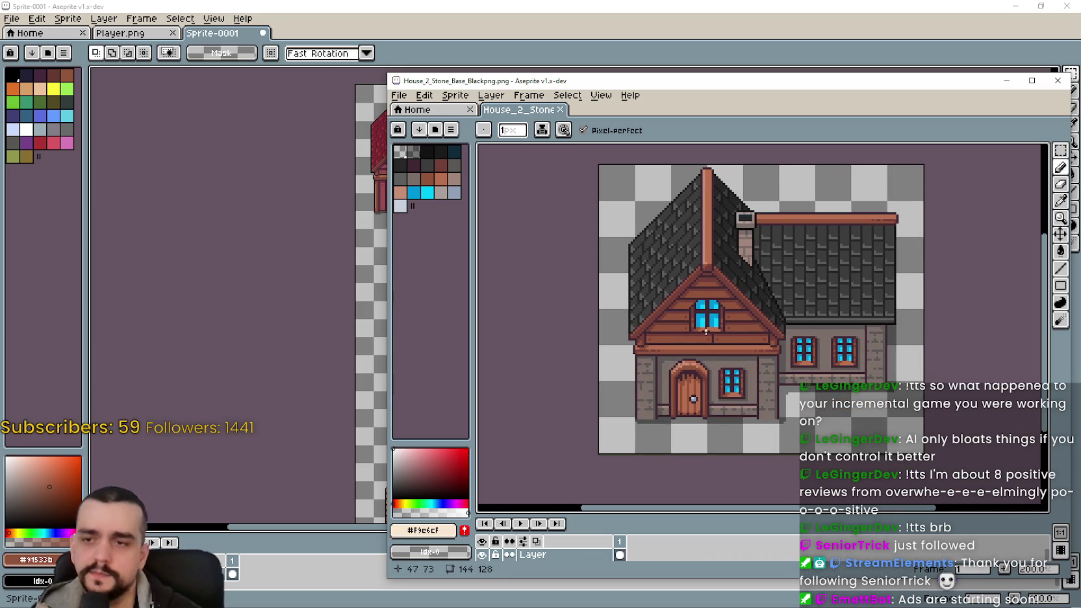
- Paste the grey-roofed stone house into Sprite-0001 below the red houses
click(1054, 151)
drag(633, 420, 760, 269)
click(612, 436)
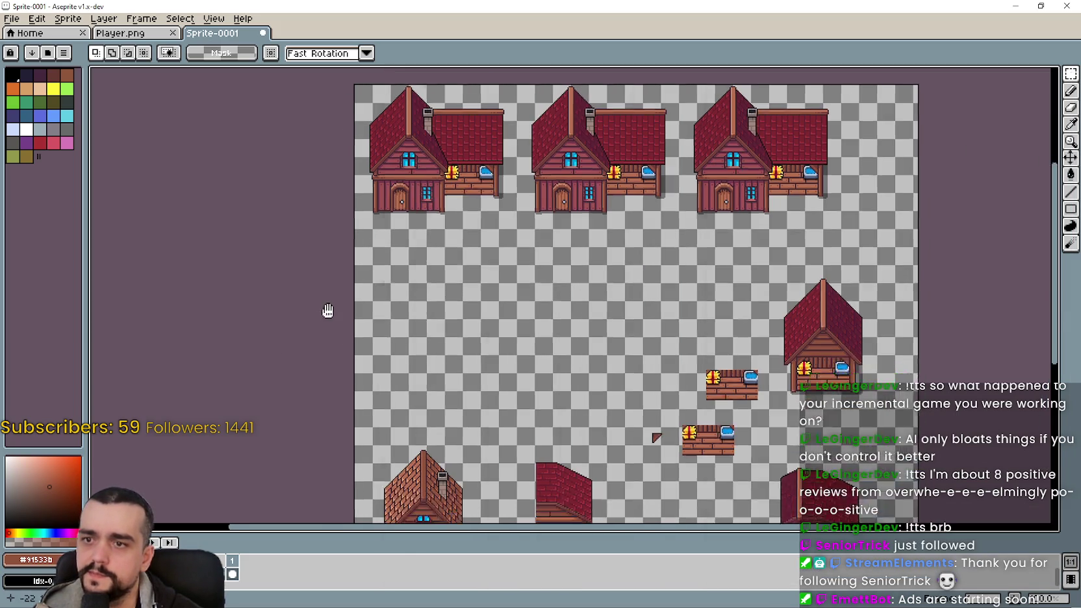
click(326, 308)
key(ctrl+v)
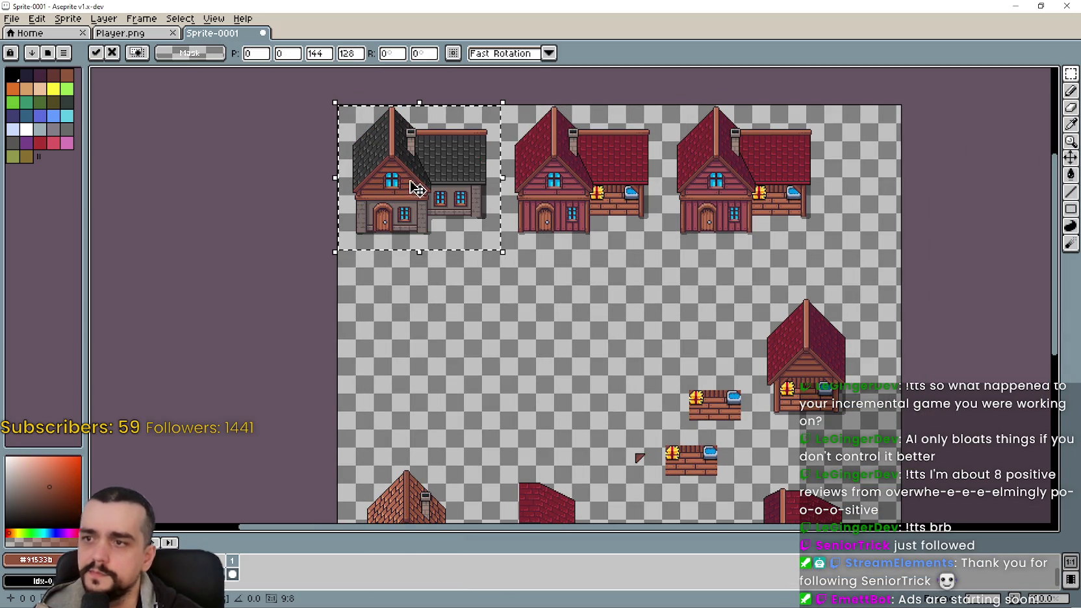
drag(416, 194, 423, 346)
scroll(423, 346, up, 2)
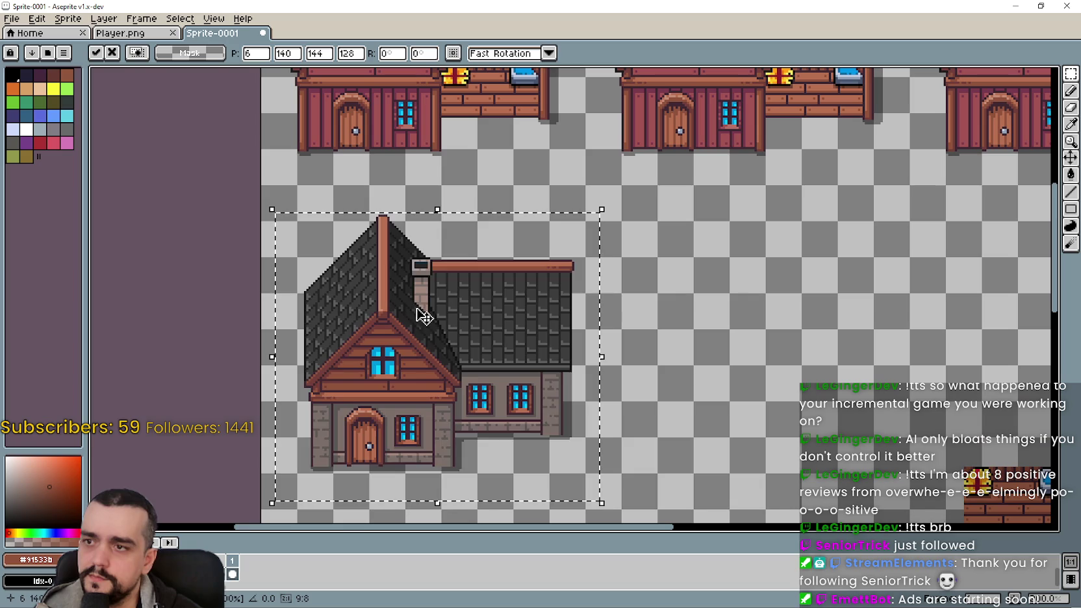
drag(415, 309, 402, 319)
click(764, 349)
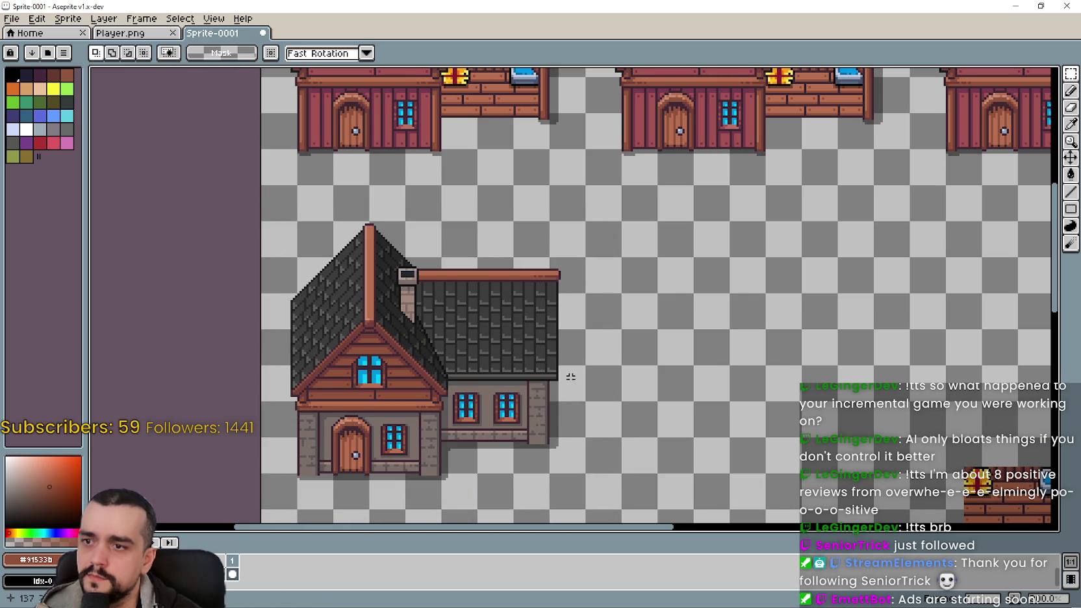
- Frame the pasted house's side wing and delete a first block of its wall
scroll(546, 462, up, 1)
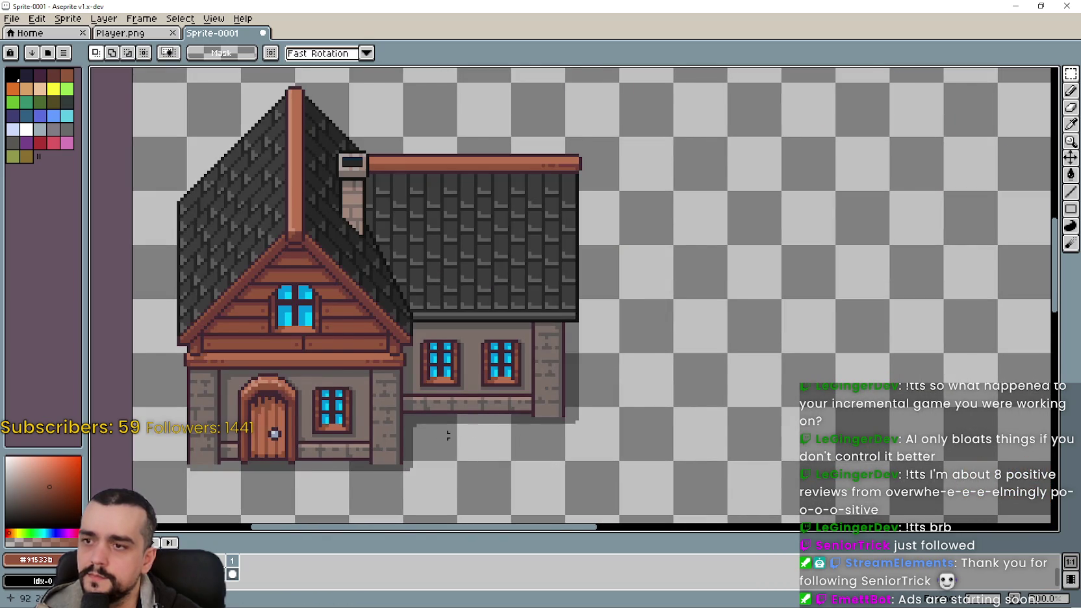
scroll(415, 422, down, 1)
scroll(530, 381, up, 2)
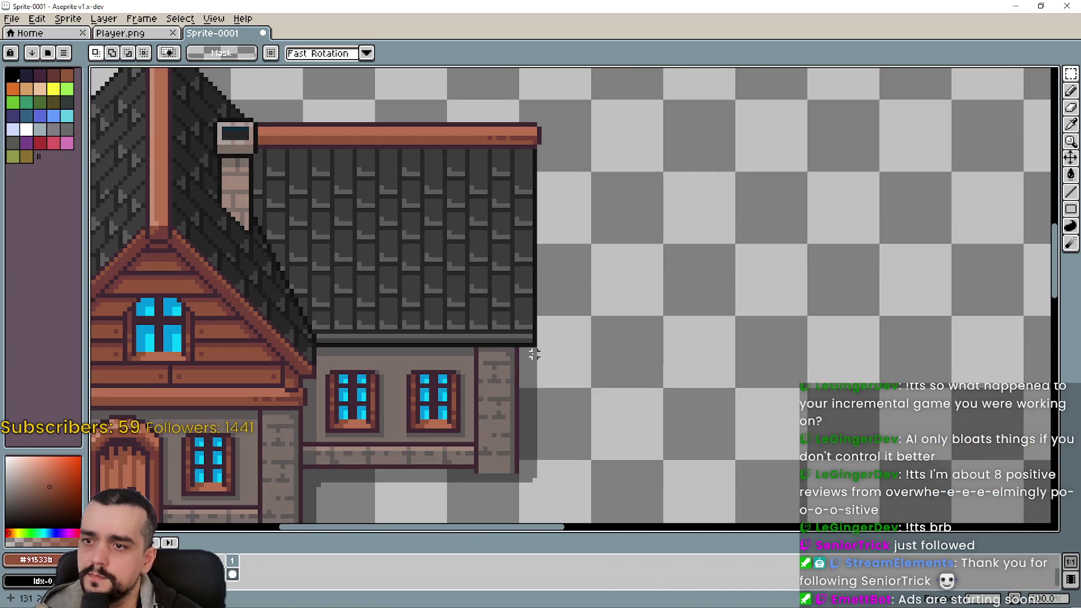
scroll(530, 351, down, 3)
scroll(527, 363, down, 1)
scroll(526, 365, up, 1)
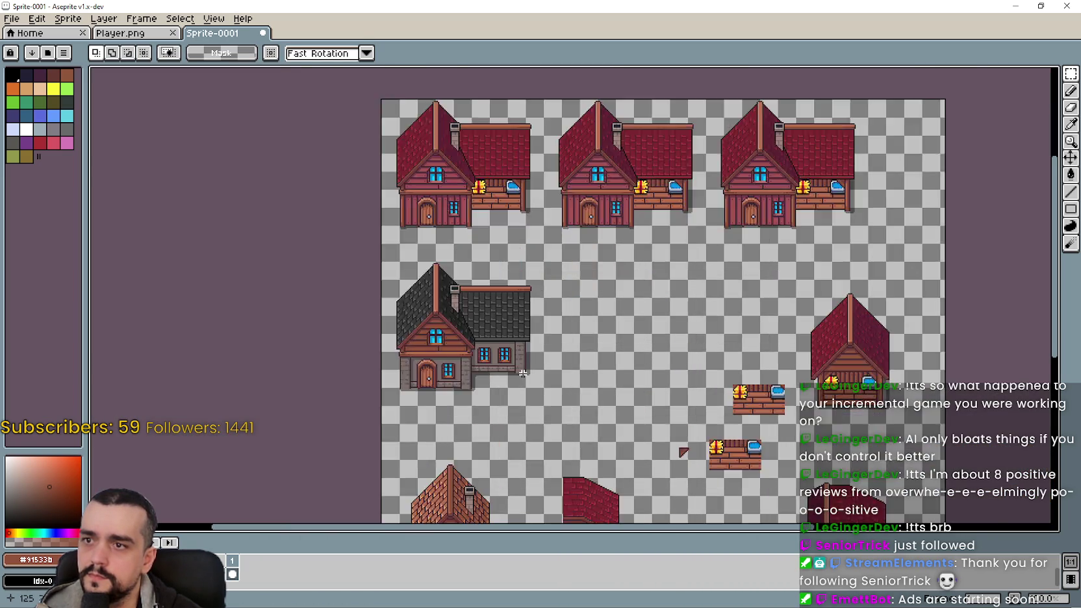
scroll(526, 355, up, 2)
mouse_move(525, 355)
mouse_down()
mouse_move(645, 511)
mouse_move(645, 390)
mouse_up()
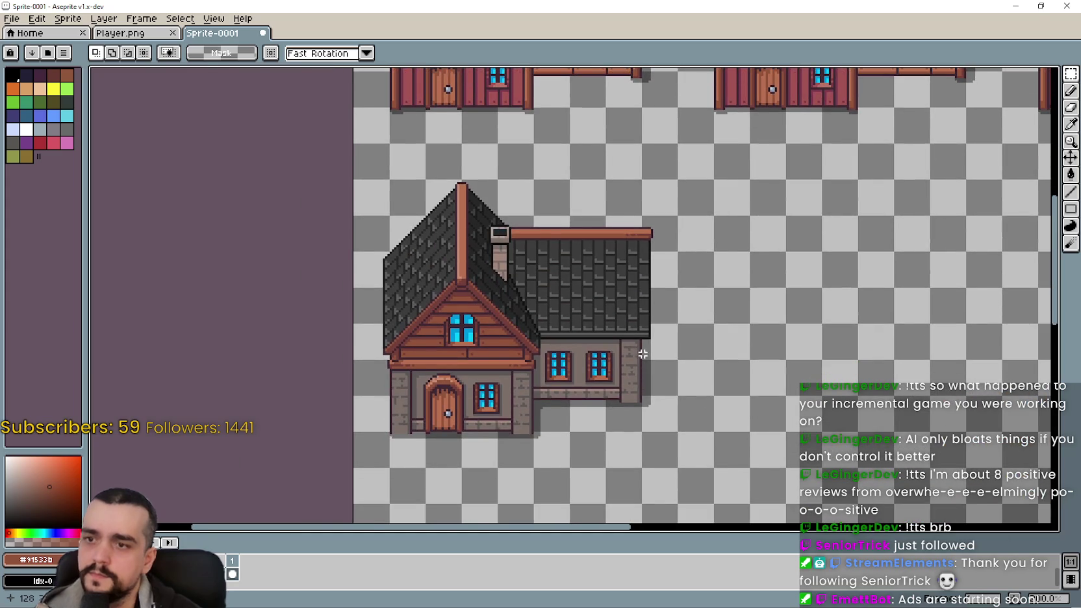
scroll(645, 339, up, 1)
drag(645, 339, 648, 273)
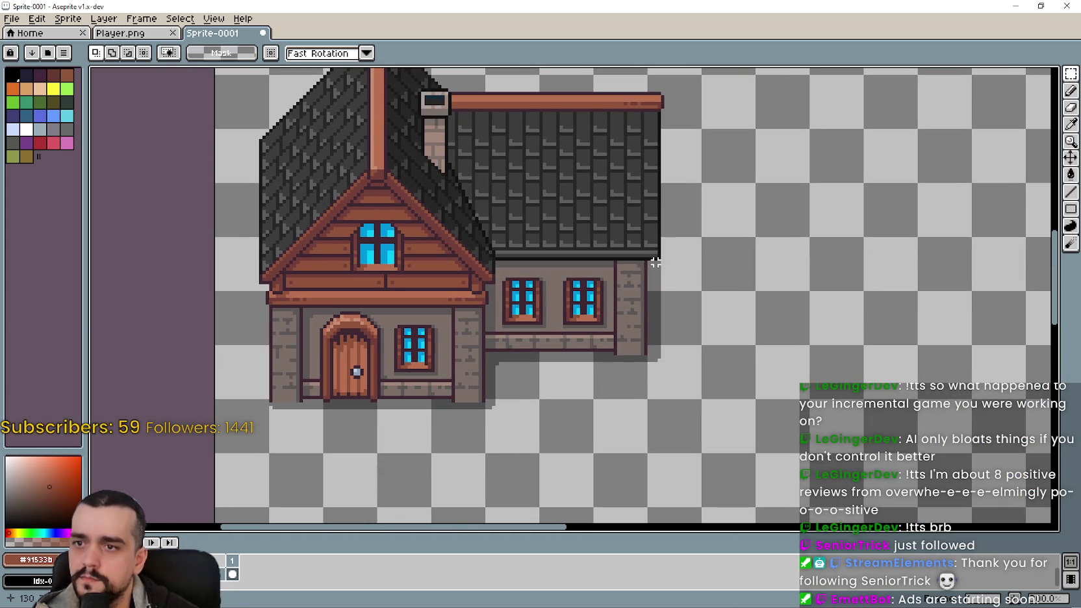
scroll(520, 377, up, 2)
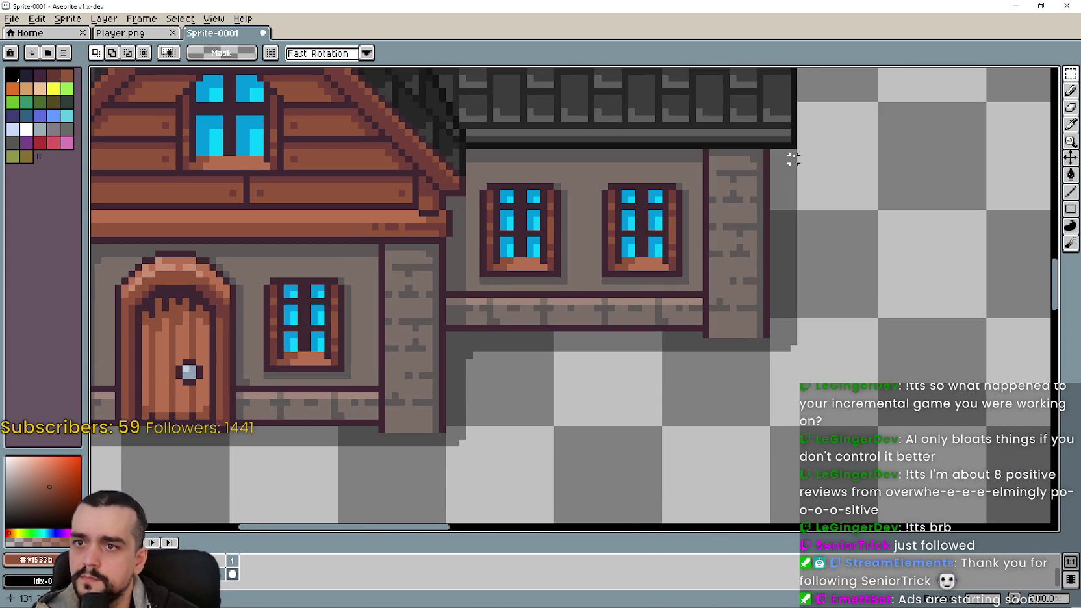
drag(792, 153, 526, 400)
mouse_move(890, 432)
mouse_down()
mouse_move(704, 221)
mouse_move(549, 163)
mouse_up()
key(Delete)
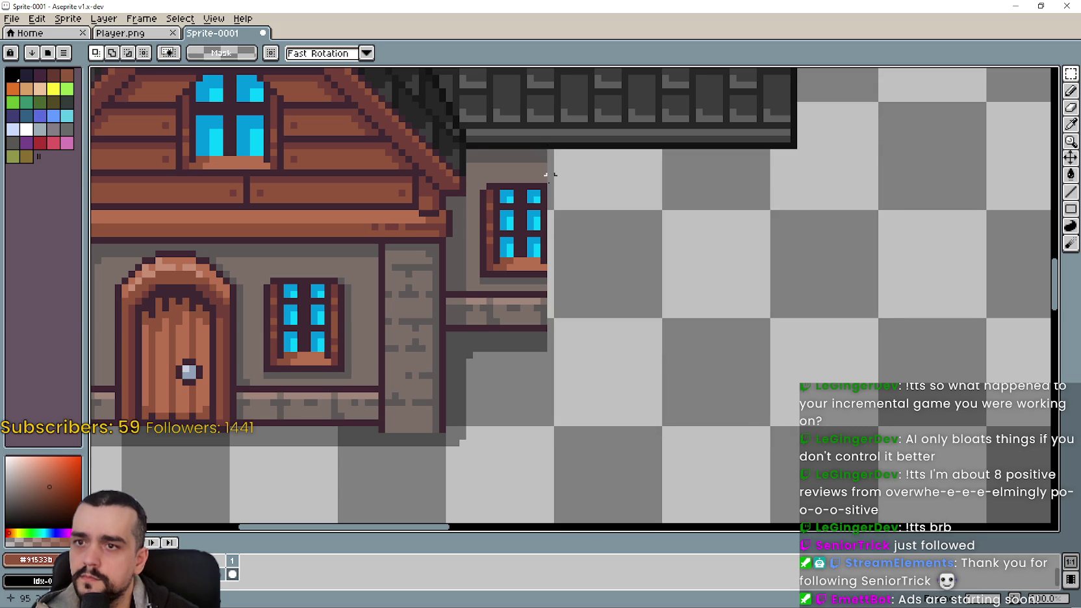
- Delete the remaining wall, window and leftover strip under the side roof
drag(461, 158, 545, 379)
key(Delete)
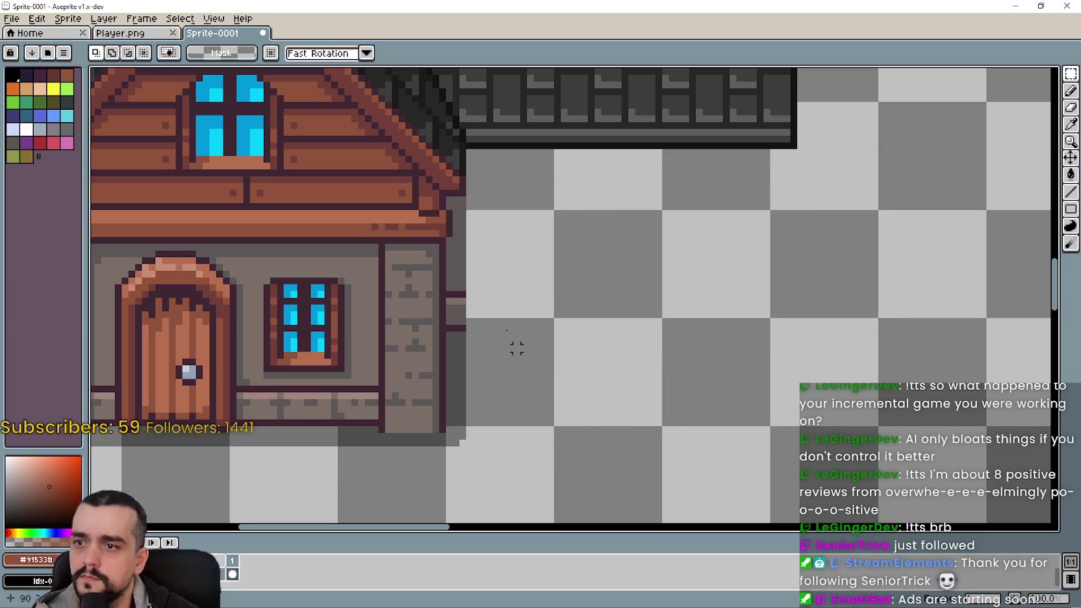
drag(455, 201, 524, 458)
key(Delete)
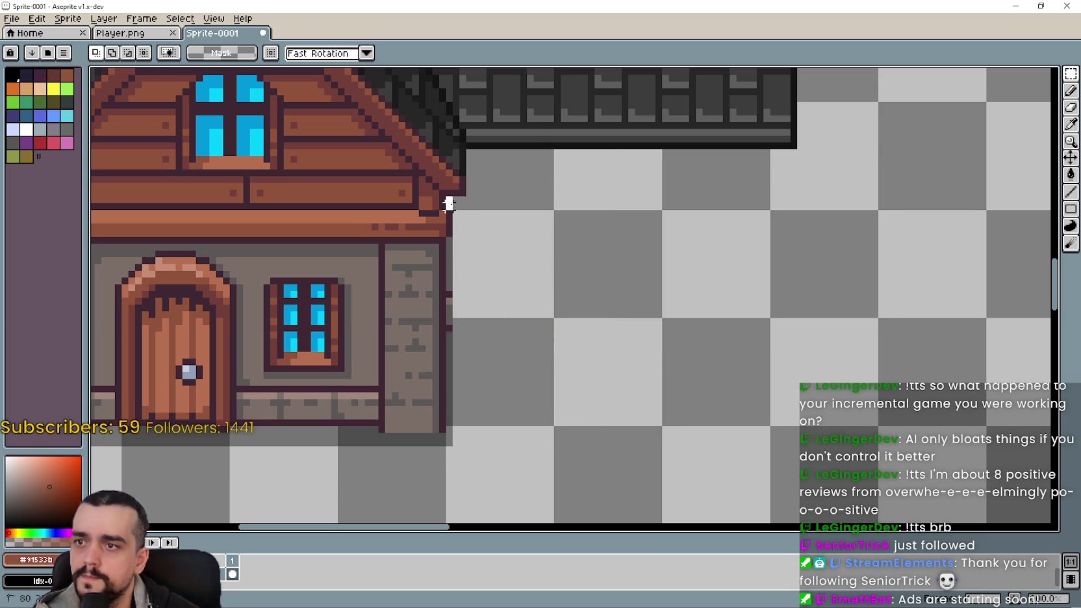
drag(448, 281, 448, 446)
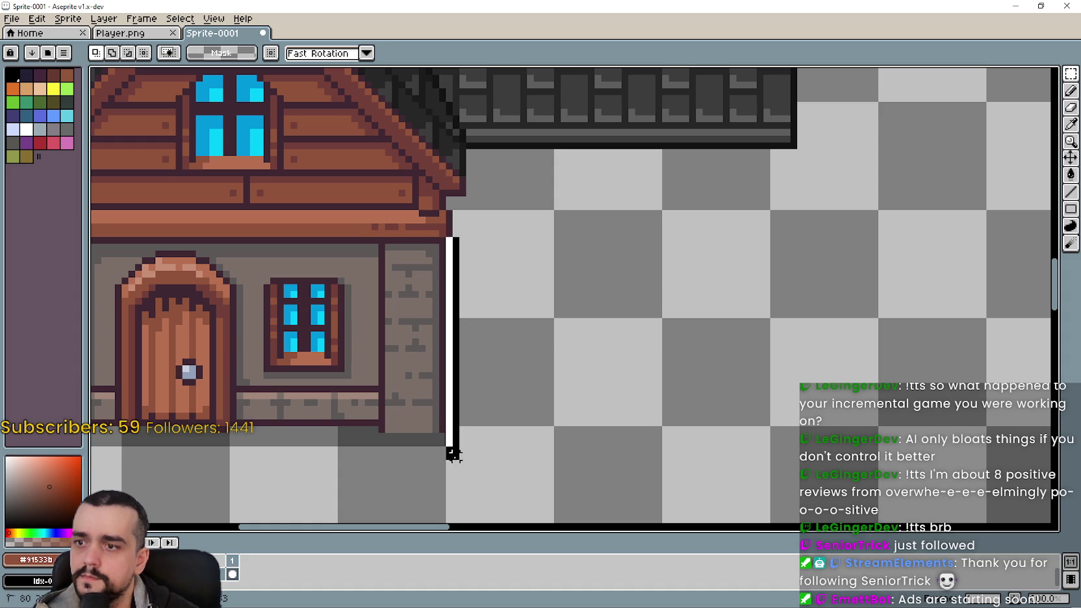
key(Delete)
scroll(453, 422, down, 2)
scroll(510, 326, down, 2)
scroll(559, 371, up, 1)
scroll(559, 371, up, 2)
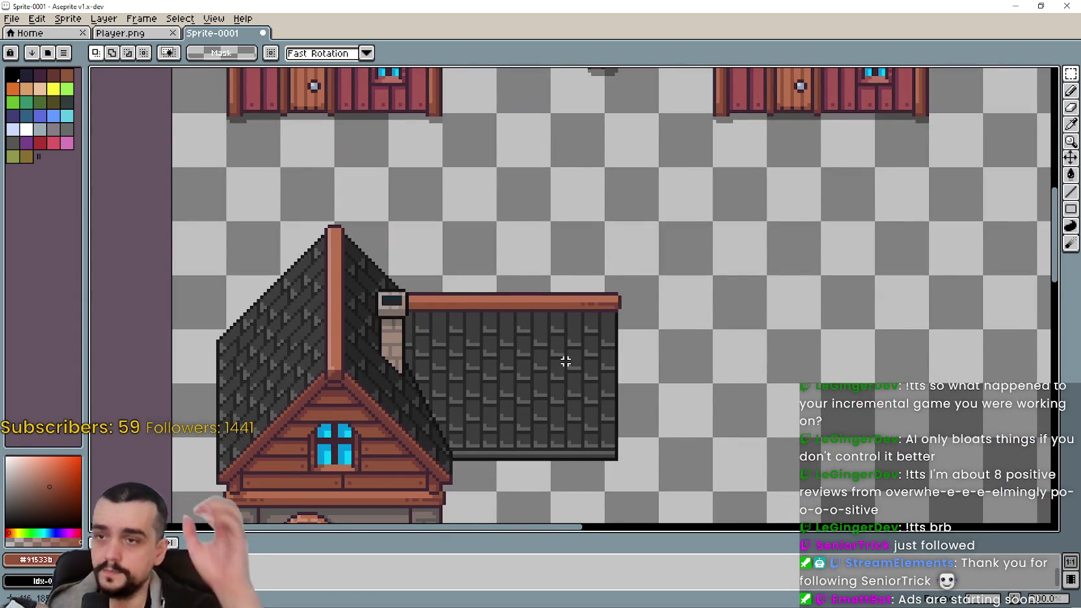
scroll(565, 361, down, 3)
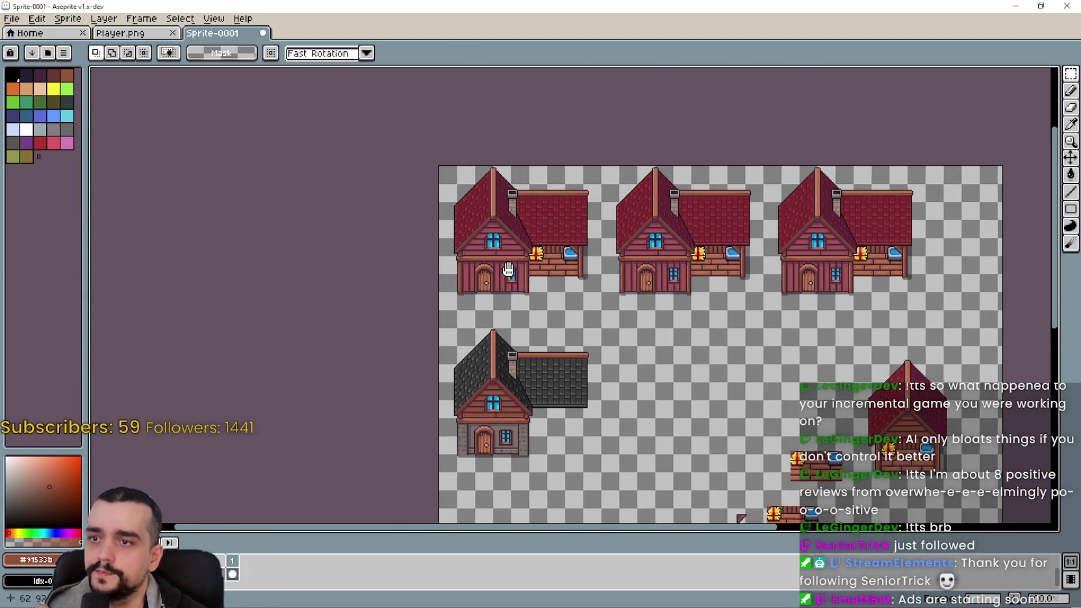
scroll(513, 264, up, 2)
- Erase the top-left red house's front gable, then deselect
mouse_move(532, 419)
mouse_down()
mouse_move(522, 234)
mouse_move(500, 284)
mouse_move(518, 326)
mouse_move(525, 279)
mouse_up()
scroll(525, 279, down, 2)
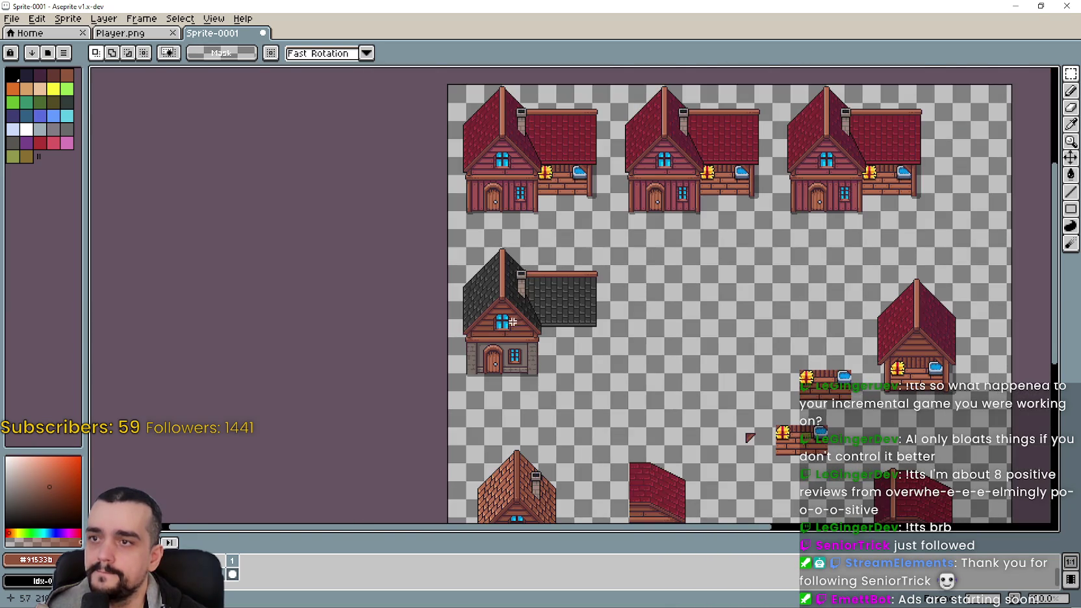
scroll(484, 262, up, 2)
drag(478, 244, 525, 448)
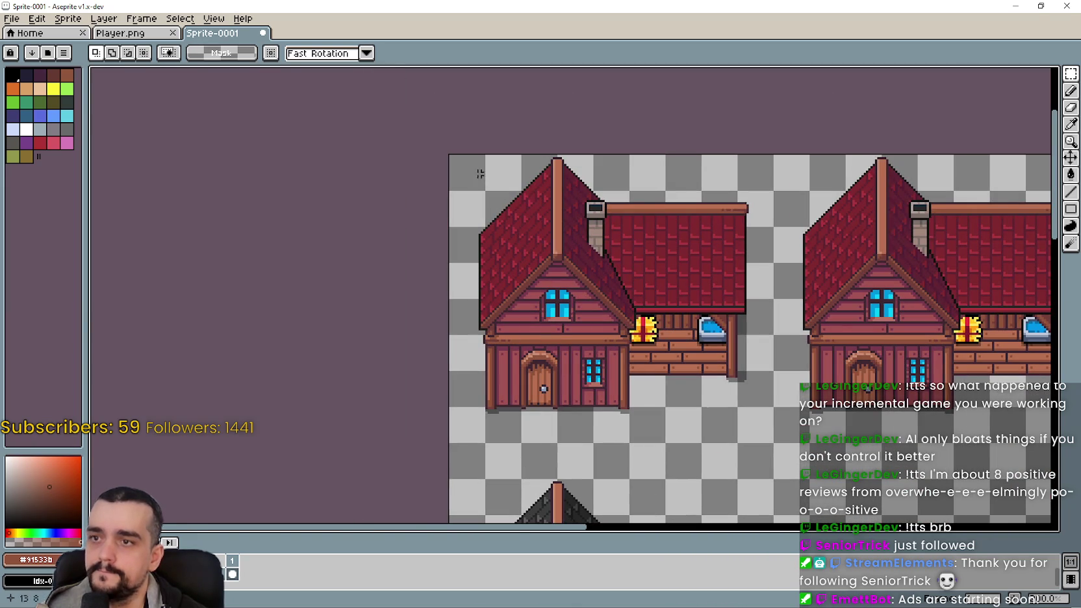
mouse_move(463, 155)
mouse_down()
mouse_move(593, 432)
mouse_move(623, 434)
mouse_up()
key(Delete)
scroll(633, 423, up, 1)
scroll(641, 404, down, 1)
scroll(644, 256, down, 2)
drag(470, 506, 763, 242)
scroll(581, 313, down, 2)
key(ctrl+d)
drag(443, 474, 806, 180)
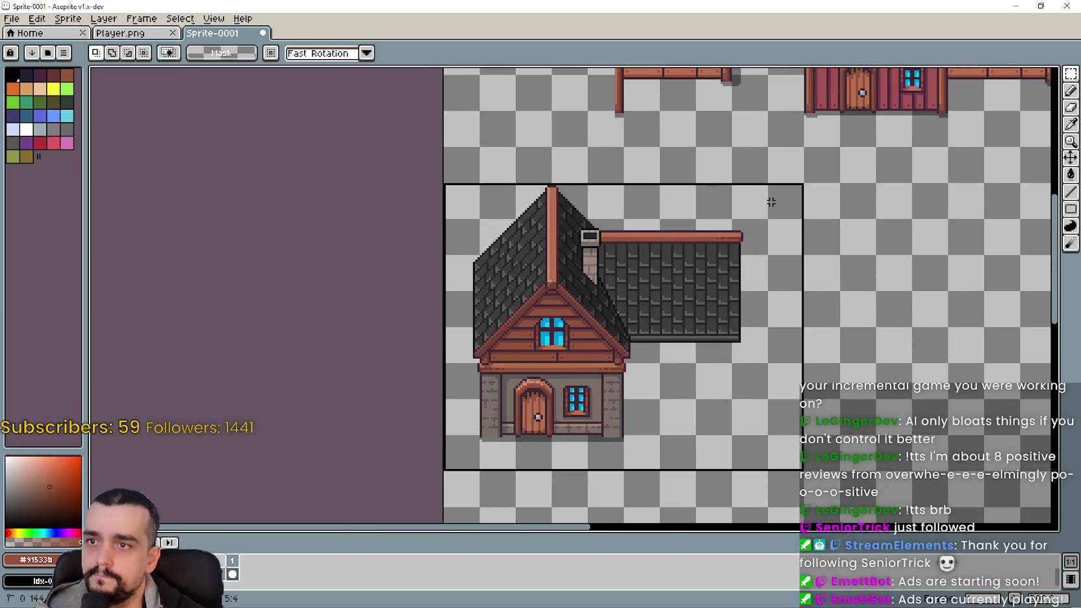
drag(656, 352, 687, 272)
scroll(646, 274, up, 5)
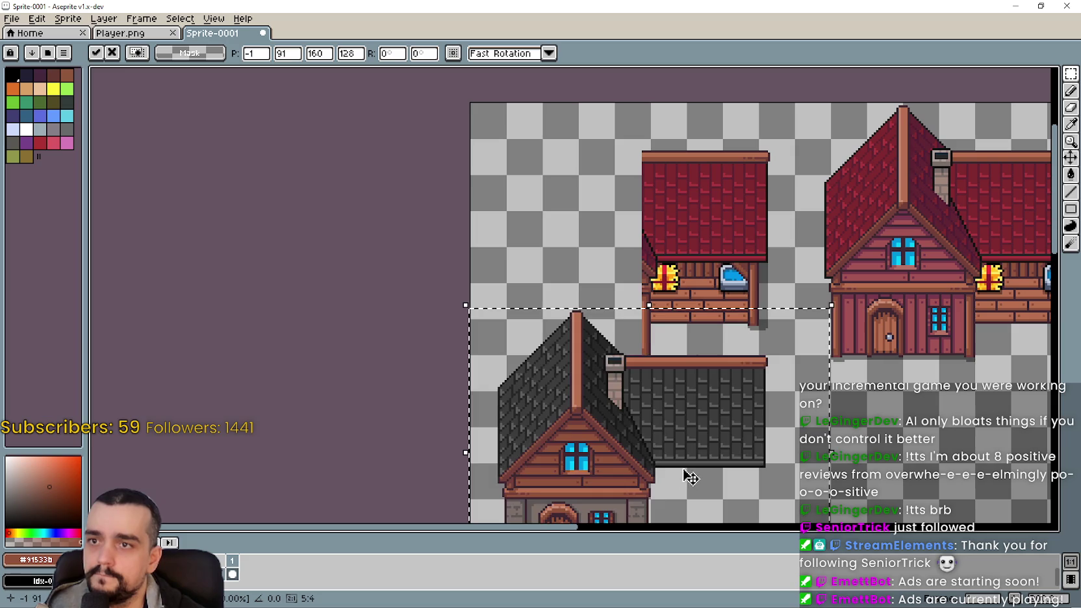
scroll(673, 285, up, 1)
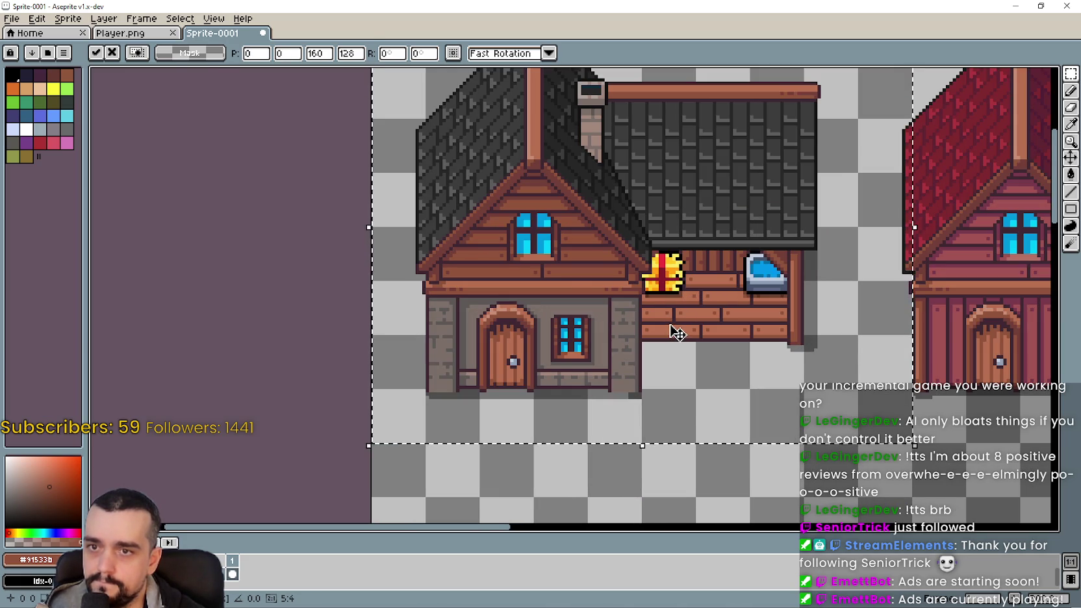
scroll(672, 328, down, 2)
scroll(682, 317, up, 1)
scroll(685, 321, up, 1)
mouse_move(686, 321)
mouse_down()
mouse_move(656, 435)
mouse_move(706, 422)
mouse_move(729, 362)
mouse_up()
scroll(709, 370, down, 1)
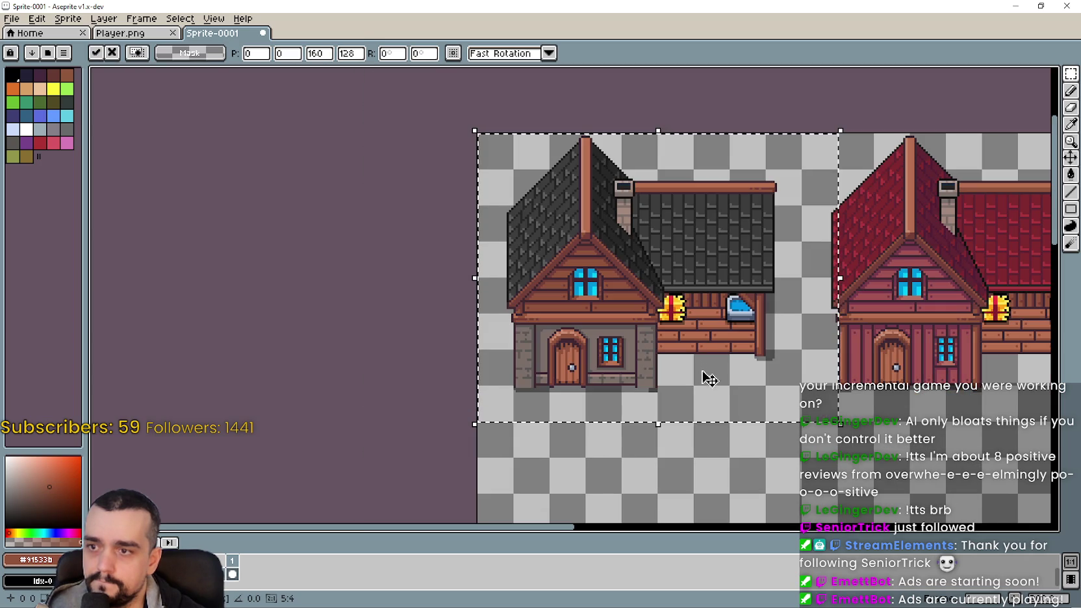
key(ctrl+d)
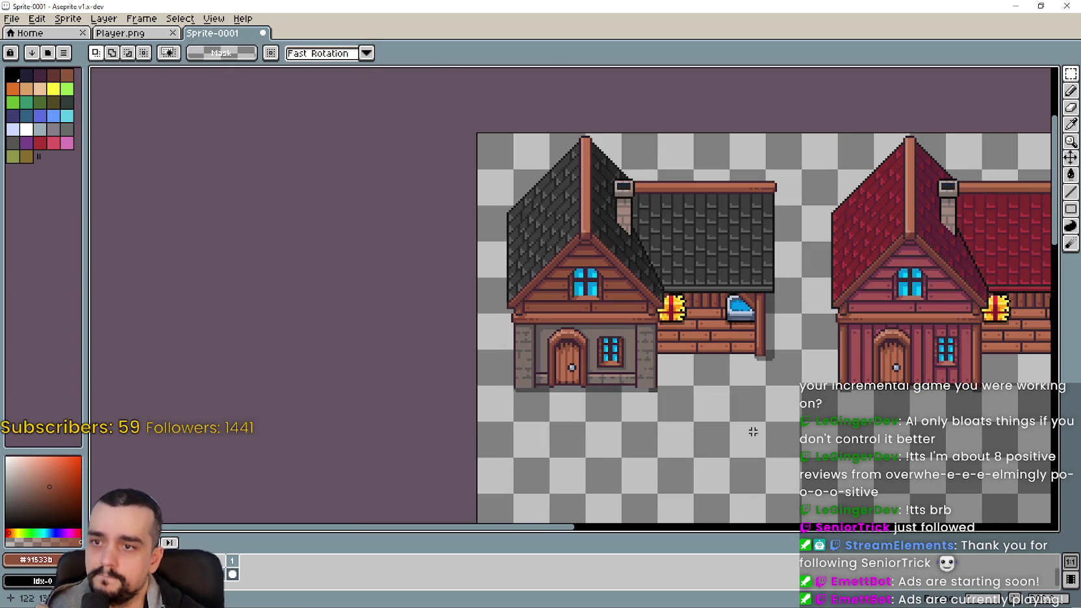
scroll(607, 369, down, 1)
scroll(579, 334, up, 2)
scroll(579, 334, up, 1)
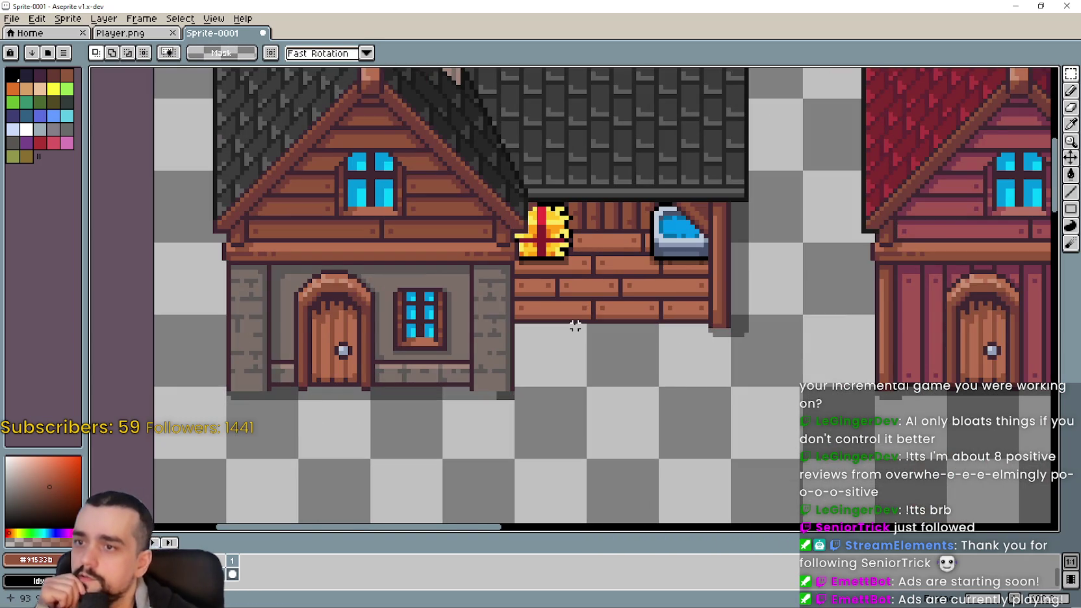
scroll(592, 344, down, 1)
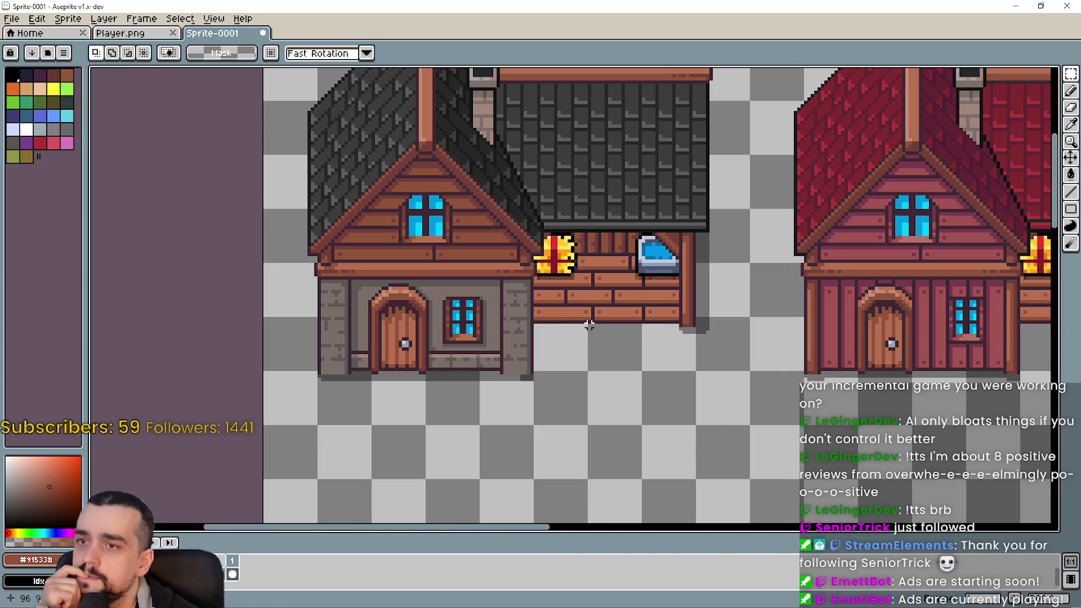
mouse_move(589, 325)
mouse_down()
mouse_move(677, 425)
mouse_move(520, 396)
mouse_up()
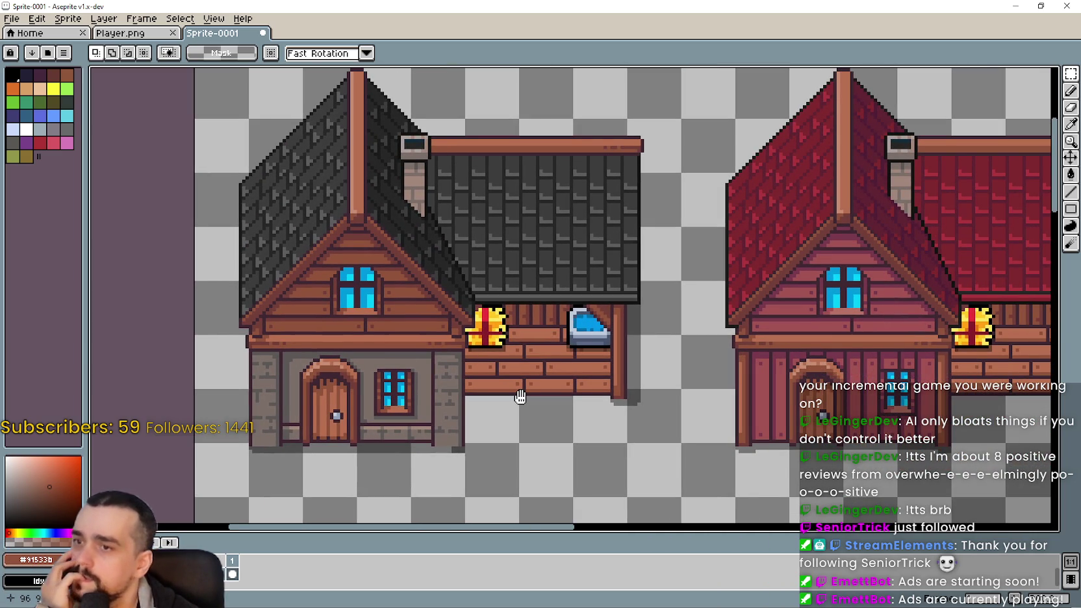
scroll(454, 263, up, 2)
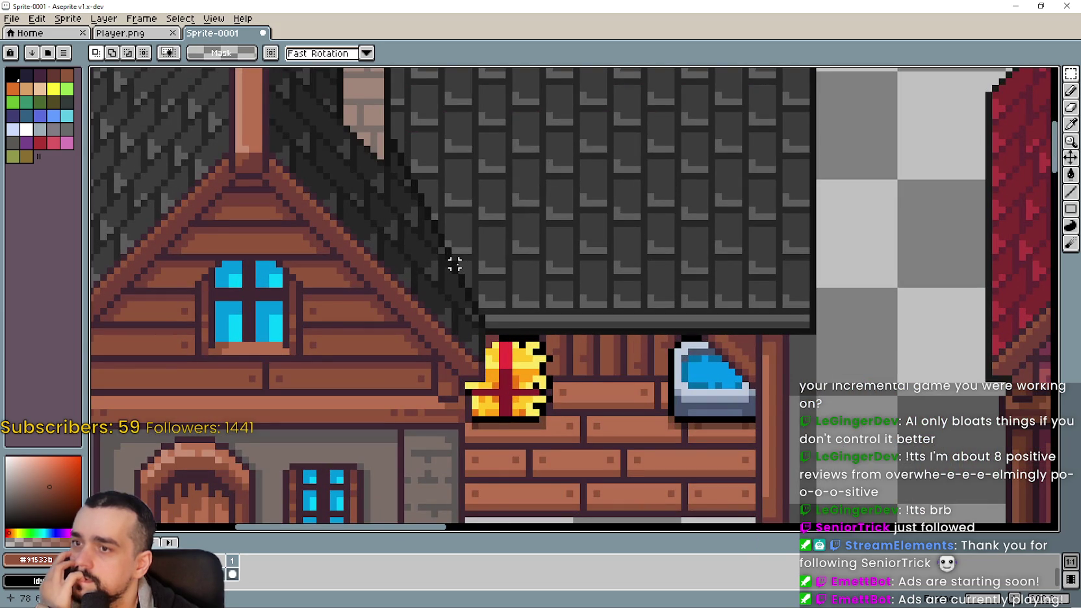
scroll(454, 263, down, 3)
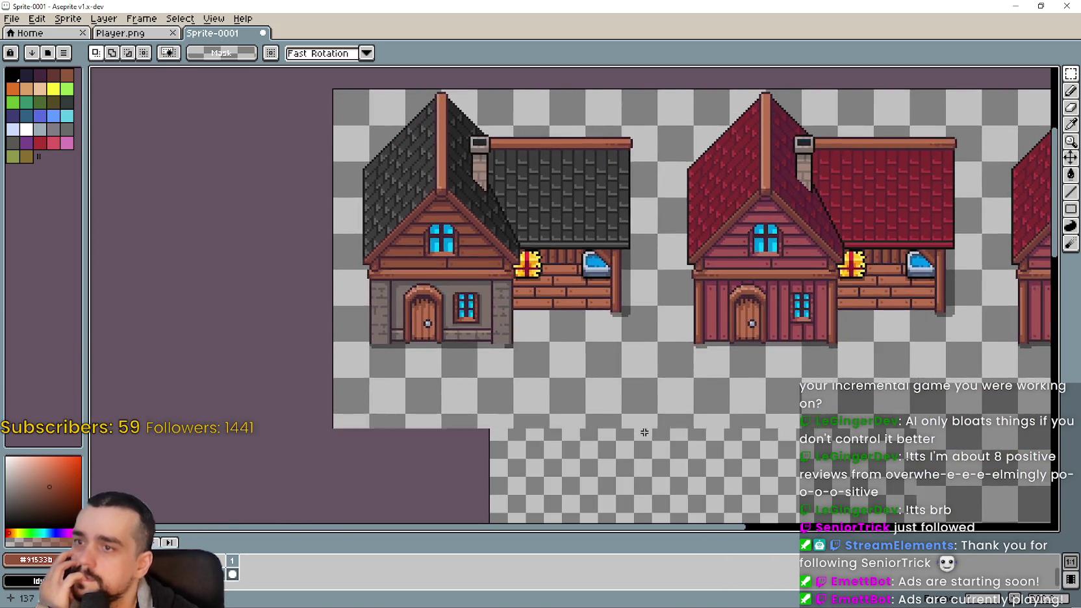
scroll(675, 474, down, 2)
drag(519, 357, 369, 261)
scroll(368, 262, up, 1)
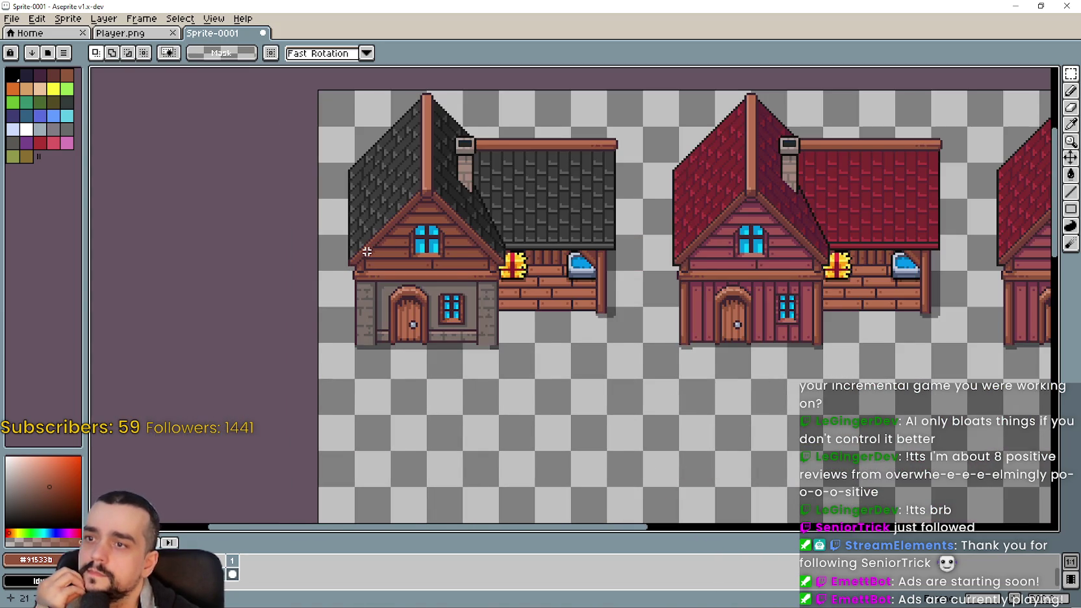
scroll(367, 251, down, 1)
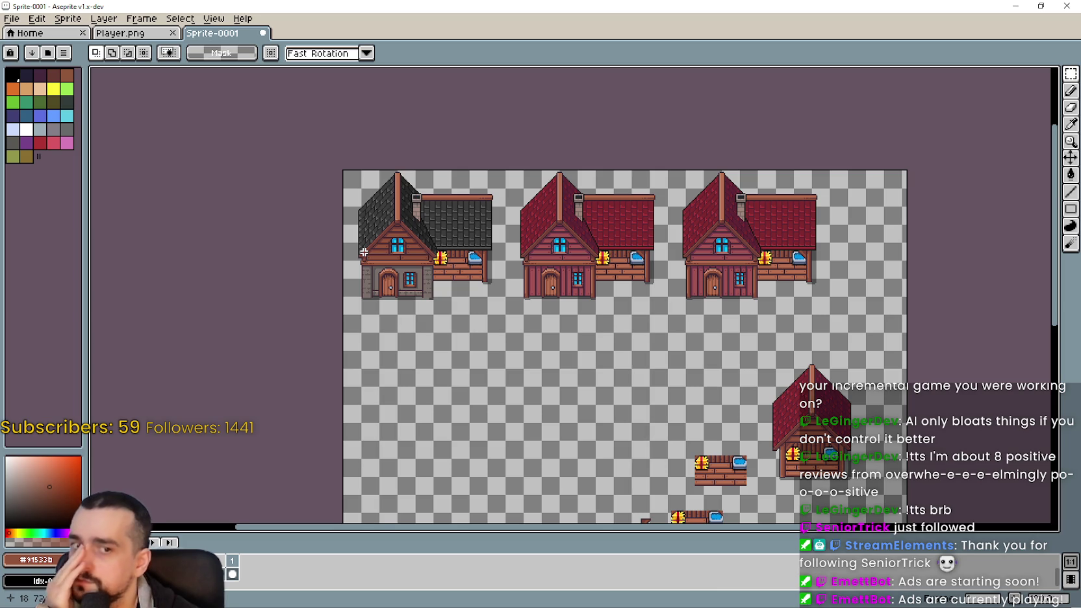
scroll(390, 241, up, 2)
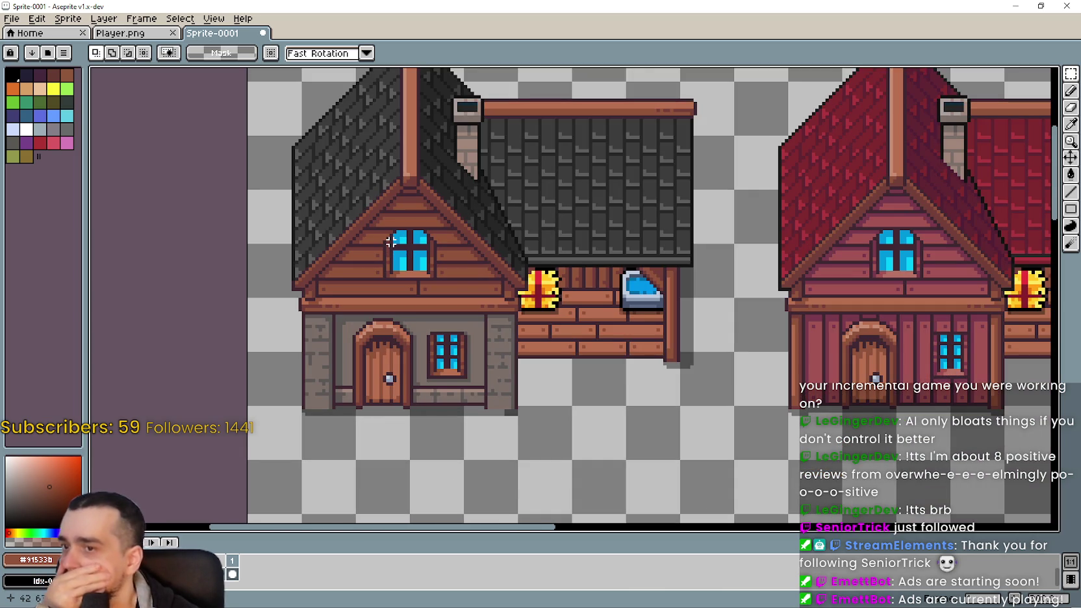
scroll(388, 244, down, 1)
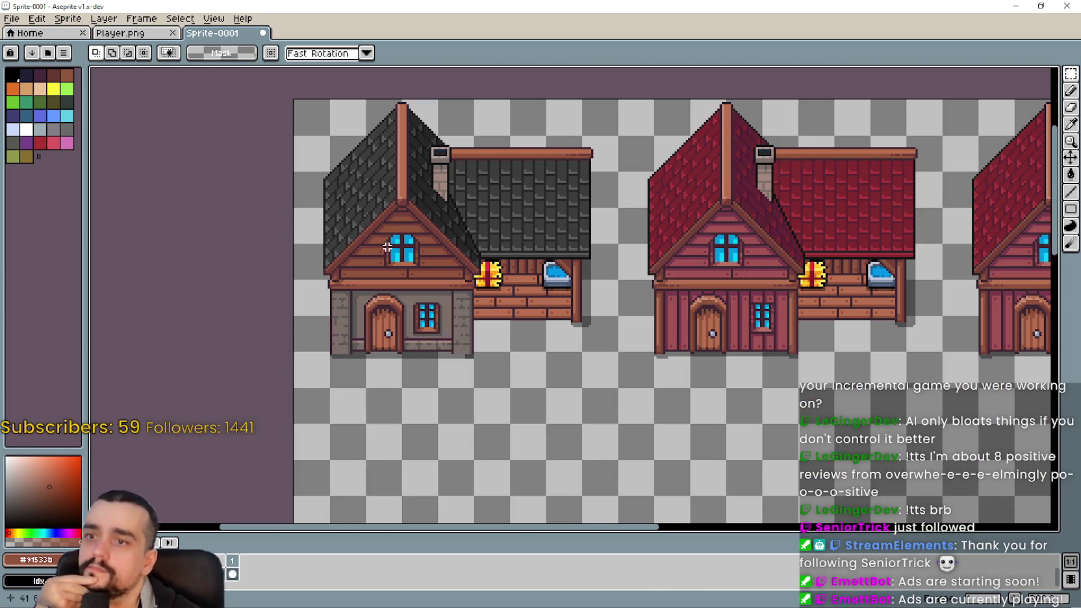
scroll(387, 246, down, 2)
scroll(386, 245, up, 2)
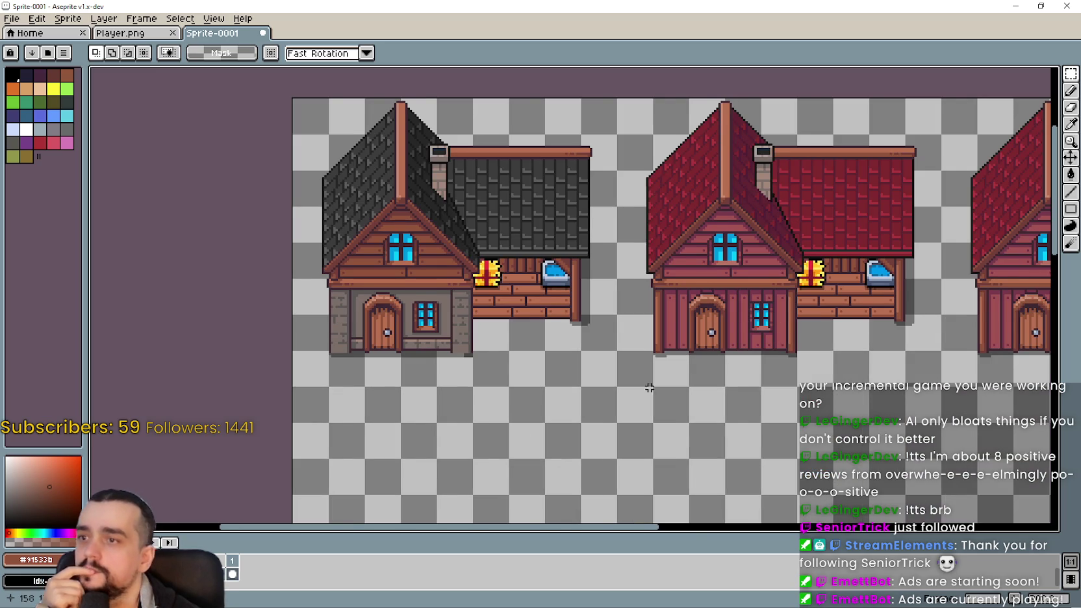
scroll(666, 381, down, 1)
scroll(492, 394, up, 1)
scroll(661, 341, down, 1)
scroll(585, 331, down, 1)
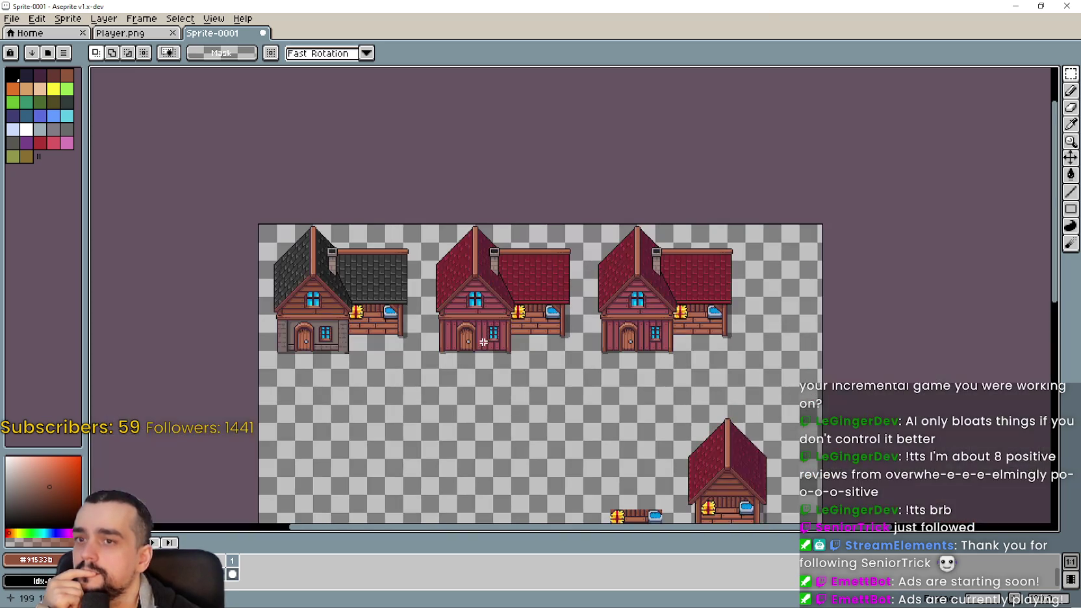
scroll(496, 321, up, 2)
scroll(604, 322, up, 1)
scroll(734, 337, down, 1)
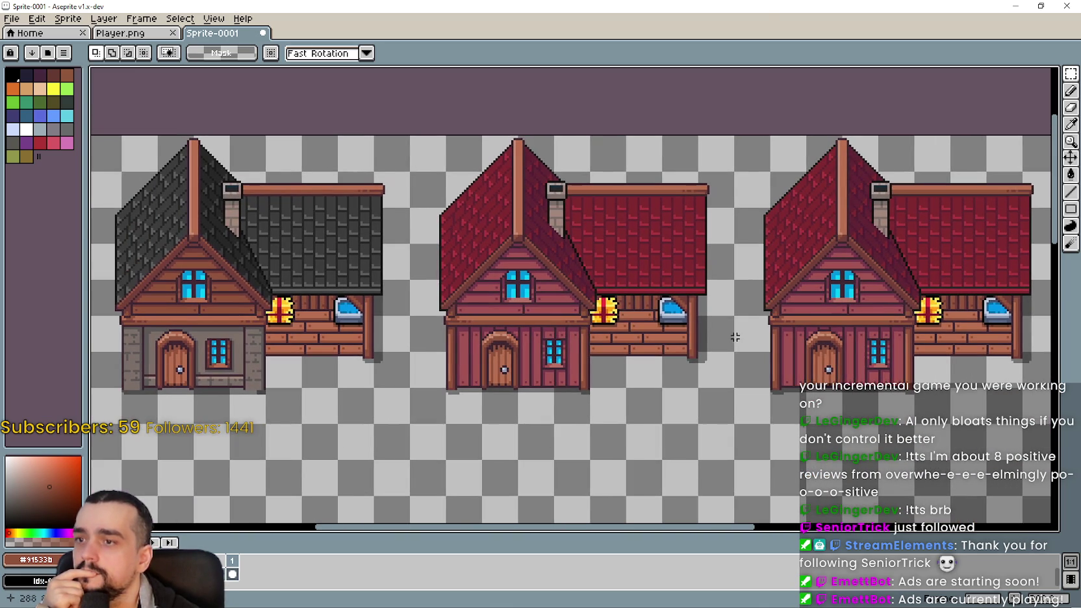
scroll(732, 339, down, 1)
scroll(717, 346, up, 1)
scroll(580, 328, down, 1)
scroll(565, 346, up, 1)
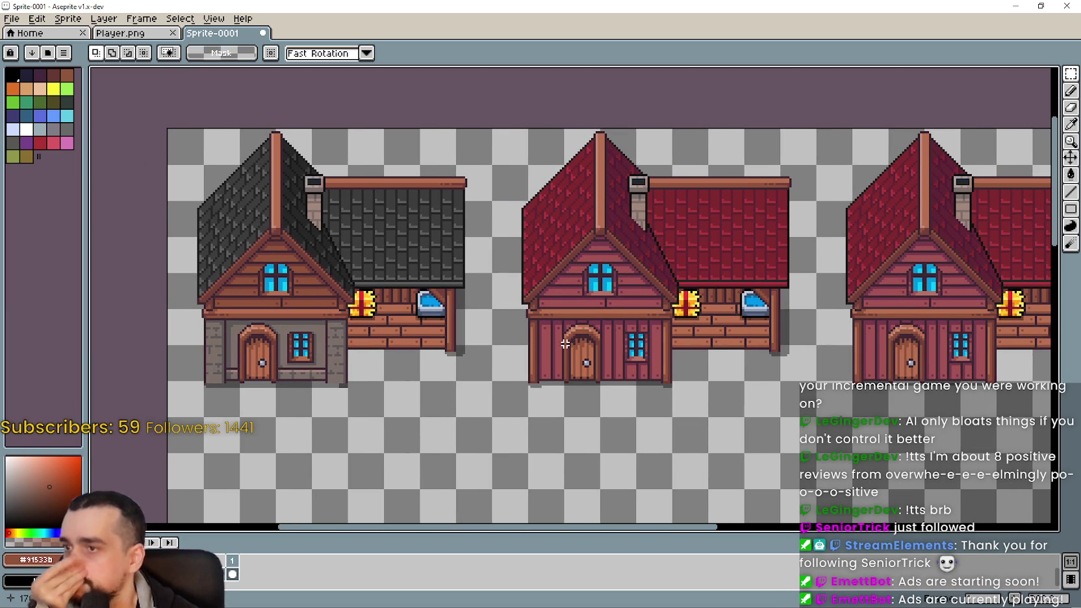
scroll(681, 344, down, 1)
scroll(697, 342, up, 1)
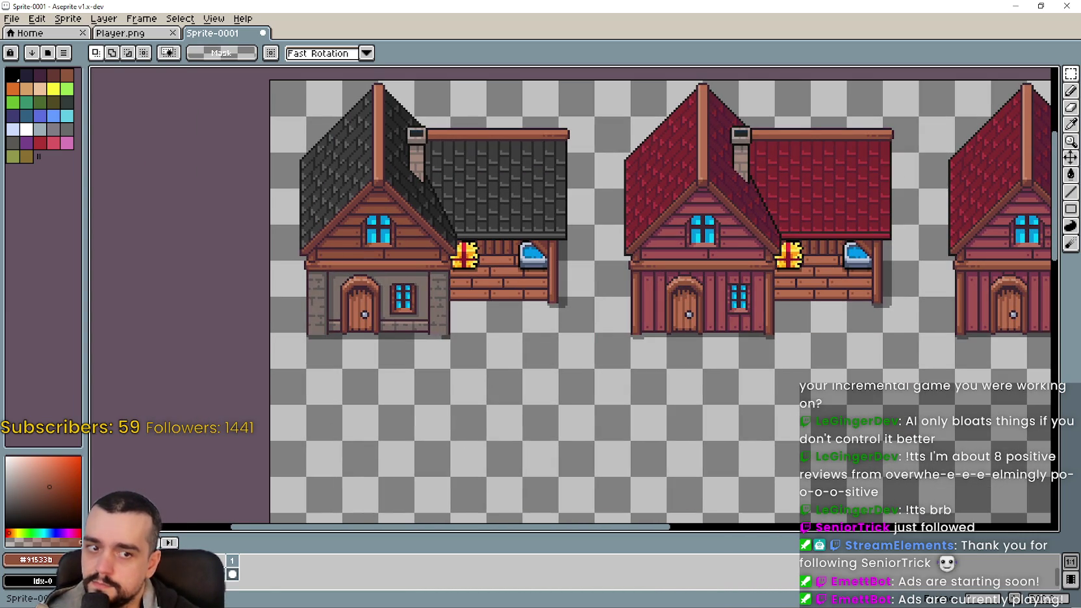
- Close the House_2_Wood and House_2_Stone reference windows
click(117, 33)
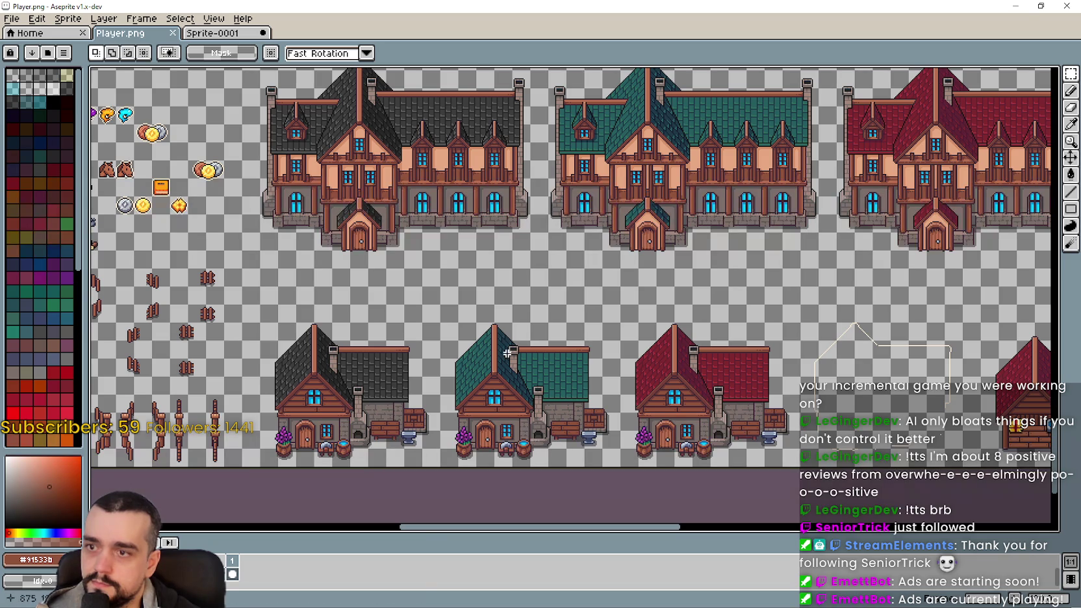
click(1015, 6)
drag(346, 214, 321, 163)
double_click(321, 163)
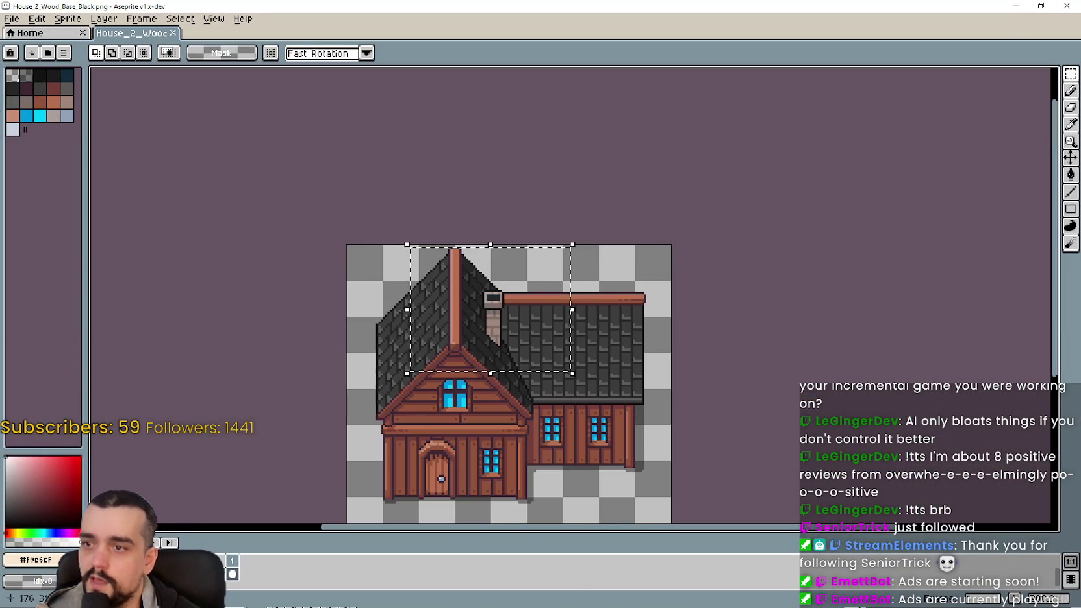
click(1015, 5)
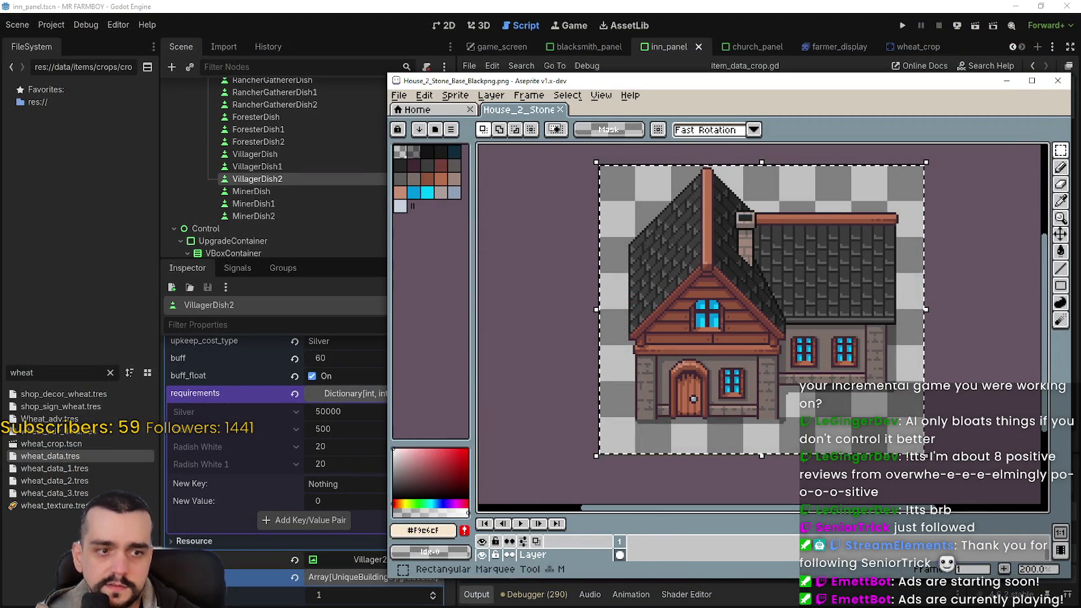
click(1057, 81)
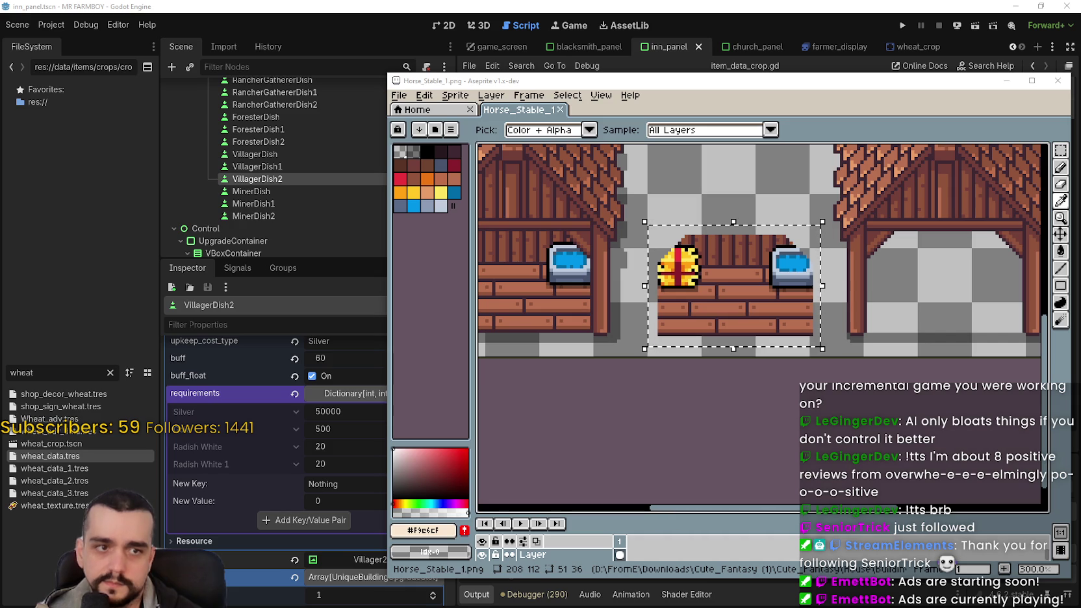
- View the whole horse stable sprite, then return to the Sprite-0001 document
key(alt+Tab)
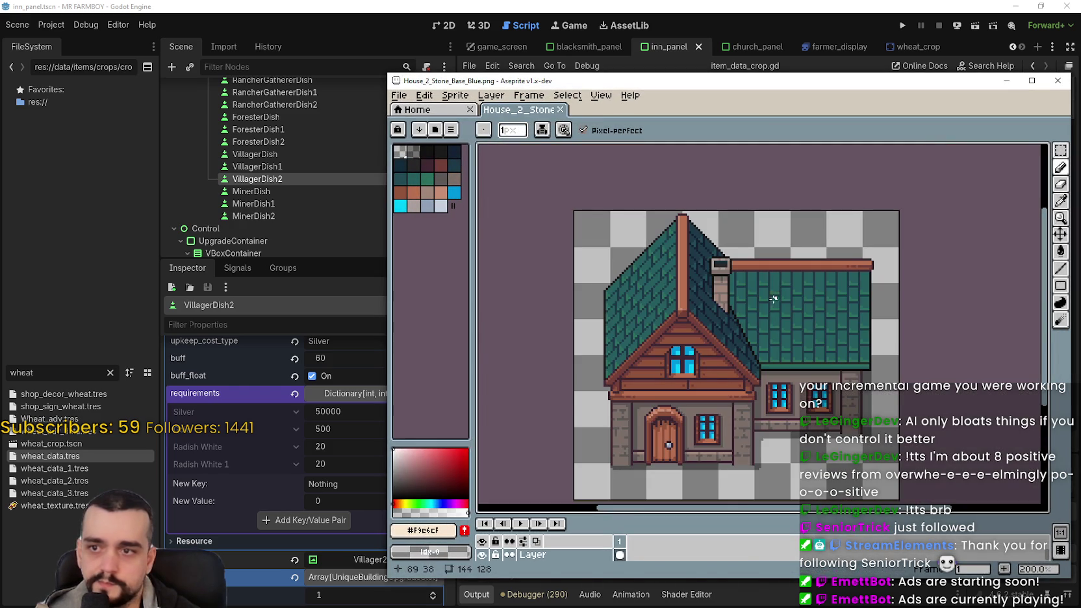
key(alt+Tab)
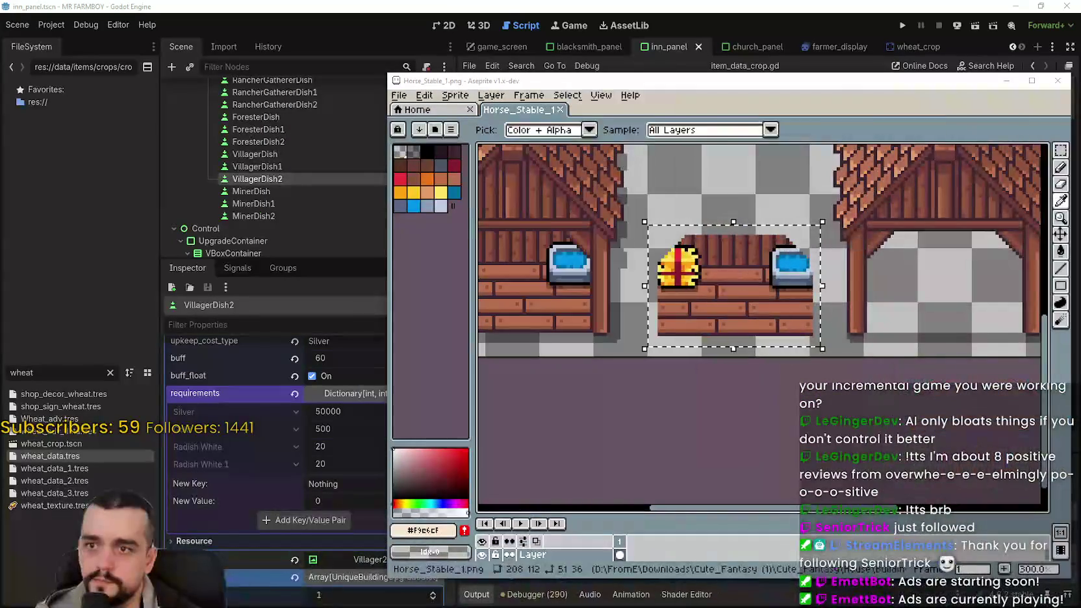
key(1)
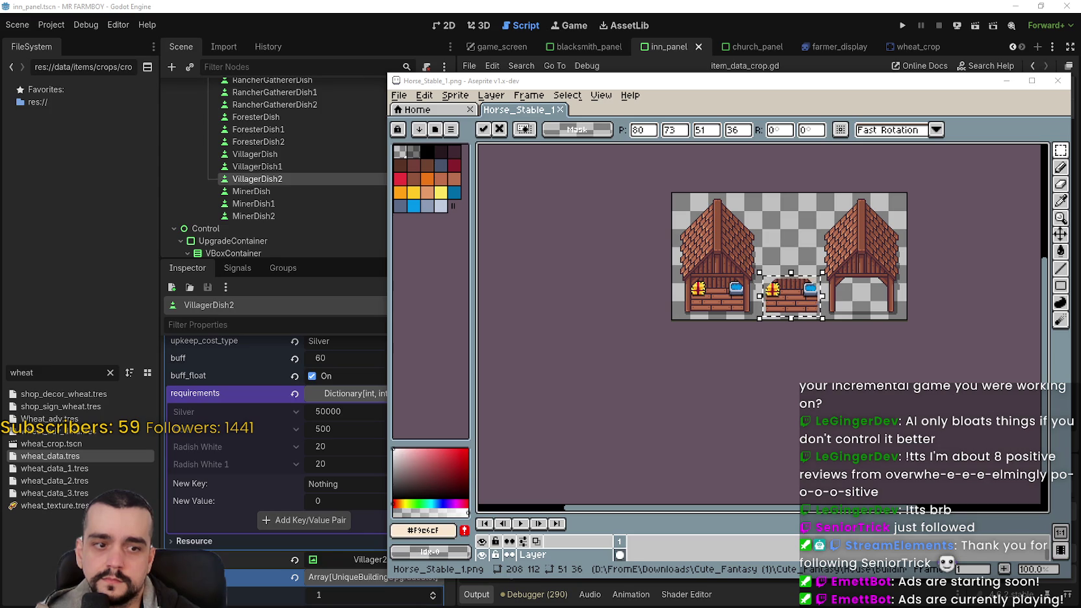
key(alt+Tab)
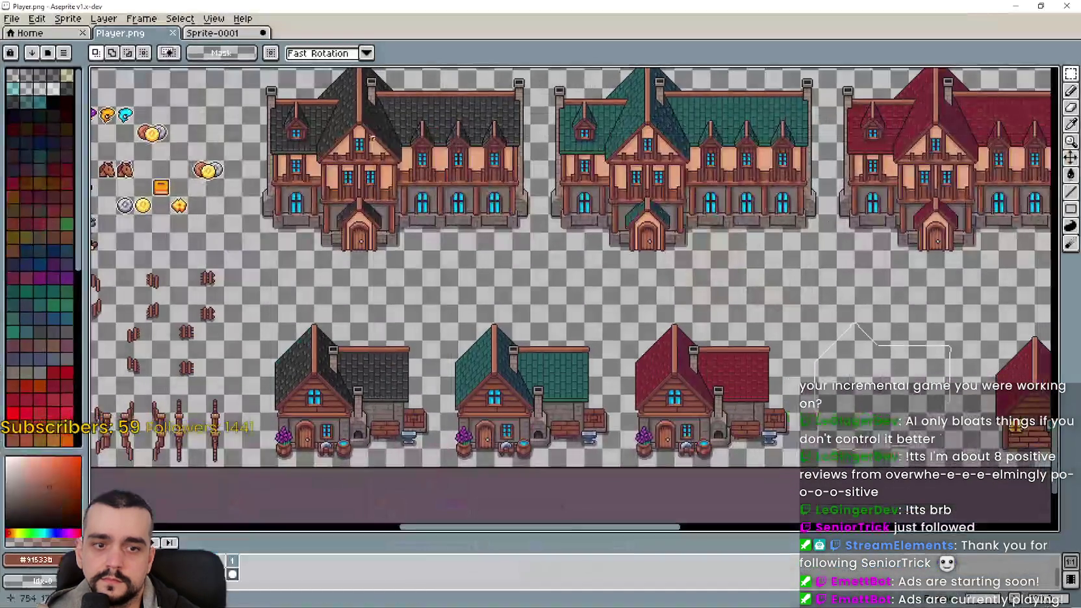
key(ctrl+Tab)
- Erase the middle red house from Sprite-0001
scroll(493, 273, right, 3)
scroll(513, 241, up, 1)
scroll(520, 237, left, 3)
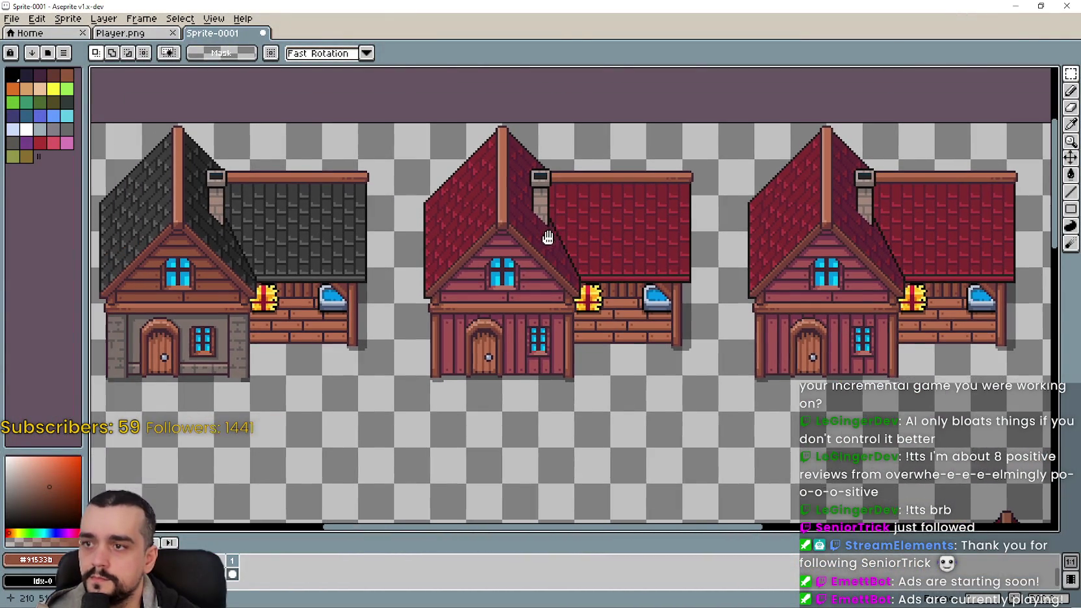
key(m)
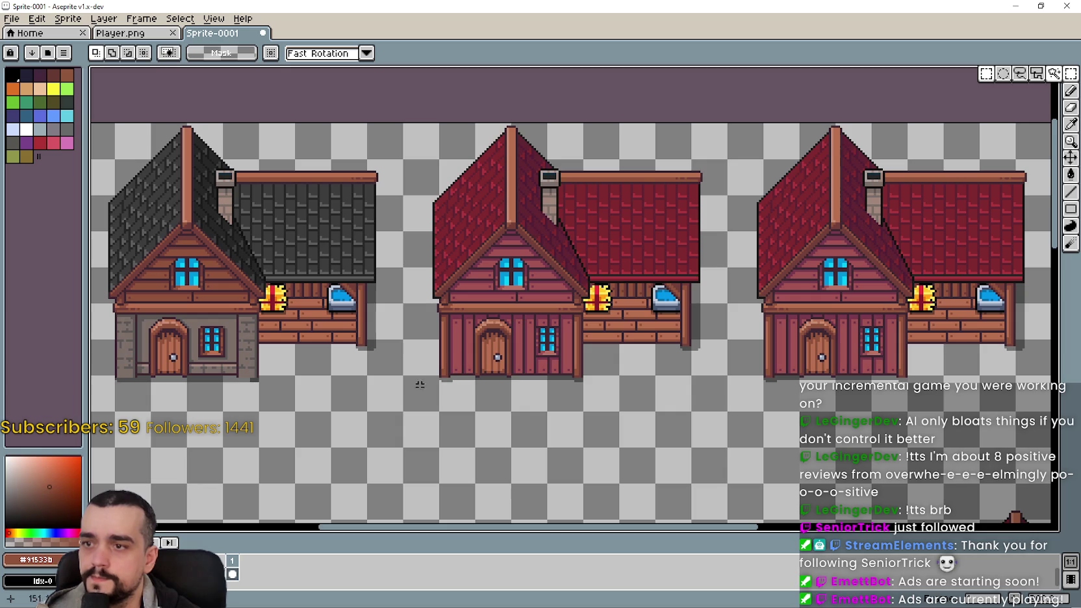
drag(403, 412, 729, 122)
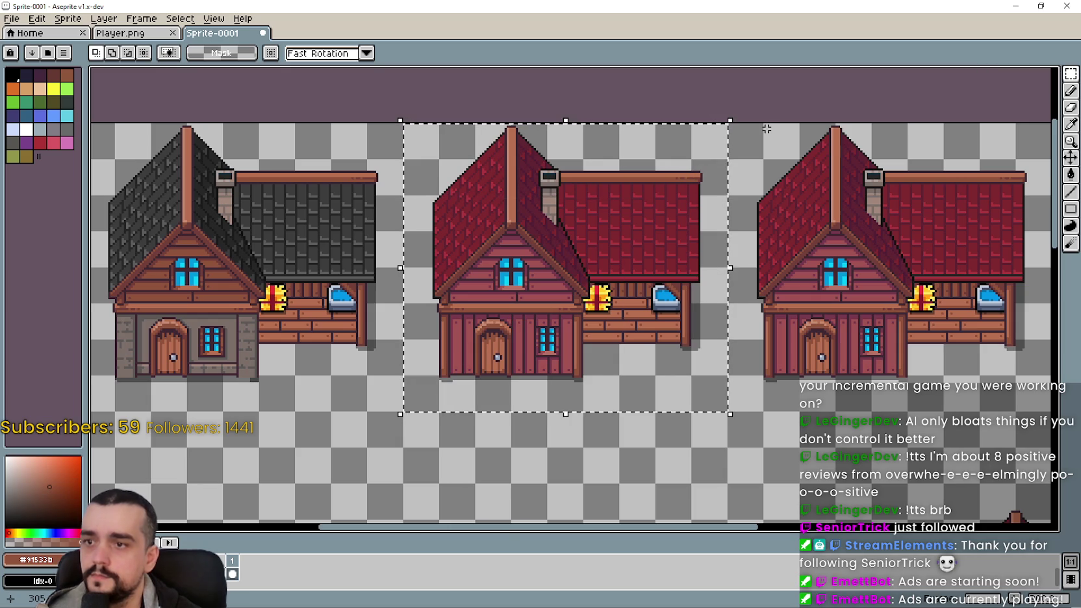
key(Delete)
- Copy the black-roofed left house and place the copy in the empty middle slot
scroll(591, 306, left, 3)
drag(217, 397, 552, 126)
key(ctrl+c)
key(ctrl+v)
drag(735, 359, 796, 214)
scroll(777, 241, right, 2)
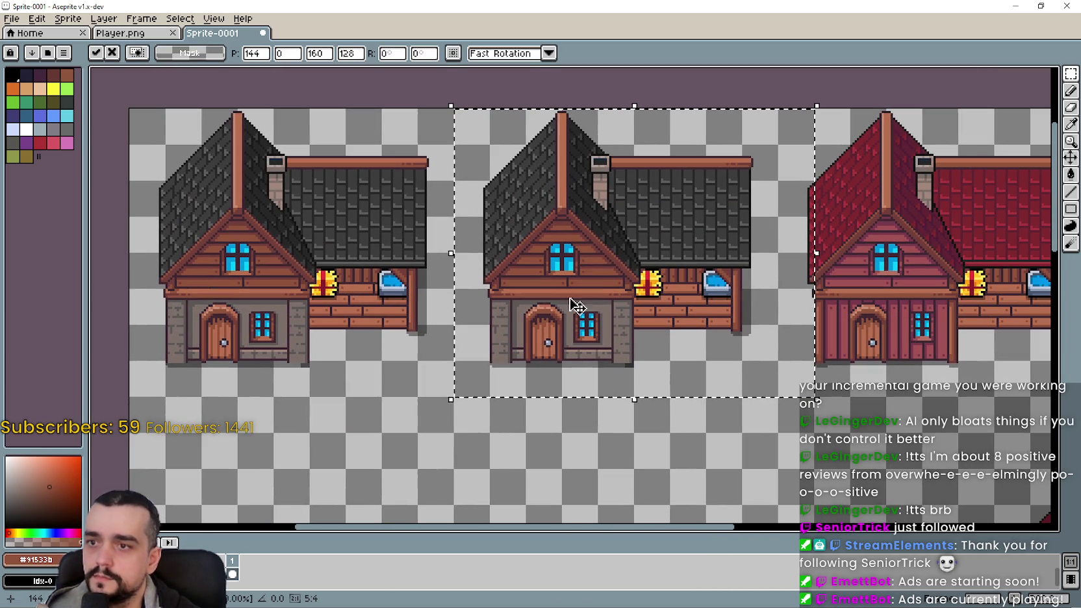
click(396, 346)
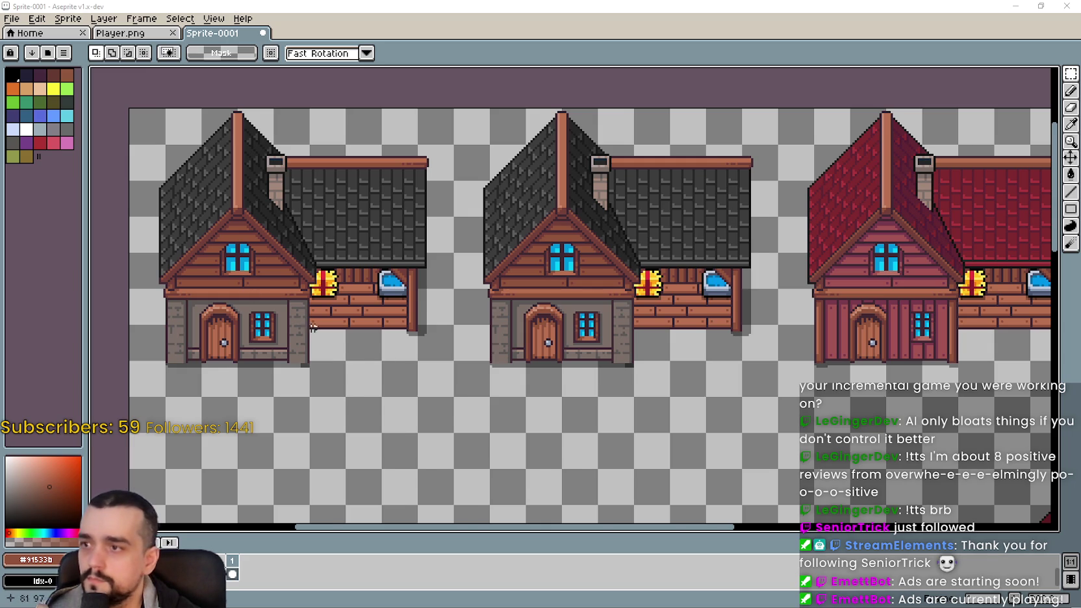
- Sample a dark grey from the image and paint a shadow strip along the wall bottom
scroll(270, 255, down, 2)
scroll(364, 238, up, 2)
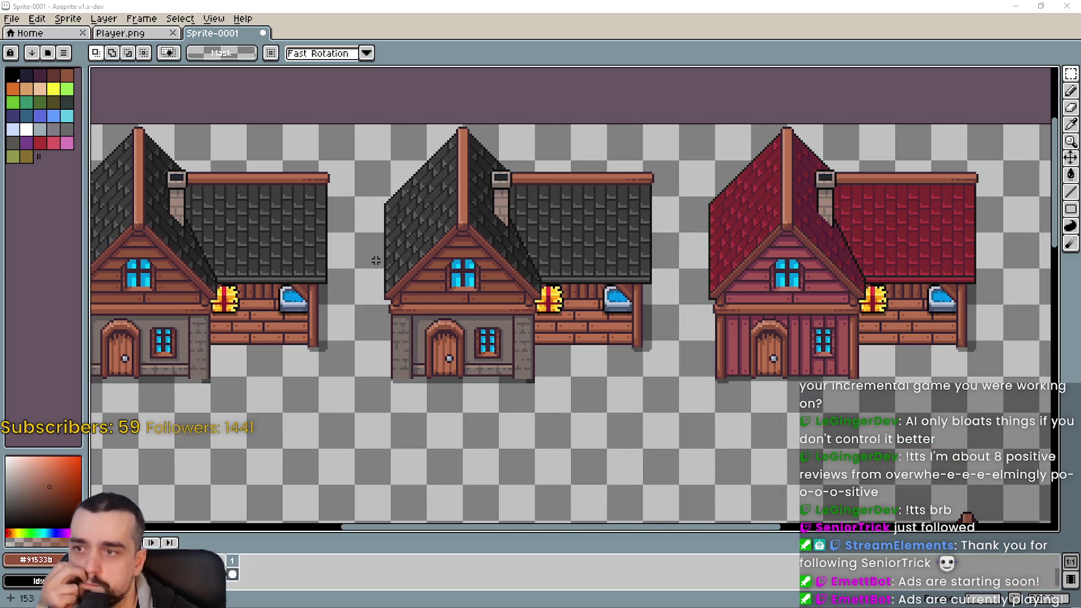
scroll(409, 351, down, 1)
scroll(416, 351, down, 1)
scroll(624, 350, up, 2)
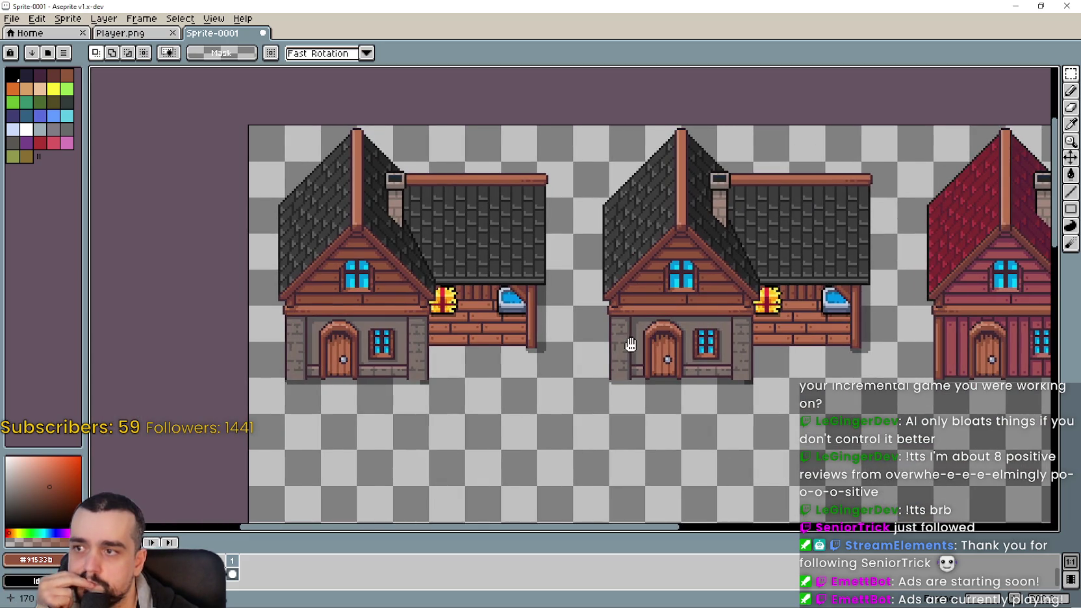
scroll(616, 368, down, 1)
scroll(708, 440, up, 1)
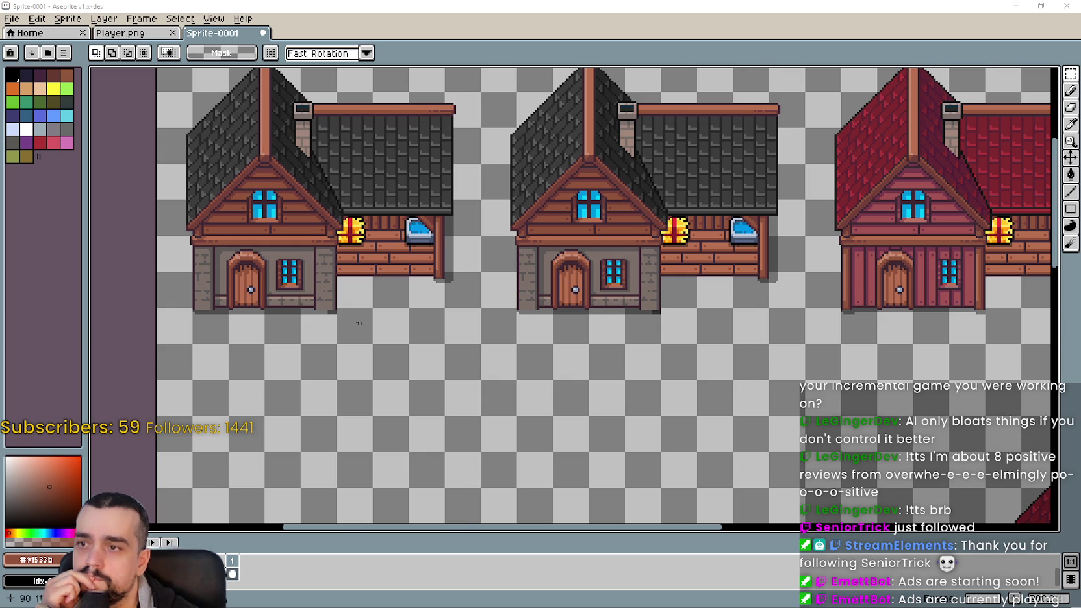
scroll(364, 292, up, 1)
scroll(584, 273, left, 2)
scroll(845, 233, up, 1)
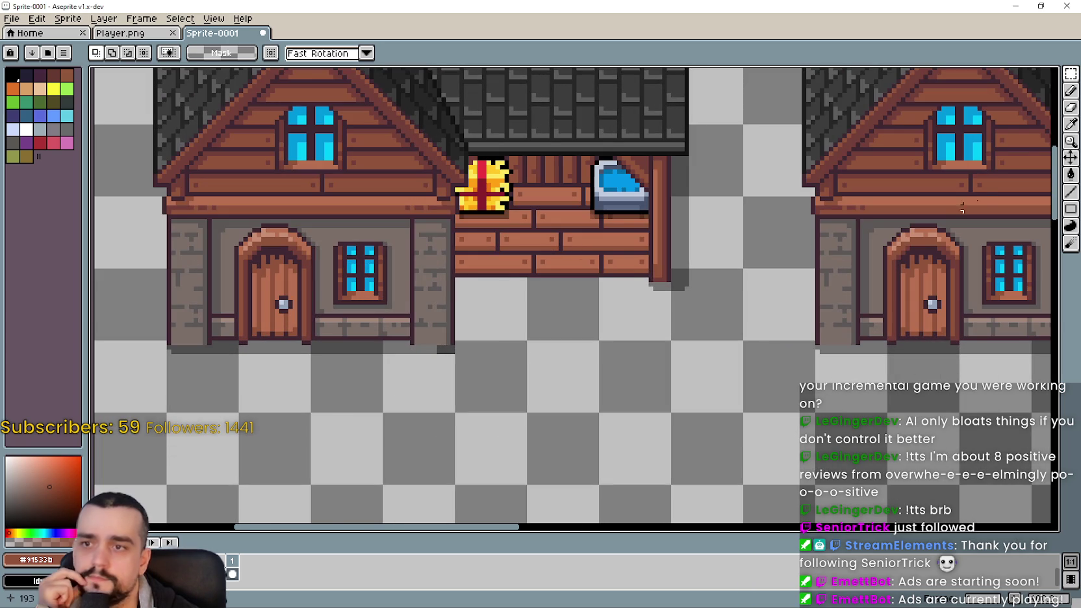
click(1070, 123)
scroll(678, 283, up, 1)
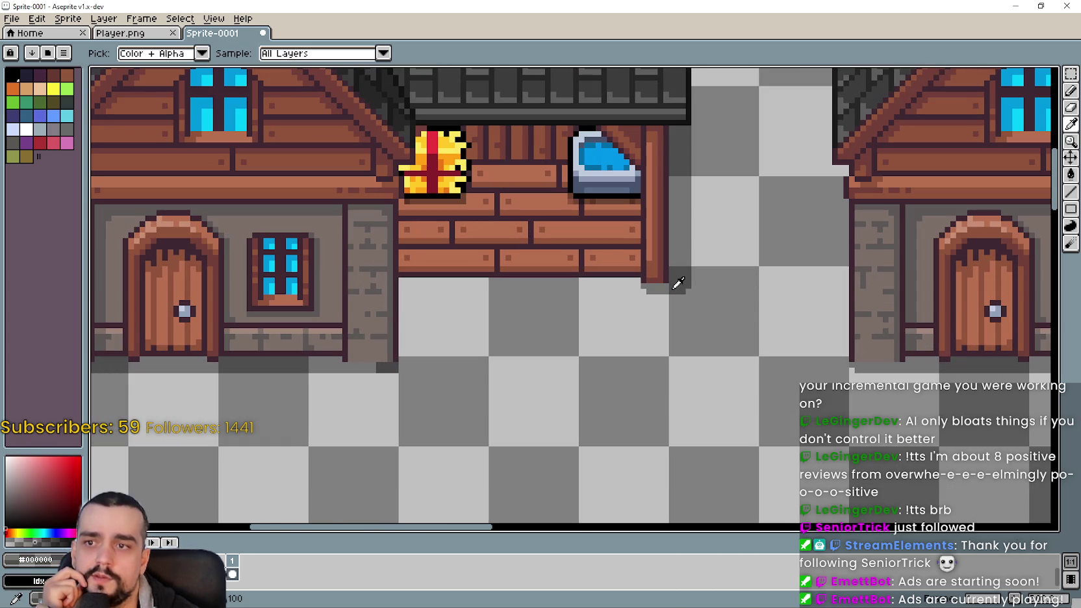
scroll(584, 311, up, 1)
key(b)
scroll(517, 348, down, 1)
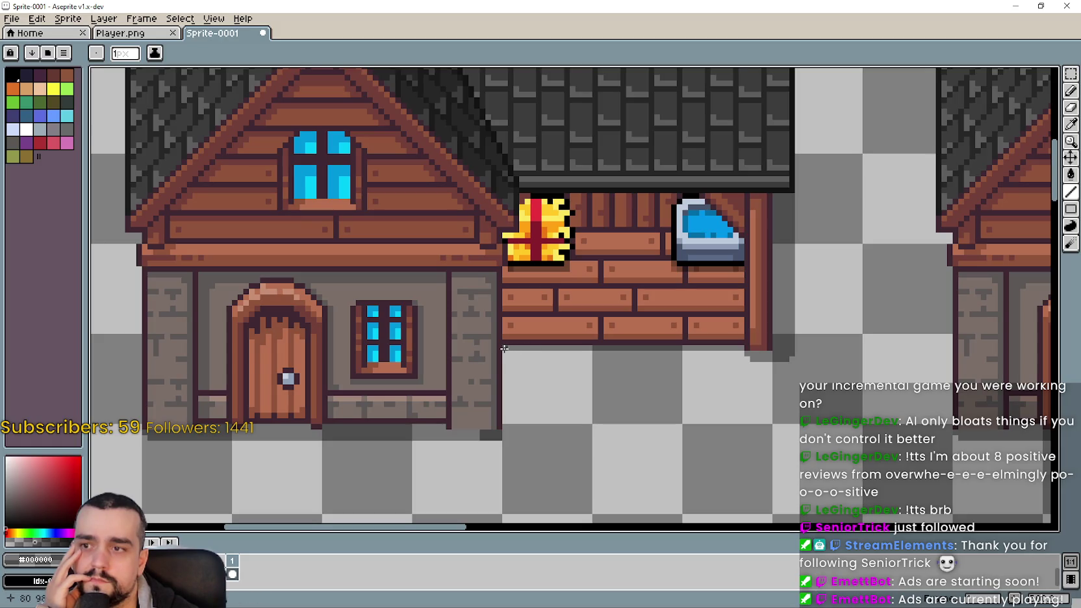
drag(739, 352, 505, 353)
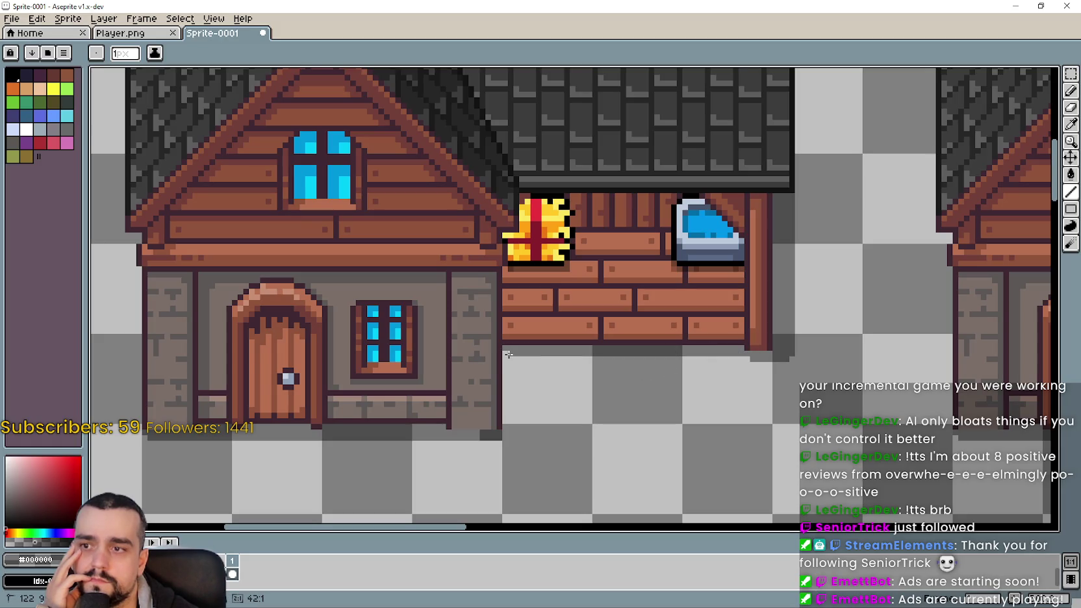
drag(747, 356, 505, 359)
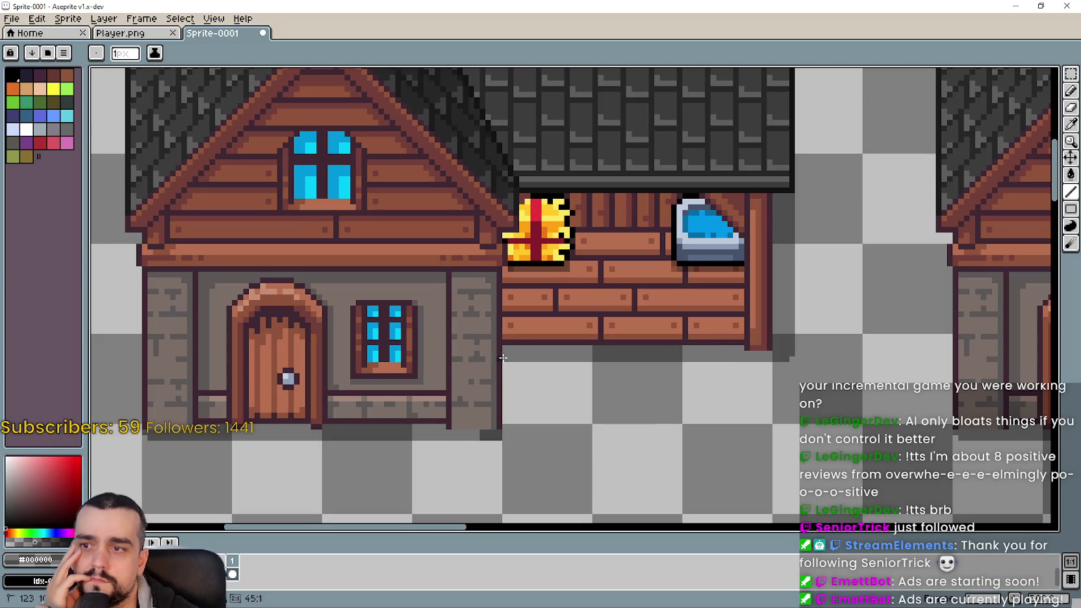
- Draw dark grey vertical shadow lines up the house's bottom-right corner below the annex
scroll(656, 430, down, 1)
scroll(547, 284, up, 1)
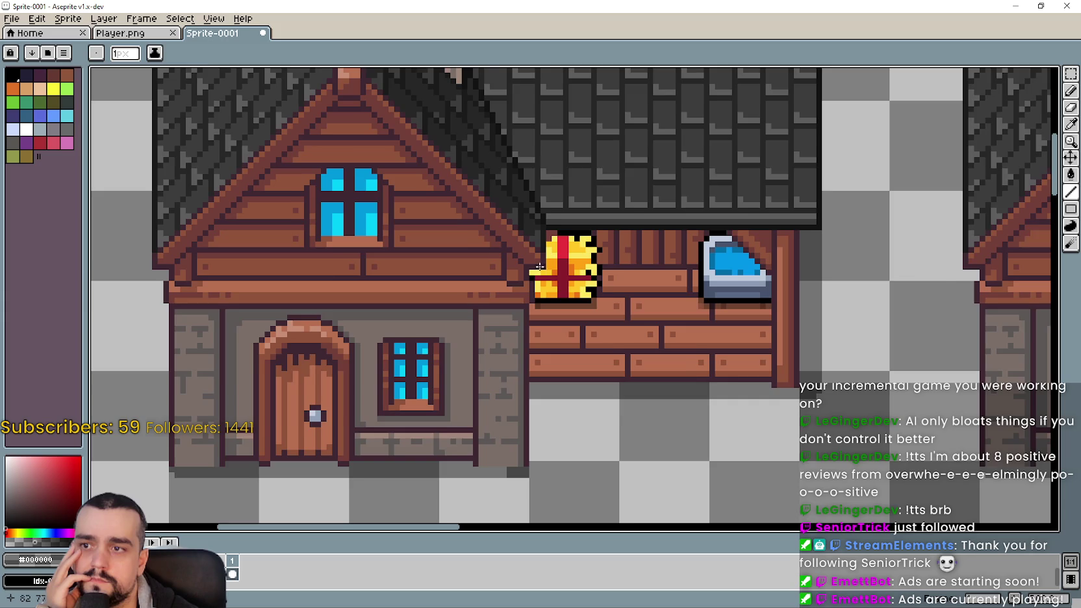
scroll(534, 270, up, 1)
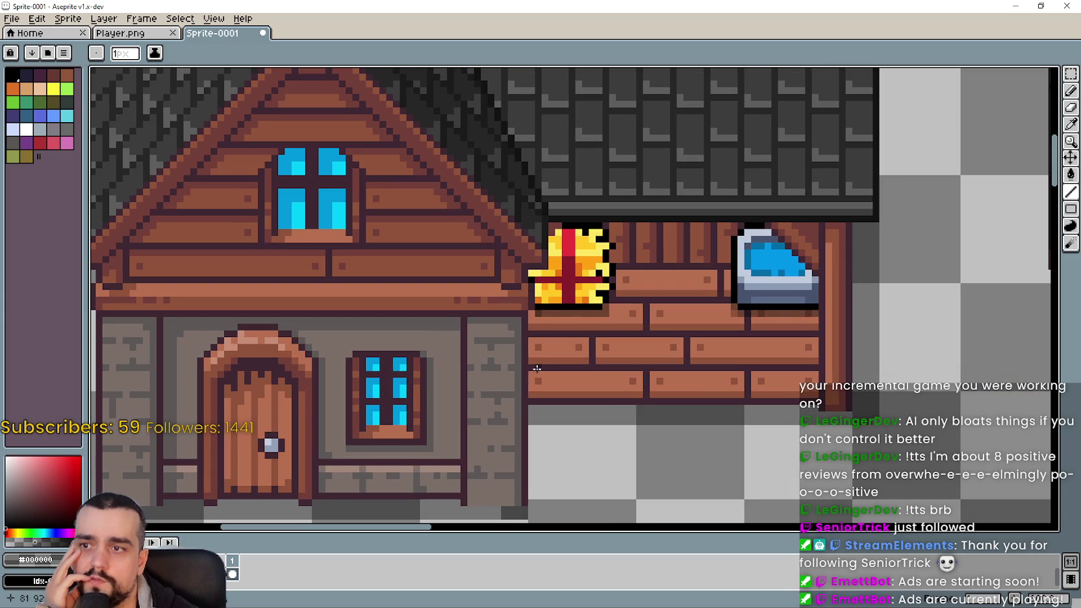
scroll(497, 267, up, 1)
scroll(519, 269, up, 1)
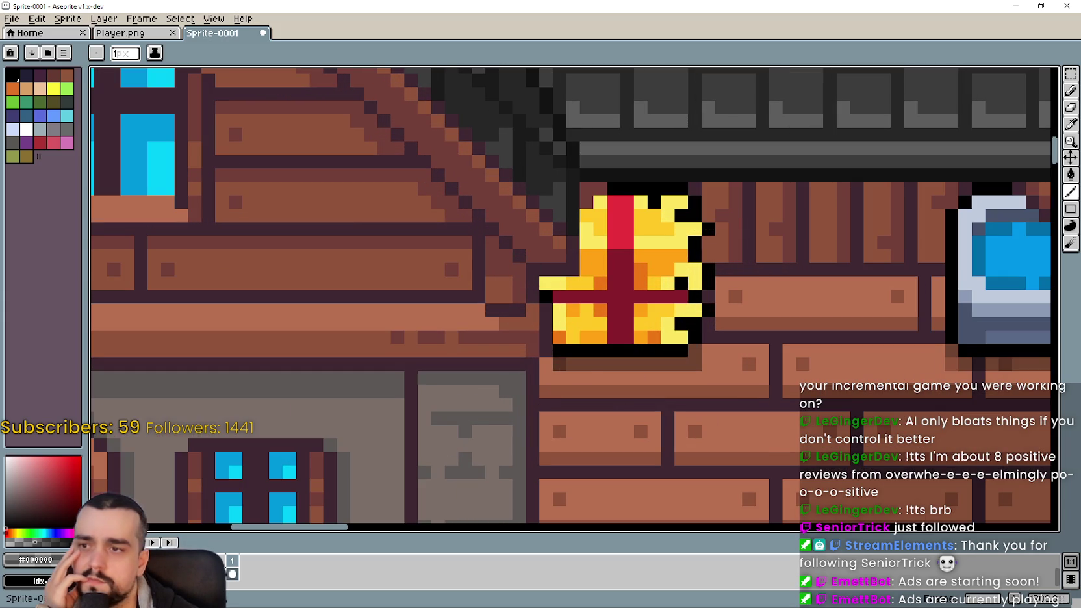
scroll(548, 283, down, 1)
scroll(549, 284, down, 1)
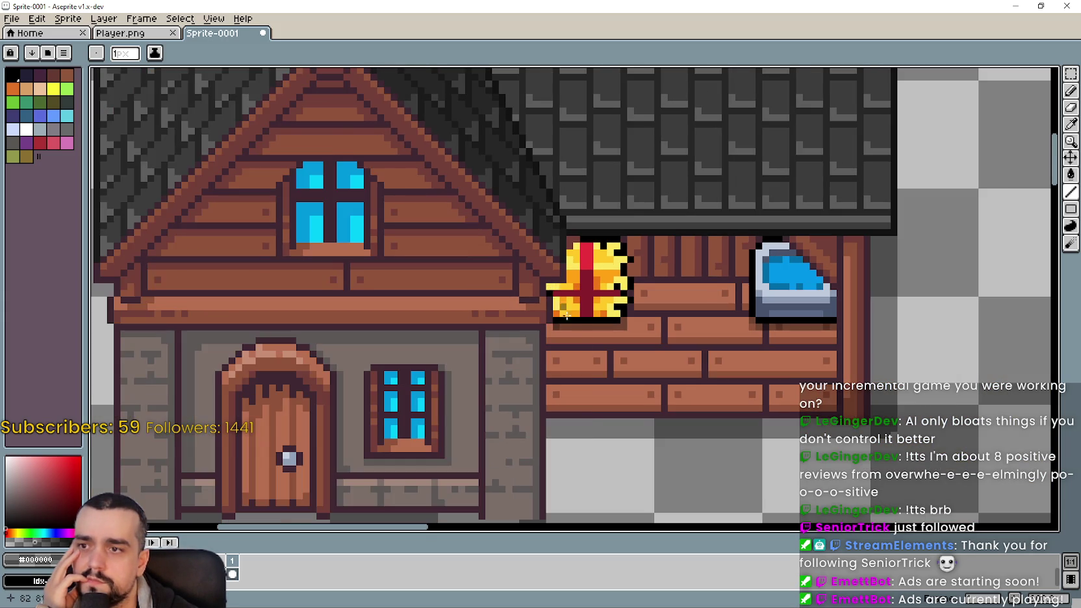
scroll(581, 422, down, 2)
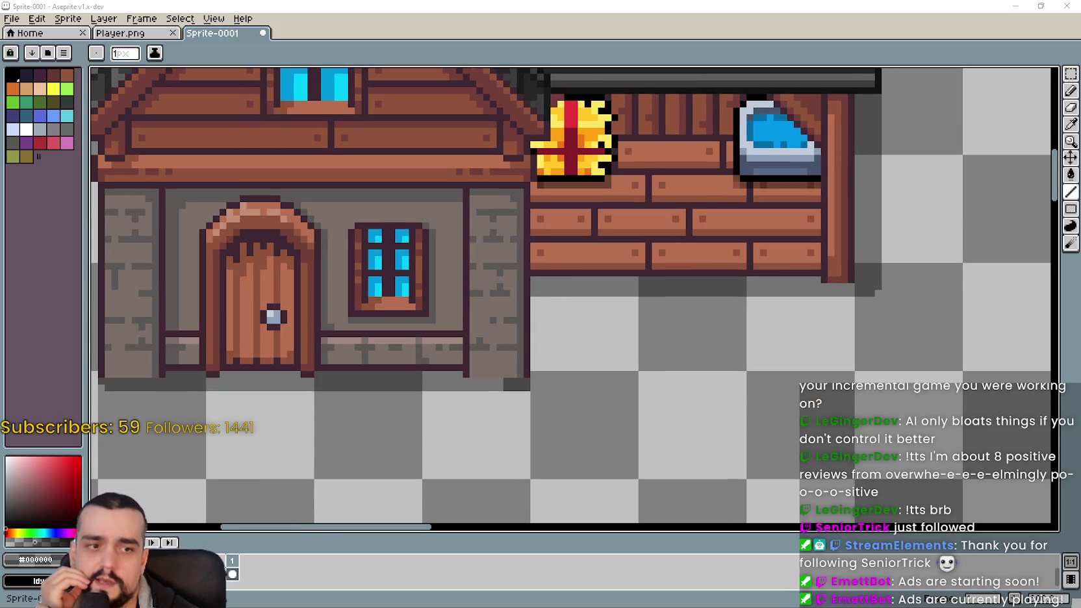
scroll(531, 388, up, 1)
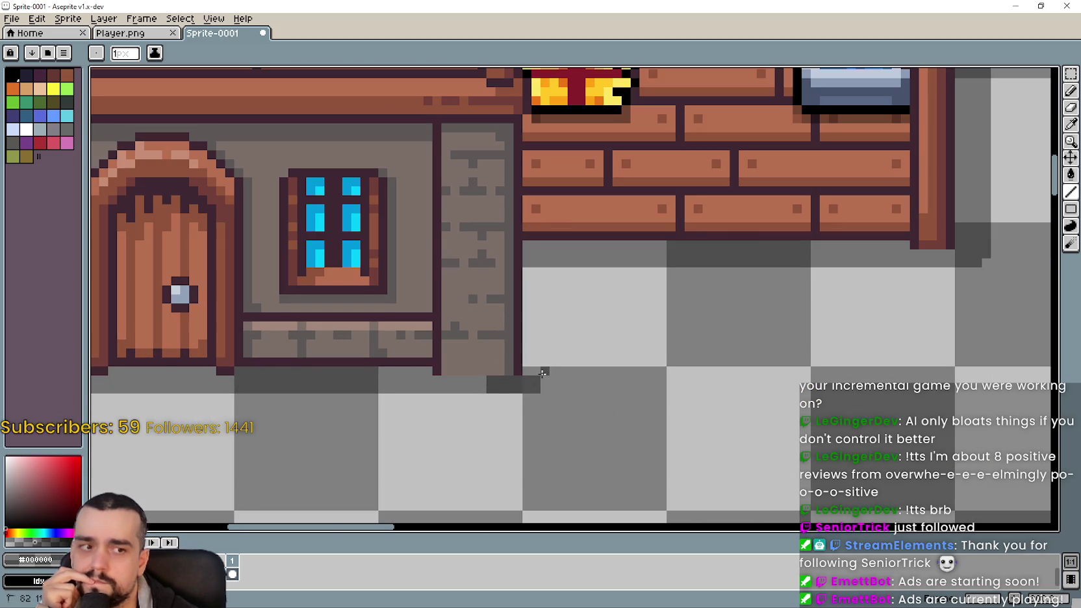
drag(544, 356, 544, 268)
scroll(614, 352, down, 1)
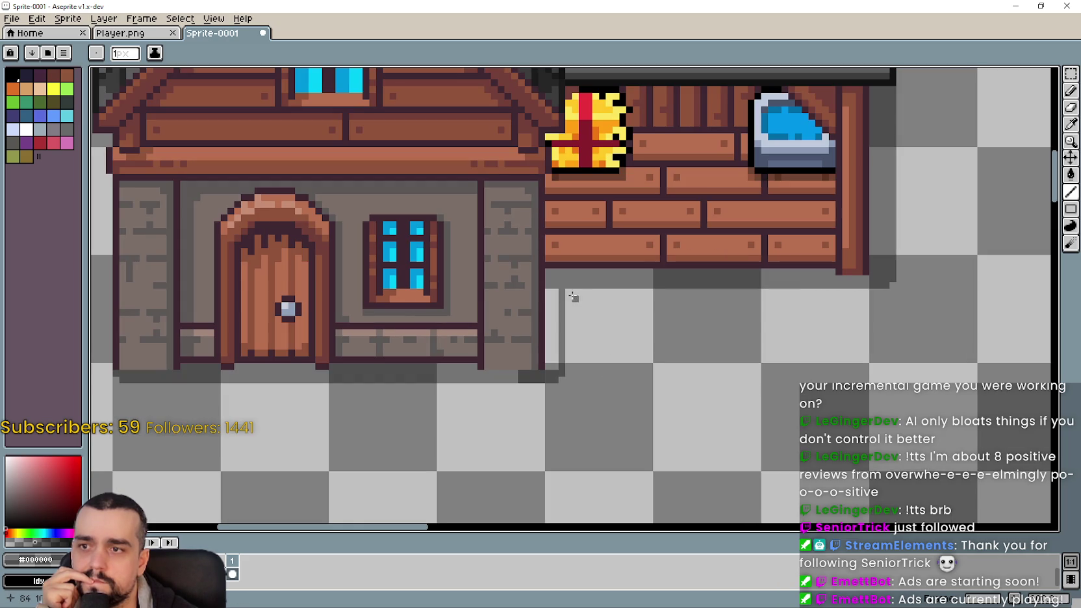
mouse_move(550, 293)
mouse_down()
mouse_move(556, 357)
mouse_move(549, 294)
mouse_up()
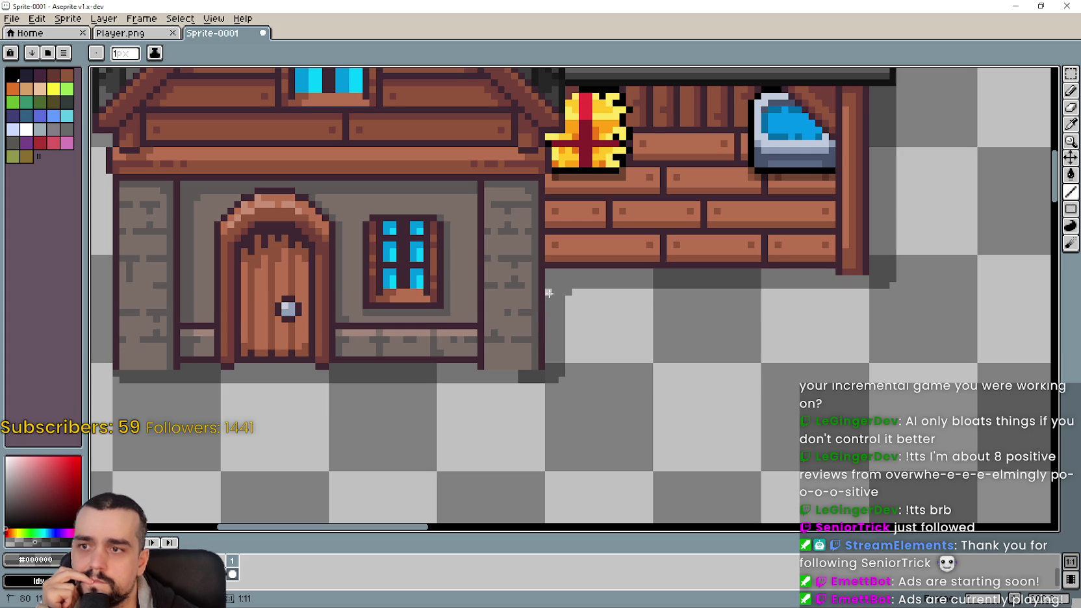
scroll(642, 350, down, 1)
scroll(655, 357, down, 1)
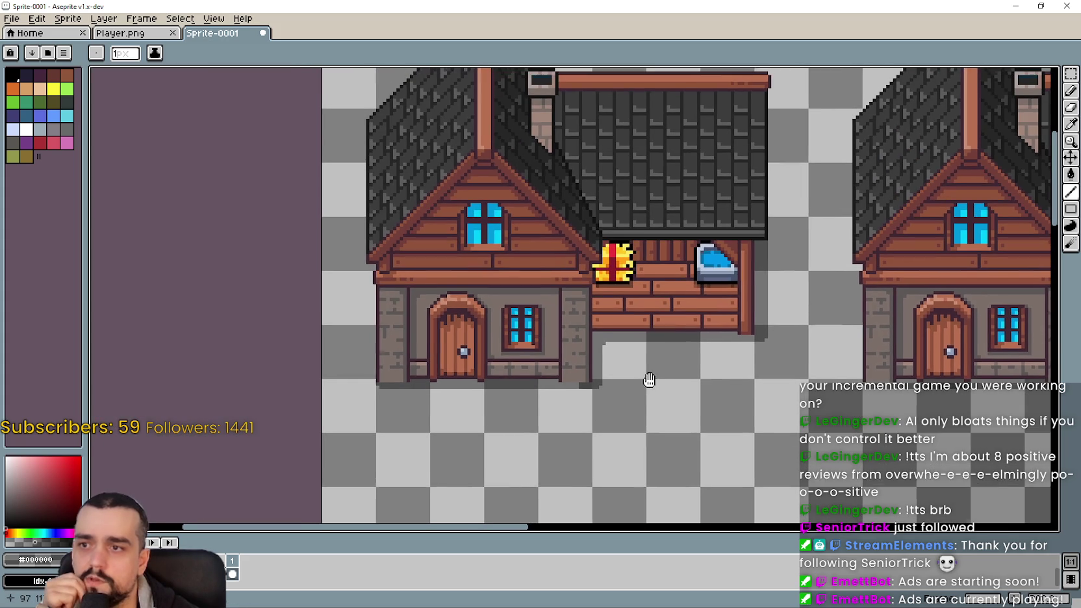
drag(655, 358, 646, 379)
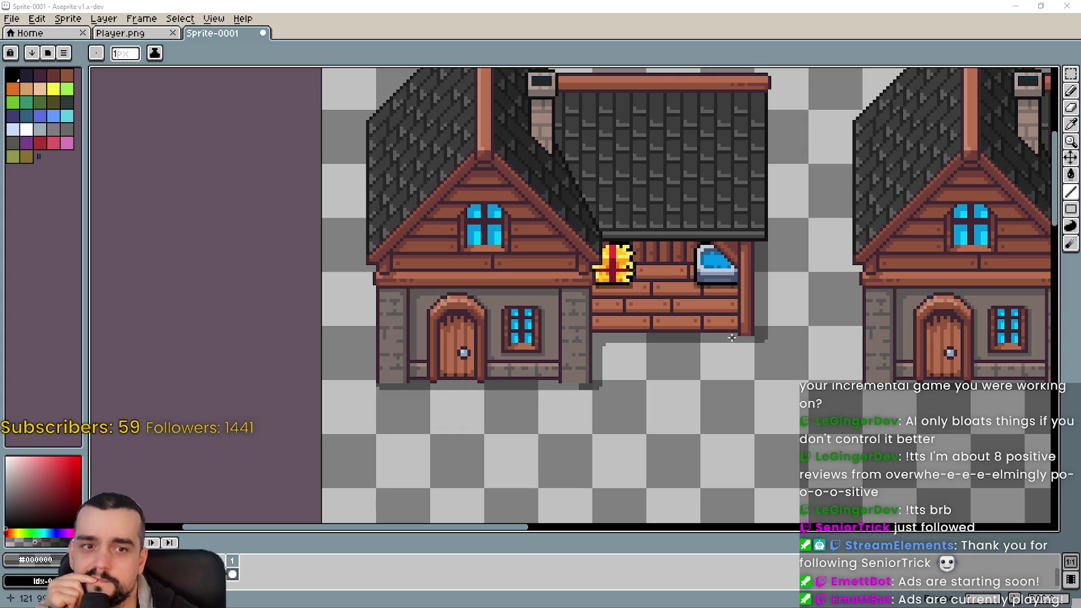
drag(733, 336, 696, 379)
scroll(696, 379, up, 1)
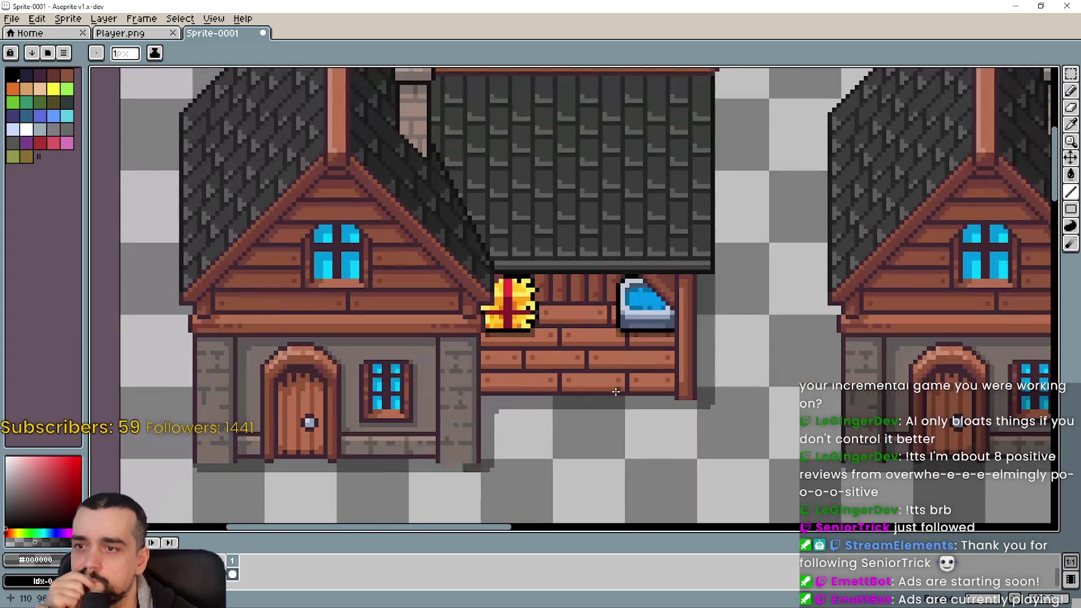
- Add a new empty layer for shading and place a first pixel on it
click(149, 21)
click(251, 90)
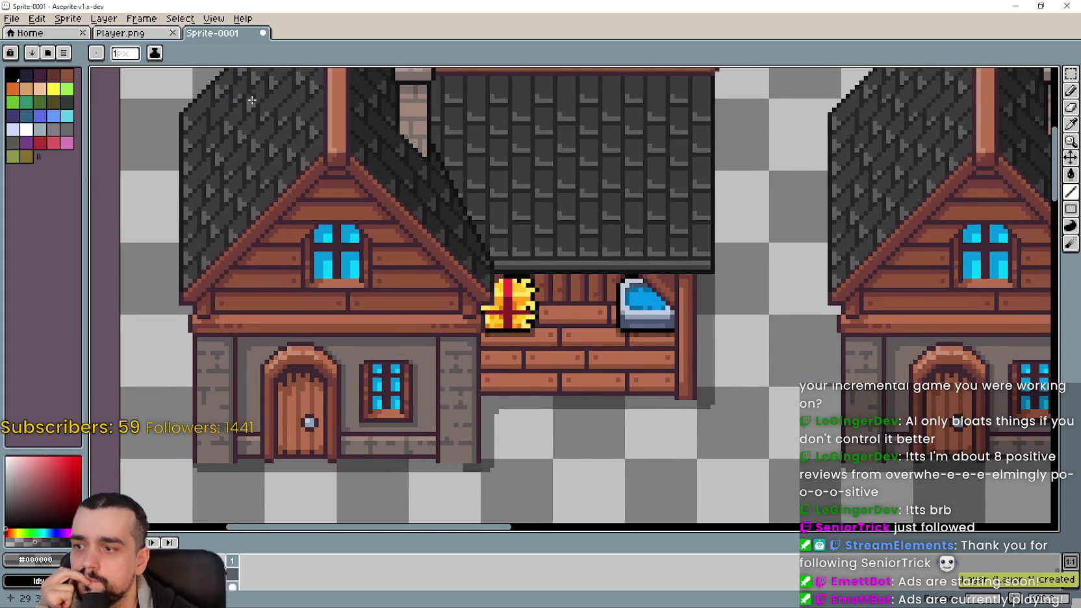
scroll(500, 347, up, 1)
scroll(488, 335, up, 1)
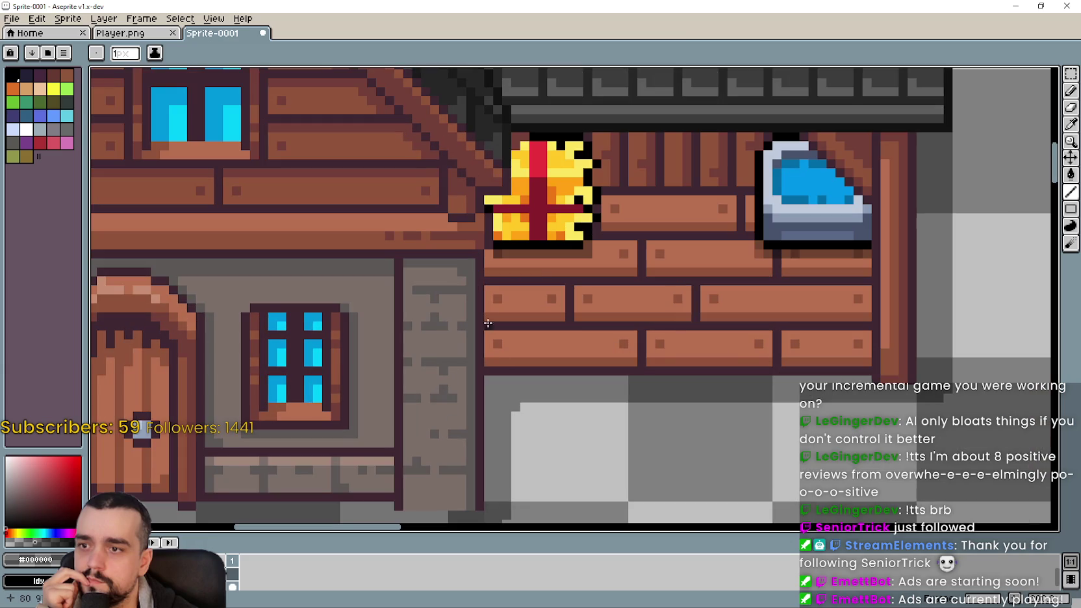
scroll(498, 221, up, 1)
click(495, 230)
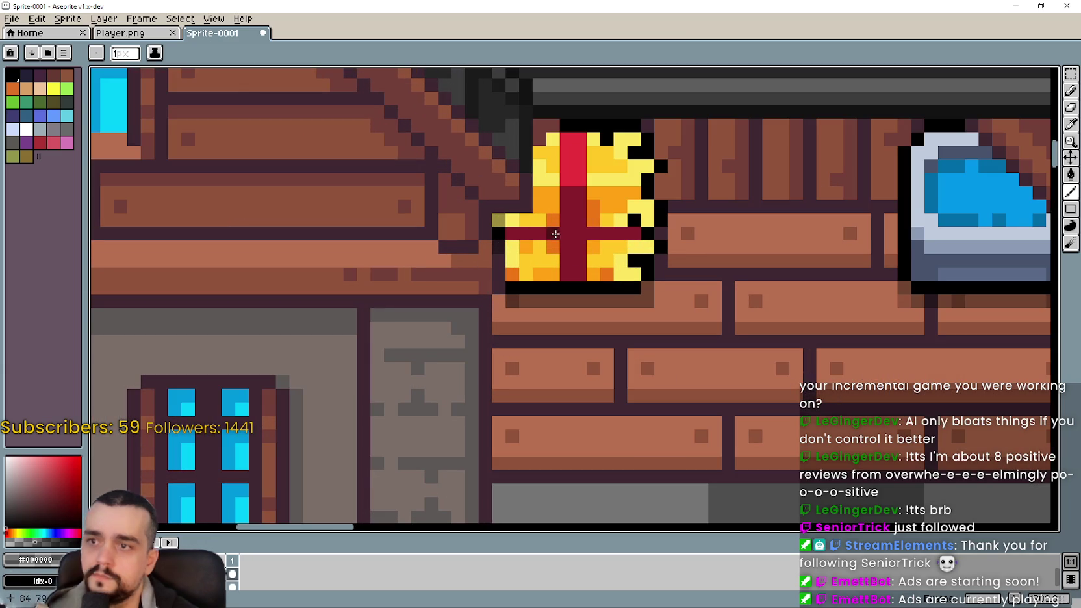
- With the Line tool, draw dark vertical lines down the wall from the gift's left edge
key(l)
scroll(524, 302, down, 2)
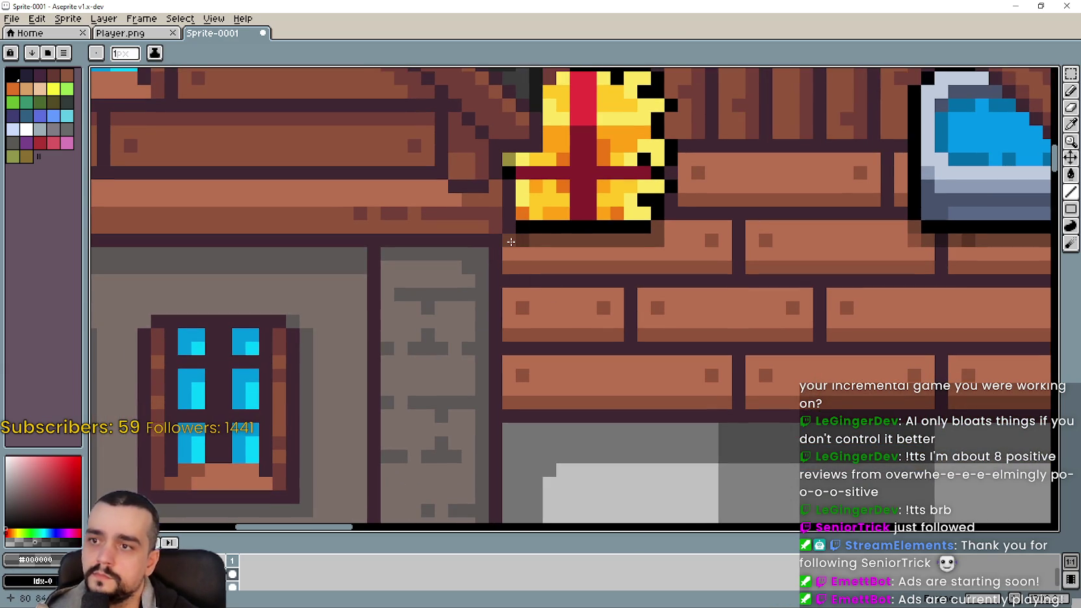
drag(511, 242, 510, 415)
scroll(550, 350, down, 1)
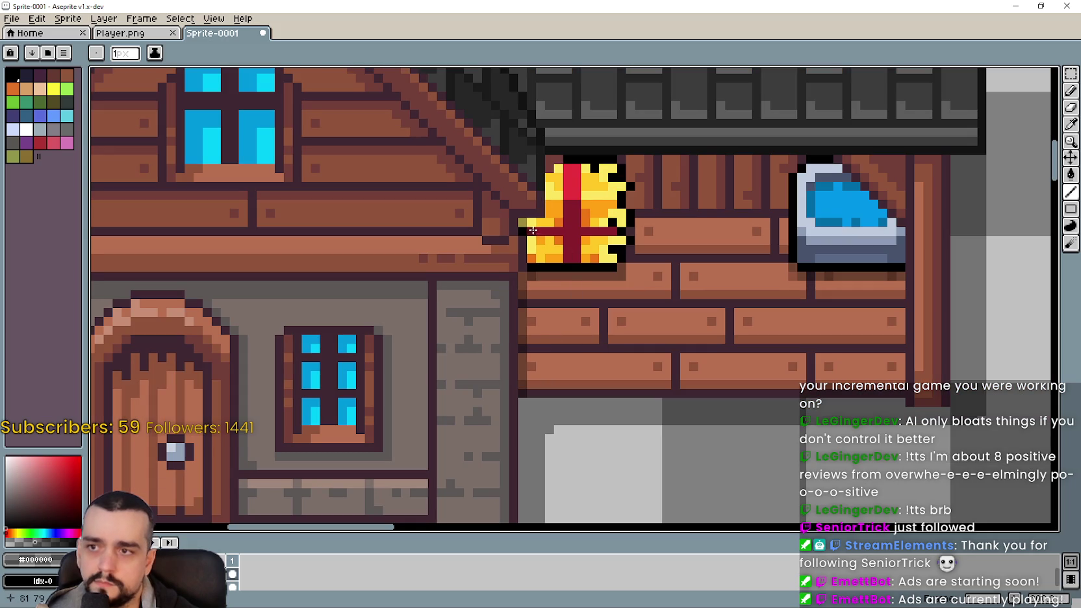
drag(532, 222, 534, 380)
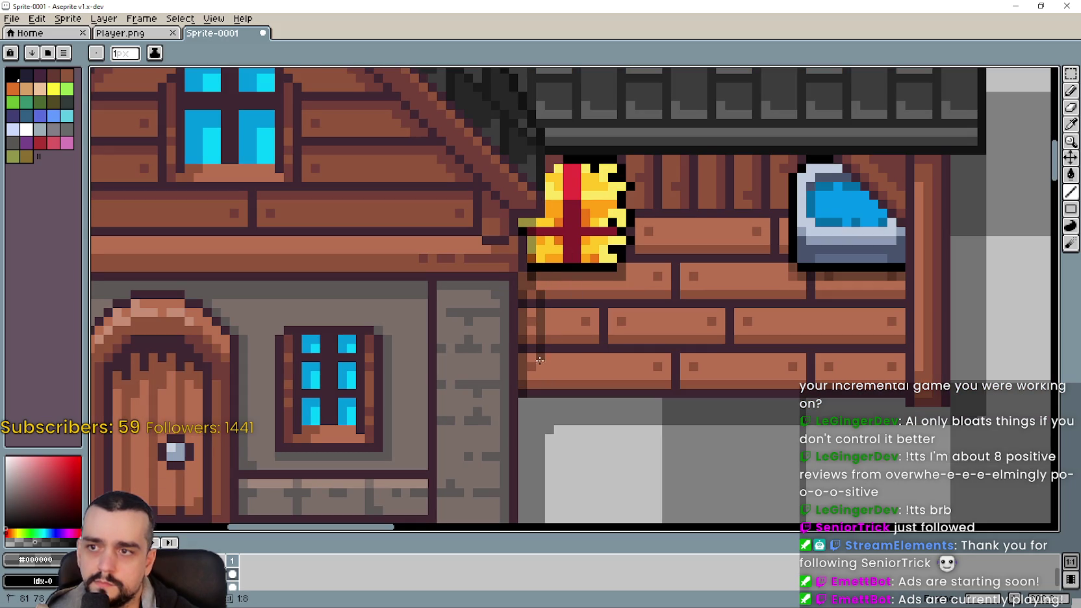
drag(531, 392, 532, 392)
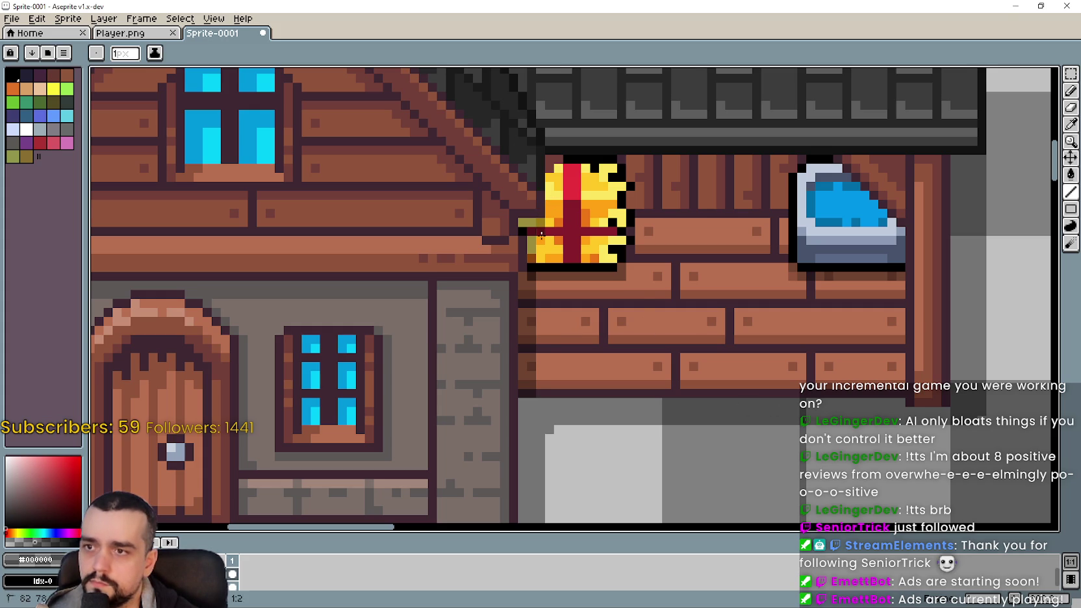
drag(540, 221, 539, 378)
scroll(736, 399, down, 1)
scroll(736, 399, down, 1)
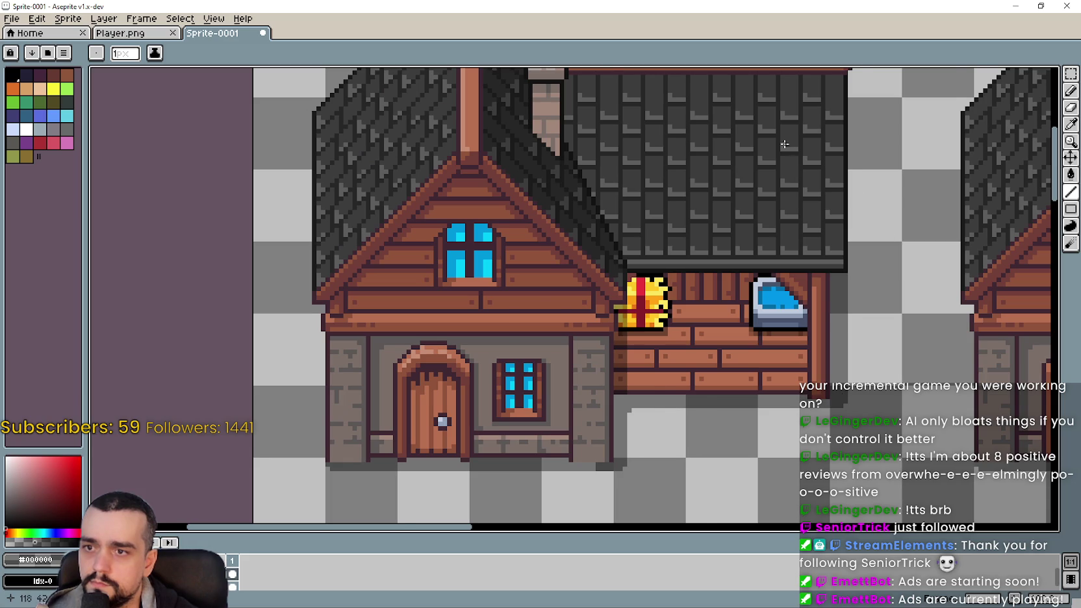
scroll(785, 144, down, 1)
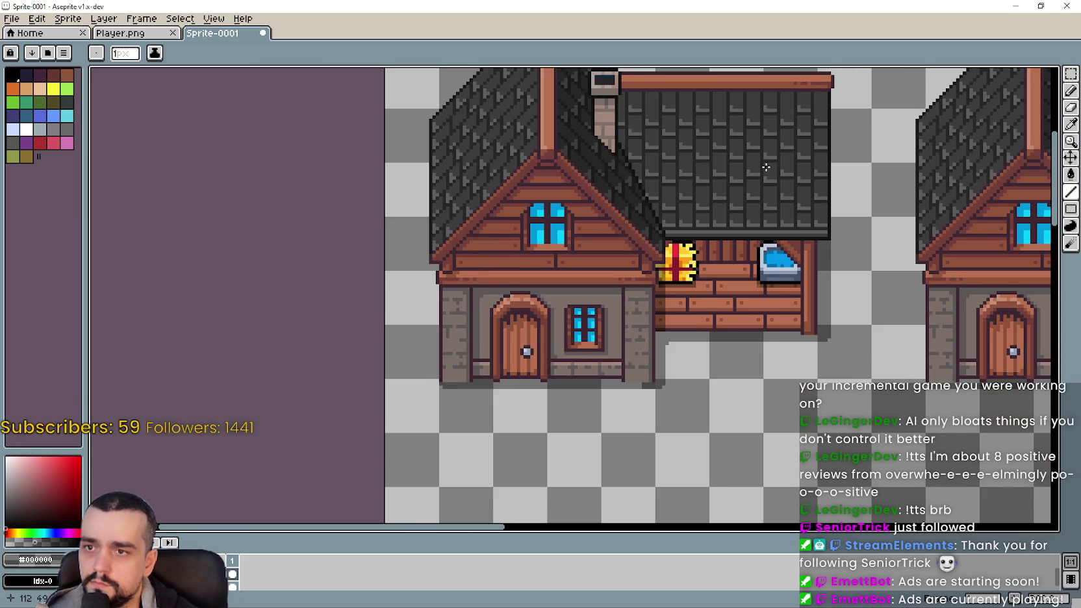
drag(766, 167, 650, 214)
scroll(643, 216, up, 1)
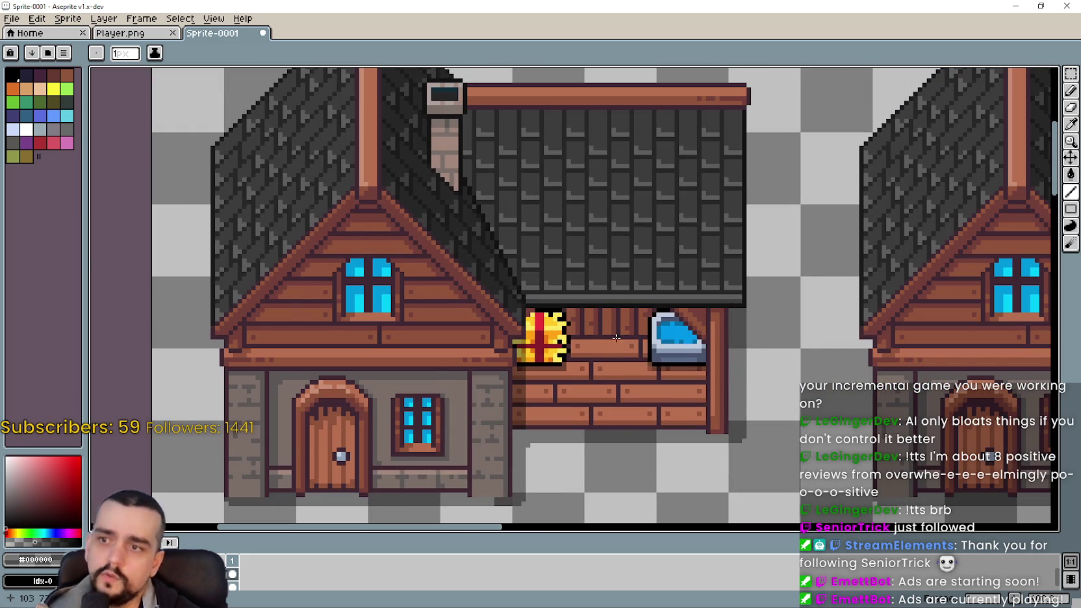
scroll(617, 329, up, 1)
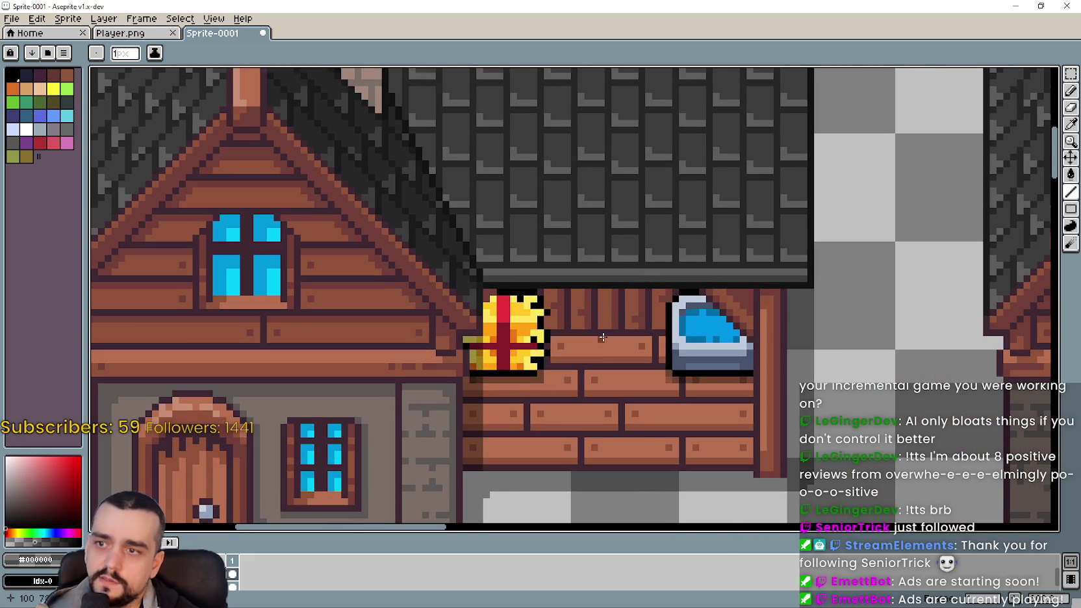
scroll(604, 338, down, 1)
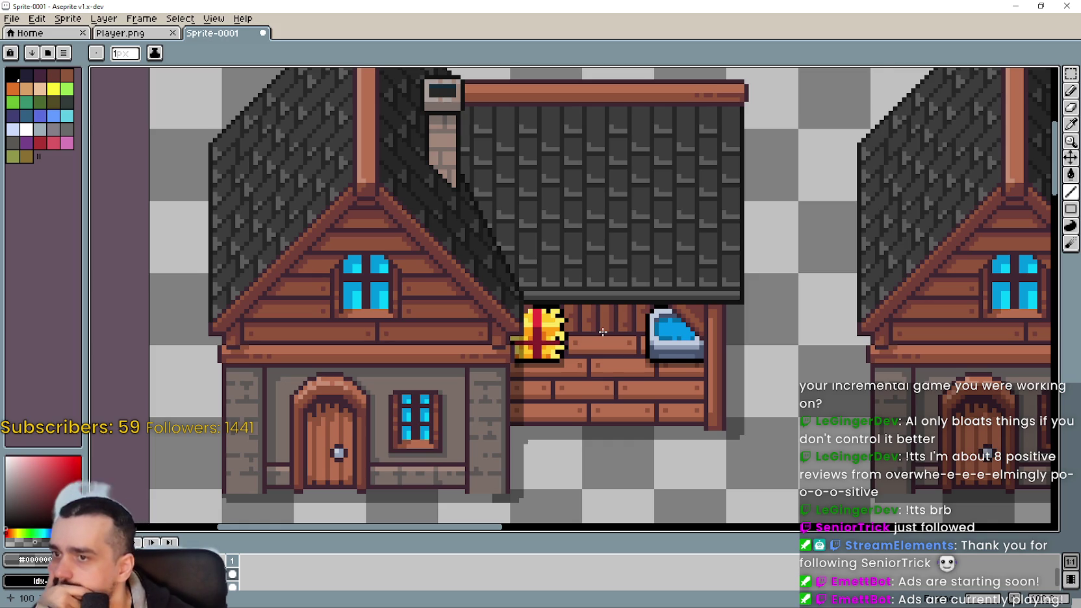
scroll(506, 293, up, 3)
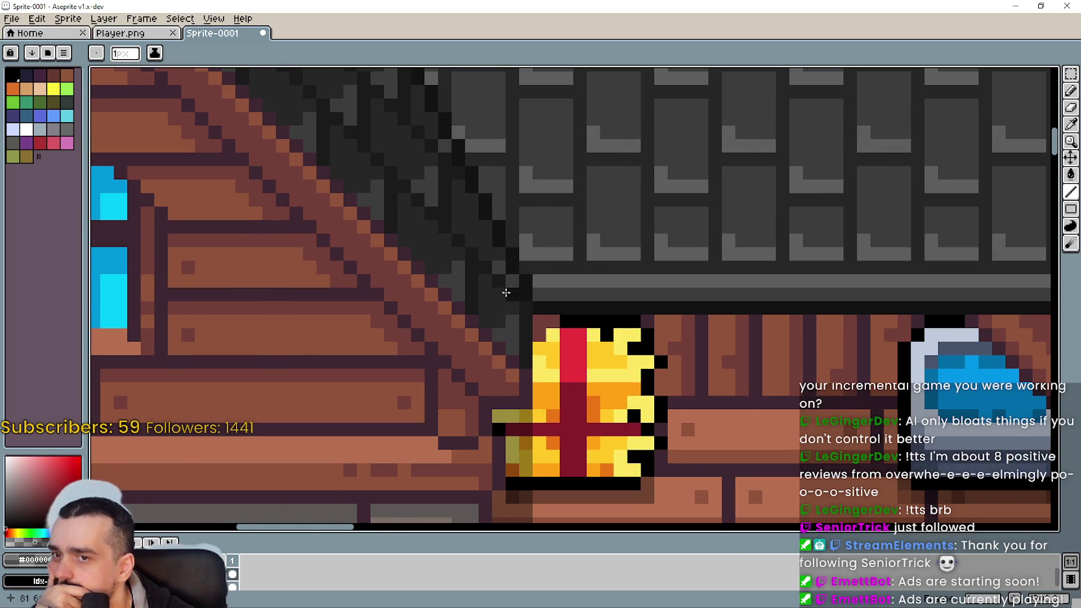
scroll(506, 293, down, 1)
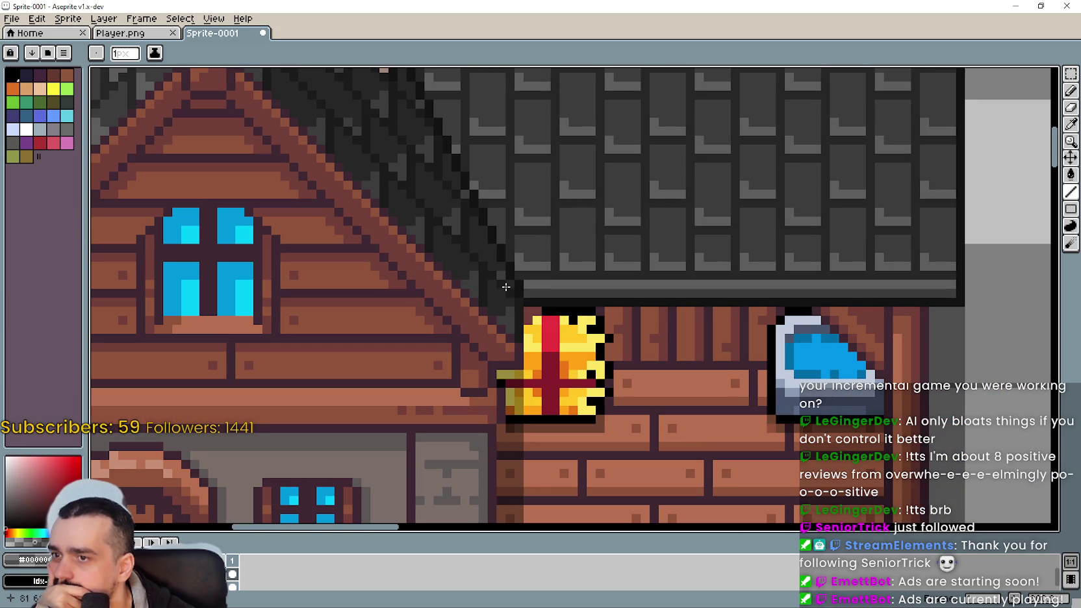
scroll(506, 287, down, 2)
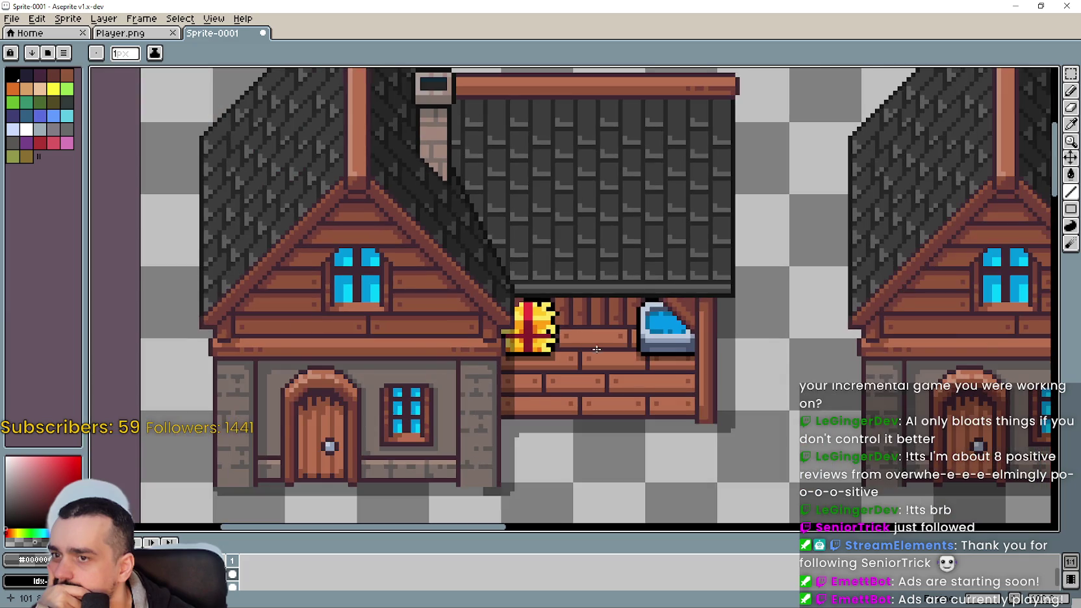
scroll(597, 349, up, 2)
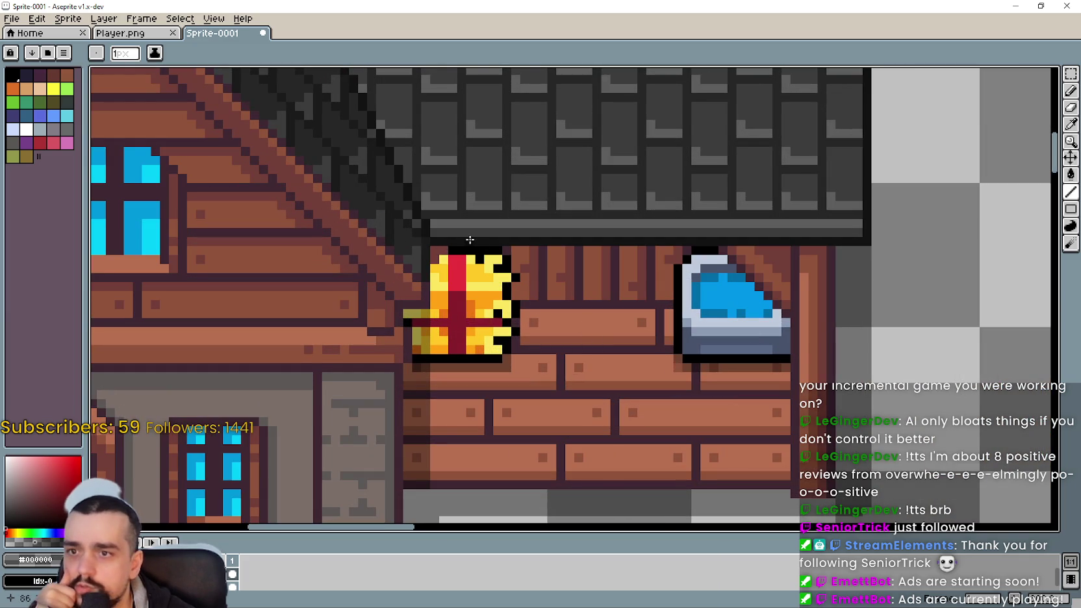
scroll(445, 252, up, 2)
scroll(629, 327, down, 3)
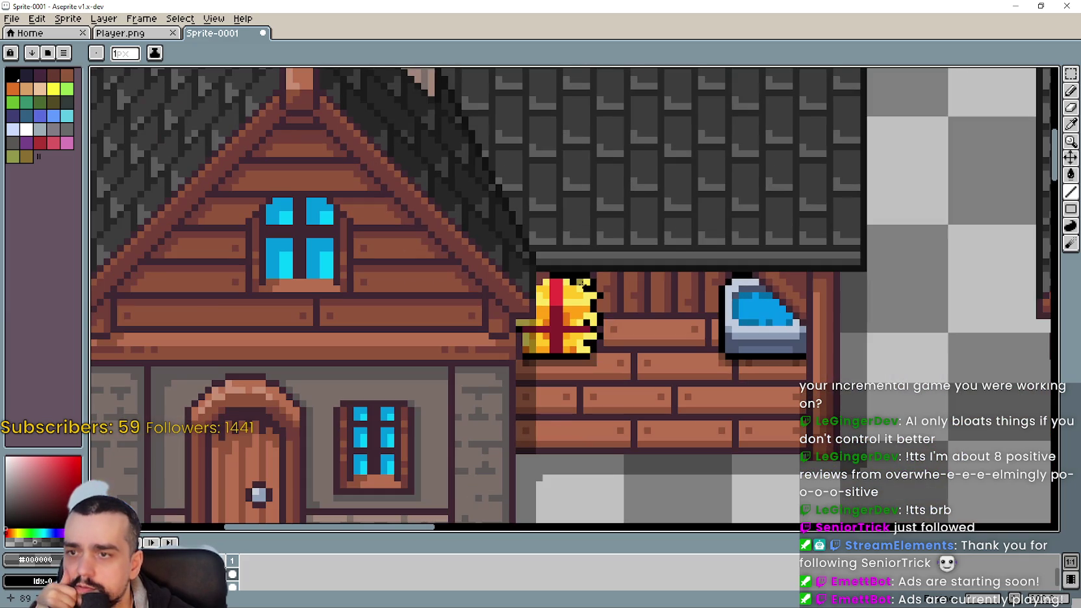
scroll(543, 307, up, 3)
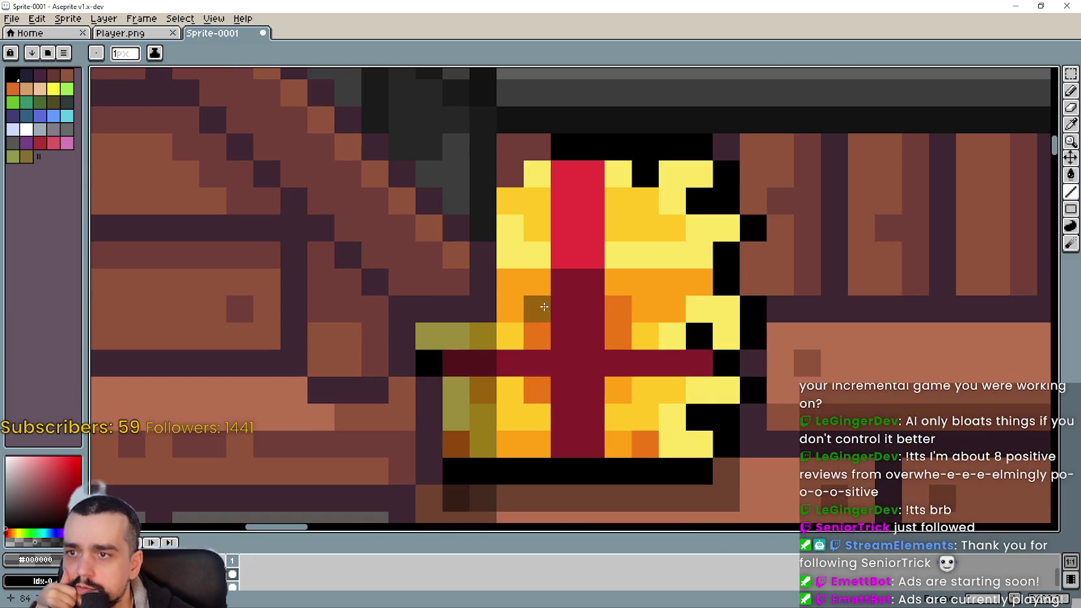
scroll(544, 304, down, 3)
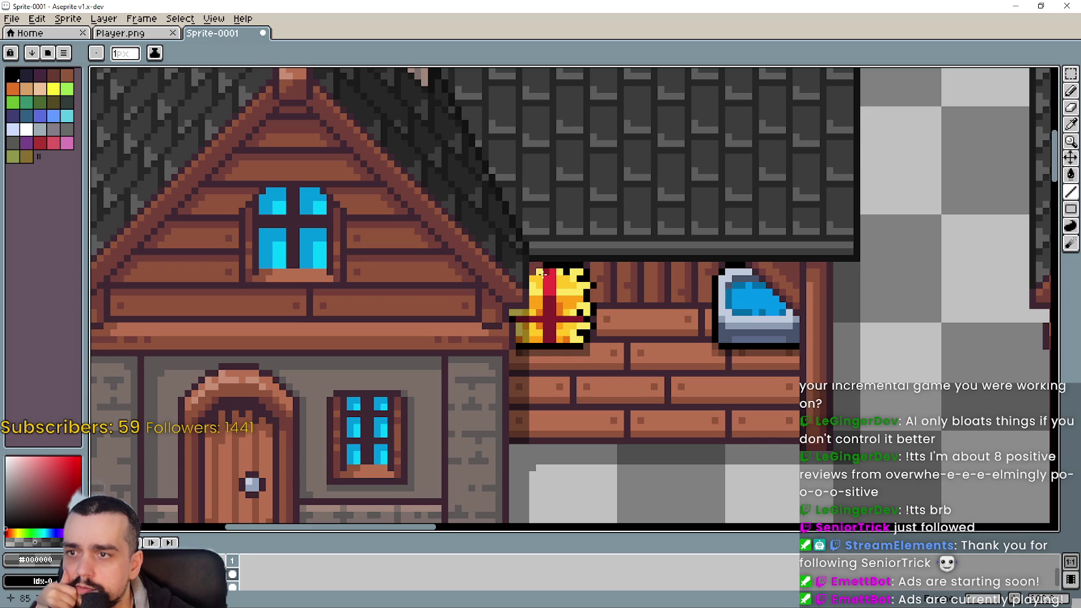
scroll(494, 293, down, 2)
scroll(584, 364, down, 1)
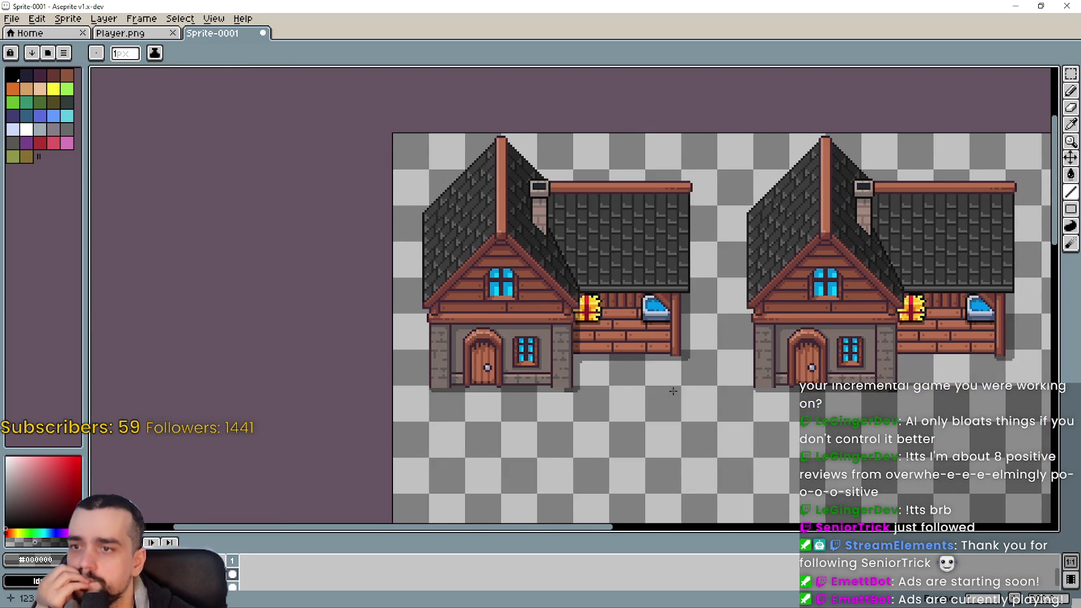
drag(672, 391, 626, 402)
scroll(497, 415, down, 1)
scroll(498, 416, up, 1)
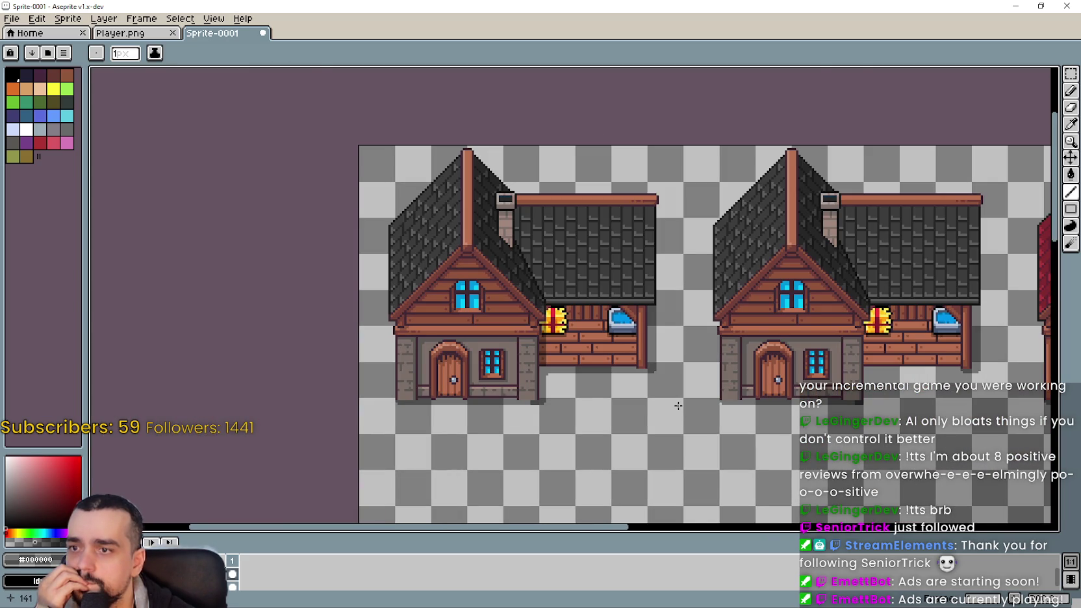
scroll(647, 402, up, 1)
scroll(647, 402, down, 1)
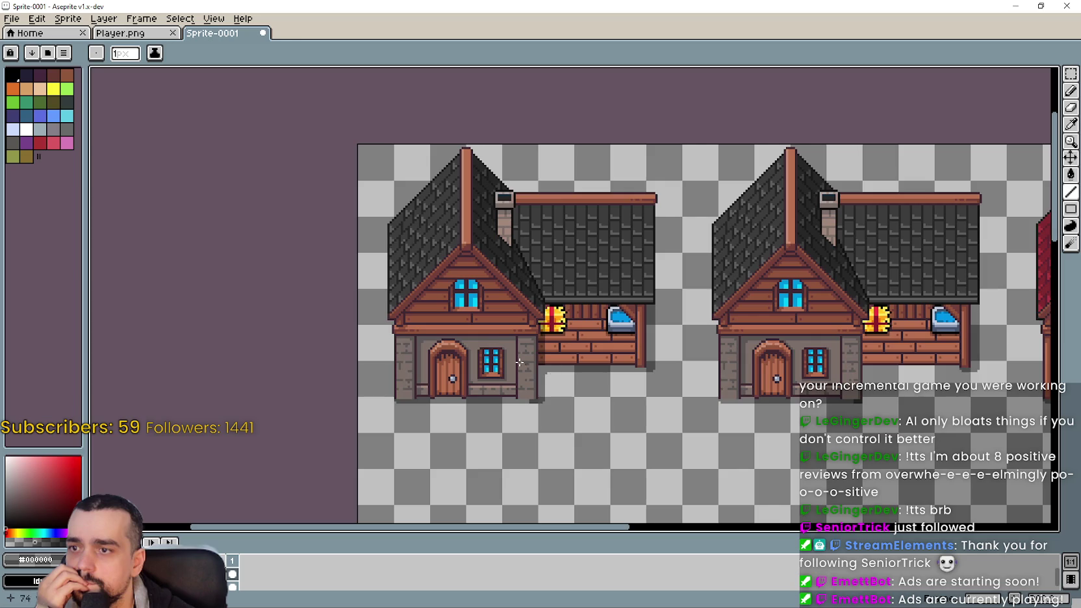
scroll(495, 337, up, 1)
scroll(595, 411, up, 1)
scroll(576, 416, up, 1)
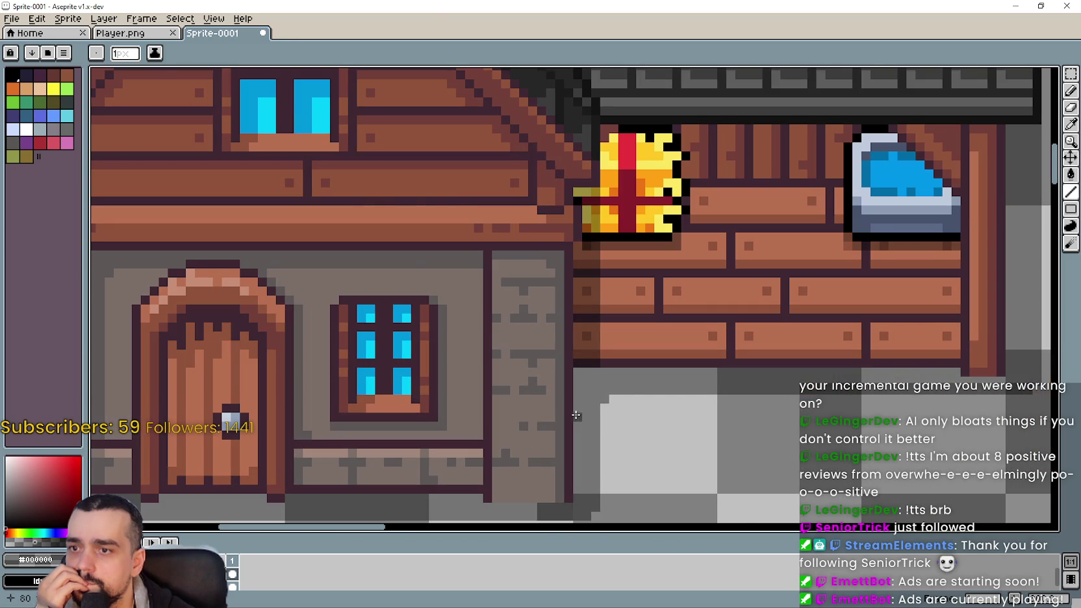
mouse_move(628, 381)
mouse_down()
mouse_move(557, 429)
mouse_move(524, 427)
mouse_up()
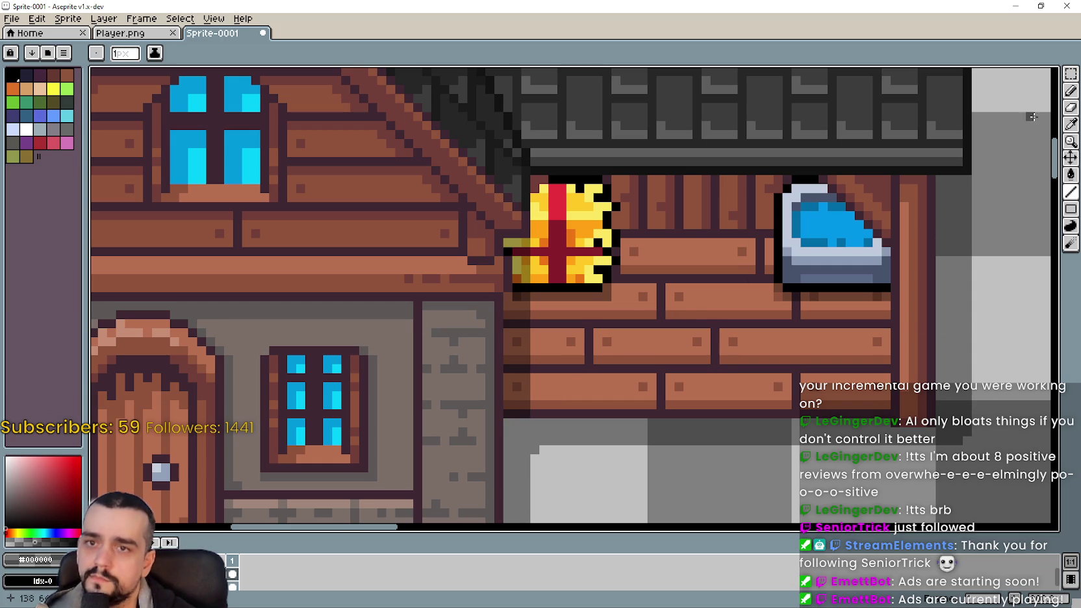
click(1070, 73)
drag(510, 410, 535, 422)
click(606, 405)
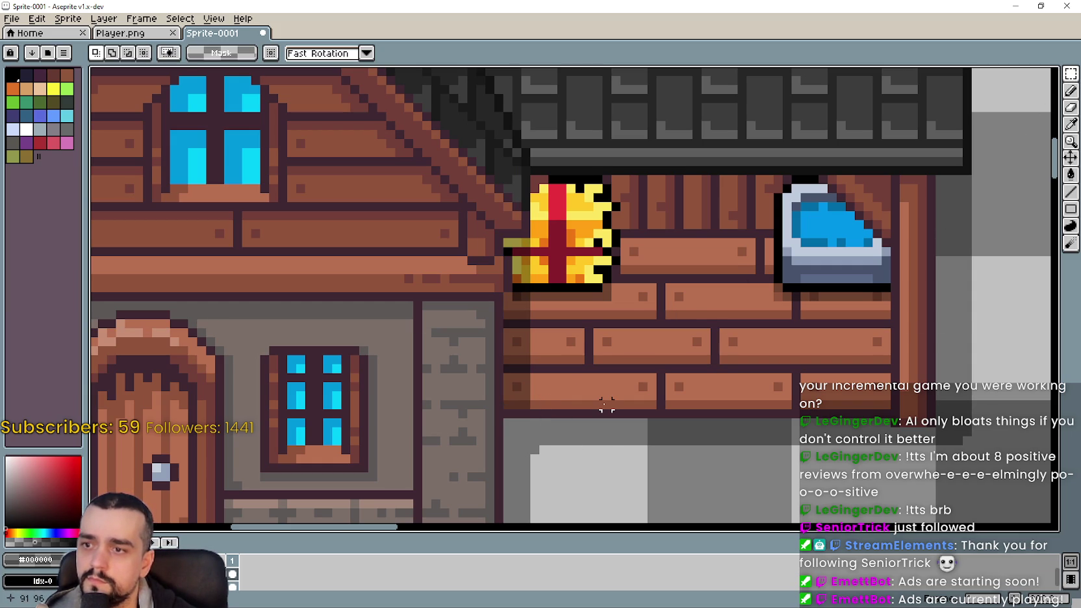
scroll(606, 404, down, 1)
scroll(627, 426, down, 1)
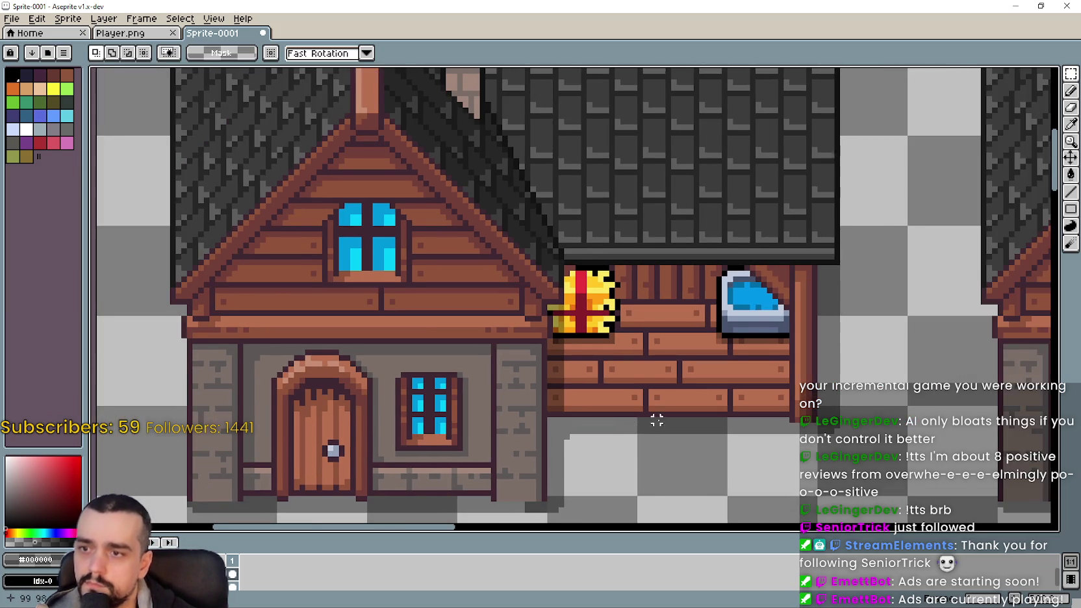
scroll(652, 417, down, 1)
scroll(788, 408, down, 1)
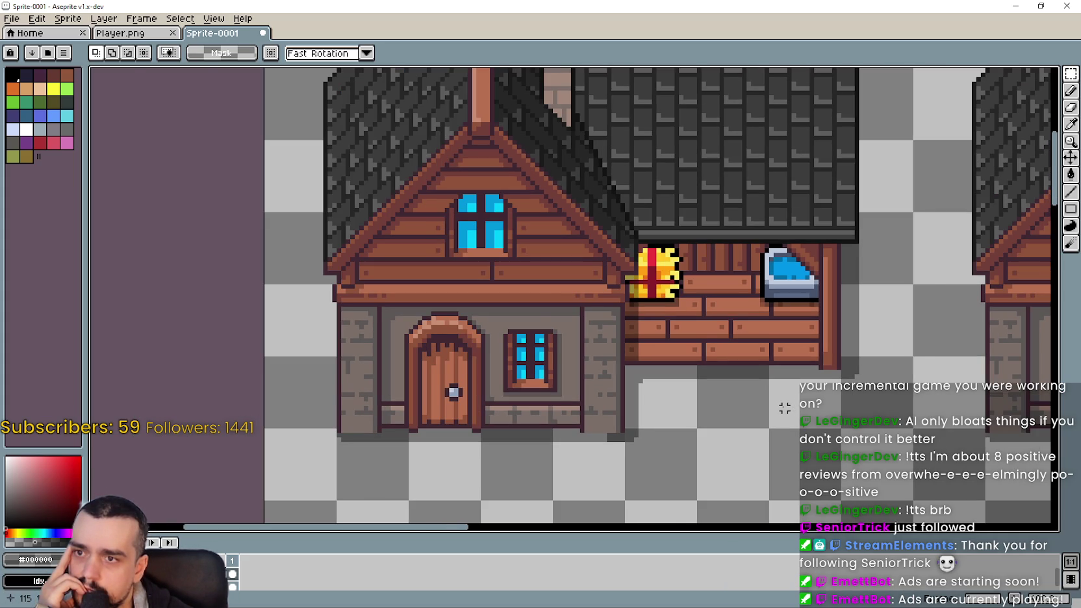
scroll(784, 408, up, 1)
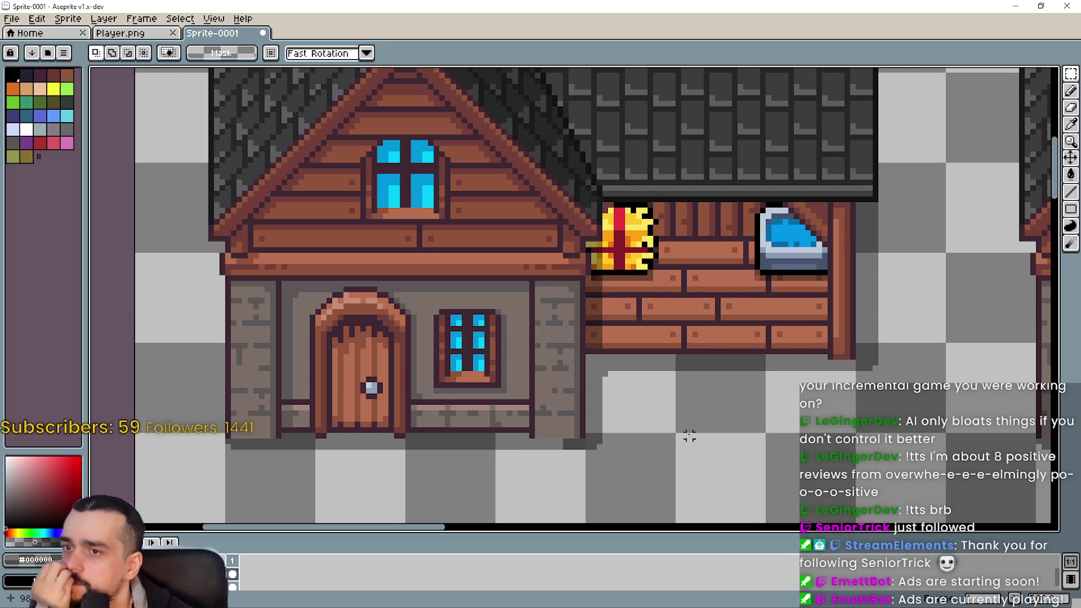
scroll(689, 437, down, 1)
scroll(705, 425, down, 1)
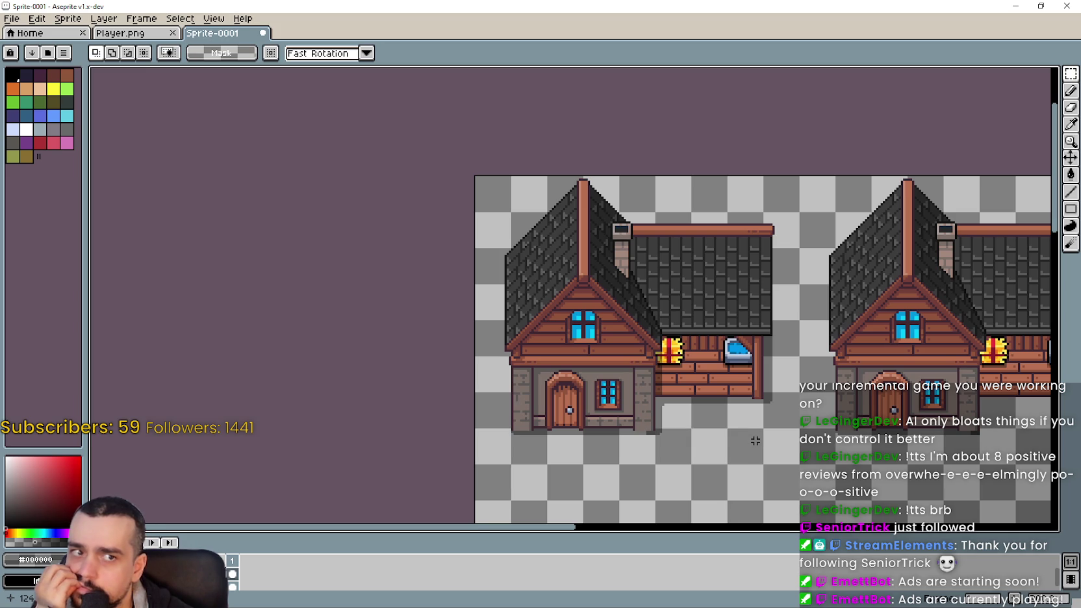
scroll(755, 441, down, 1)
scroll(755, 440, right, 2)
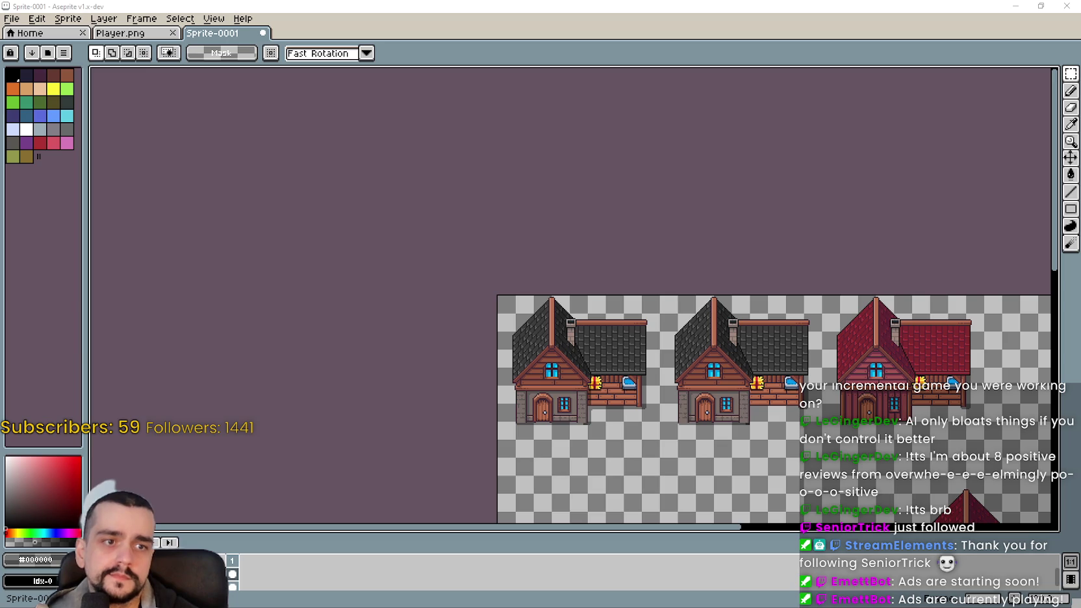
scroll(741, 390, up, 1)
scroll(741, 390, down, 3)
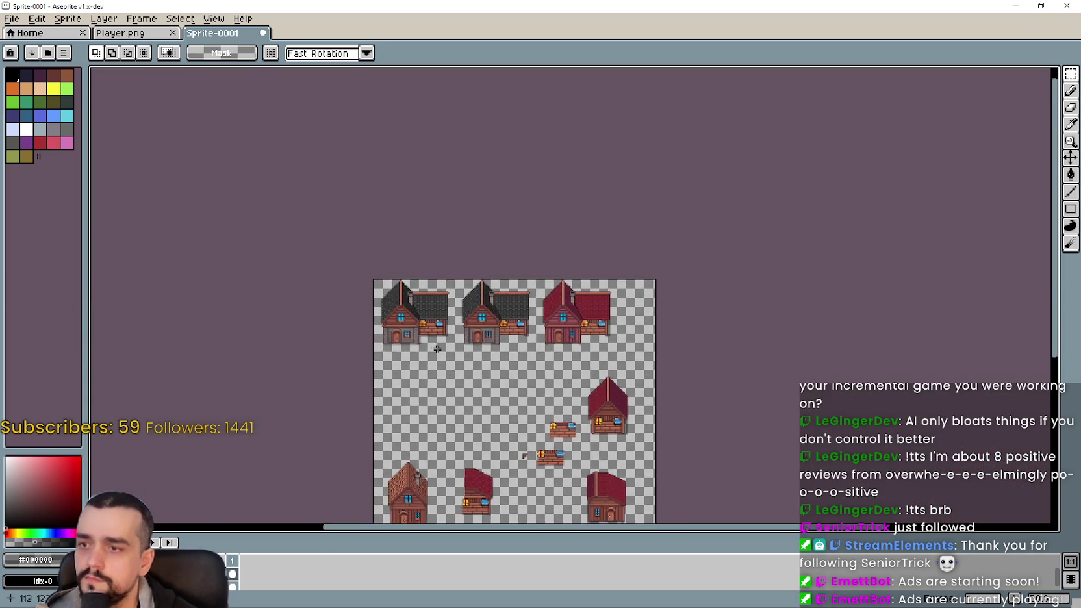
- Try pasting the teal house over the left house, undo it, and reframe the houses
scroll(451, 334, up, 3)
scroll(504, 286, up, 1)
scroll(505, 286, down, 1)
scroll(544, 330, down, 1)
scroll(544, 329, up, 1)
key(ctrl+v)
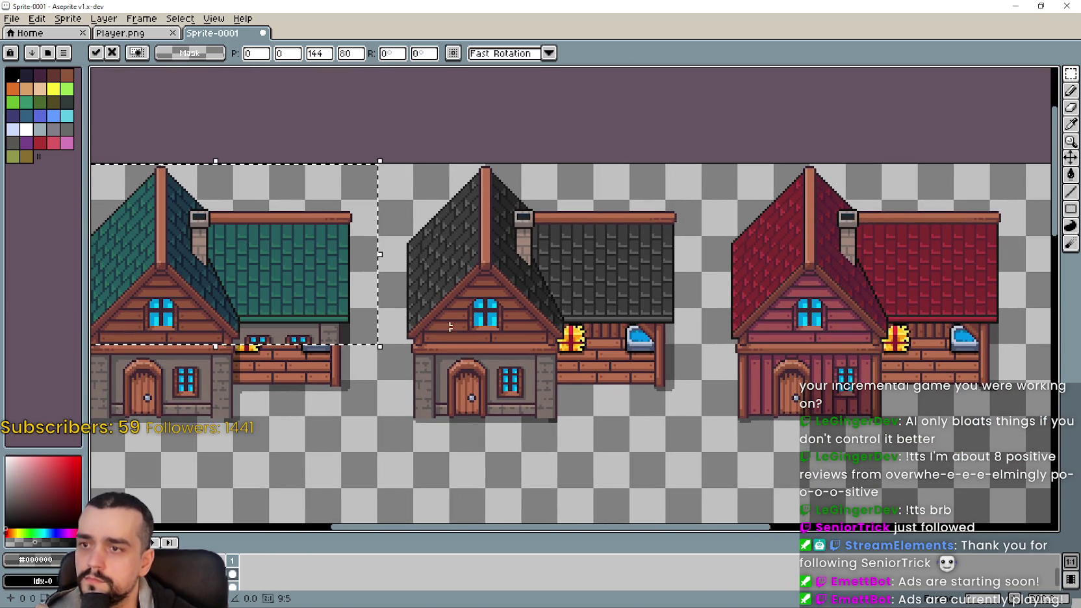
key(ctrl+z)
drag(342, 336, 542, 309)
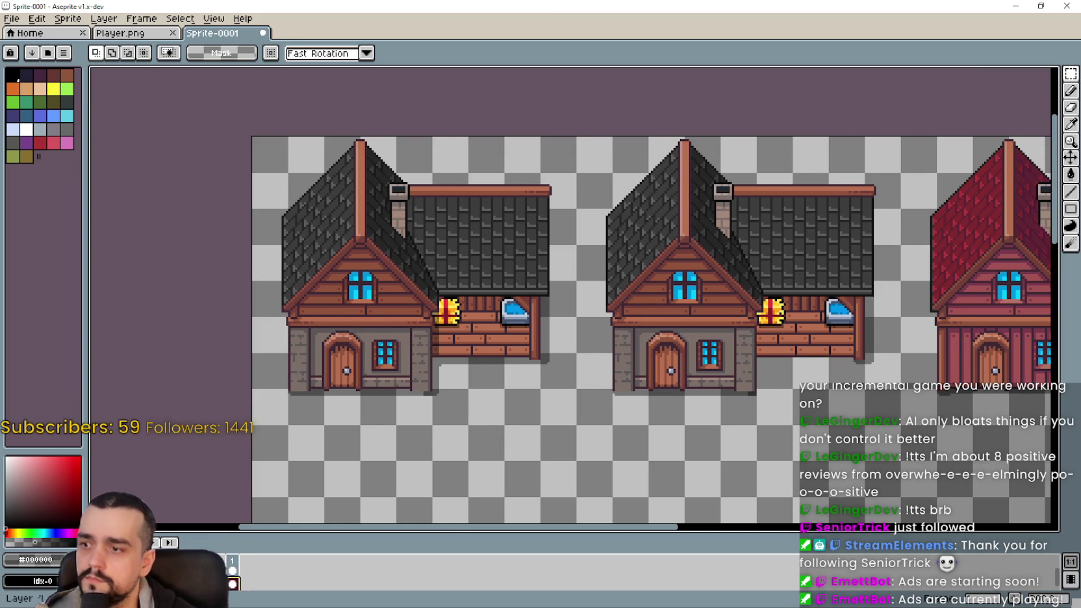
drag(643, 331, 629, 333)
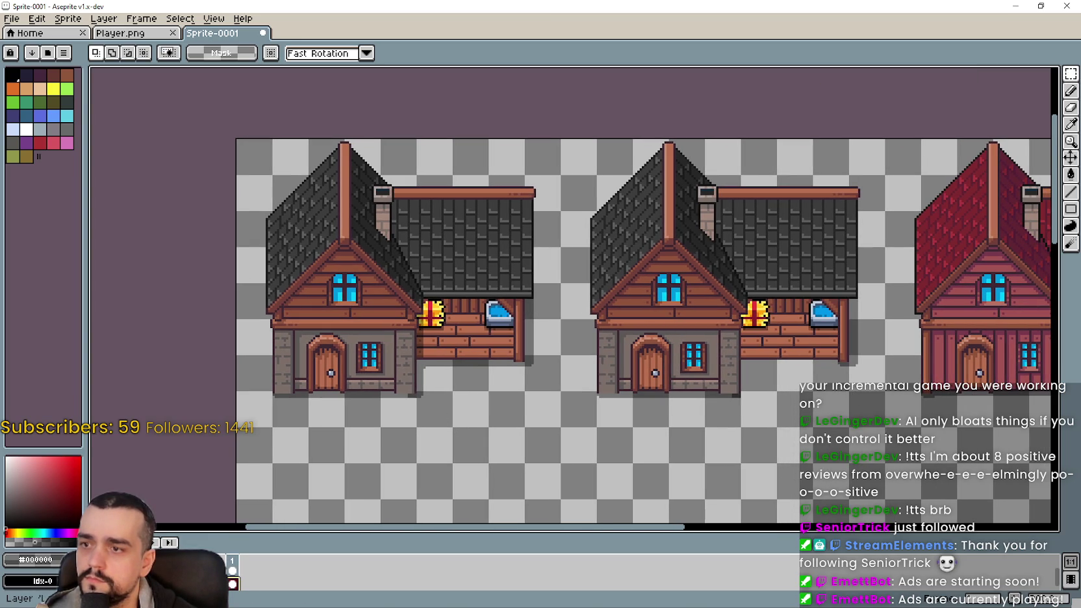
right_click(167, 574)
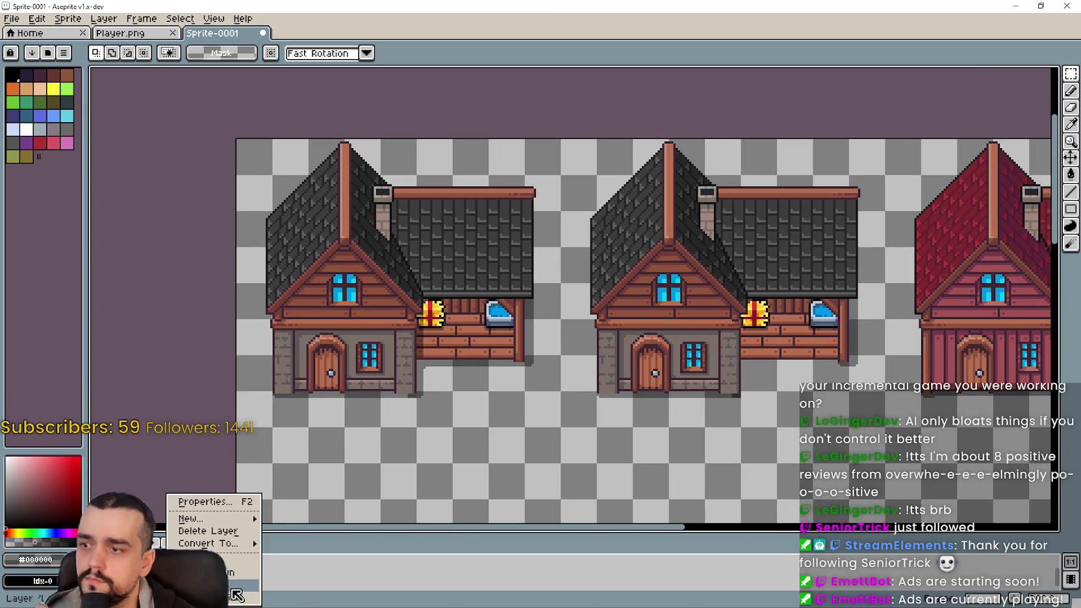
key(Escape)
drag(495, 378, 434, 381)
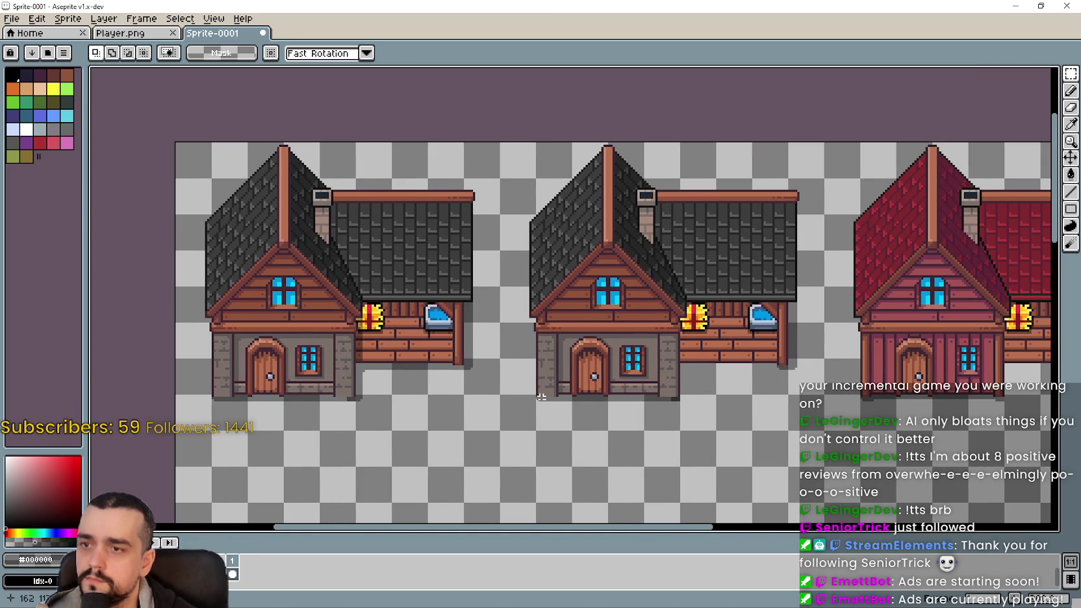
- Marquee-select the whole middle house and erase it
drag(537, 429, 787, 143)
click(510, 418)
drag(510, 418, 819, 159)
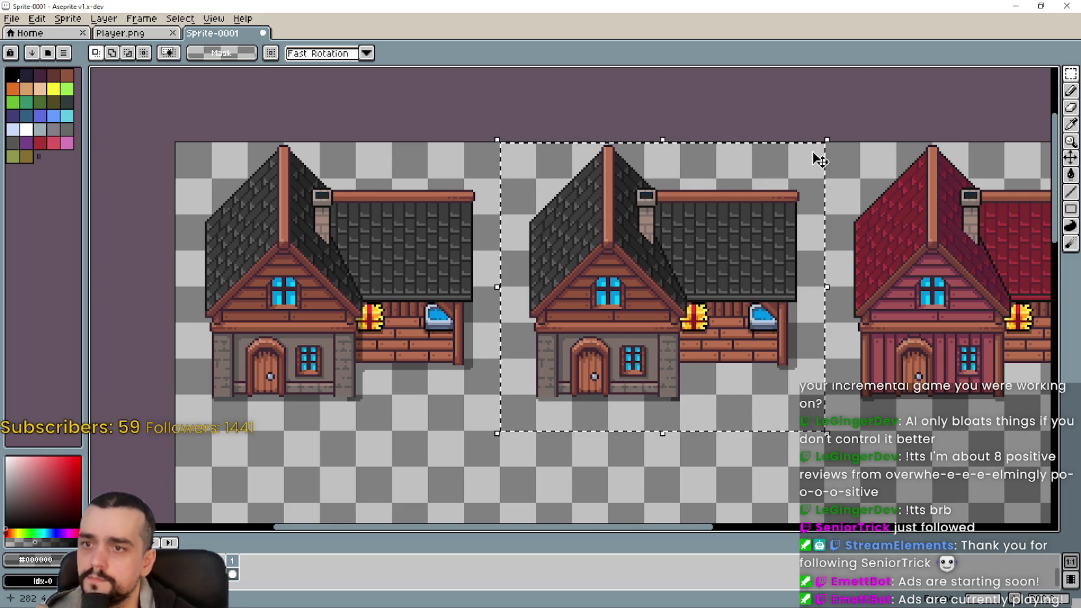
key(Delete)
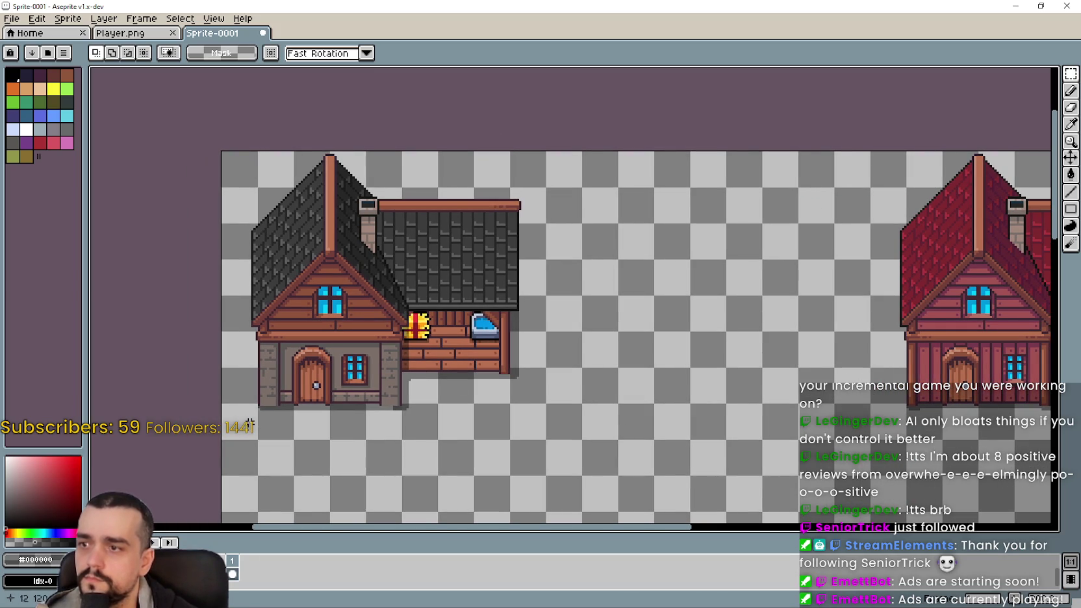
- Ctrl-drag a copy of the left dark-roofed house into the empty middle slot and commit it
drag(256, 432, 542, 146)
mouse_move(391, 233)
mouse_down()
mouse_move(750, 296)
mouse_move(711, 224)
mouse_up()
scroll(584, 292, right, 2)
key(Return)
scroll(509, 359, right, 2)
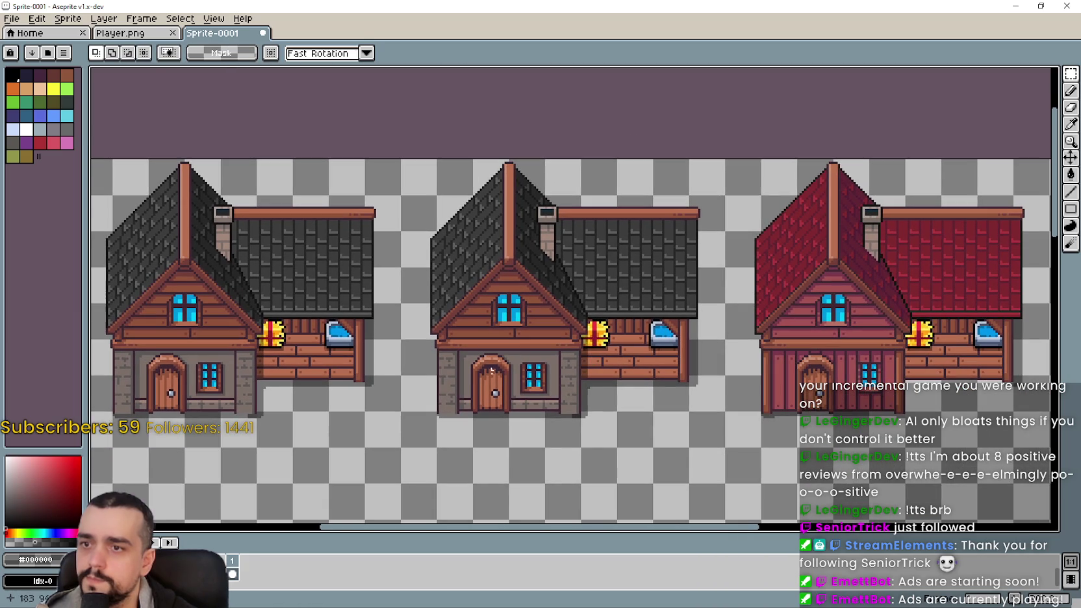
click(67, 18)
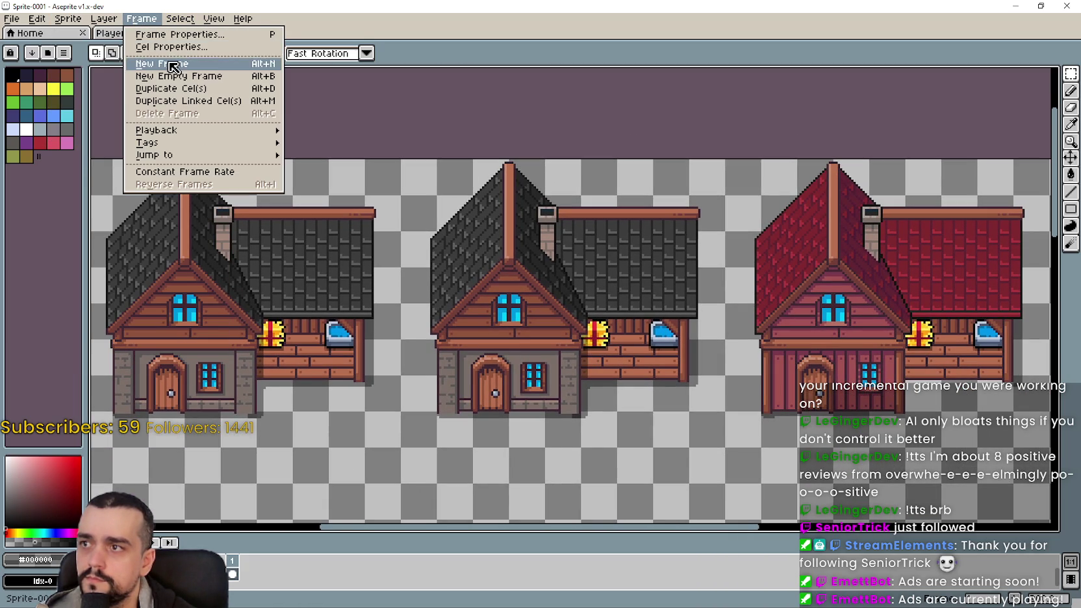
mouse_move(143, 88)
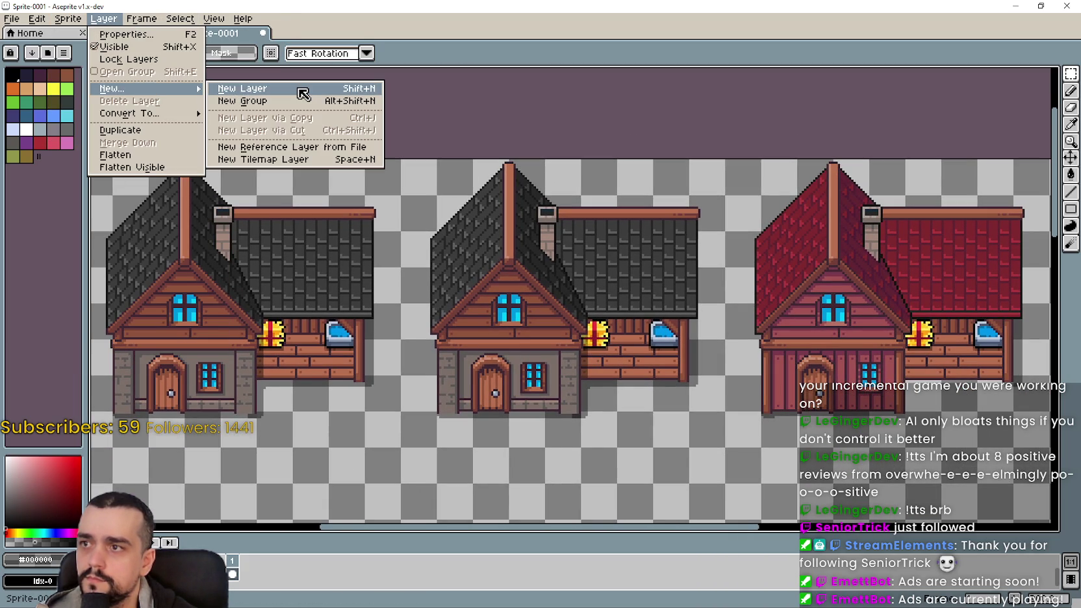
- On a new layer, paste the teal-roofed house and drop it over the middle house at 144,0
click(303, 94)
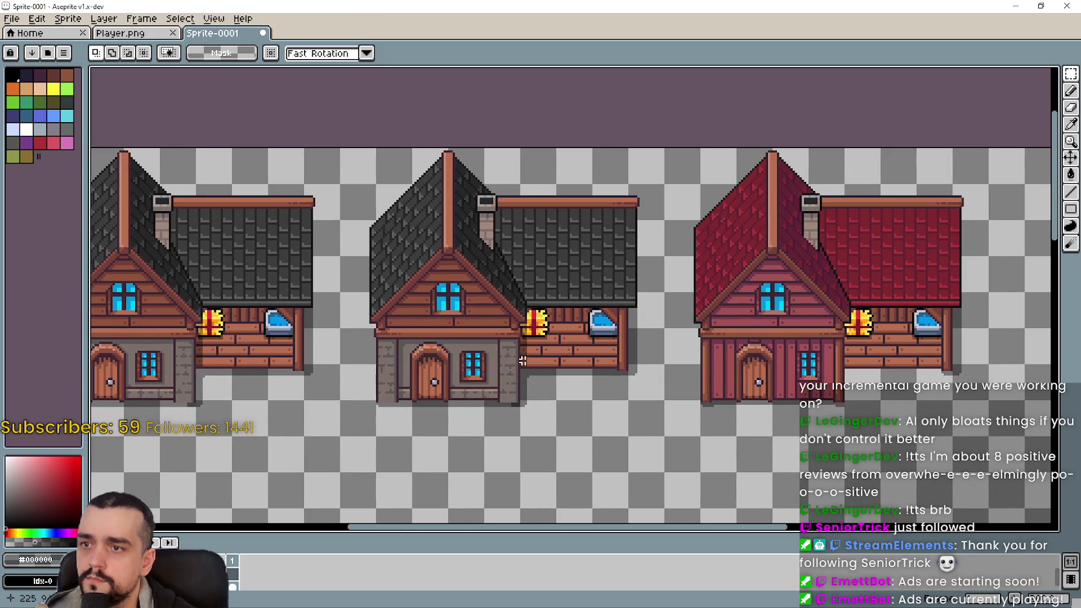
key(ctrl+v)
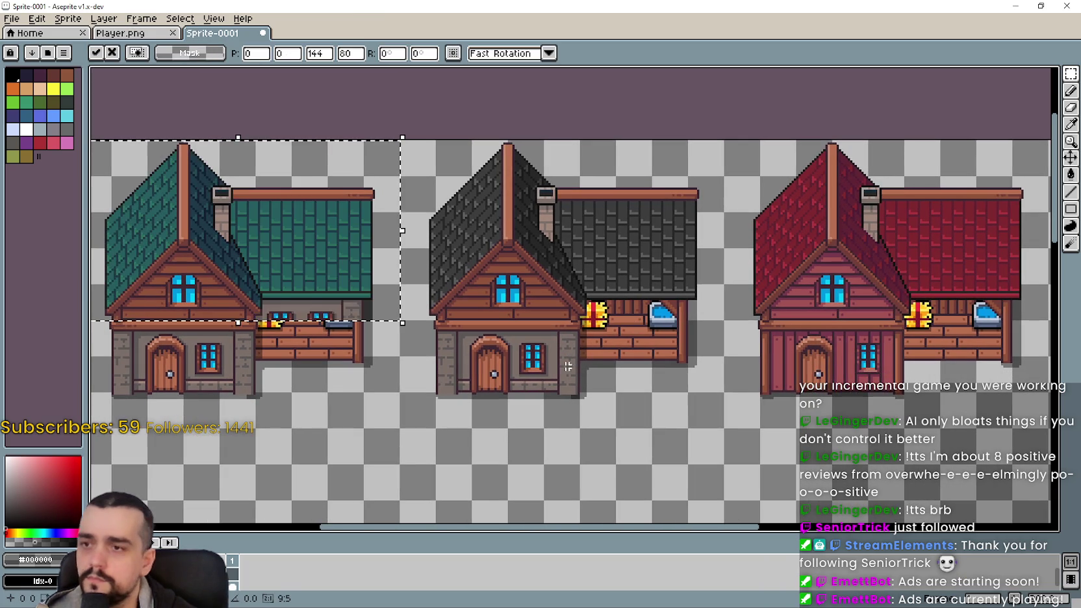
mouse_move(284, 297)
mouse_down()
mouse_move(629, 284)
mouse_move(605, 288)
mouse_up()
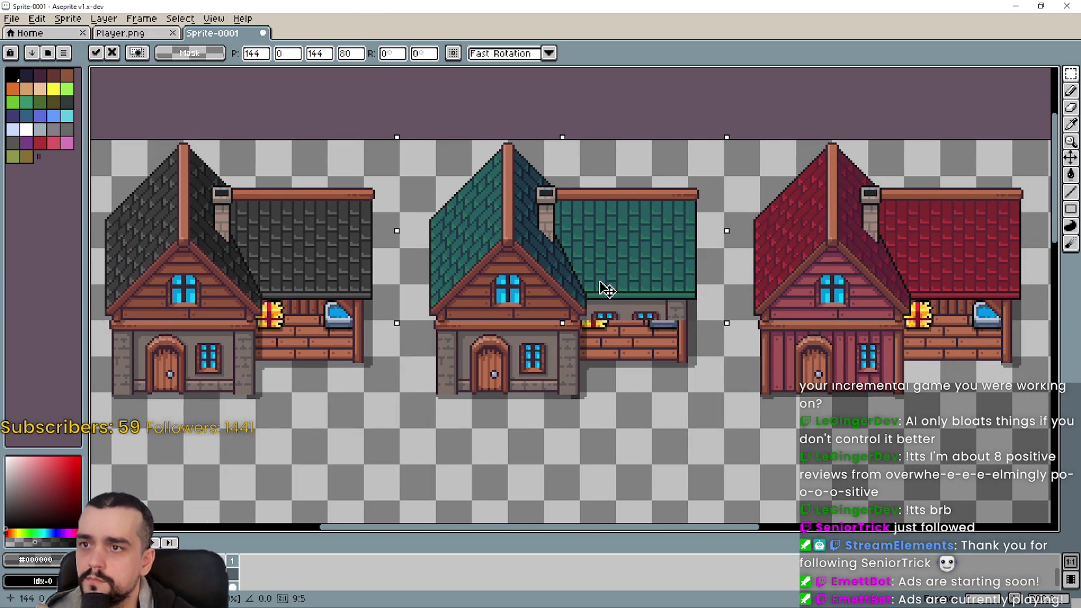
scroll(626, 279, up, 1)
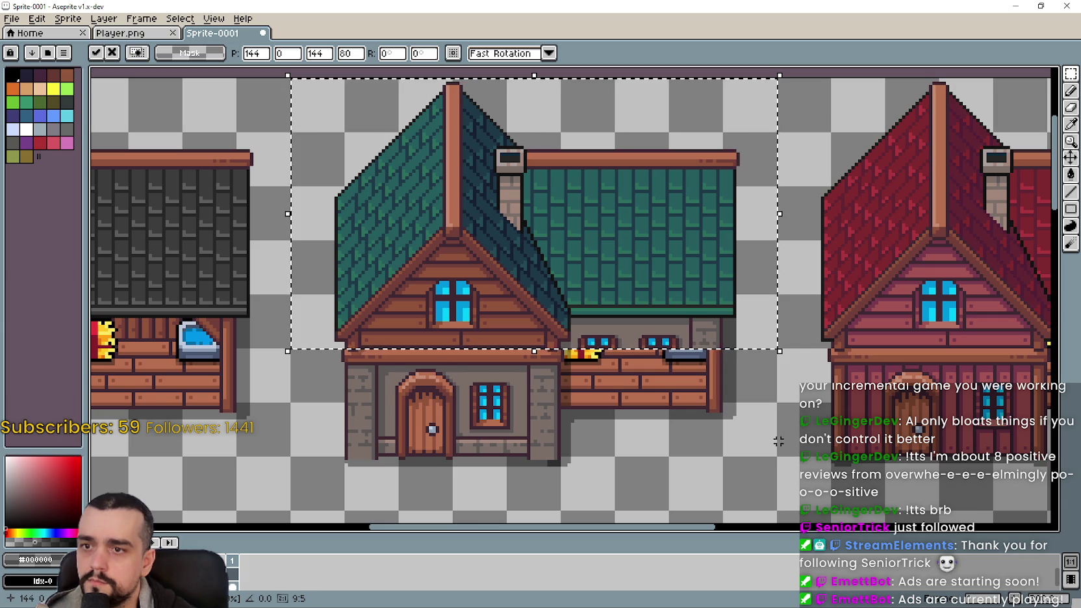
click(623, 439)
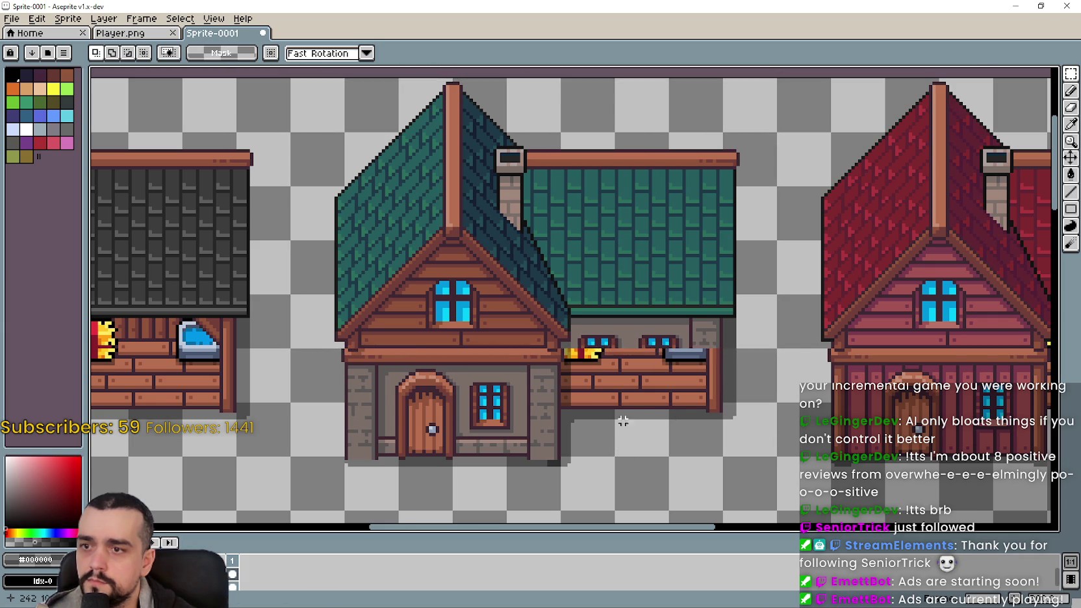
scroll(612, 358, up, 1)
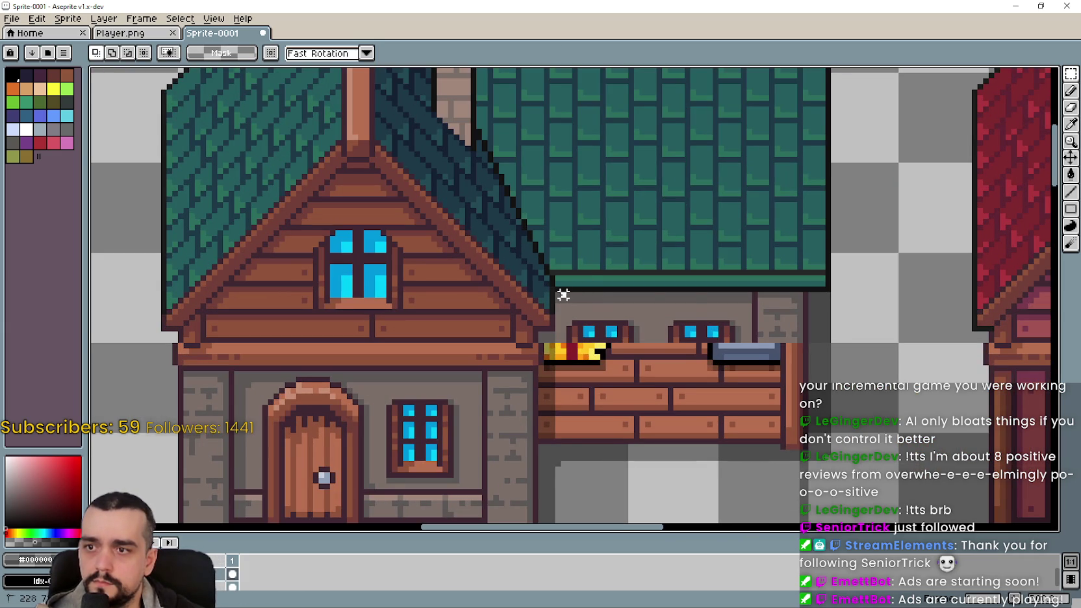
drag(563, 295, 798, 346)
key(Delete)
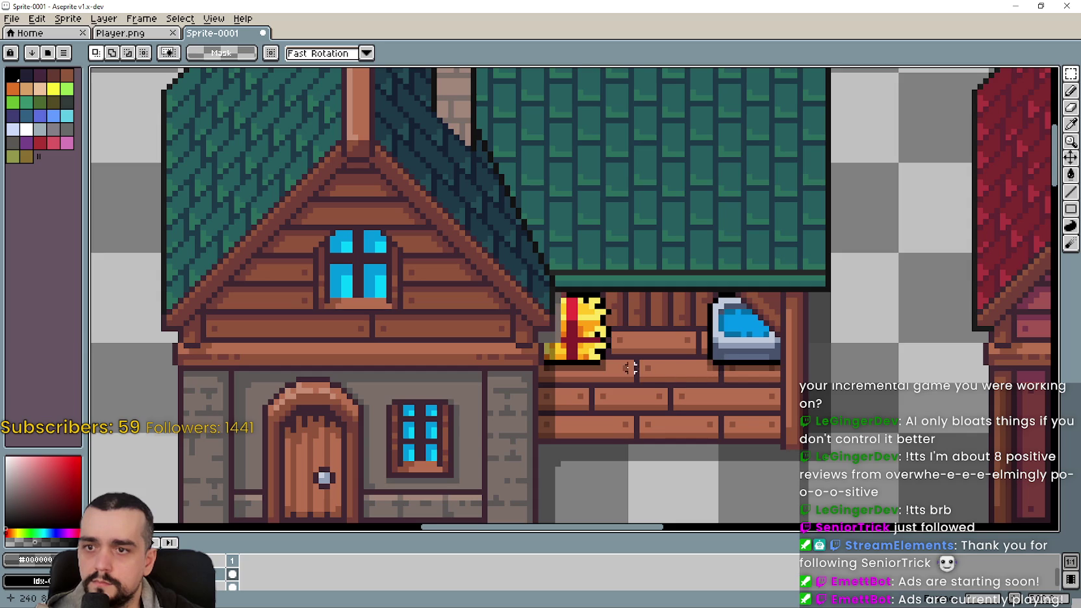
scroll(593, 365, up, 1)
drag(558, 266, 563, 363)
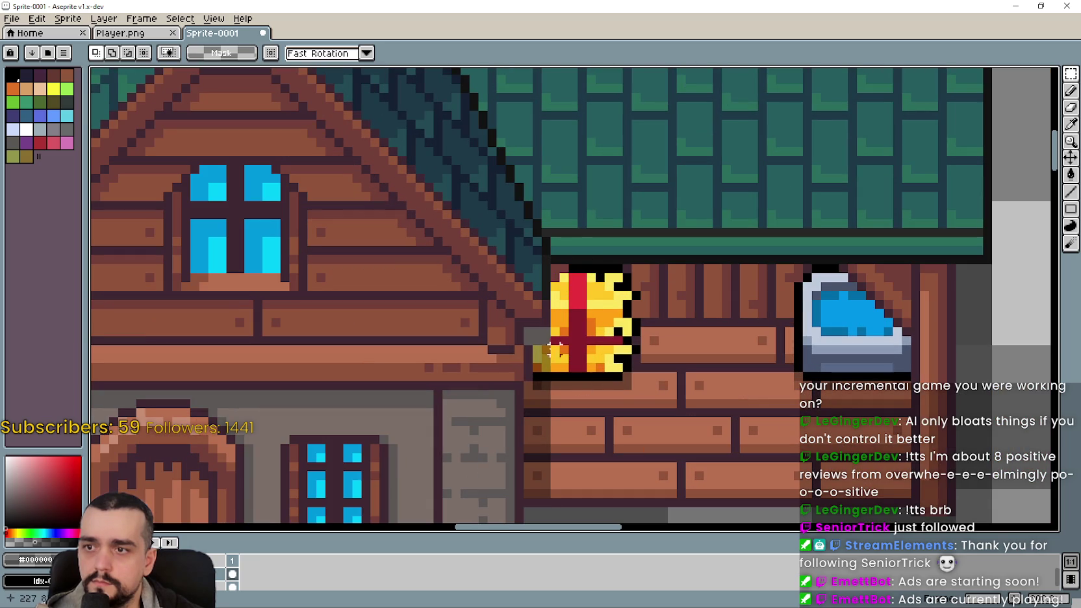
scroll(533, 333, down, 1)
scroll(585, 363, down, 1)
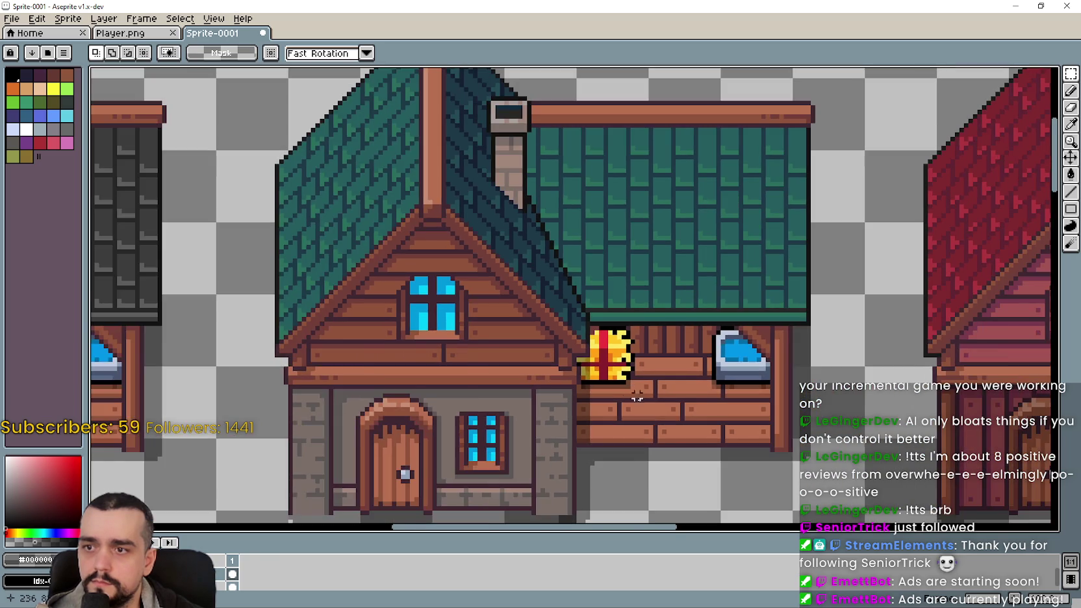
scroll(653, 419, down, 1)
scroll(642, 435, down, 1)
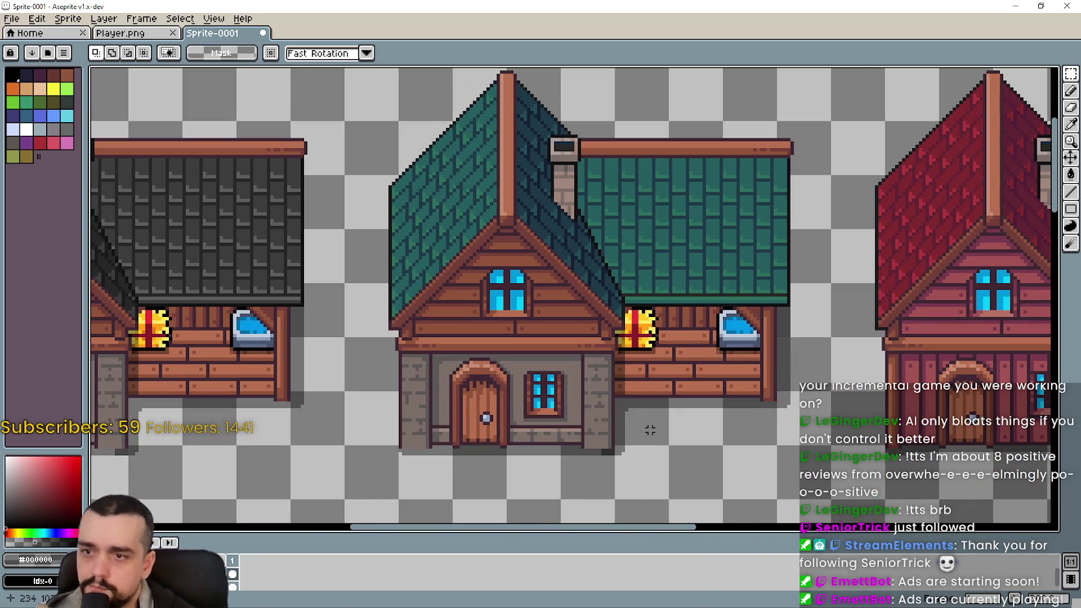
drag(649, 430, 769, 388)
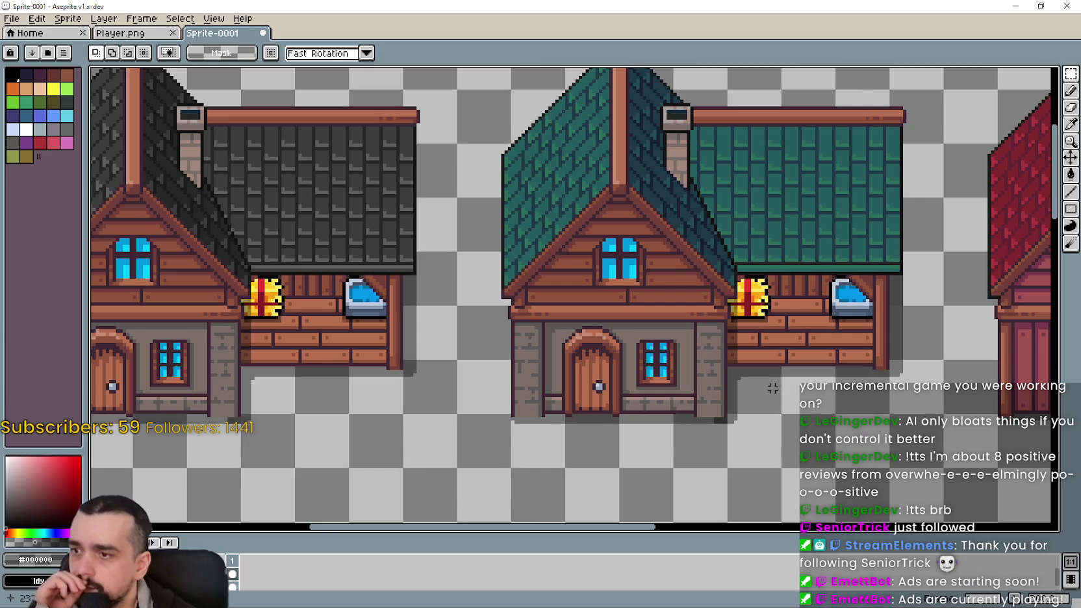
scroll(769, 388, up, 2)
scroll(690, 387, up, 4)
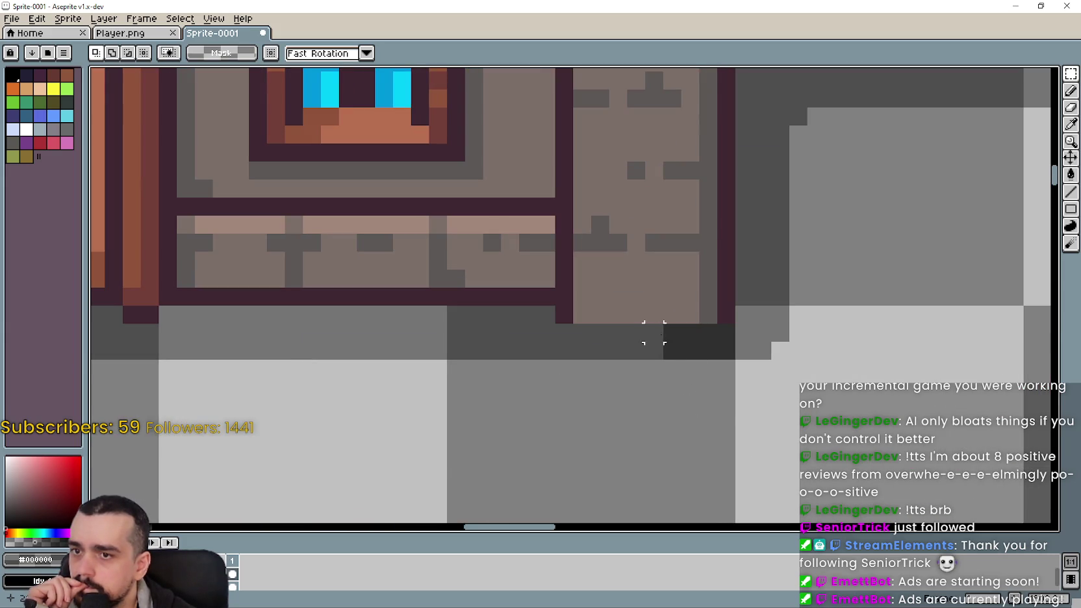
drag(653, 332, 801, 314)
scroll(797, 334, down, 2)
scroll(787, 324, down, 1)
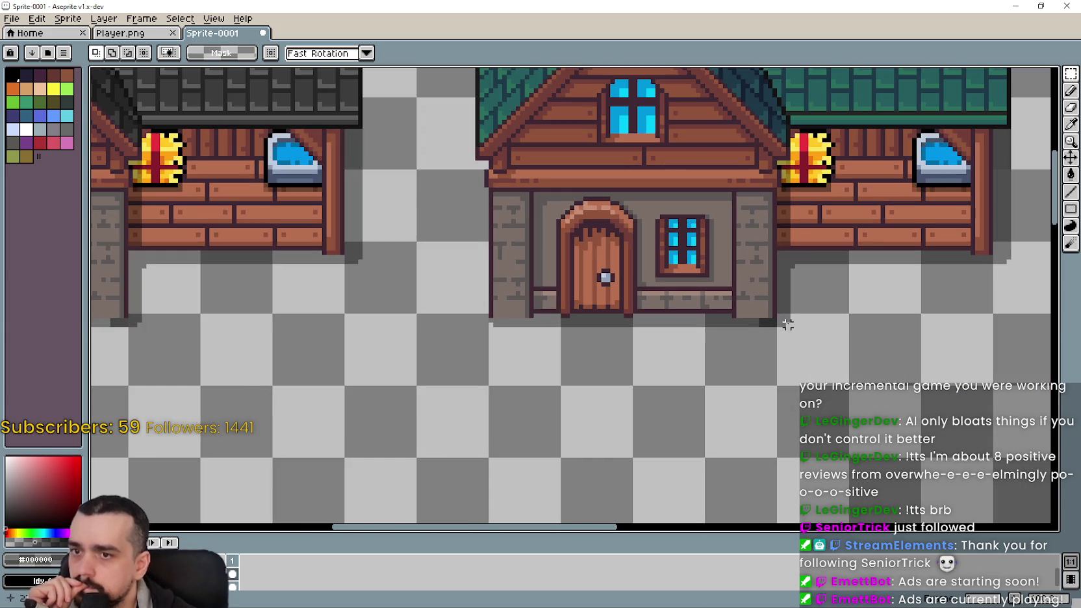
scroll(828, 348, down, 1)
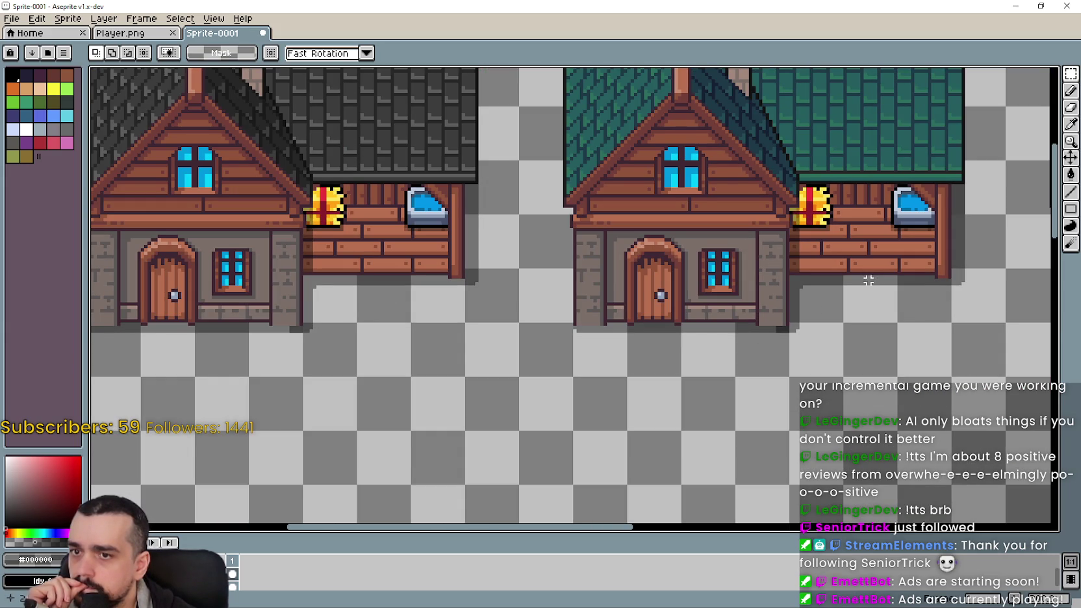
drag(864, 286, 515, 374)
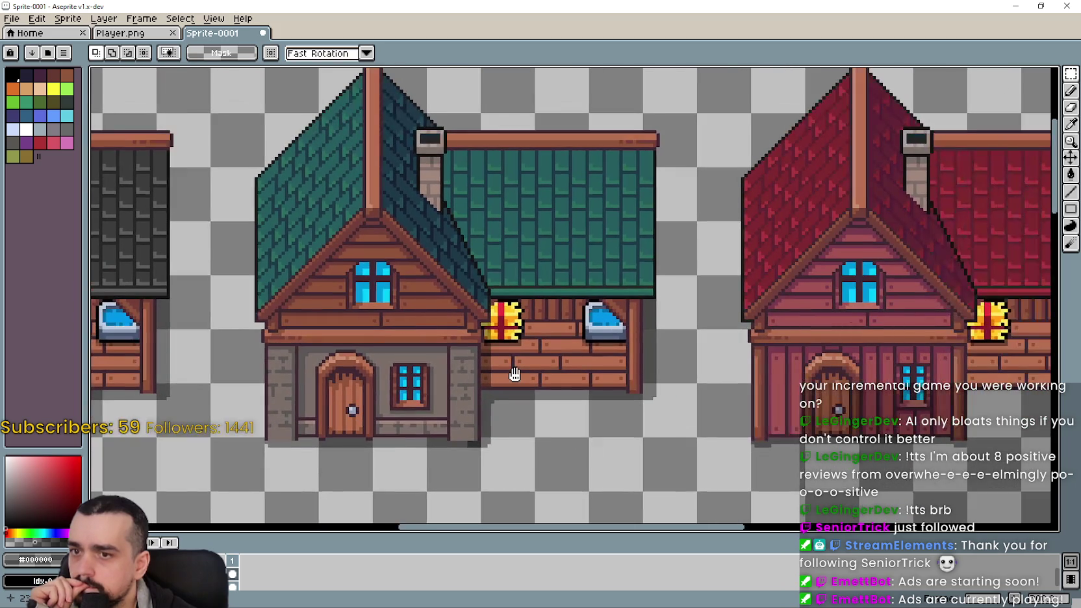
drag(515, 374, 538, 410)
scroll(542, 304, down, 2)
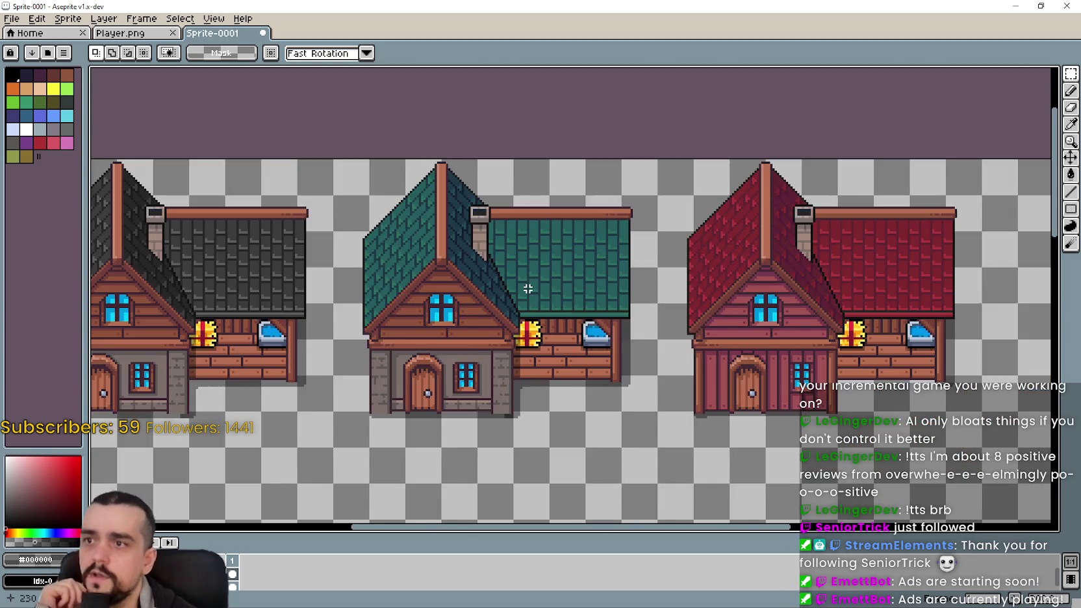
- Marquee-select the grey-roofed house on the sheet
scroll(542, 305, down, 2)
scroll(576, 321, up, 2)
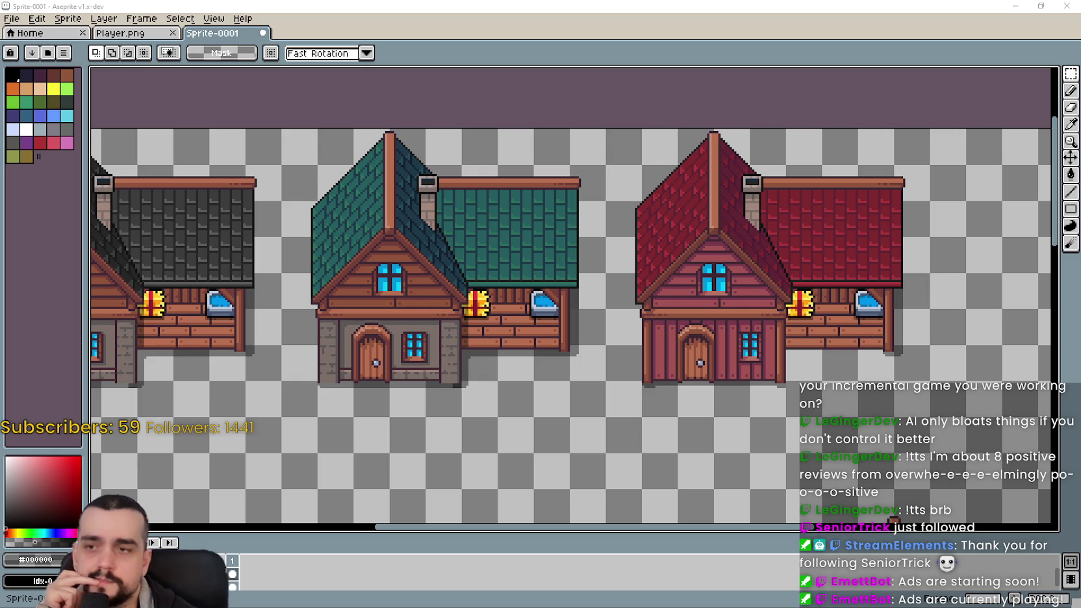
drag(422, 317, 493, 291)
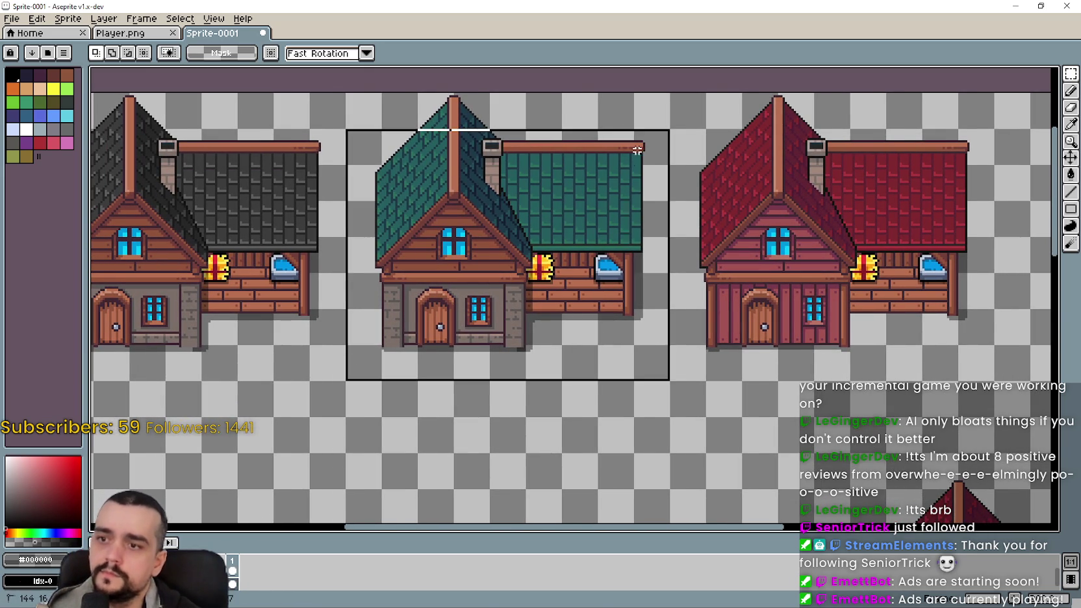
drag(347, 379, 630, 116)
drag(163, 355, 306, 360)
mouse_move(163, 418)
mouse_down()
mouse_move(440, 98)
mouse_move(488, 94)
mouse_up()
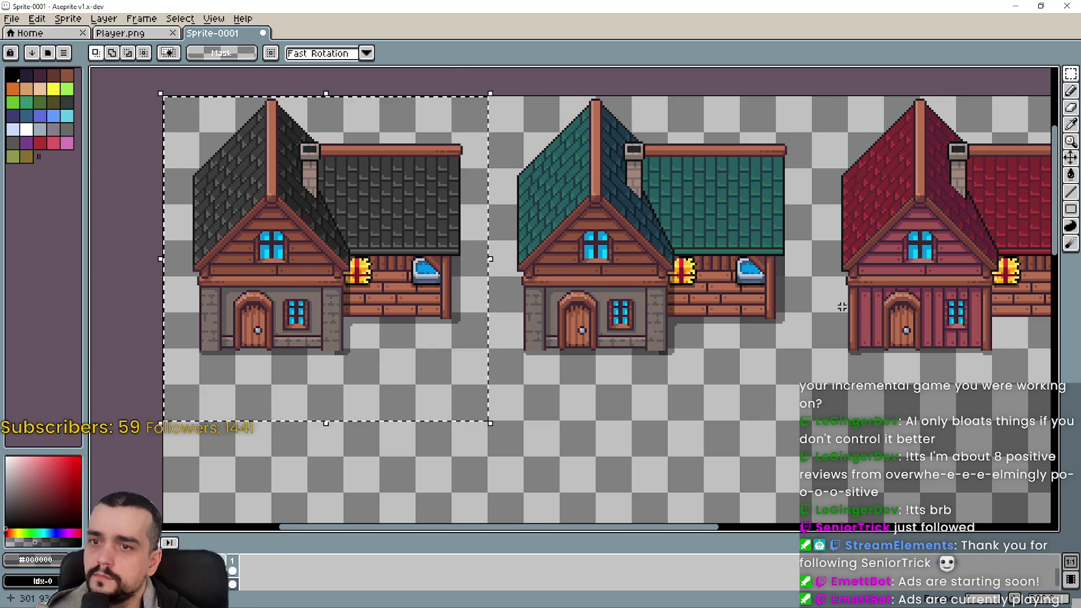
- Delete the red house and paste the grey-roofed copy into its third-slot position
scroll(475, 415, right, 10)
drag(489, 424, 773, 128)
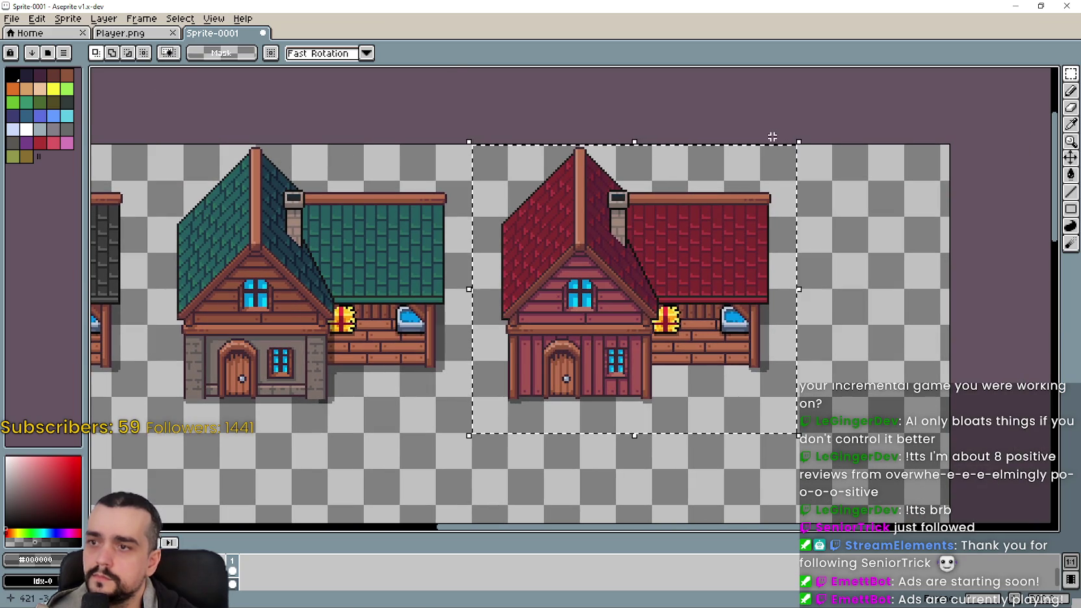
key(Delete)
key(ctrl+v)
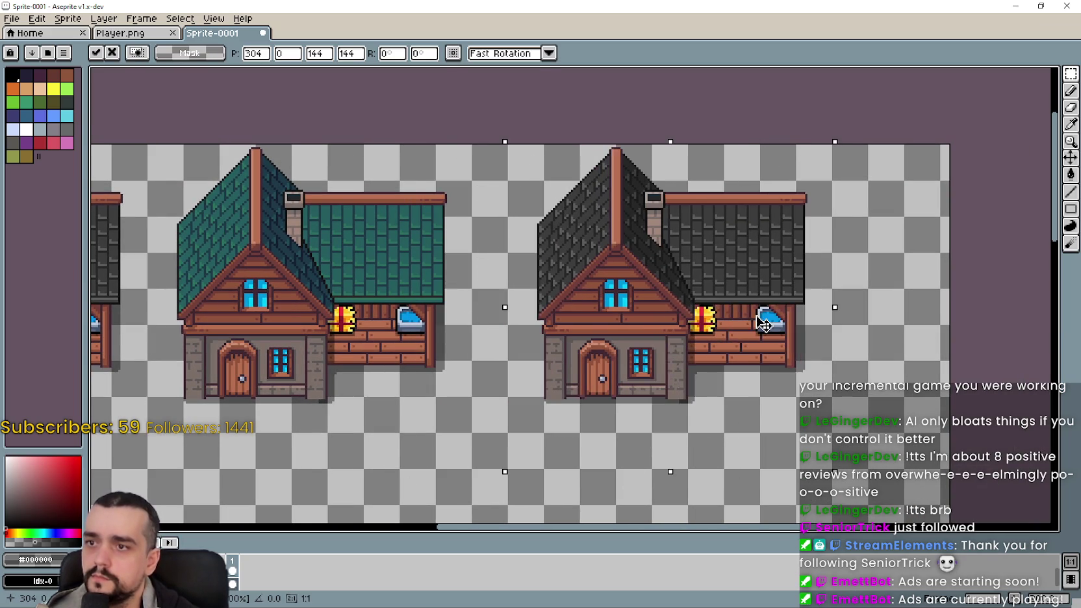
drag(674, 319, 737, 320)
click(411, 369)
scroll(528, 375, up, 2)
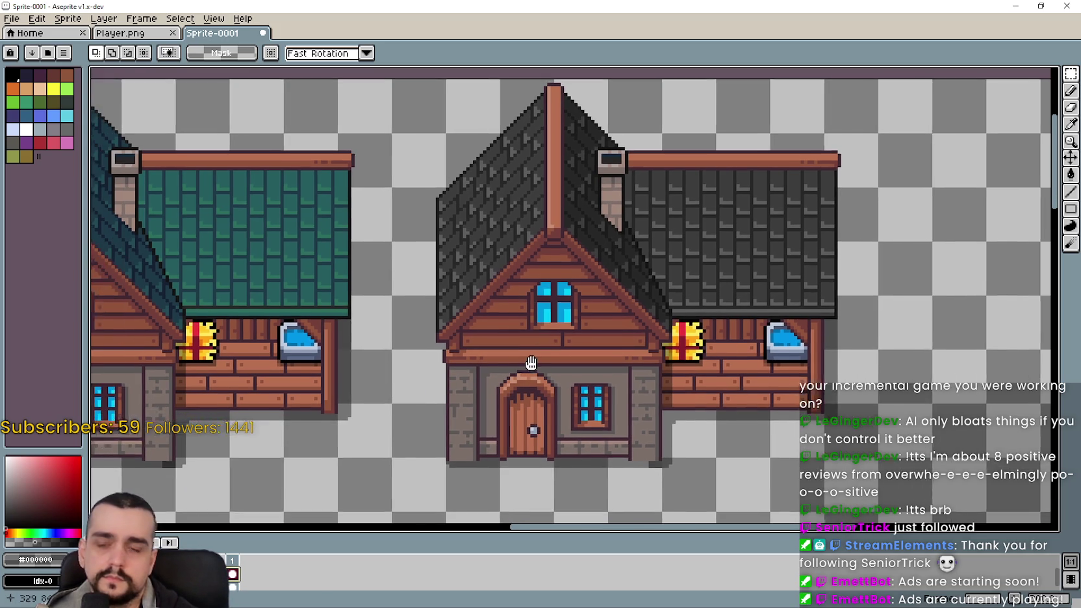
drag(652, 310, 662, 315)
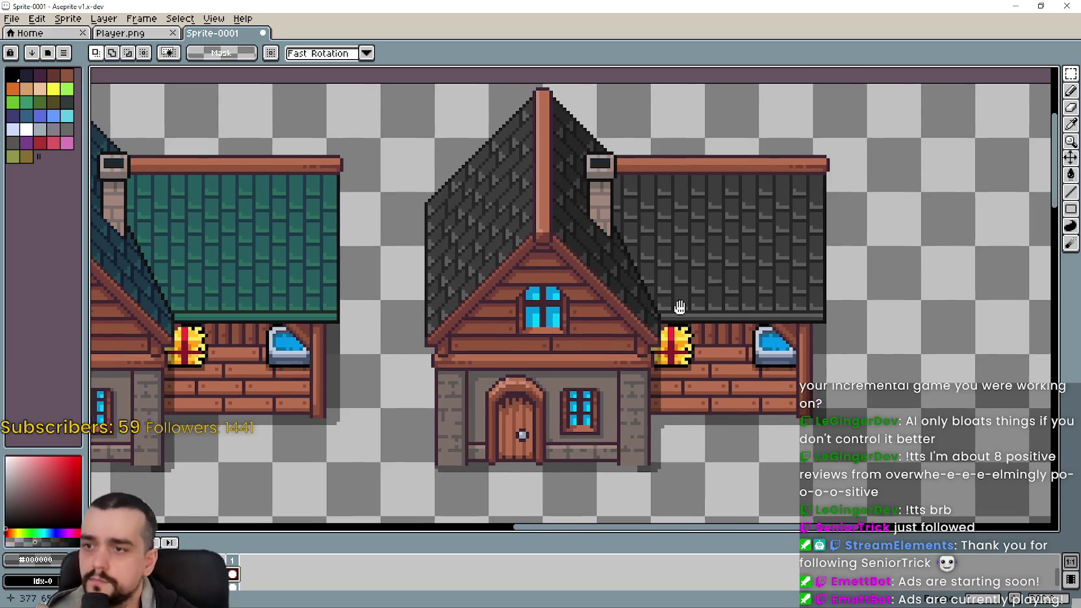
- Paste the red house back over the copy, aligned at 288,0
key(ctrl+v)
drag(483, 284, 579, 309)
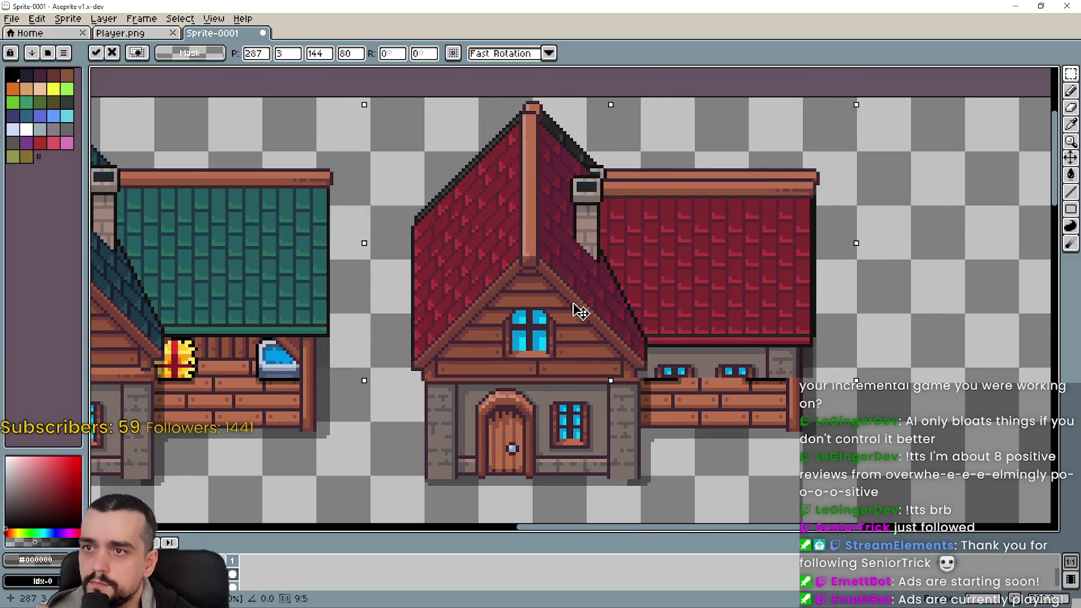
scroll(533, 128, up, 1)
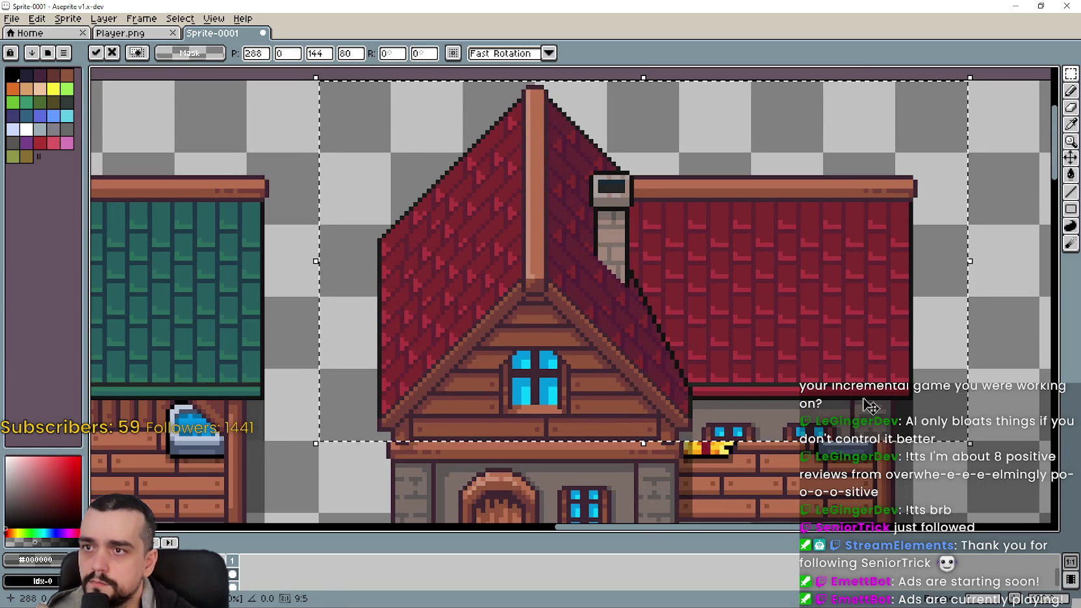
drag(832, 378, 722, 358)
key(Return)
scroll(640, 357, down, 1)
scroll(641, 357, up, 1)
scroll(564, 316, up, 1)
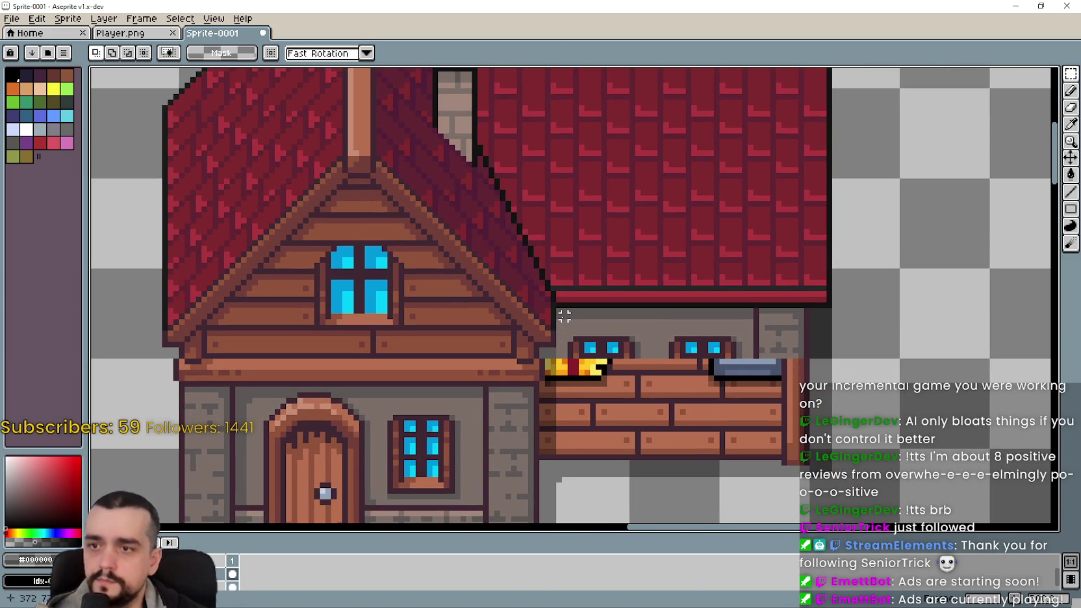
- Clear the red overlay's lower wall area to reveal the crate stall beneath
mouse_move(559, 312)
mouse_down()
mouse_move(813, 395)
mouse_move(831, 358)
mouse_up()
key(Delete)
scroll(566, 350, up, 1)
scroll(570, 318, up, 1)
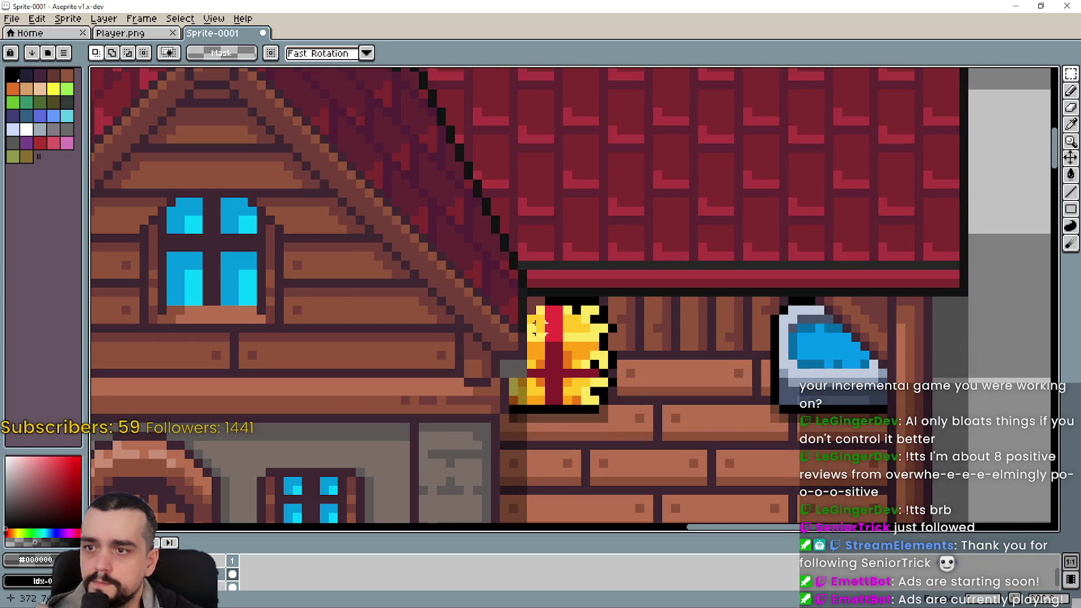
- Undo the red roof so the third house returns to grey
scroll(653, 357, down, 1)
scroll(624, 307, down, 1)
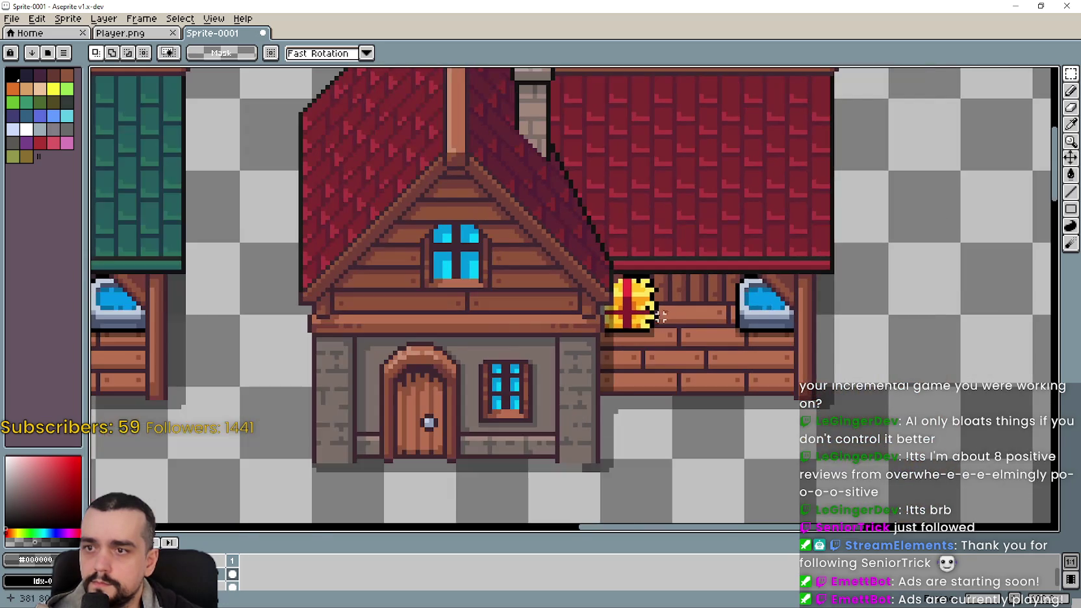
scroll(613, 311, up, 1)
scroll(613, 312, up, 1)
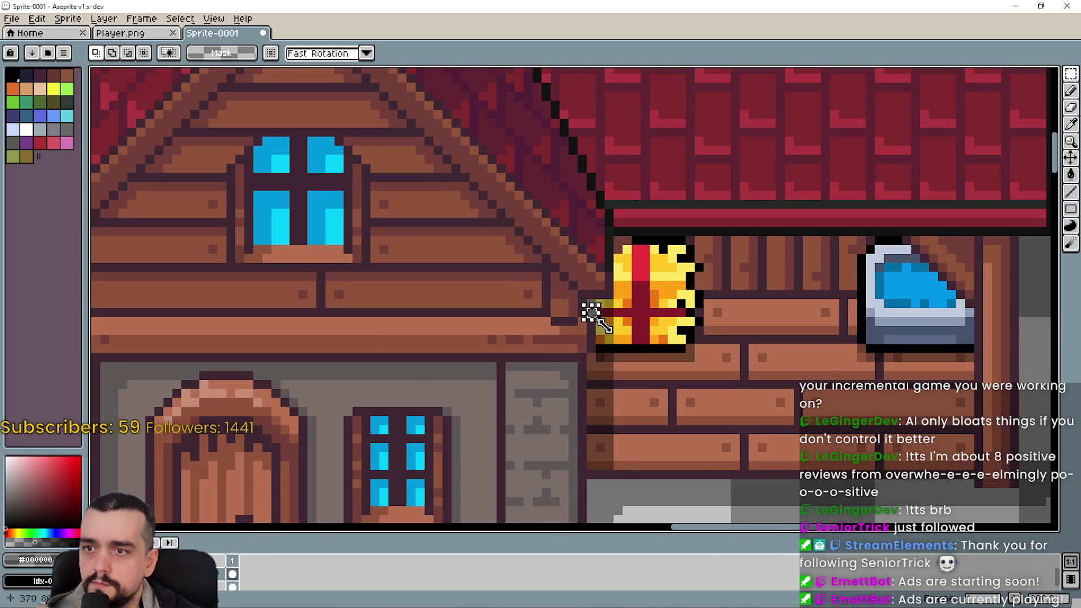
key(ctrl+z)
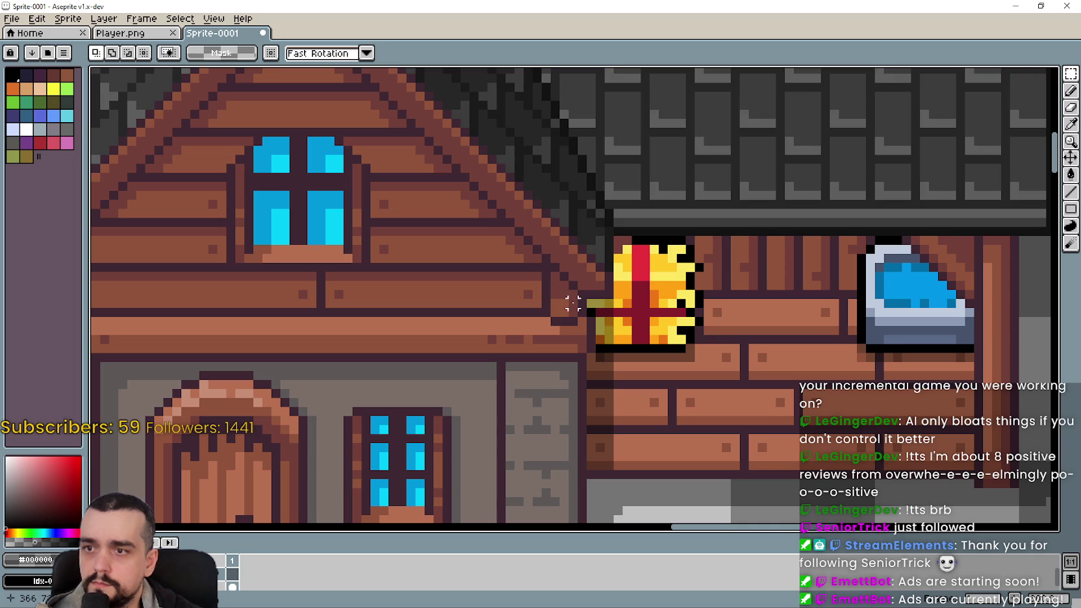
scroll(625, 312, up, 2)
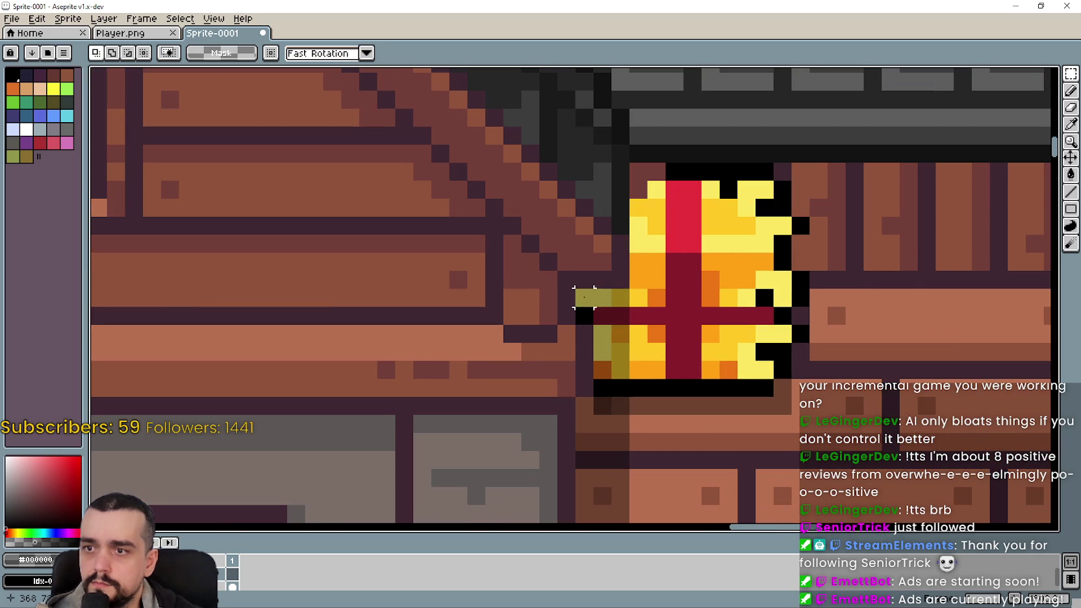
scroll(678, 329, down, 2)
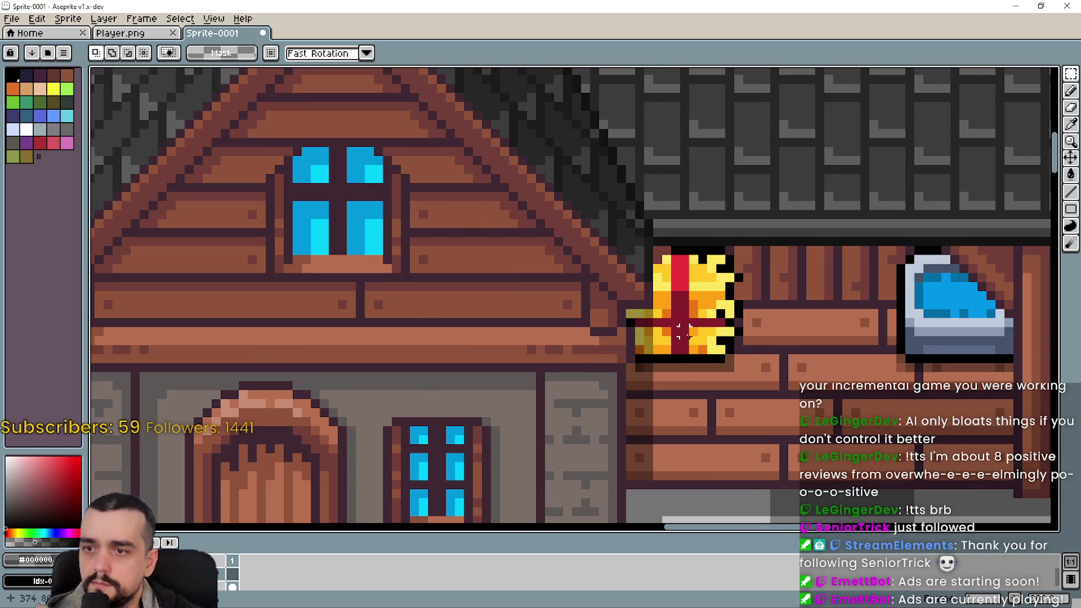
scroll(683, 331, down, 1)
scroll(599, 259, up, 2)
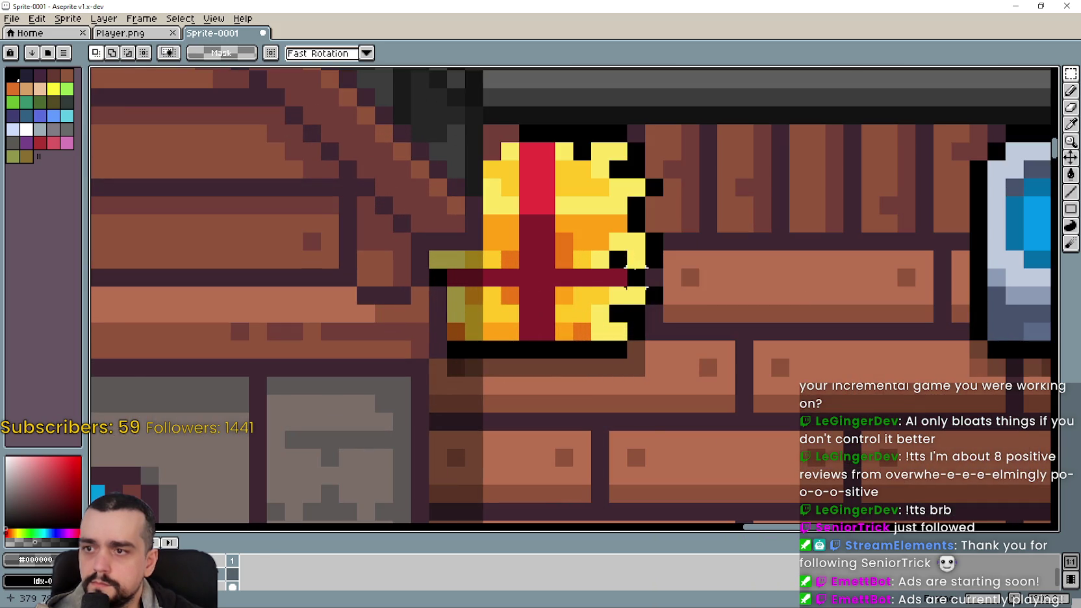
scroll(635, 277, down, 3)
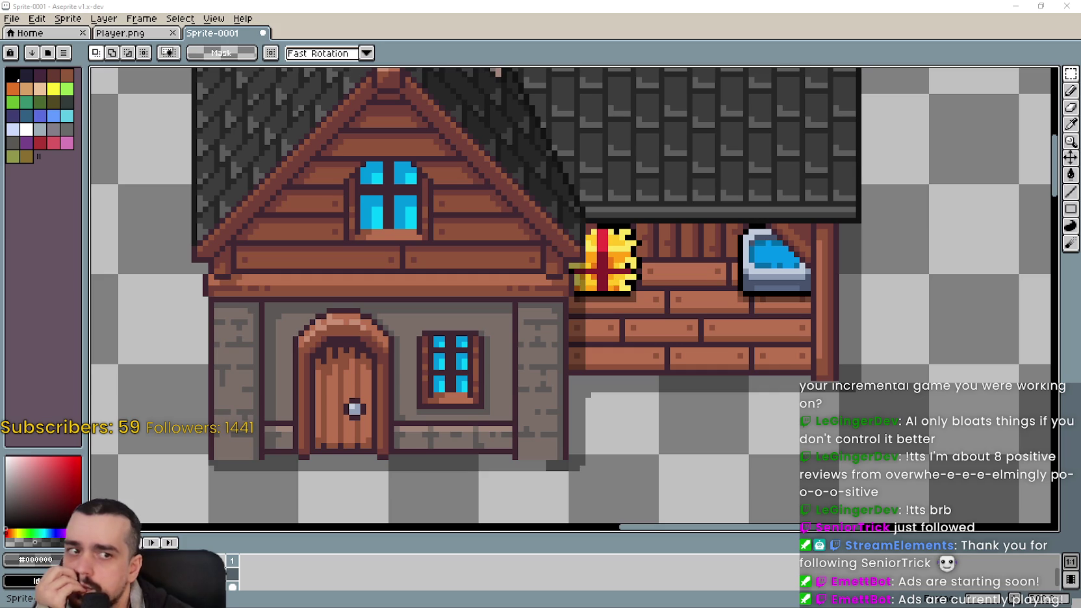
scroll(687, 267, down, 1)
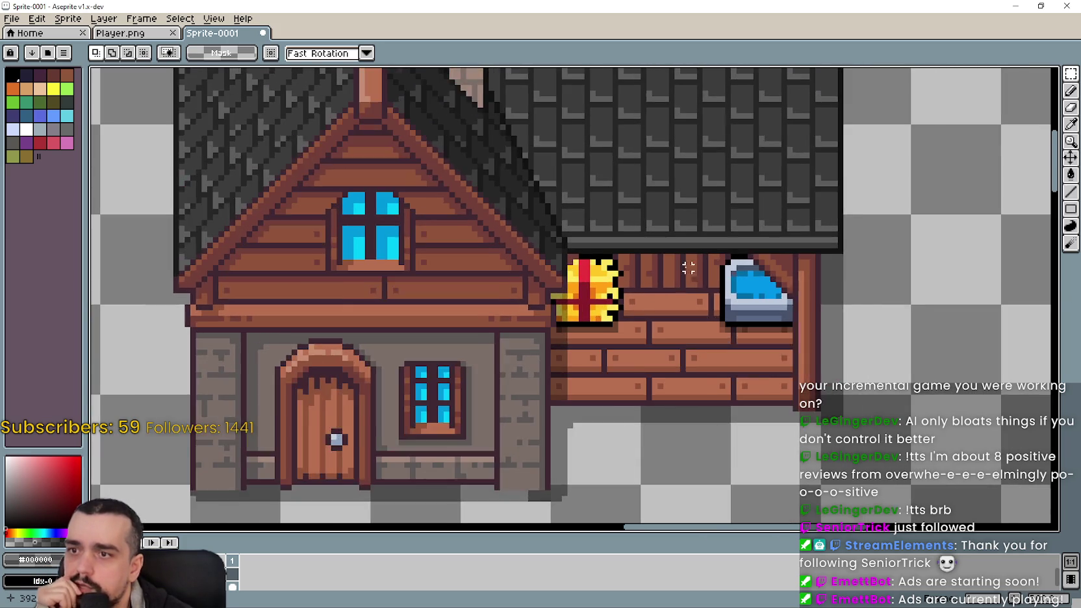
scroll(687, 267, up, 2)
scroll(692, 267, up, 1)
scroll(701, 266, down, 2)
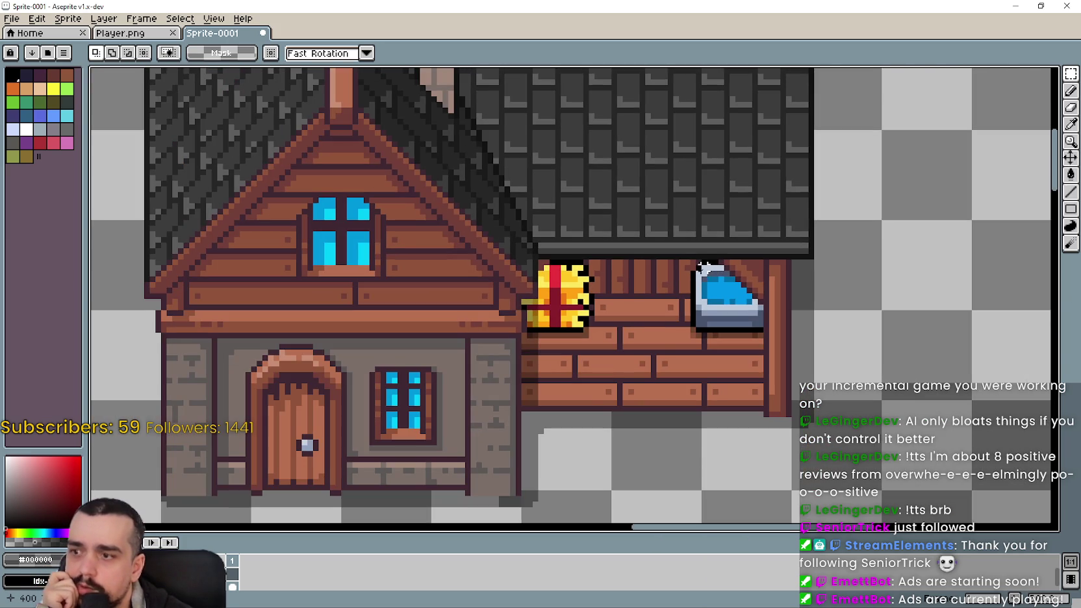
- Draw a dark line with the Line tool along the top brick row
key(l)
scroll(715, 280, up, 1)
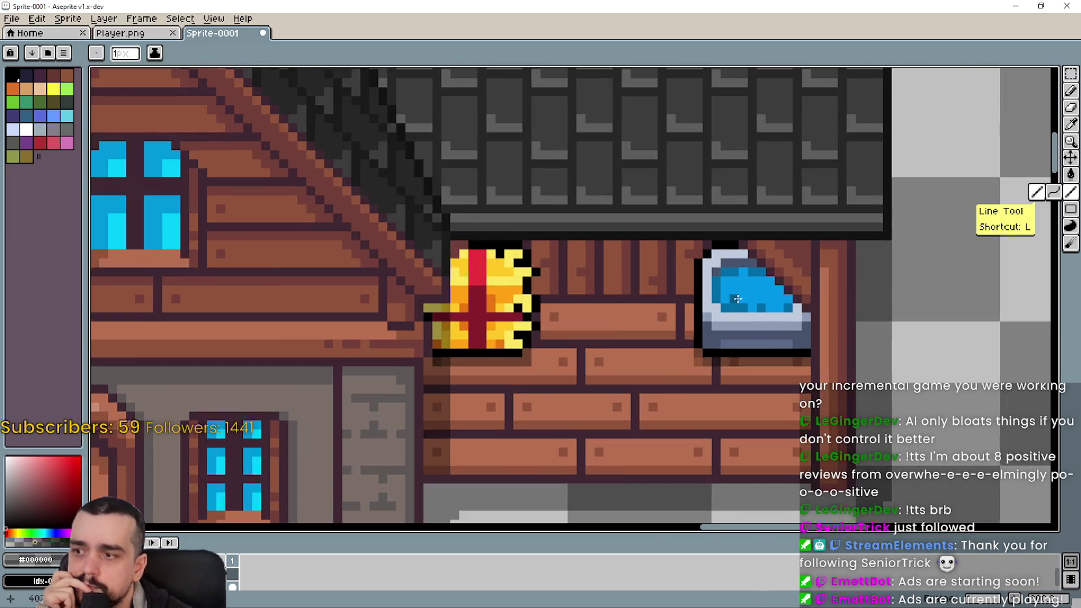
scroll(731, 297, up, 1)
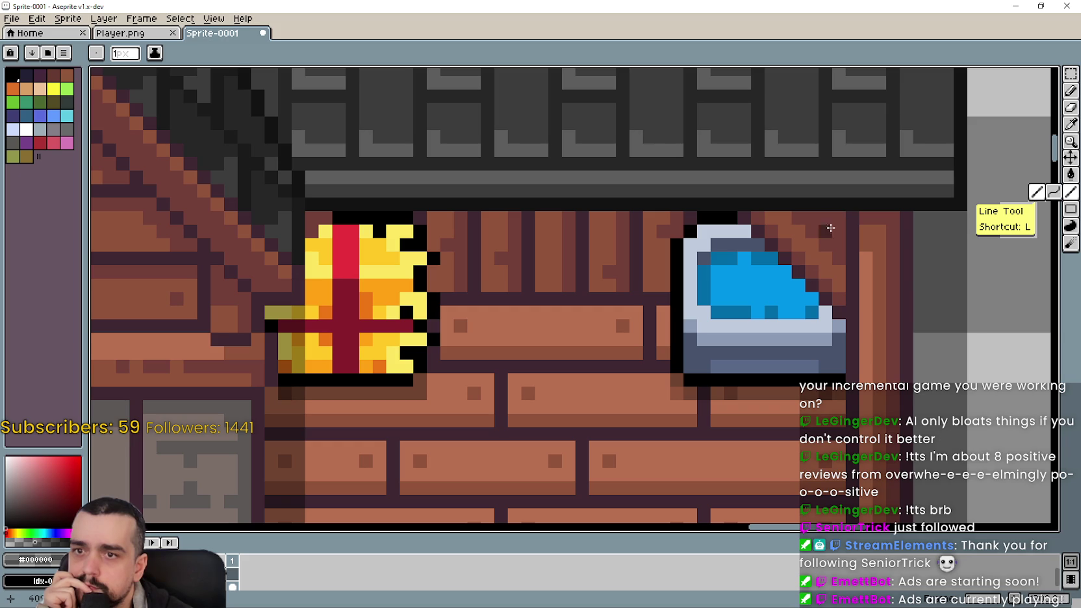
mouse_move(836, 215)
mouse_down()
mouse_move(343, 214)
mouse_move(832, 234)
mouse_up()
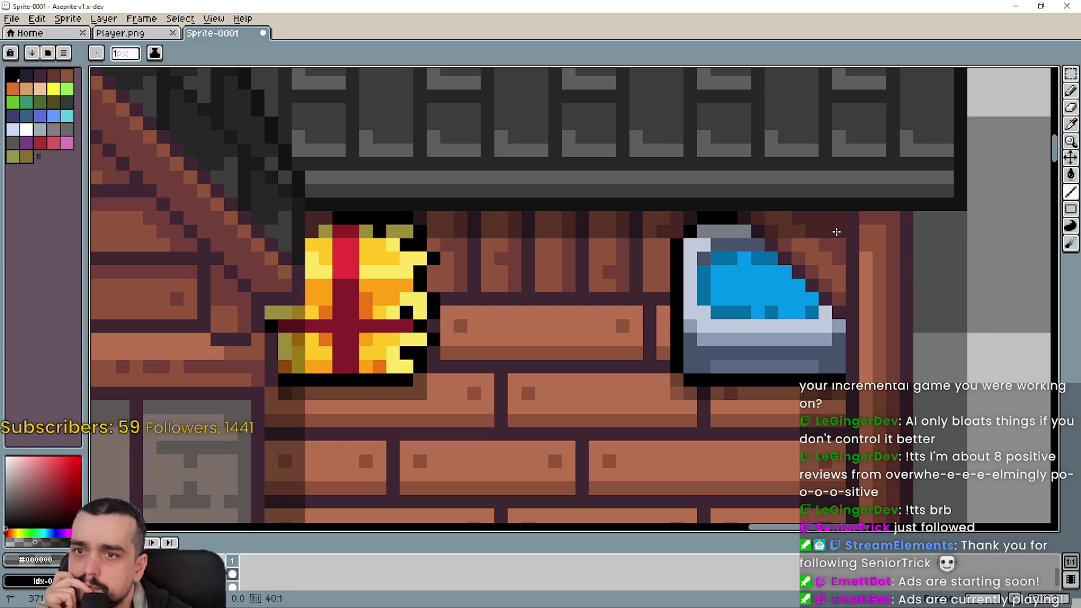
scroll(533, 349, down, 2)
scroll(533, 349, down, 2)
scroll(530, 378, up, 2)
scroll(701, 365, down, 2)
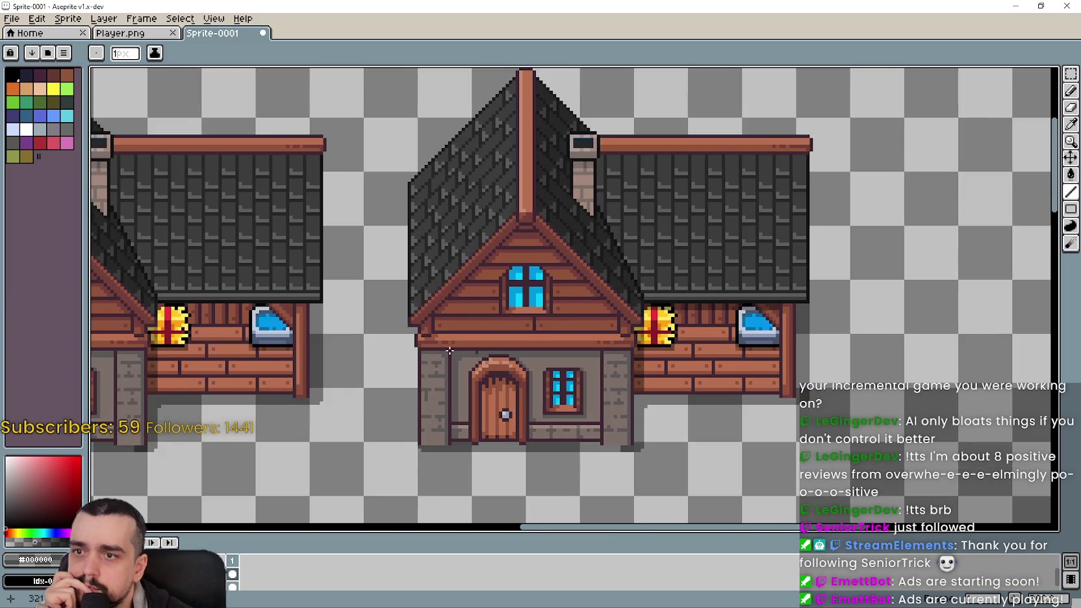
scroll(529, 309, up, 1)
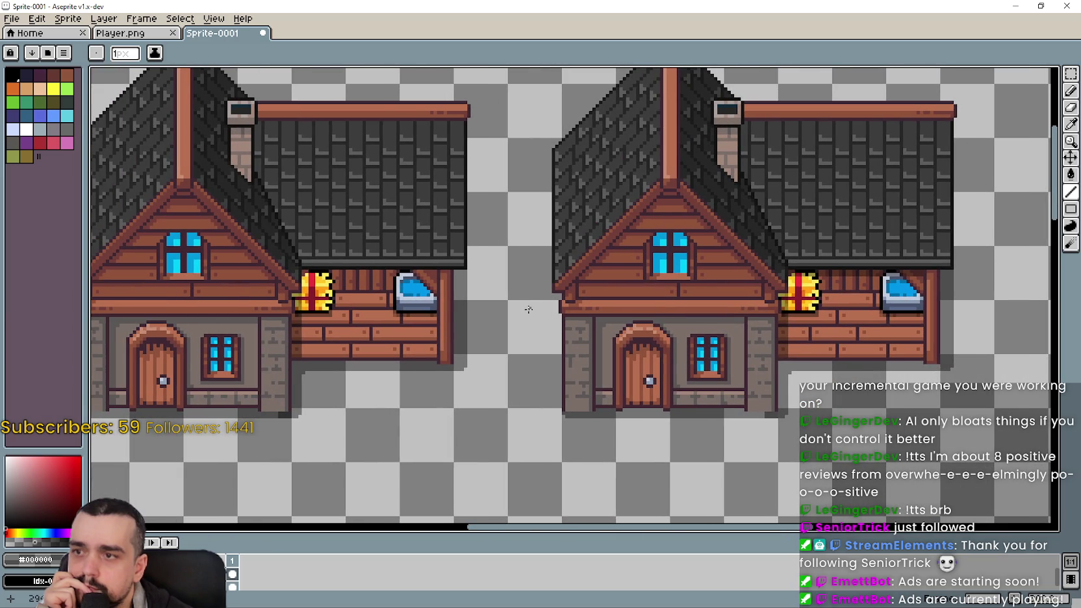
scroll(527, 309, up, 2)
scroll(530, 259, up, 2)
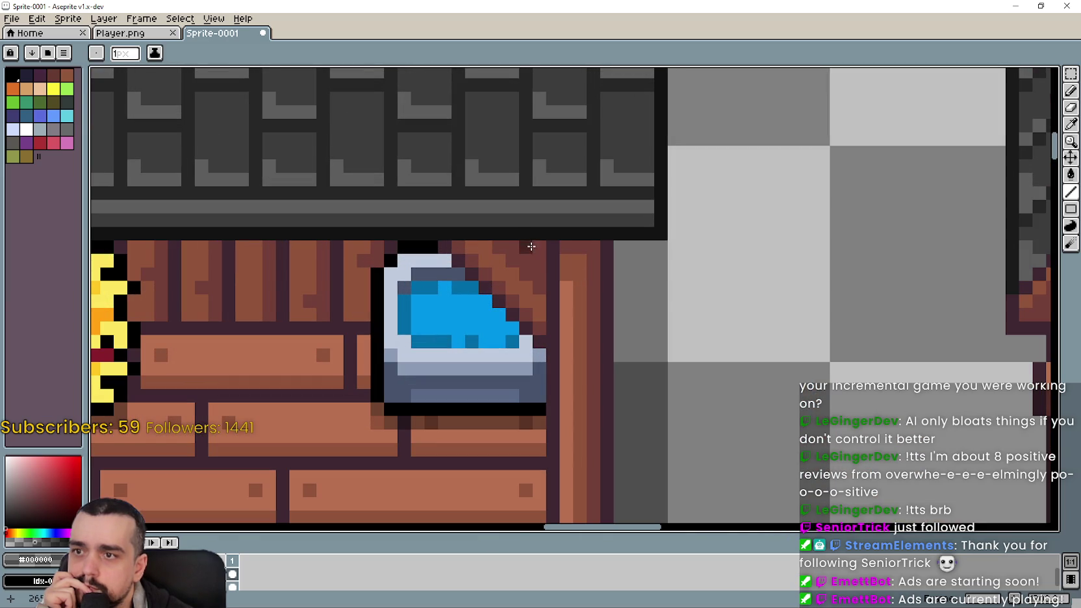
scroll(531, 246, down, 1)
scroll(281, 248, up, 1)
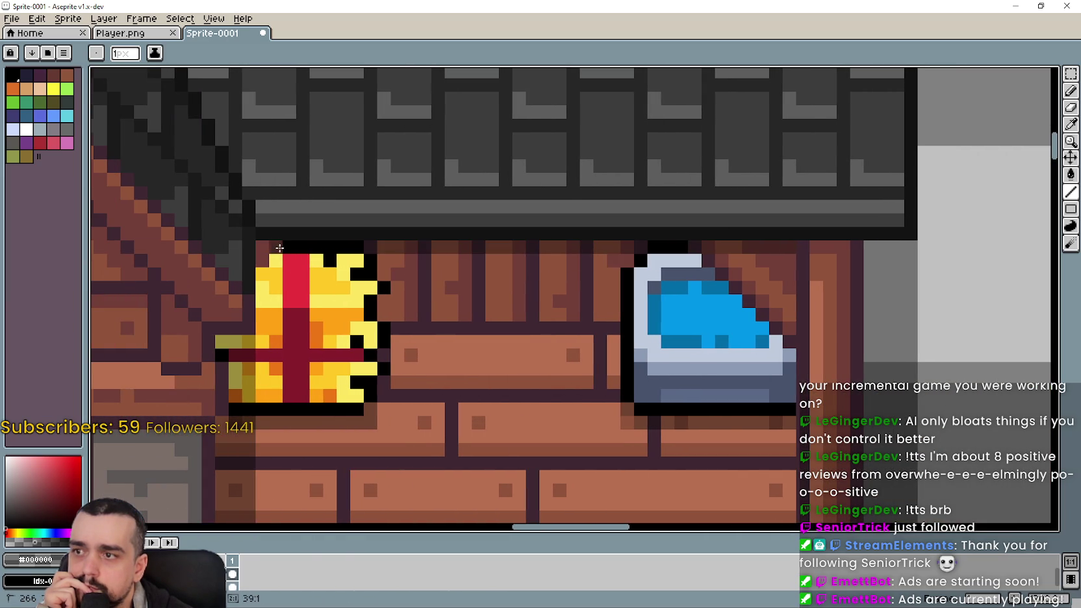
- Darken the wall strip under the roof eave above the gift and window
drag(264, 247, 771, 277)
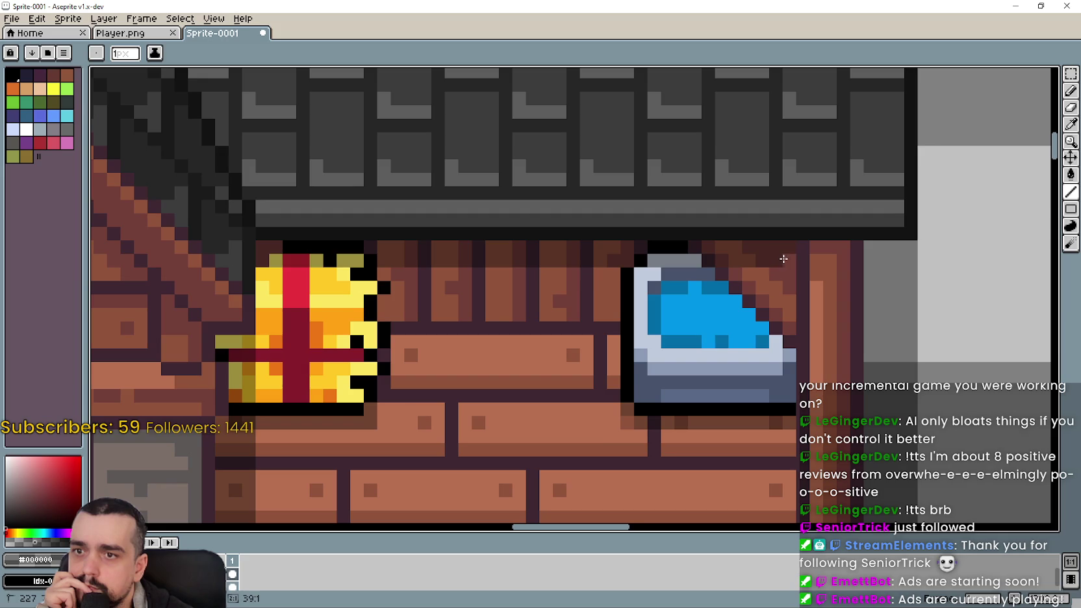
scroll(771, 278, down, 3)
mouse_move(857, 383)
mouse_down()
mouse_move(792, 347)
mouse_move(541, 337)
mouse_up()
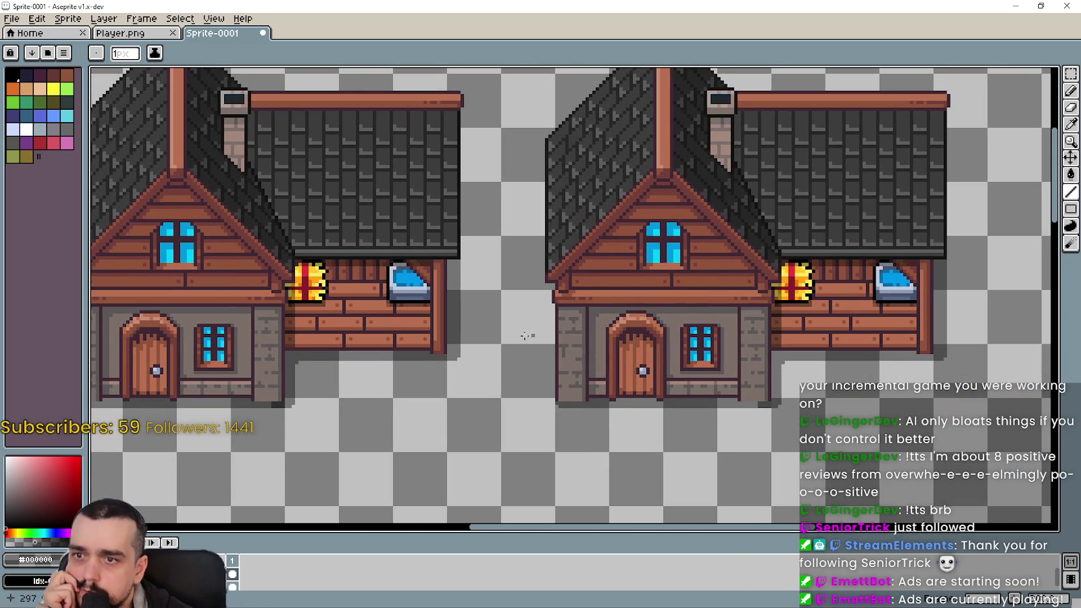
drag(537, 337, 769, 310)
scroll(769, 309, up, 1)
scroll(769, 309, up, 1)
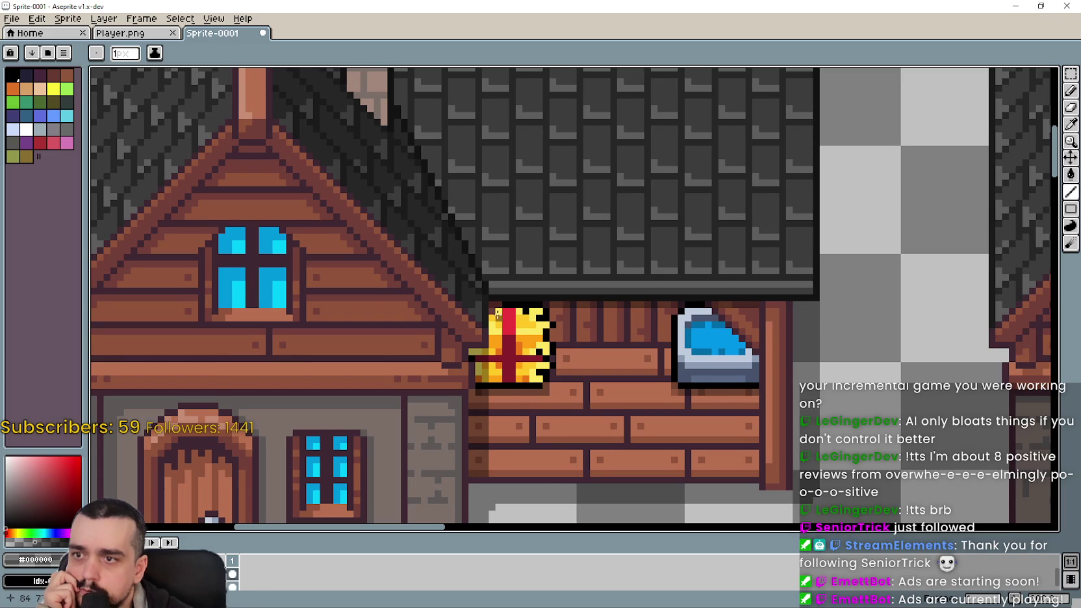
drag(490, 312, 758, 309)
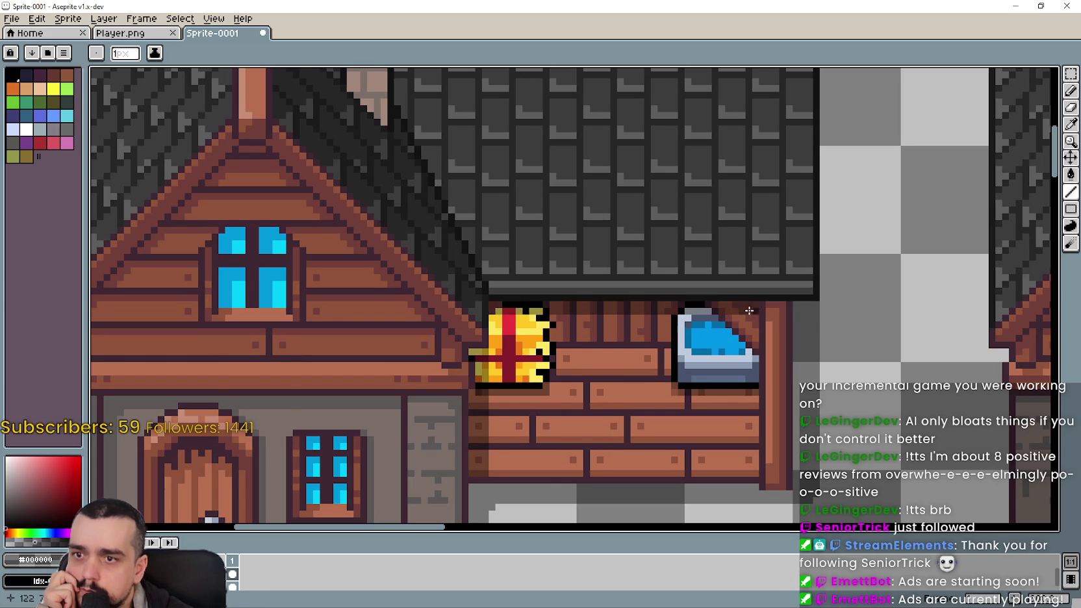
scroll(595, 369, down, 1)
scroll(825, 445, down, 1)
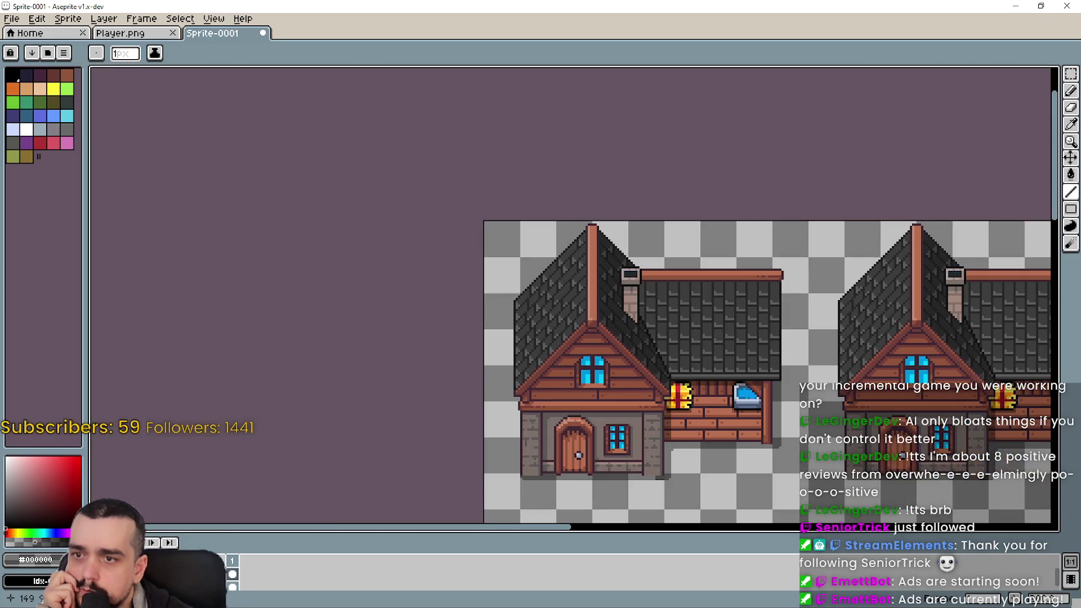
drag(1059, 481, 675, 369)
drag(361, 355, 313, 368)
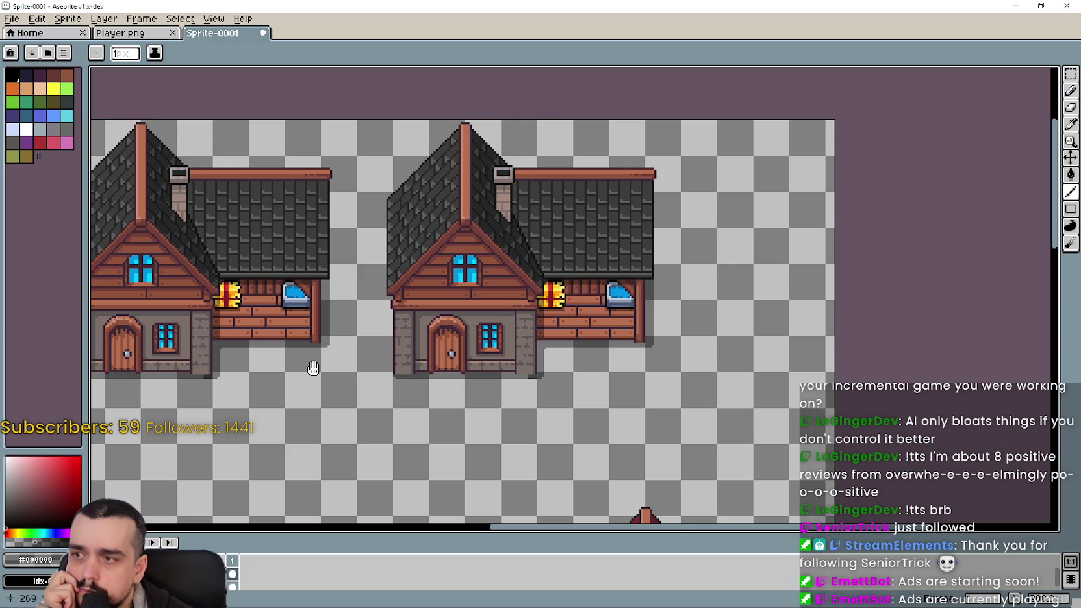
drag(313, 368, 595, 367)
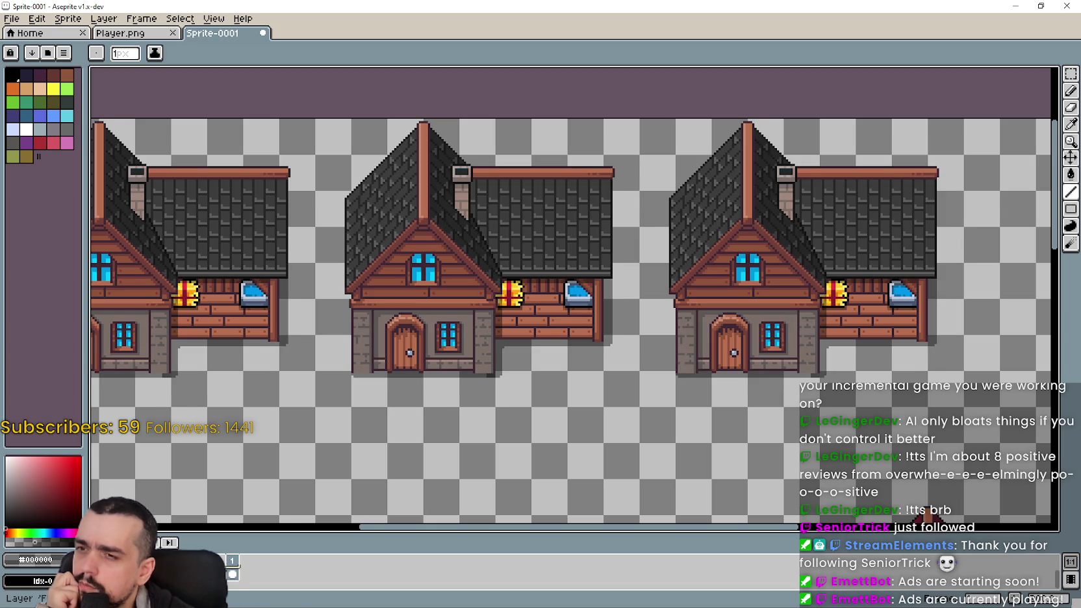
scroll(448, 394, down, 3)
drag(448, 395, 480, 327)
- Undo three line strokes to restore the teal and red roofs on the second and third houses
scroll(486, 286, up, 3)
scroll(657, 402, down, 2)
mouse_move(611, 352)
mouse_down()
mouse_move(758, 384)
mouse_move(736, 375)
mouse_up()
key(ctrl+z)
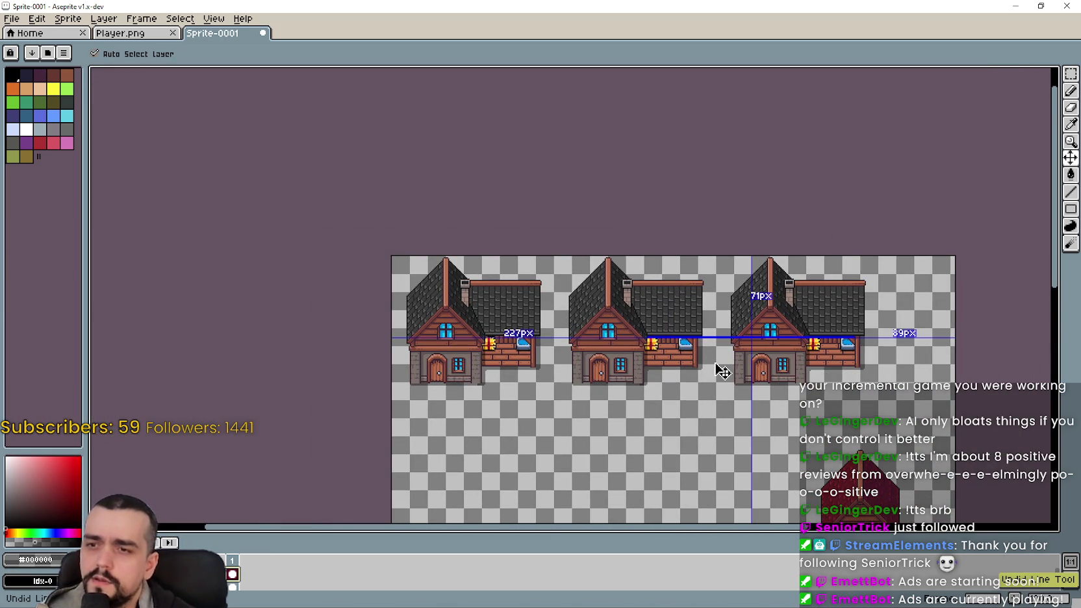
key(ctrl+z)
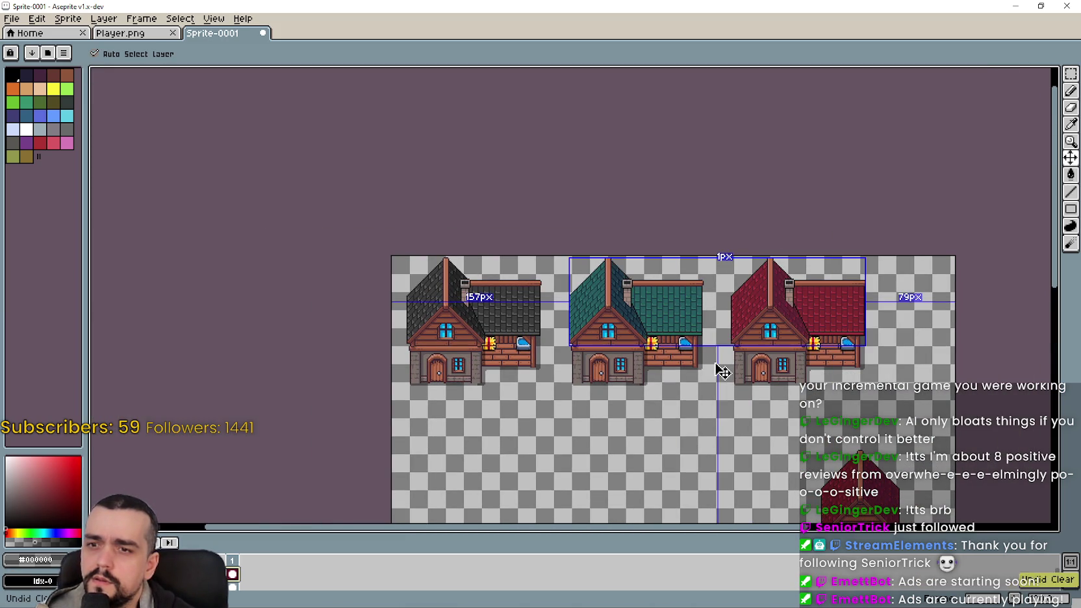
key(ctrl+z)
- Frame the three houses and toggle undo/redo to compare against the grey-roof state
scroll(691, 347, up, 2)
drag(691, 348, 535, 446)
scroll(535, 446, down, 2)
scroll(535, 446, up, 2)
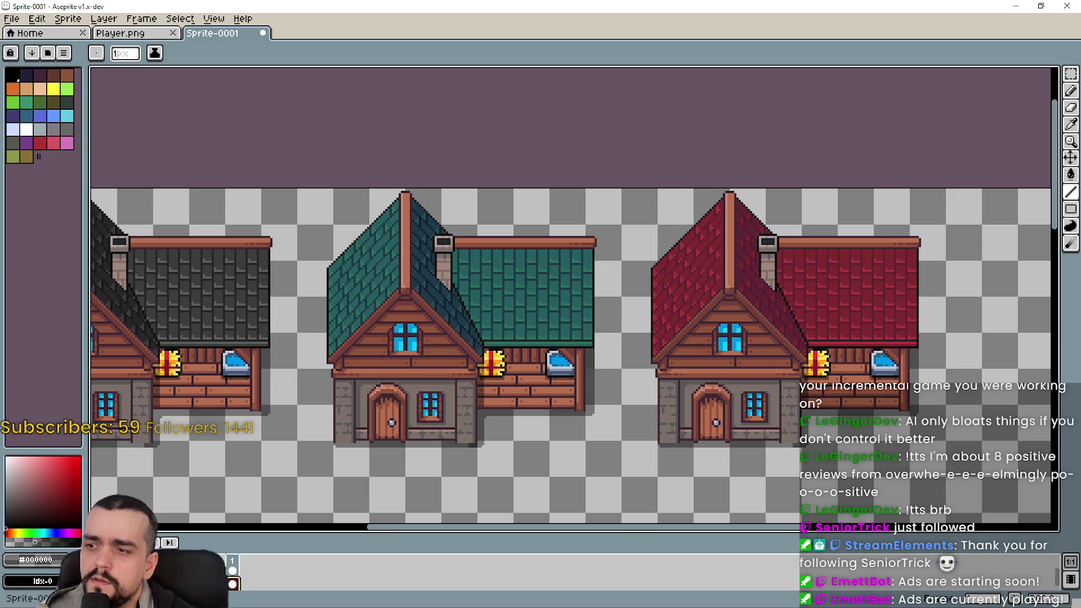
drag(659, 383, 612, 374)
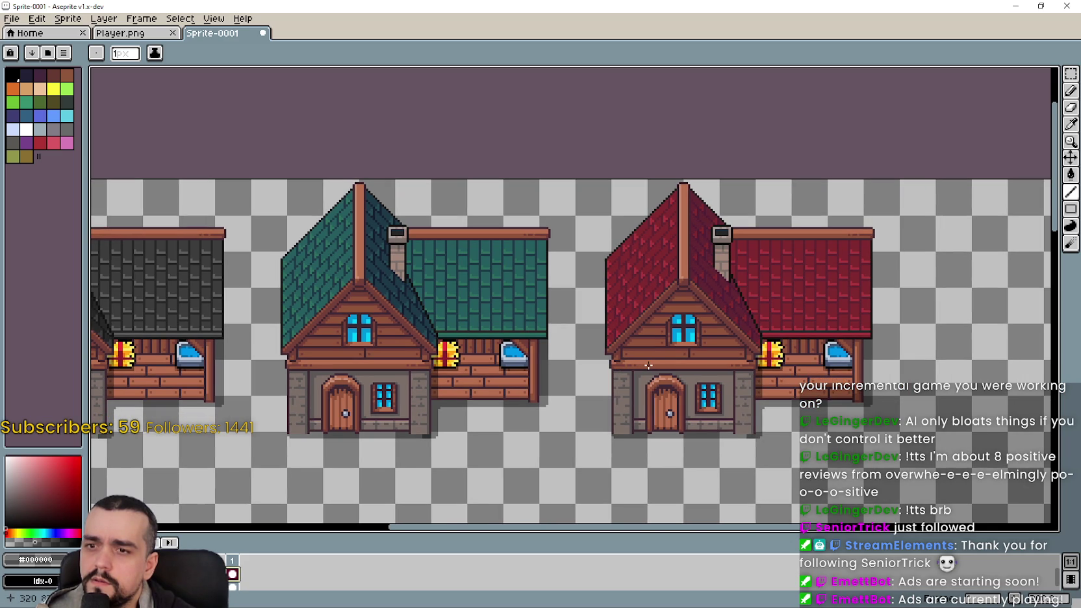
mouse_move(523, 371)
mouse_down()
mouse_move(743, 357)
mouse_move(617, 343)
mouse_up()
key(ctrl+z)
key(ctrl+y)
key(ctrl+z)
key(ctrl+y)
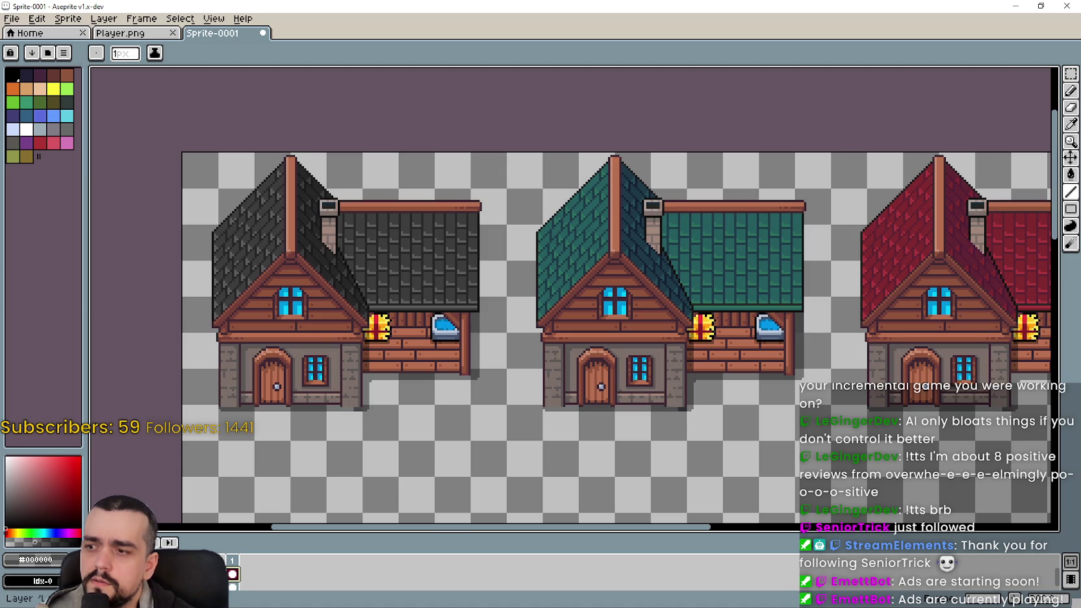
- Pan across the dark and teal houses and zoom in on the red-roofed house's eave
scroll(832, 330, right, 5)
scroll(832, 329, up, 1)
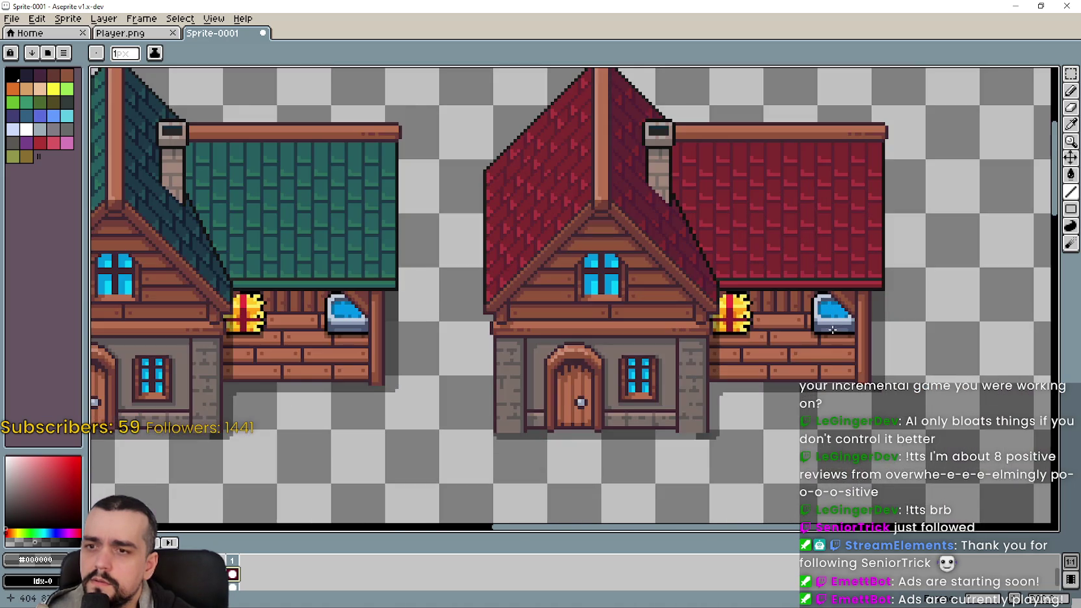
scroll(708, 345, up, 1)
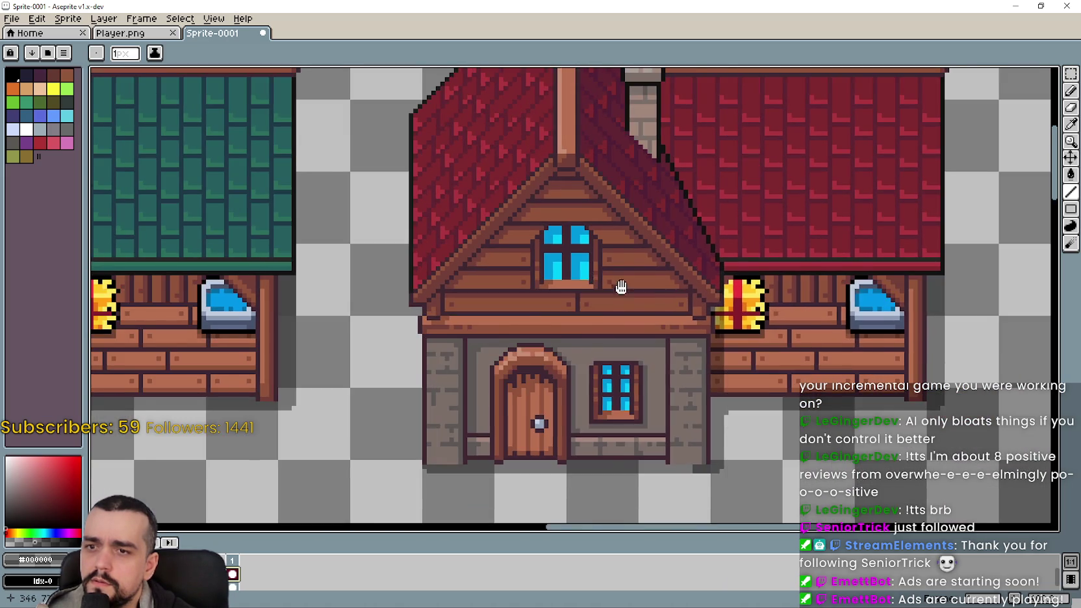
drag(610, 285, 845, 314)
drag(463, 321, 827, 320)
drag(229, 321, 533, 321)
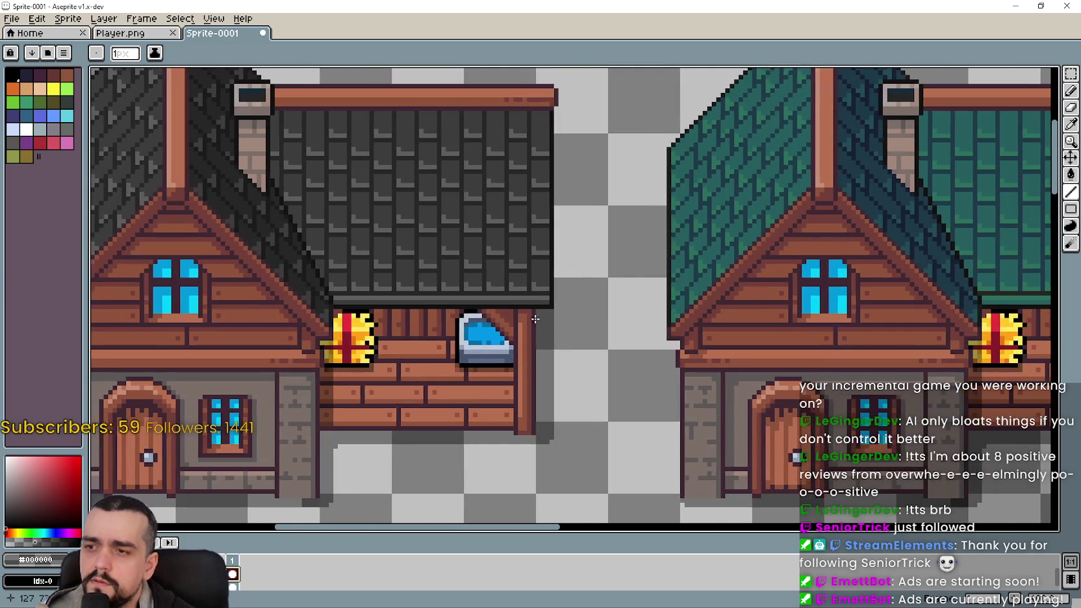
scroll(512, 314, up, 1)
scroll(513, 314, up, 1)
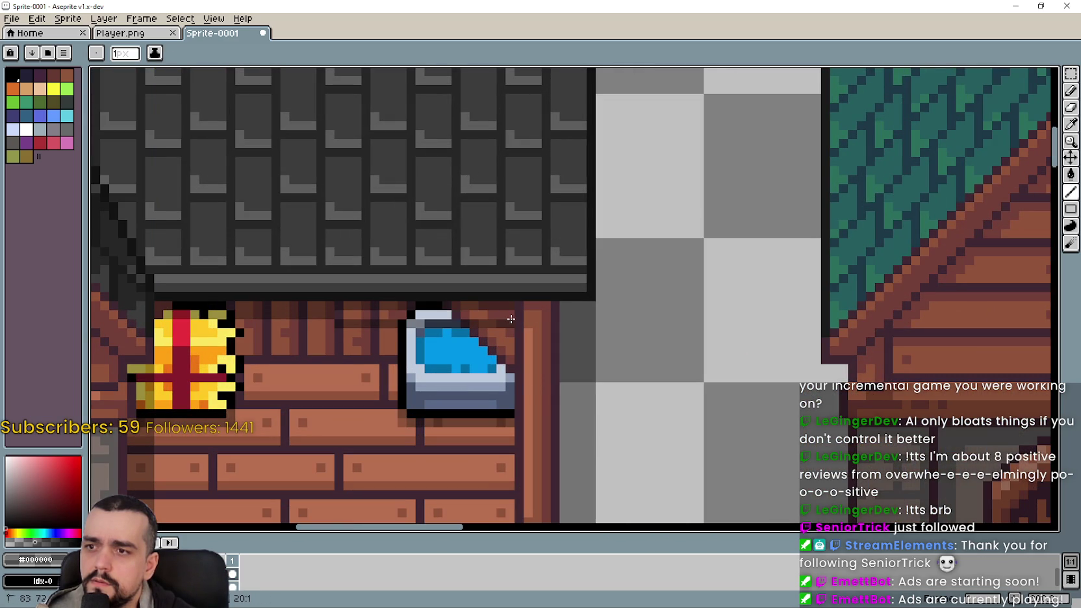
scroll(513, 327, down, 2)
scroll(669, 346, left, 2)
scroll(669, 325, right, 1)
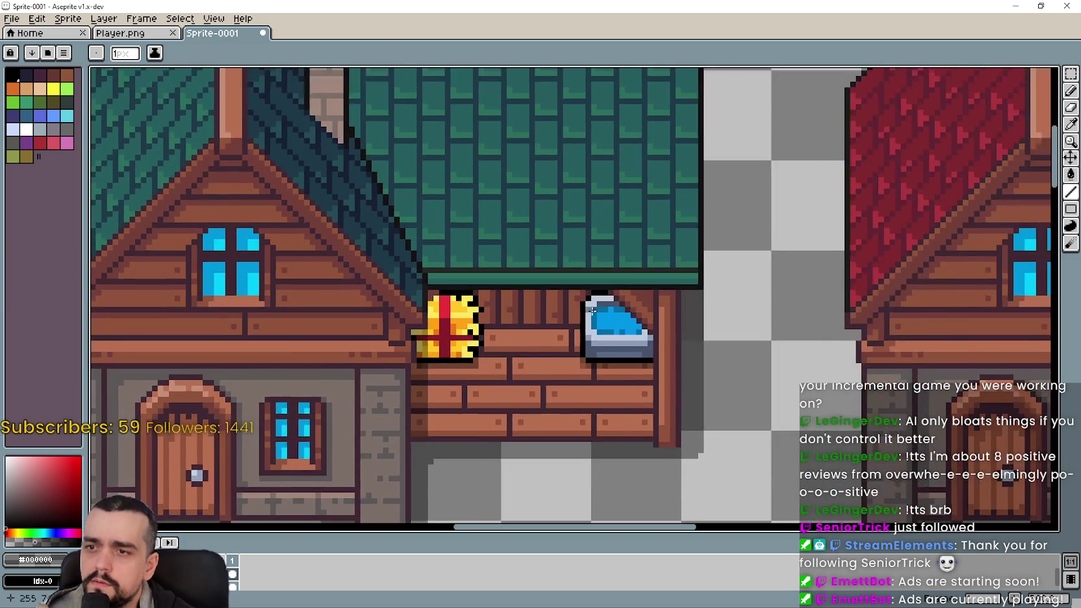
scroll(671, 280, up, 1)
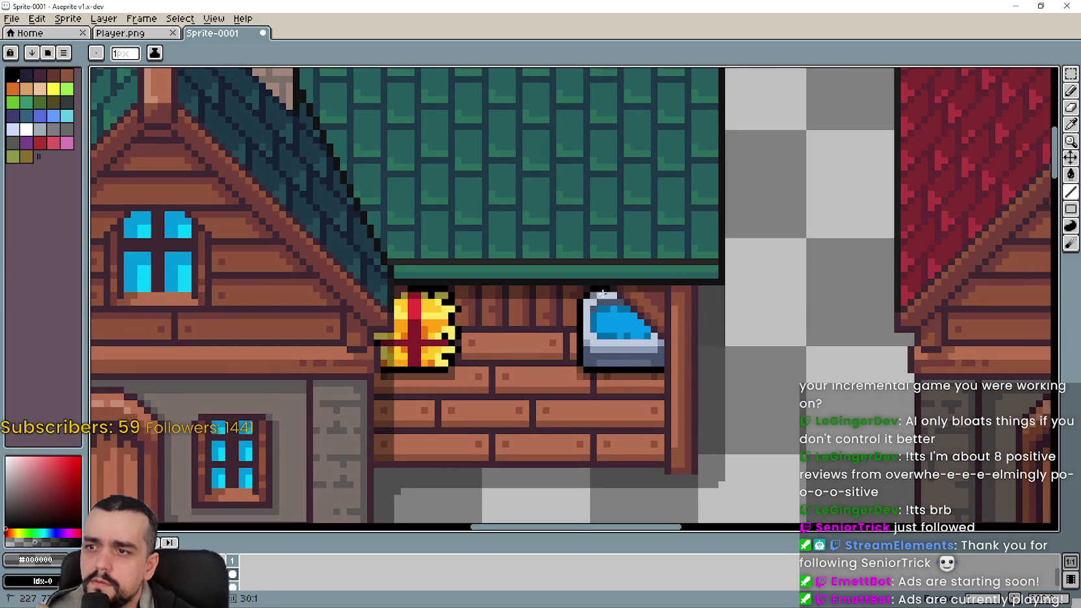
scroll(580, 285, up, 3)
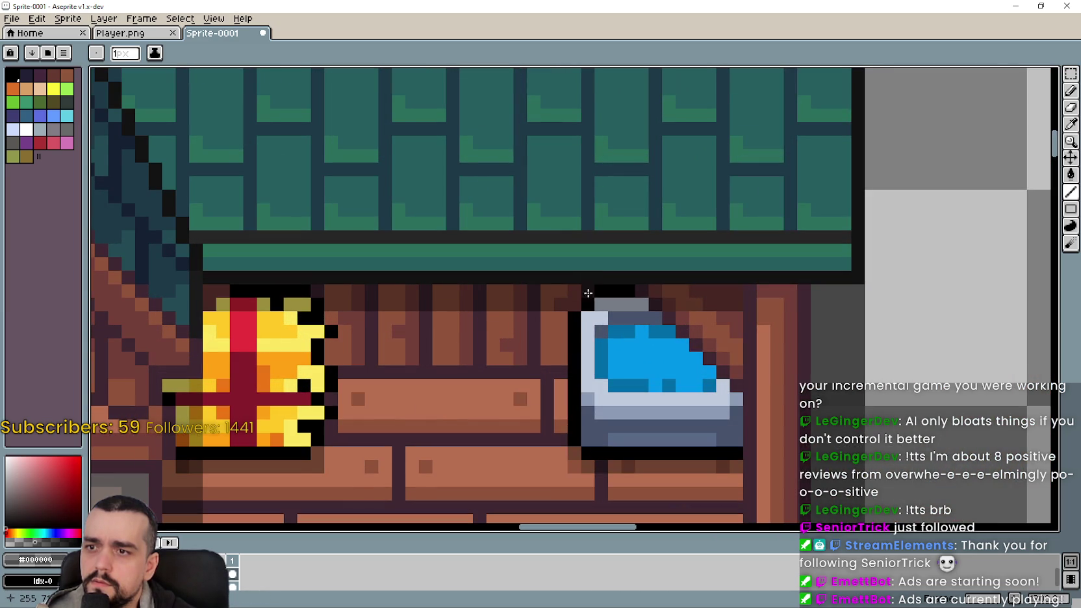
scroll(586, 288, up, 1)
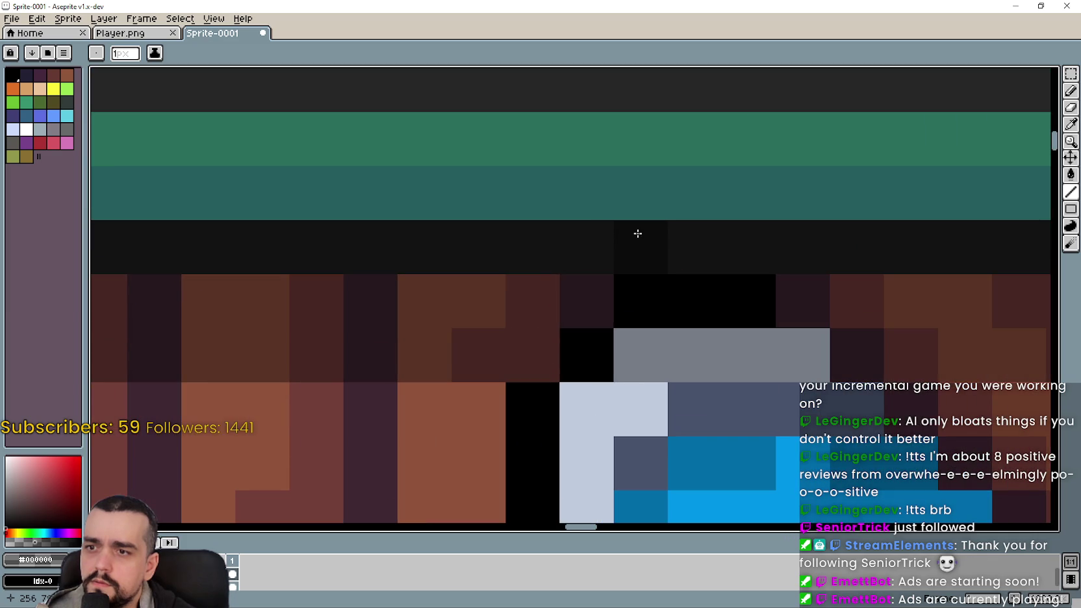
scroll(637, 234, down, 3)
scroll(655, 255, down, 2)
scroll(947, 279, down, 2)
scroll(947, 279, up, 1)
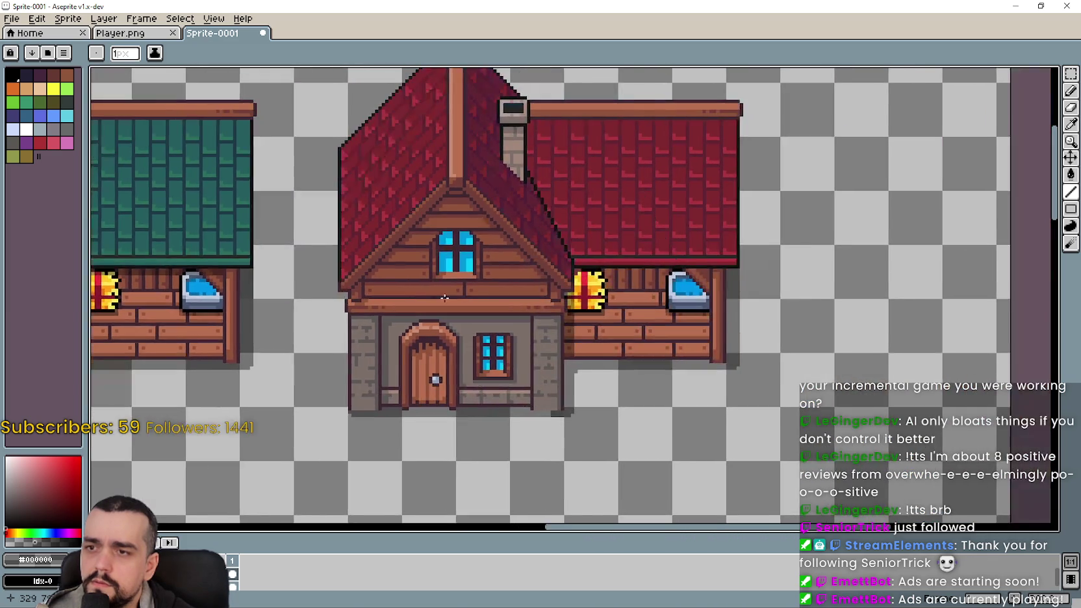
scroll(610, 194, up, 1)
scroll(767, 225, up, 1)
scroll(767, 225, down, 2)
scroll(459, 229, up, 3)
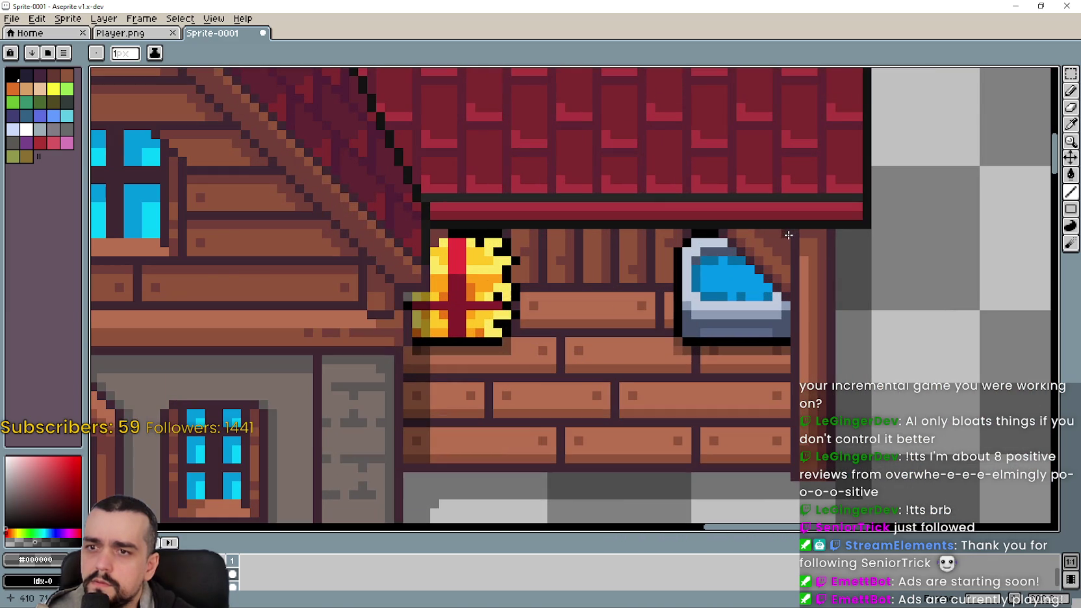
- Draw a dark shadow line along the red house's wall just under the eave
drag(431, 231, 768, 241)
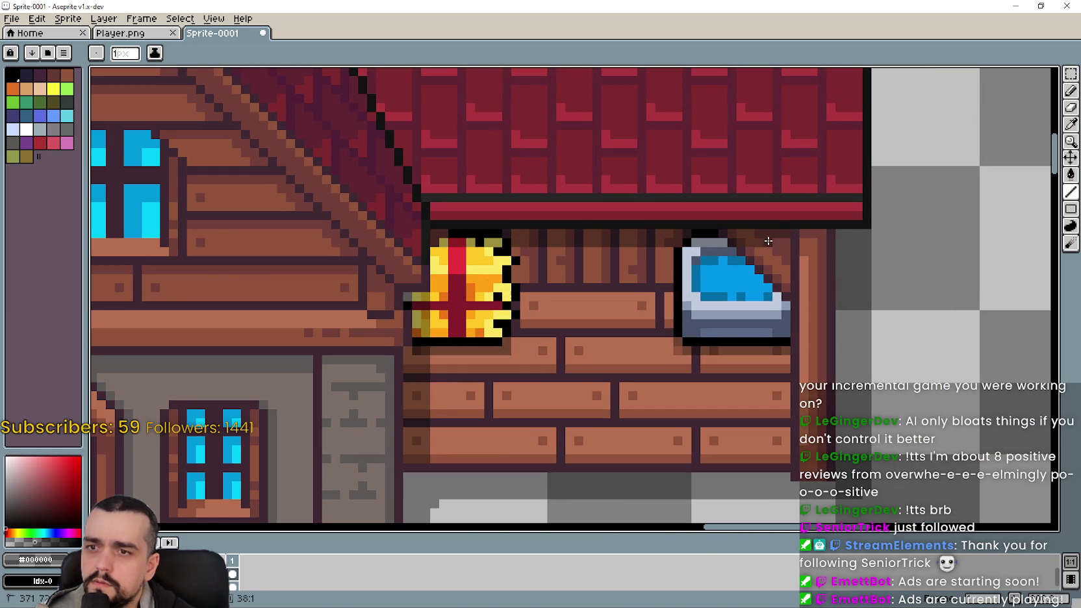
scroll(784, 241, down, 2)
scroll(477, 364, down, 1)
scroll(572, 354, down, 1)
scroll(567, 340, up, 1)
scroll(647, 356, down, 1)
scroll(642, 357, up, 1)
scroll(623, 363, up, 1)
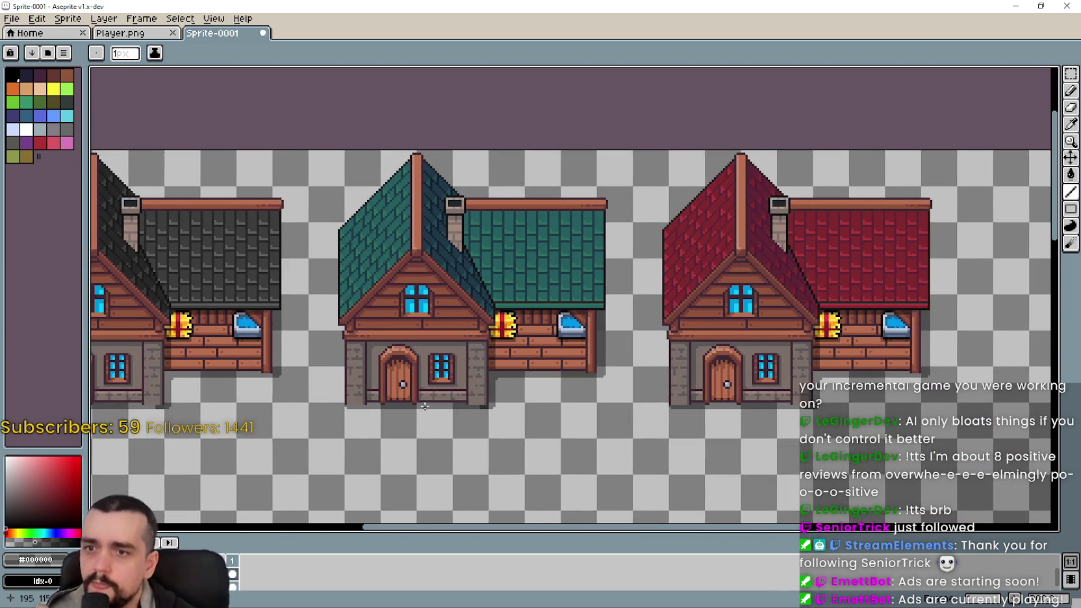
scroll(600, 378, down, 1)
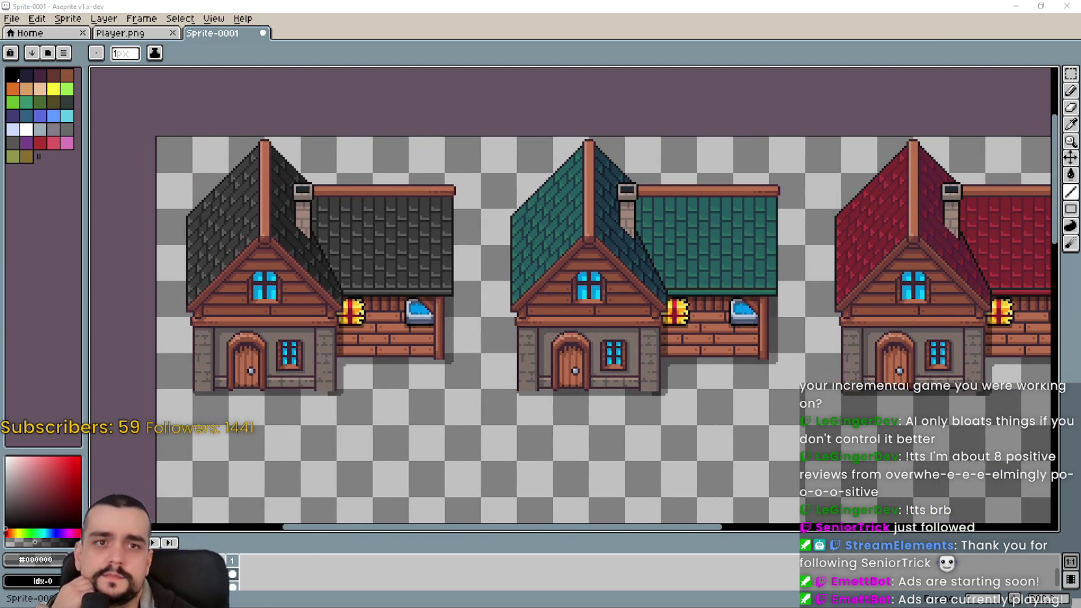
drag(638, 333, 548, 308)
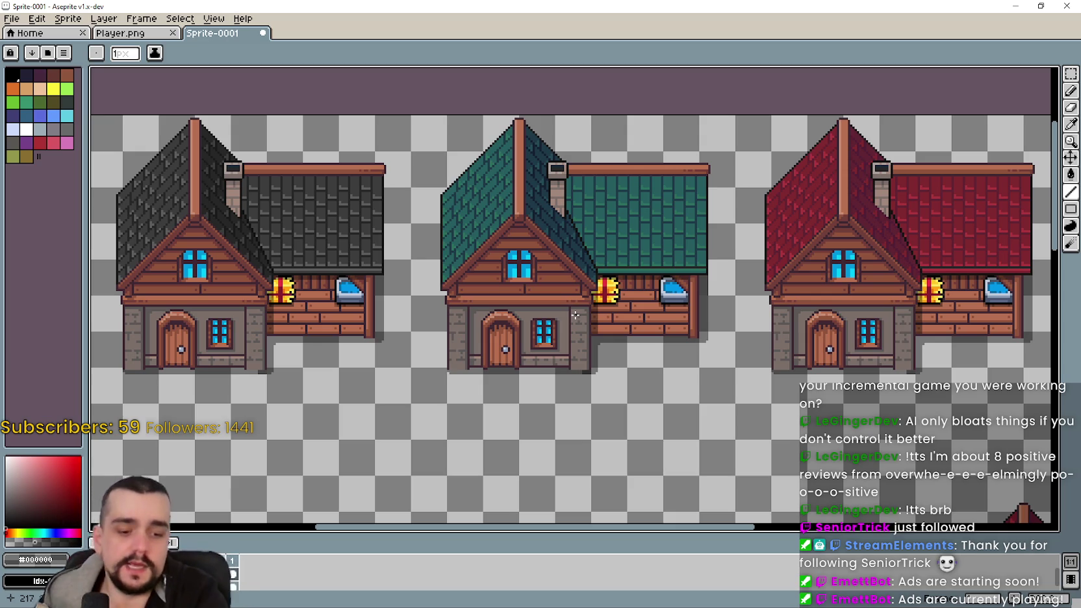
scroll(838, 305, down, 2)
scroll(831, 302, up, 2)
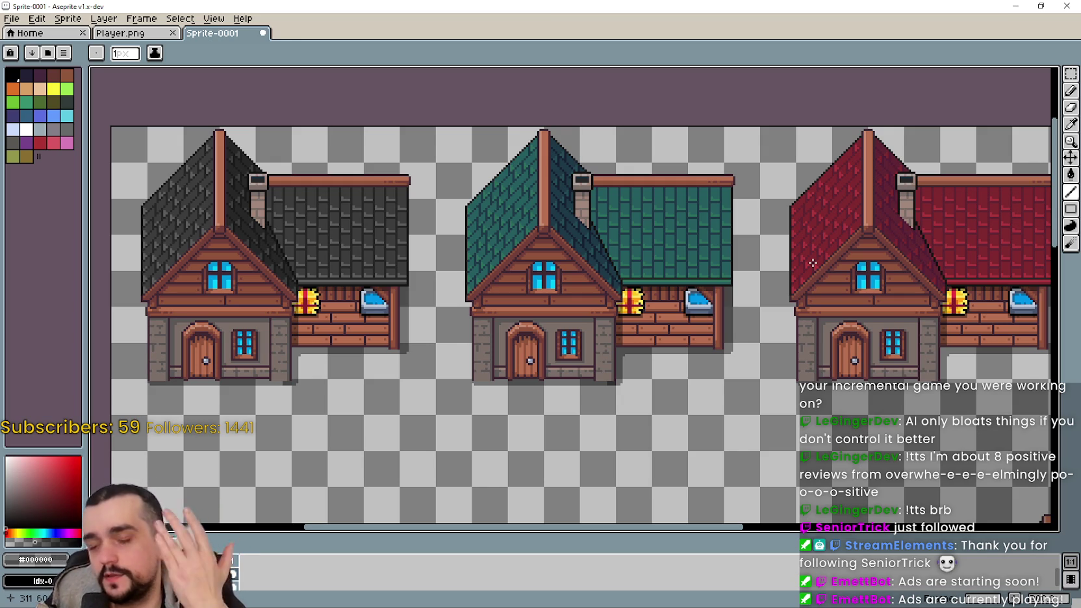
click(141, 37)
drag(651, 354, 168, 303)
scroll(580, 347, up, 2)
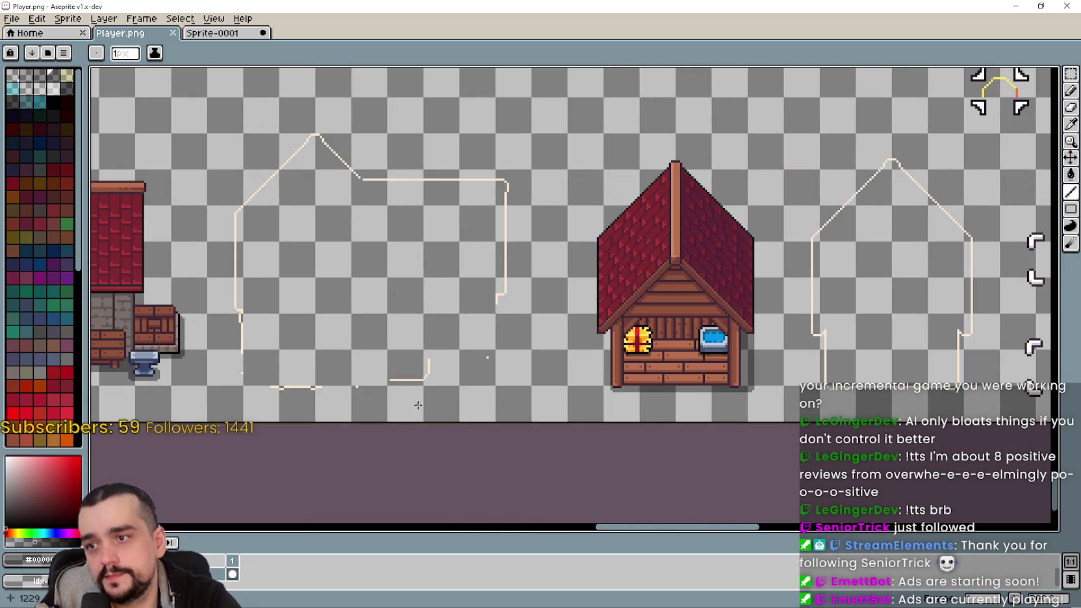
drag(580, 347, 634, 379)
scroll(635, 379, down, 2)
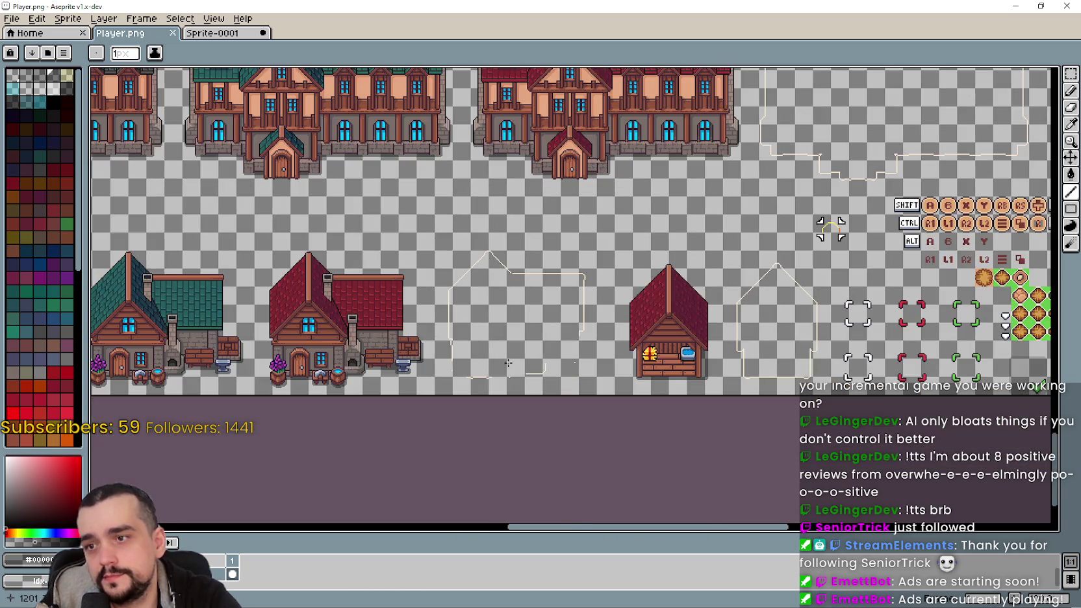
scroll(511, 356, down, 2)
scroll(619, 312, up, 1)
scroll(571, 299, down, 1)
scroll(530, 280, down, 1)
scroll(436, 235, up, 1)
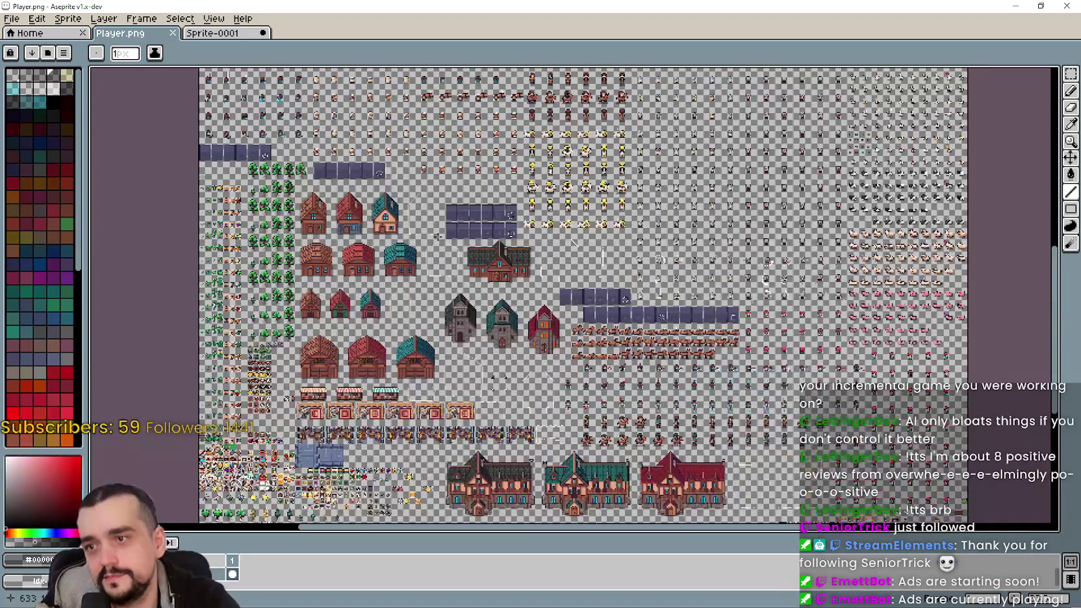
scroll(533, 269, up, 2)
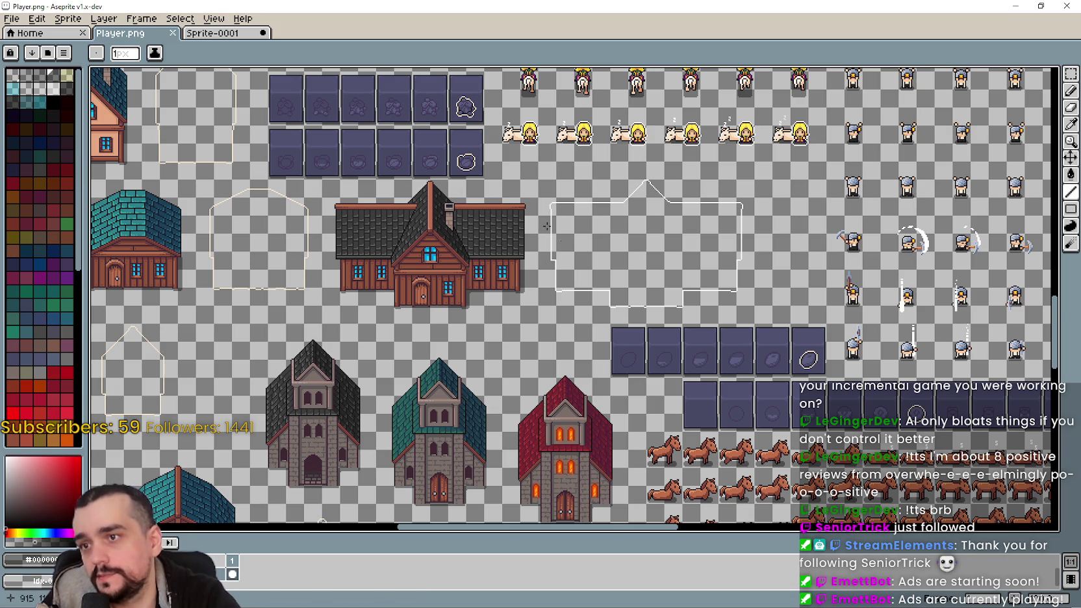
- Pan and zoom around the house area of the Player.png sprite sheet
drag(520, 276, 576, 406)
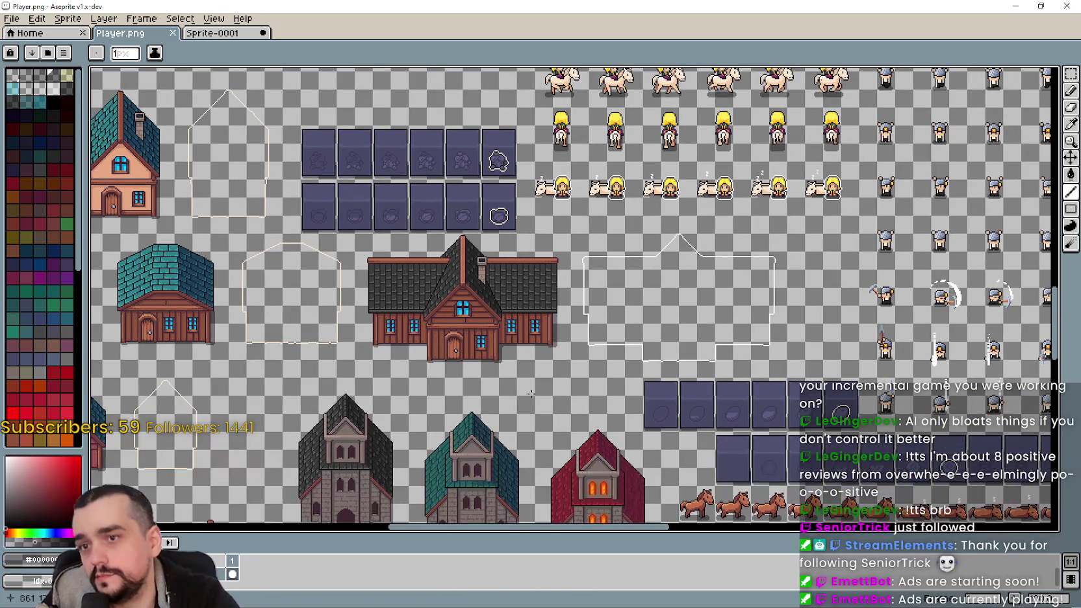
scroll(531, 391, down, 3)
scroll(481, 383, up, 3)
scroll(426, 373, down, 3)
scroll(400, 263, up, 1)
scroll(406, 286, up, 1)
scroll(412, 325, up, 2)
scroll(420, 361, up, 1)
scroll(414, 354, down, 3)
scroll(309, 240, up, 2)
scroll(389, 293, down, 1)
scroll(482, 338, up, 3)
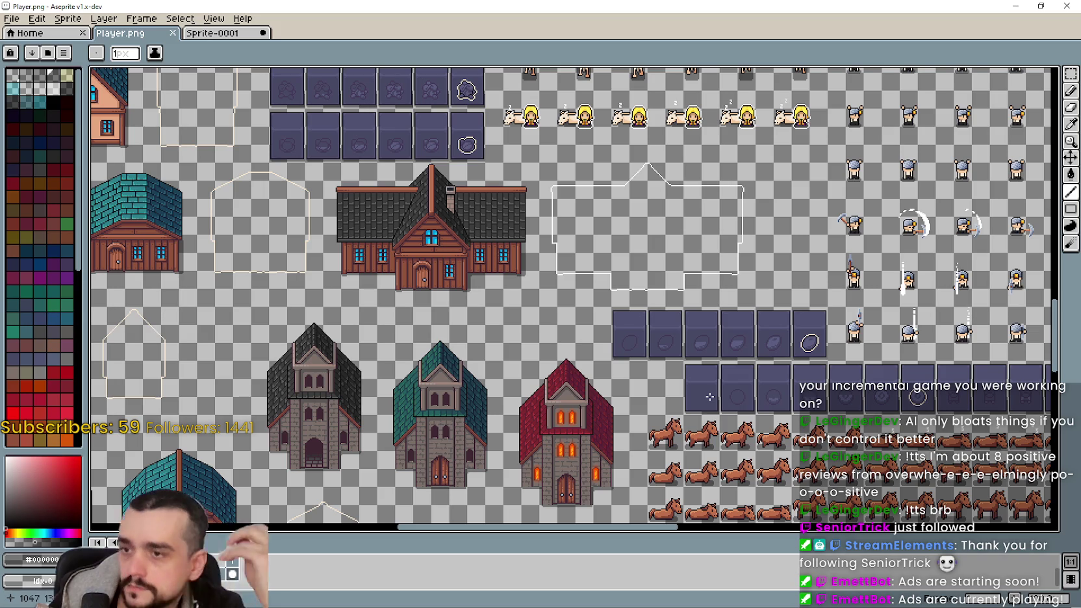
scroll(709, 396, down, 2)
mouse_move(709, 396)
mouse_down()
mouse_move(623, 332)
mouse_move(465, 182)
mouse_up()
scroll(483, 367, up, 2)
scroll(550, 370, down, 3)
scroll(378, 255, up, 1)
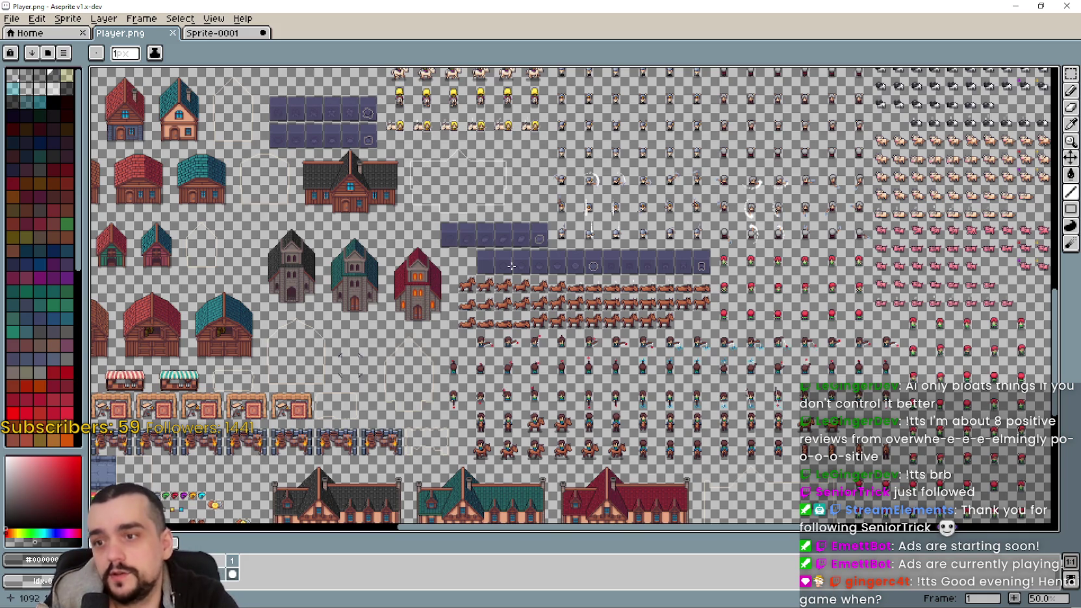
scroll(516, 270, down, 5)
- Switch to the Sprite-0001 document and frame its black, teal and red roofed houses
click(213, 33)
scroll(675, 365, down, 1)
scroll(378, 280, up, 1)
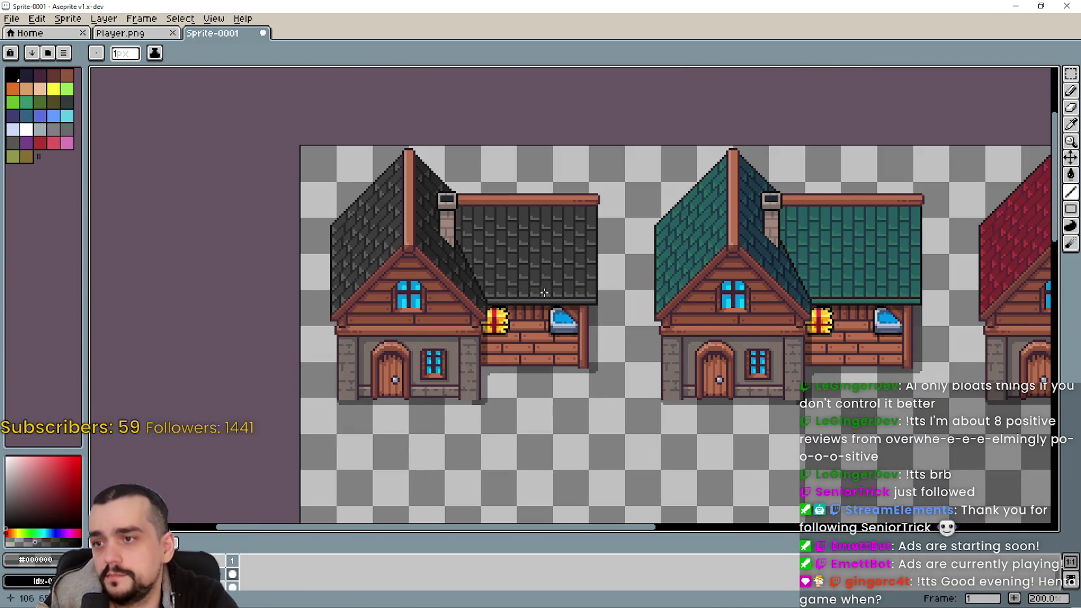
mouse_move(904, 348)
mouse_down()
mouse_move(690, 359)
mouse_move(604, 136)
mouse_up()
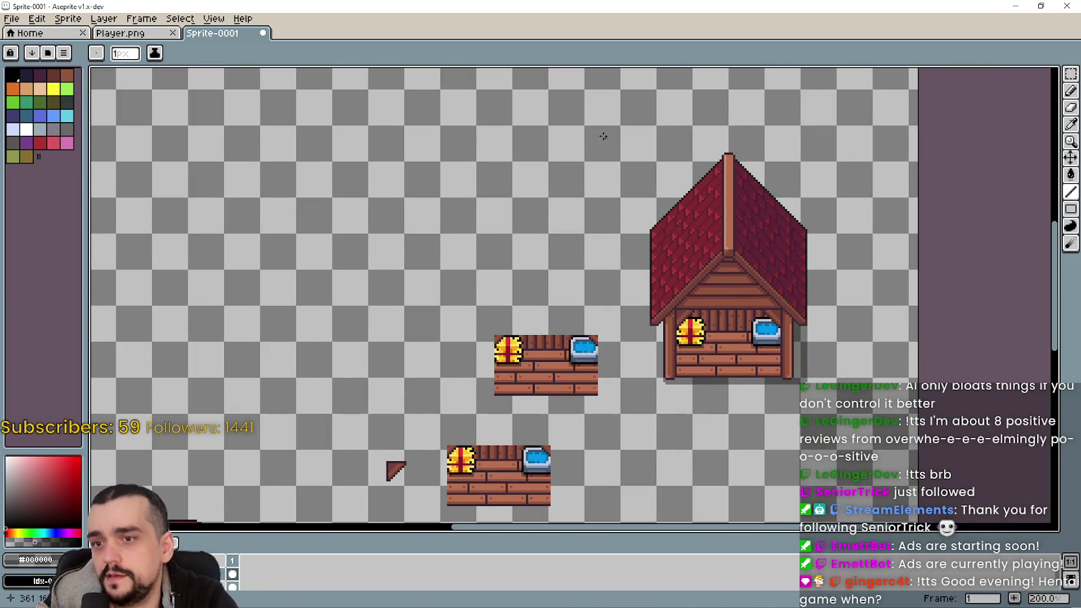
drag(520, 257, 573, 302)
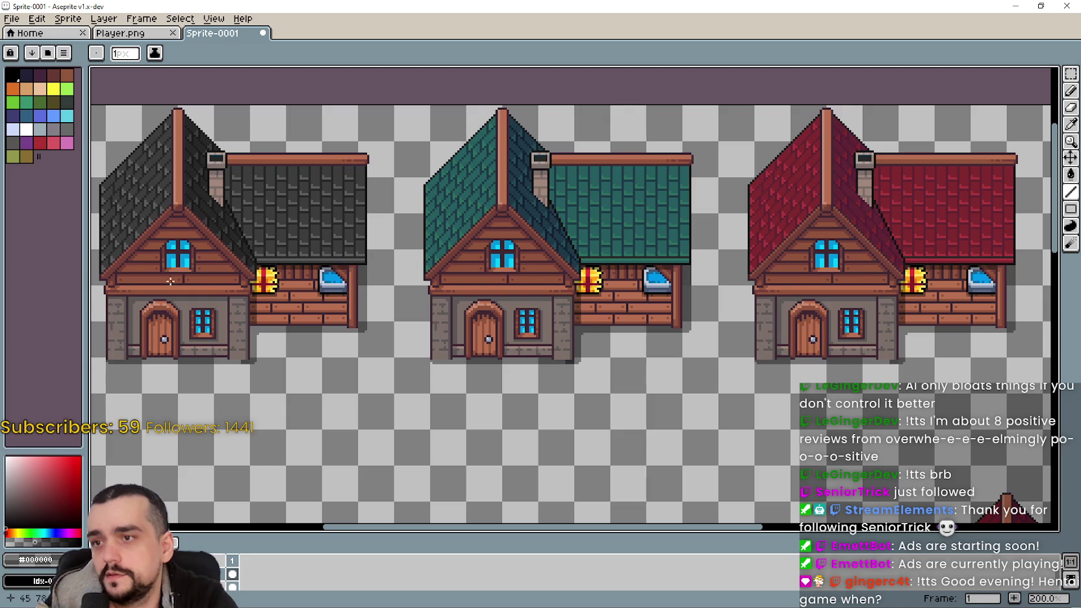
drag(334, 314, 423, 388)
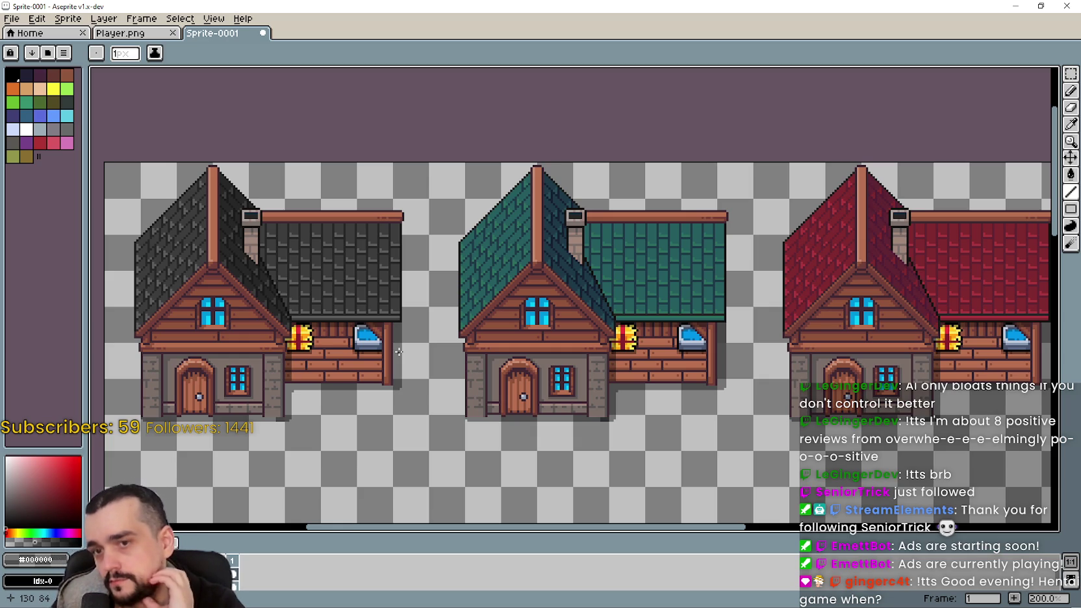
- Back in Player.png, pick the Rectangular Marquee and pan over the sprite sheet
click(147, 34)
scroll(478, 365, up, 3)
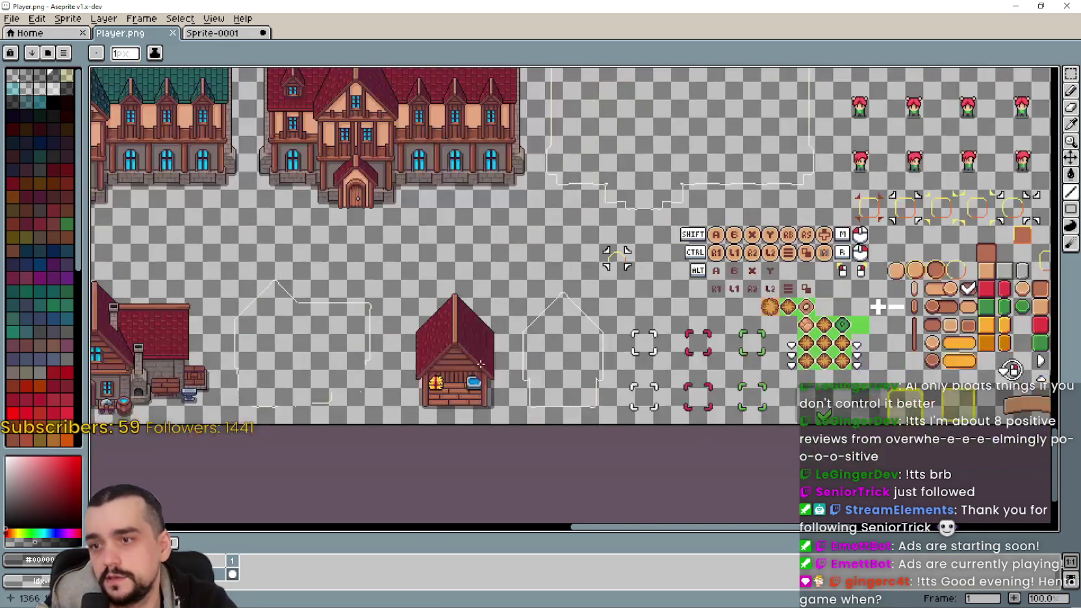
scroll(478, 365, up, 1)
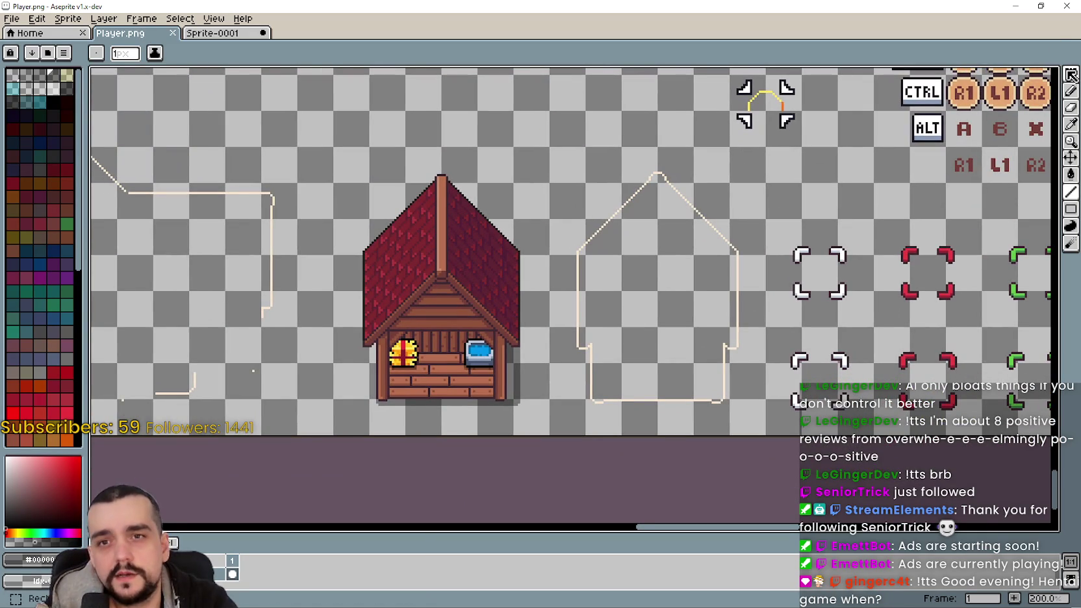
click(1070, 73)
scroll(484, 379, down, 1)
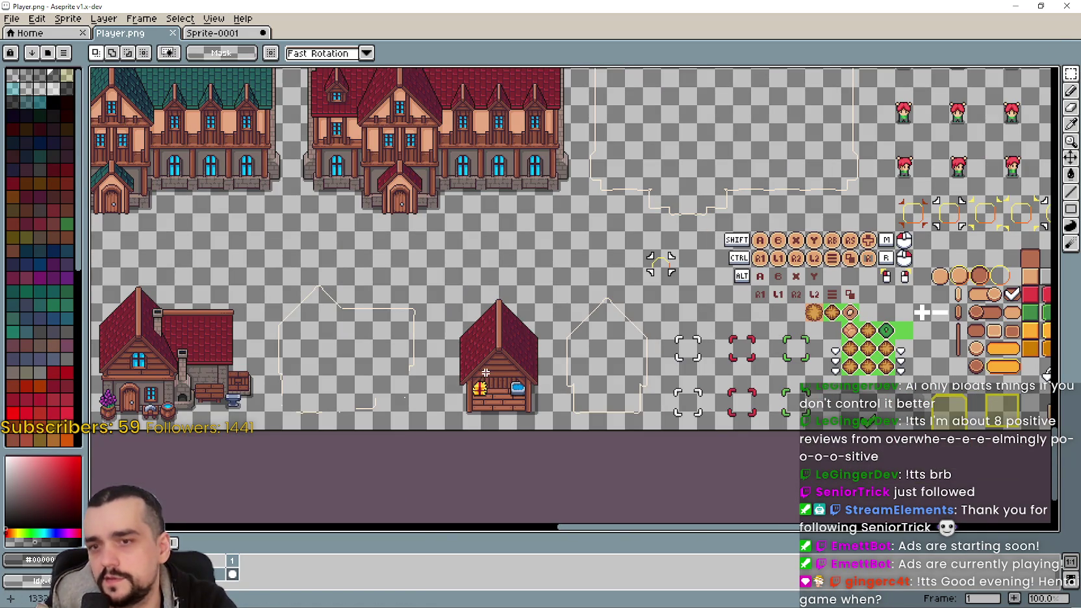
drag(485, 373, 488, 315)
mouse_move(378, 255)
mouse_down()
mouse_move(455, 298)
mouse_move(630, 466)
mouse_move(504, 207)
mouse_up()
scroll(470, 305, down, 1)
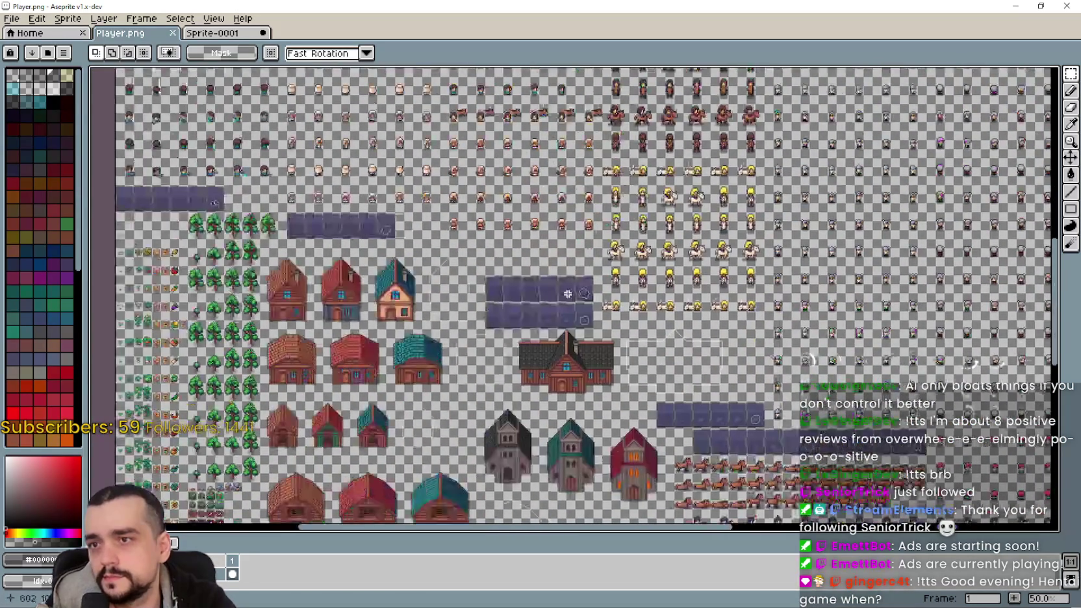
scroll(533, 304, up, 1)
scroll(533, 304, up, 1)
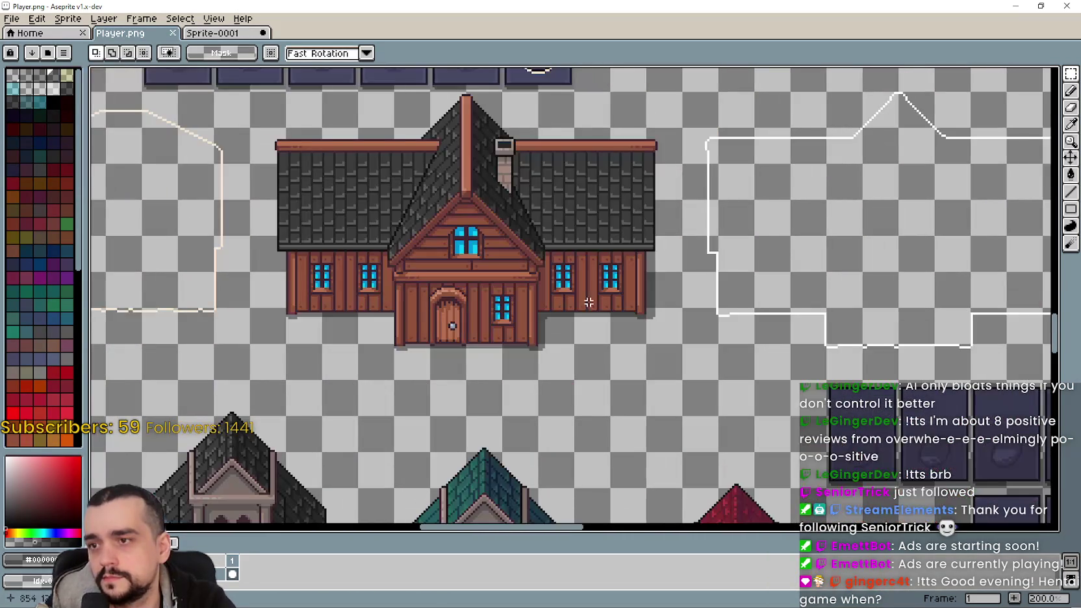
scroll(583, 253, up, 2)
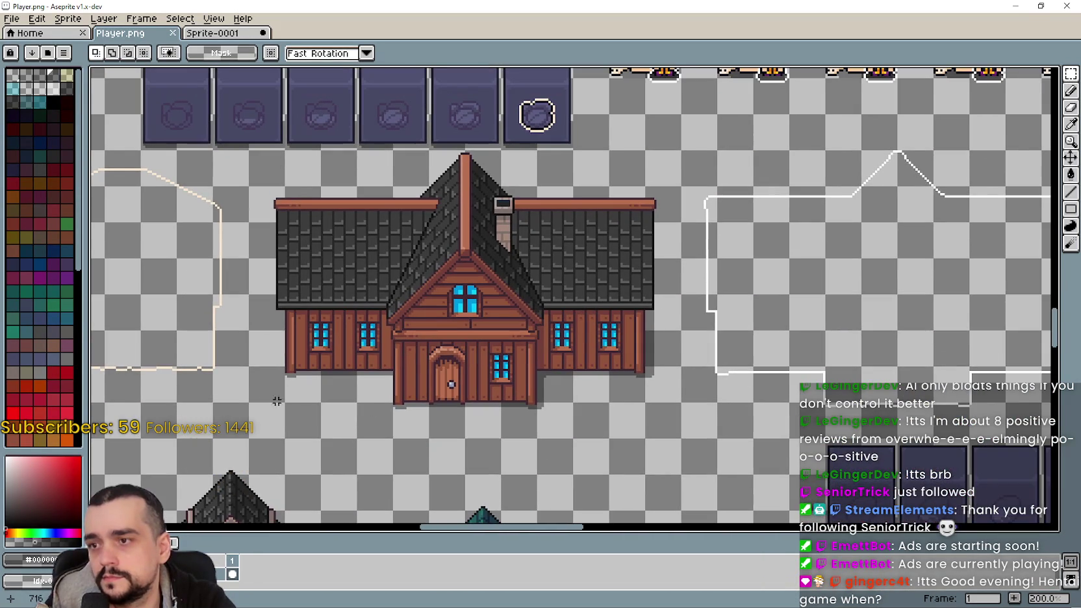
- Select and delete the large dark-roofed house, then mark out the slot around the white outline
mouse_move(267, 389)
mouse_down()
mouse_move(1047, 223)
mouse_move(1048, 149)
mouse_up()
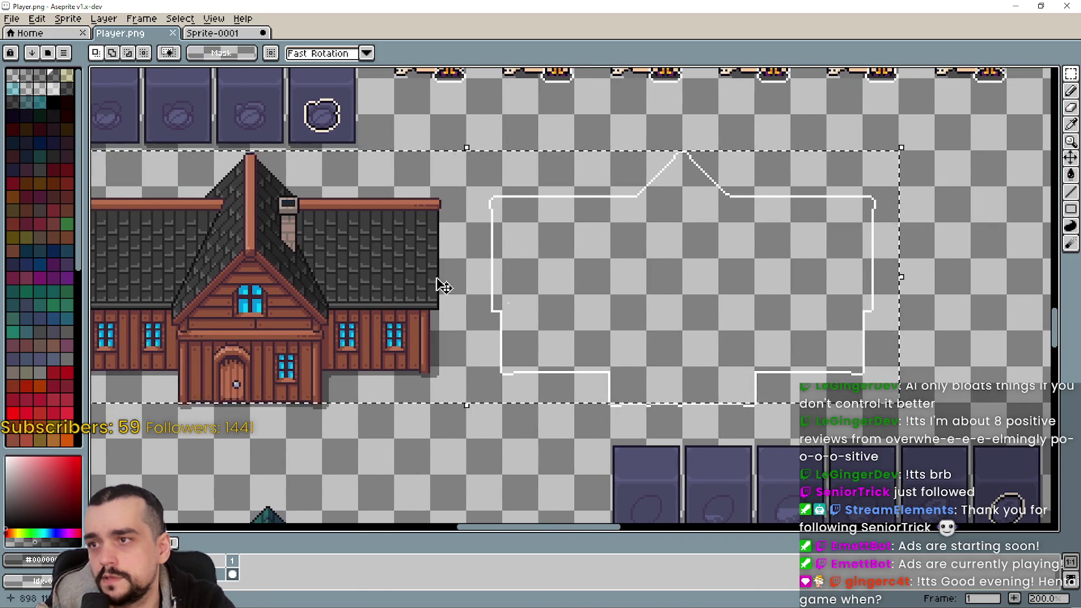
drag(283, 244, 560, 324)
scroll(559, 324, up, 2)
scroll(368, 193, down, 2)
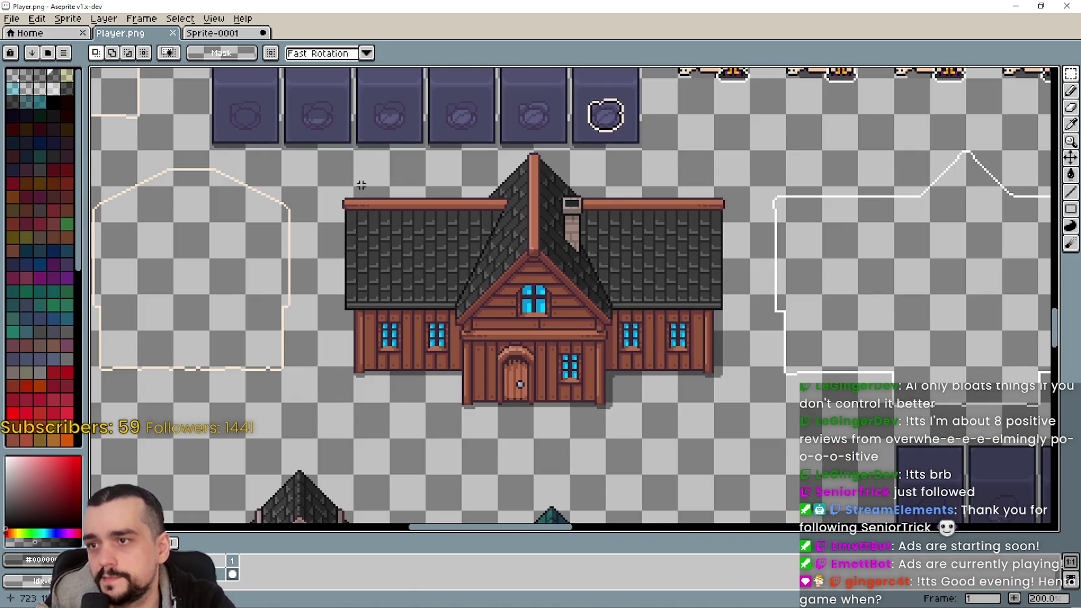
drag(316, 149, 752, 440)
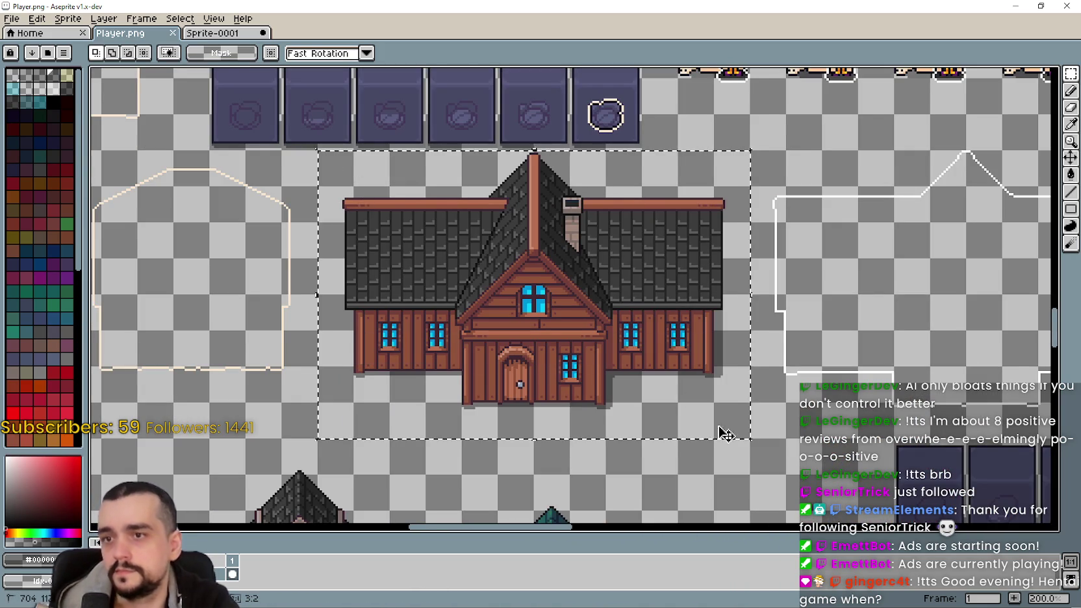
key(Delete)
scroll(498, 334, down, 2)
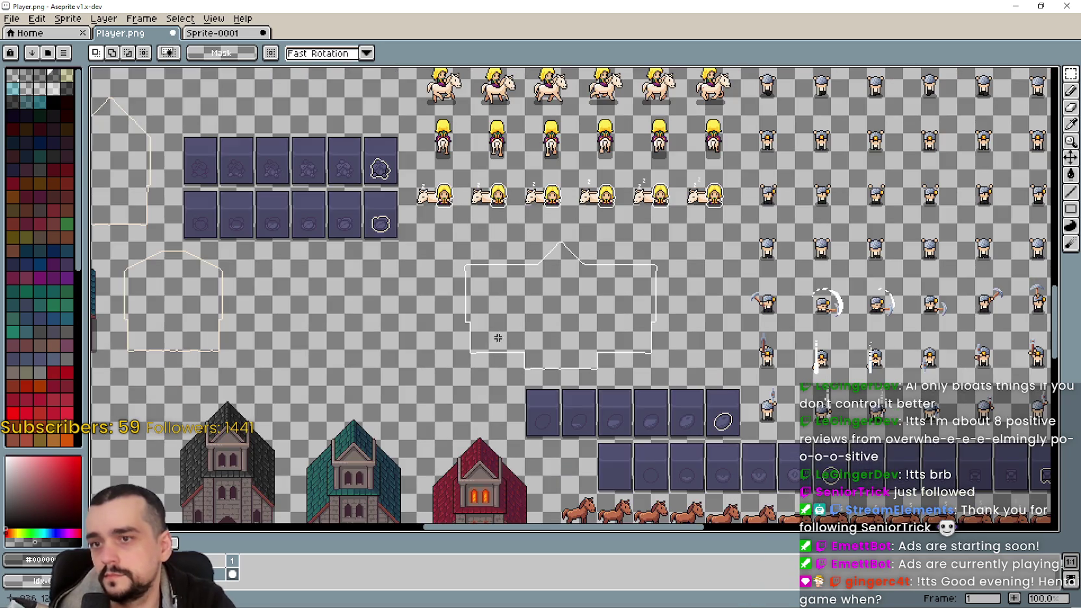
scroll(460, 370, up, 1)
drag(448, 402, 914, 130)
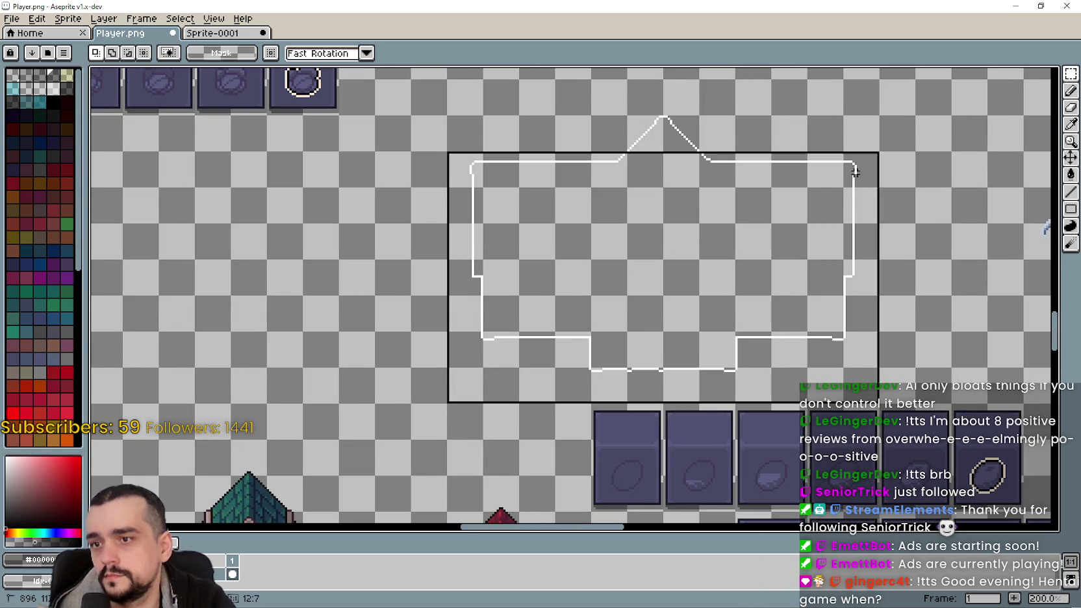
scroll(603, 357, up, 3)
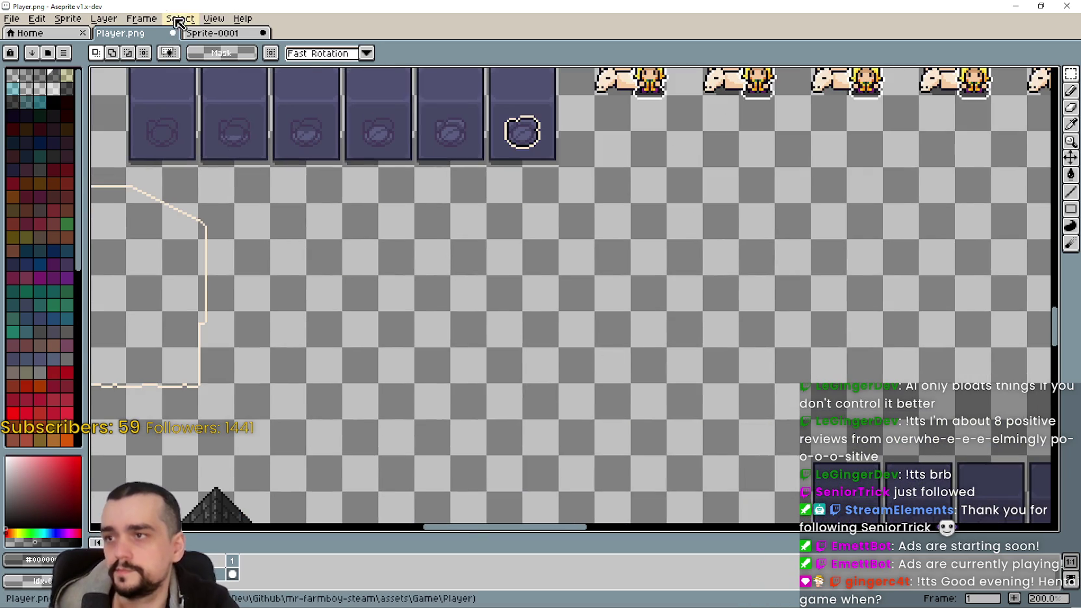
- In Sprite-0001, select the dark-roofed house tile
click(216, 34)
scroll(349, 204, down, 1)
scroll(446, 318, up, 1)
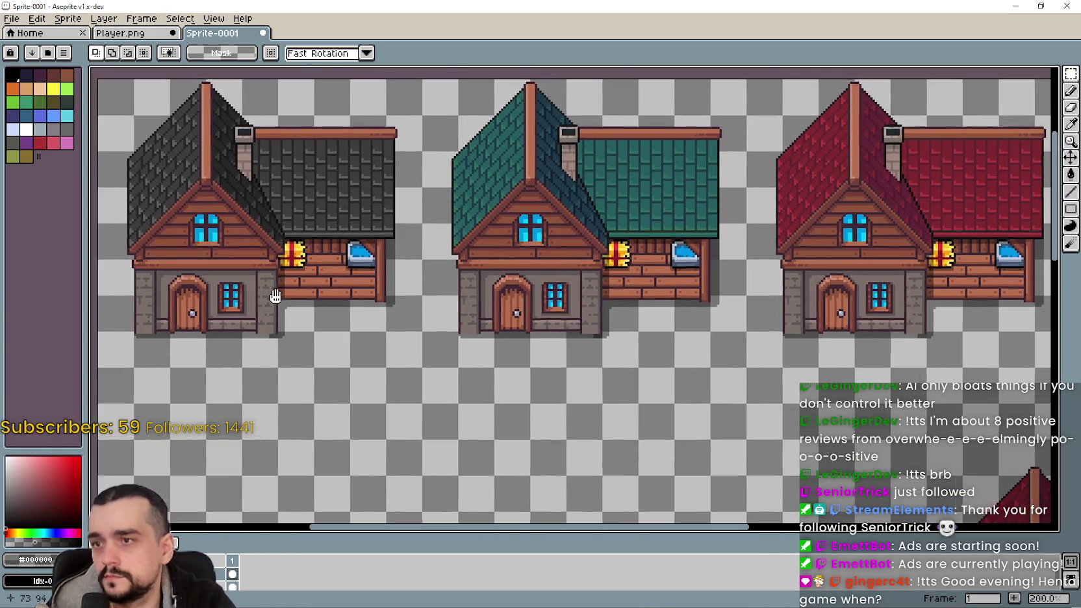
scroll(859, 132, up, 2)
drag(200, 385, 504, 125)
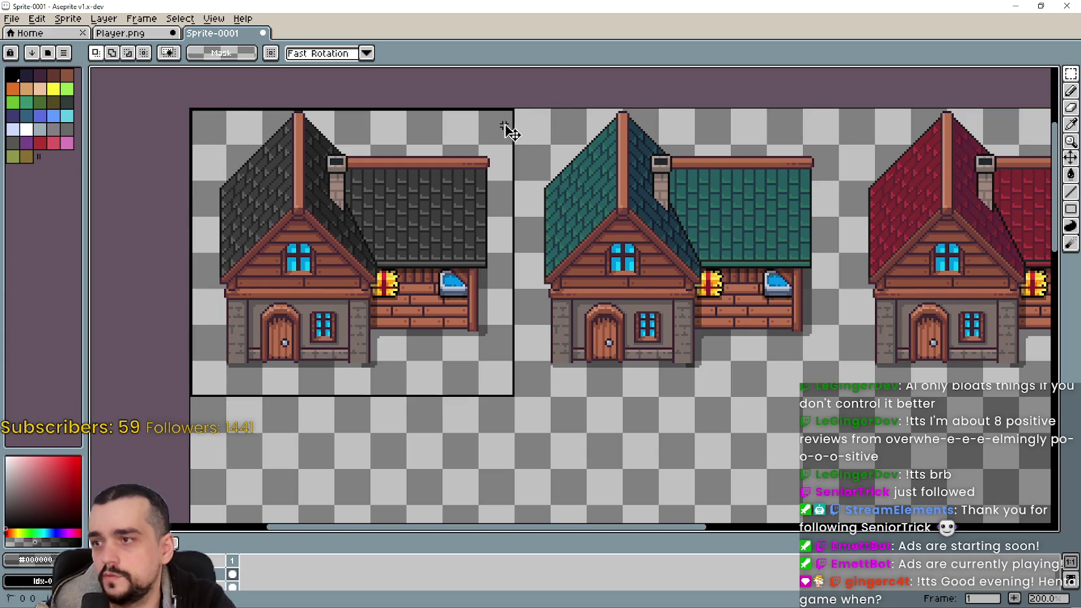
- Paste the house into Player.png, then undo the paste
click(146, 33)
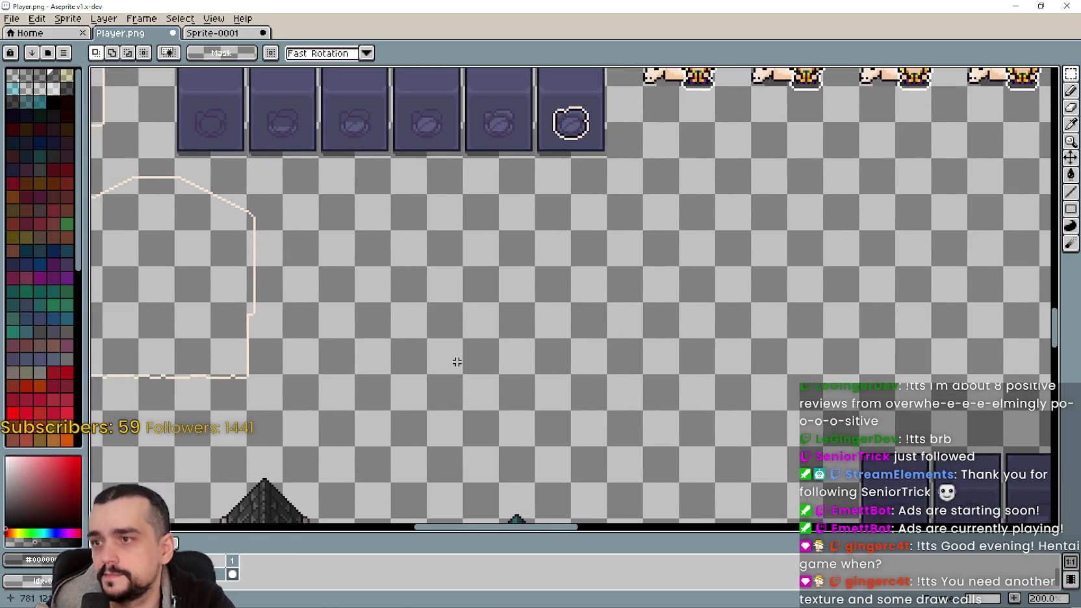
key(ctrl+v)
key(ctrl+z)
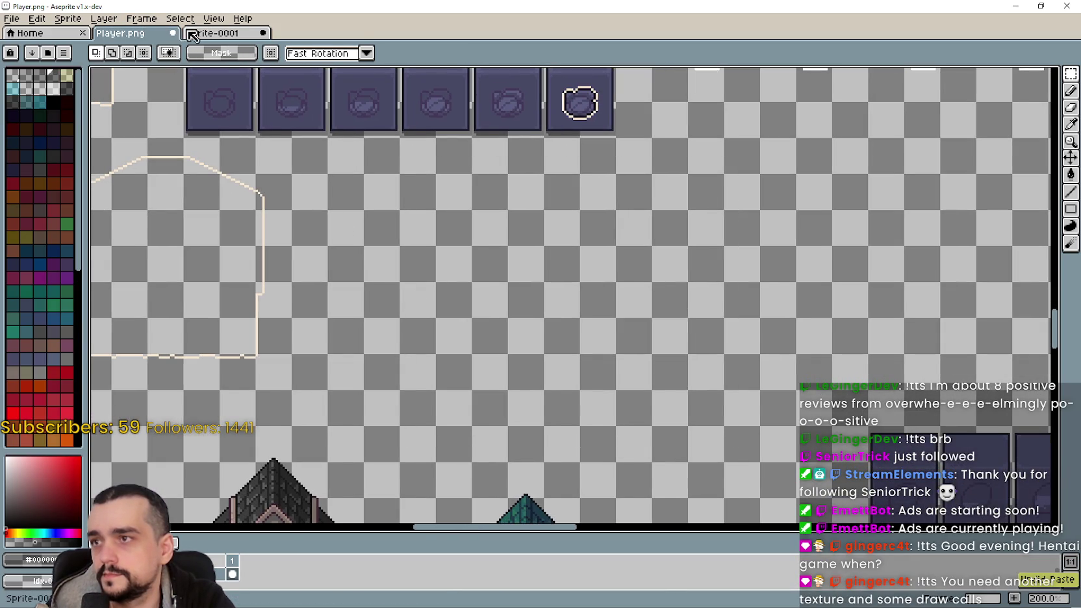
- In Sprite-0001, enlarge the layers panel and deselect the first house
click(188, 36)
mouse_move(237, 532)
mouse_down()
mouse_move(267, 443)
mouse_move(268, 456)
mouse_up()
key(ctrl+d)
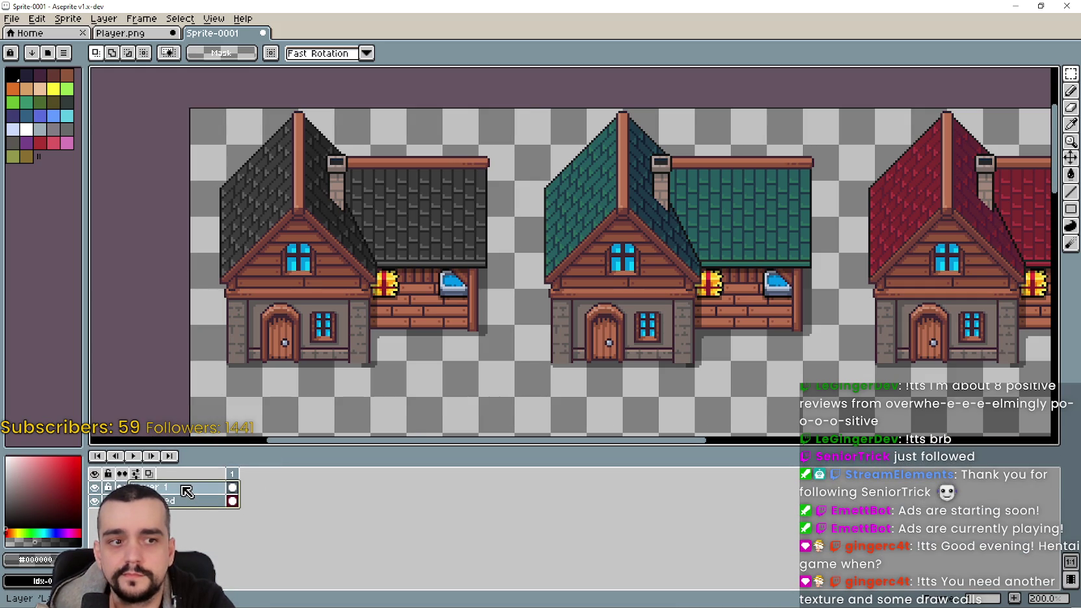
- Flatten Sprite-0001's layers into a single layer
right_click(187, 491)
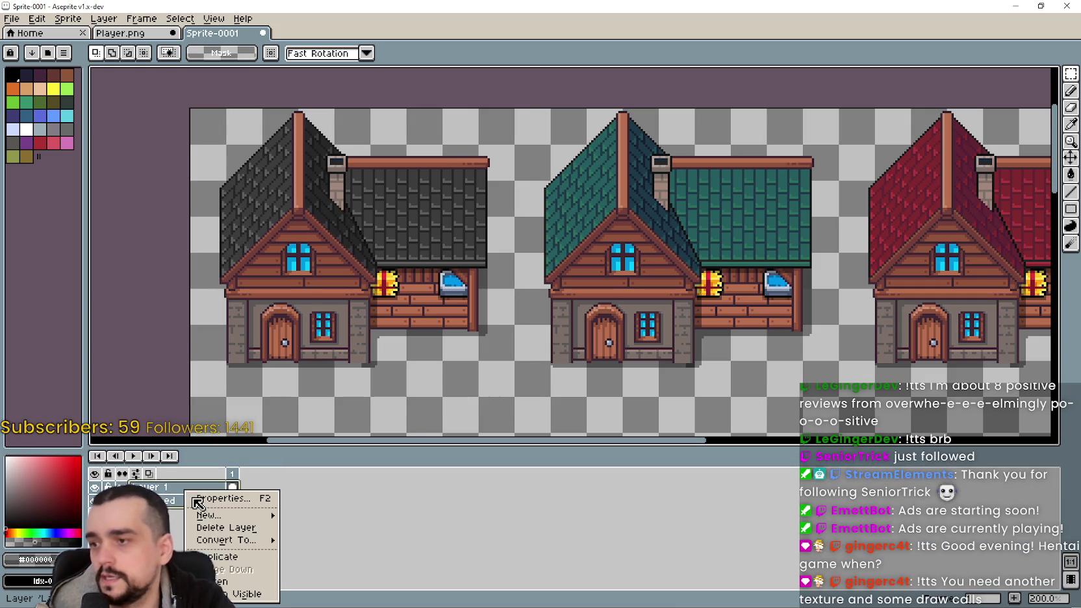
click(239, 569)
scroll(280, 339, down, 2)
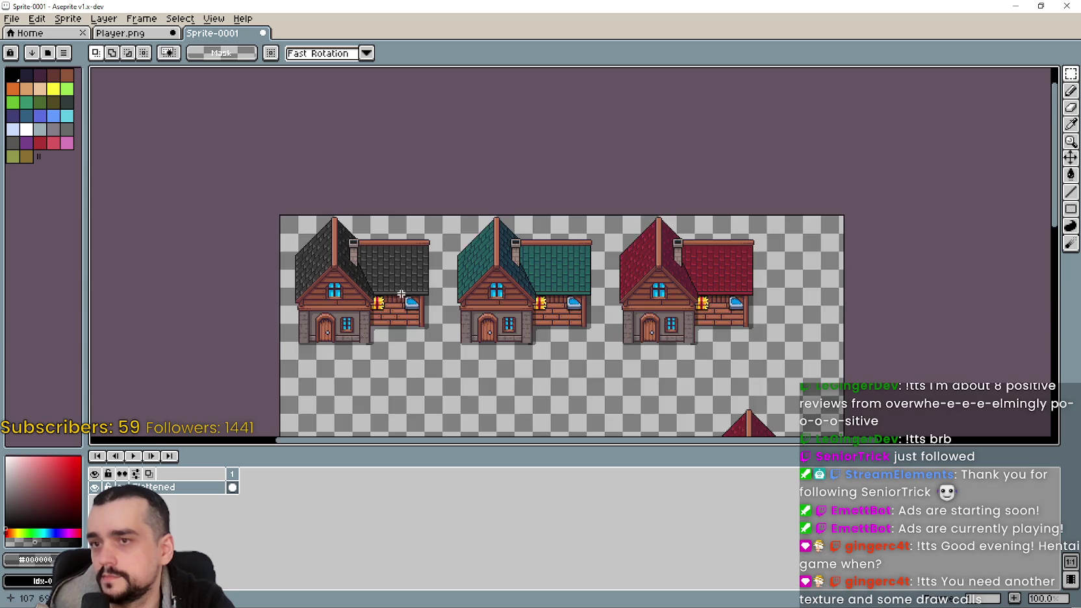
scroll(280, 339, up, 2)
- Copy the dark-roofed house onto Player.png and nudge it slightly left and up
drag(211, 412, 538, 120)
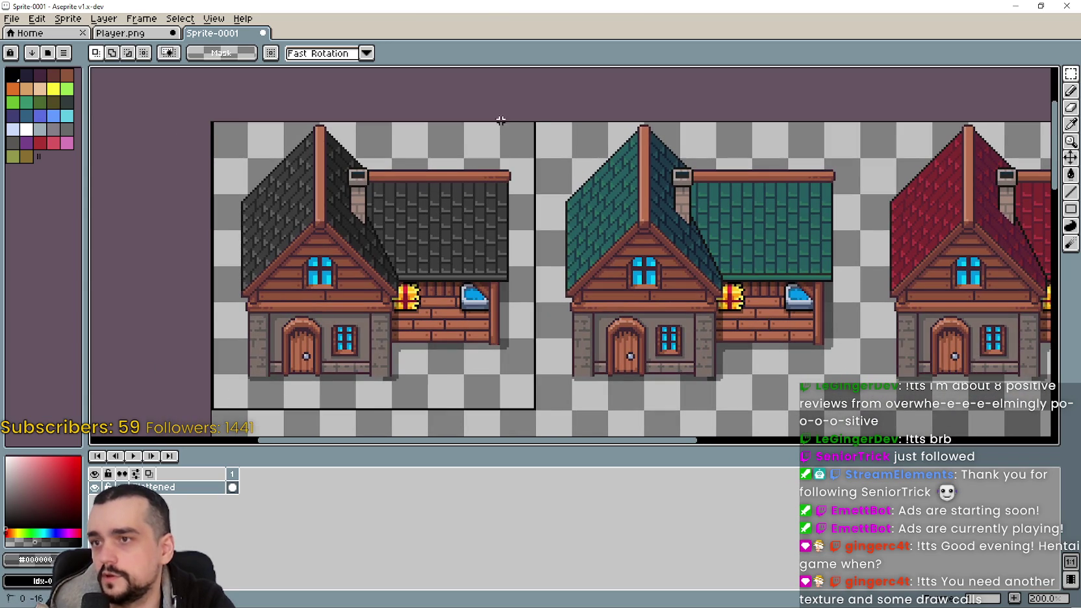
key(ctrl+c)
click(120, 33)
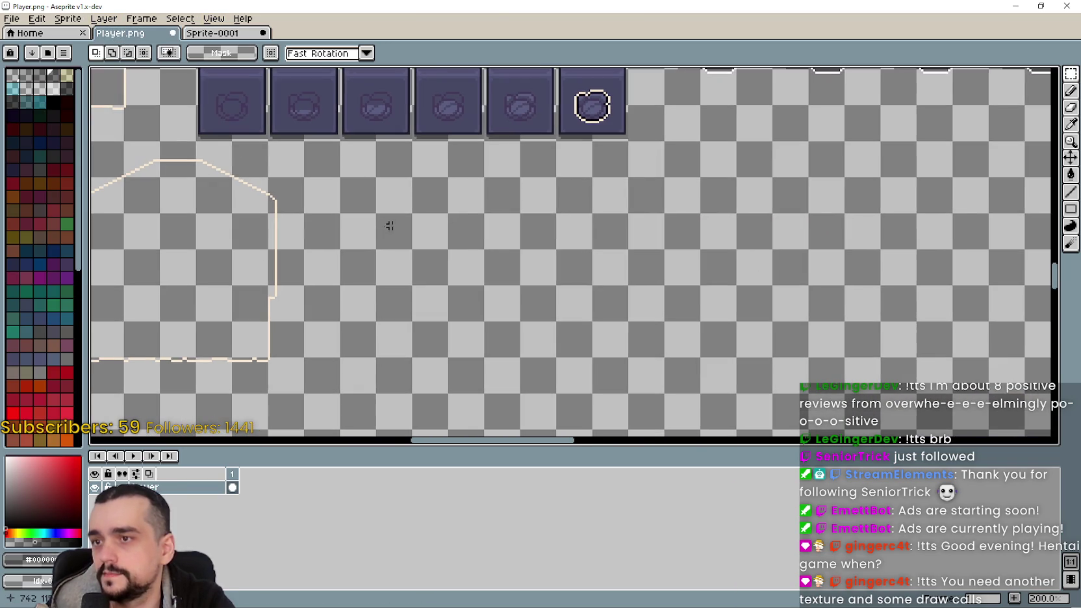
key(ctrl+v)
scroll(669, 241, down, 2)
drag(669, 240, 617, 240)
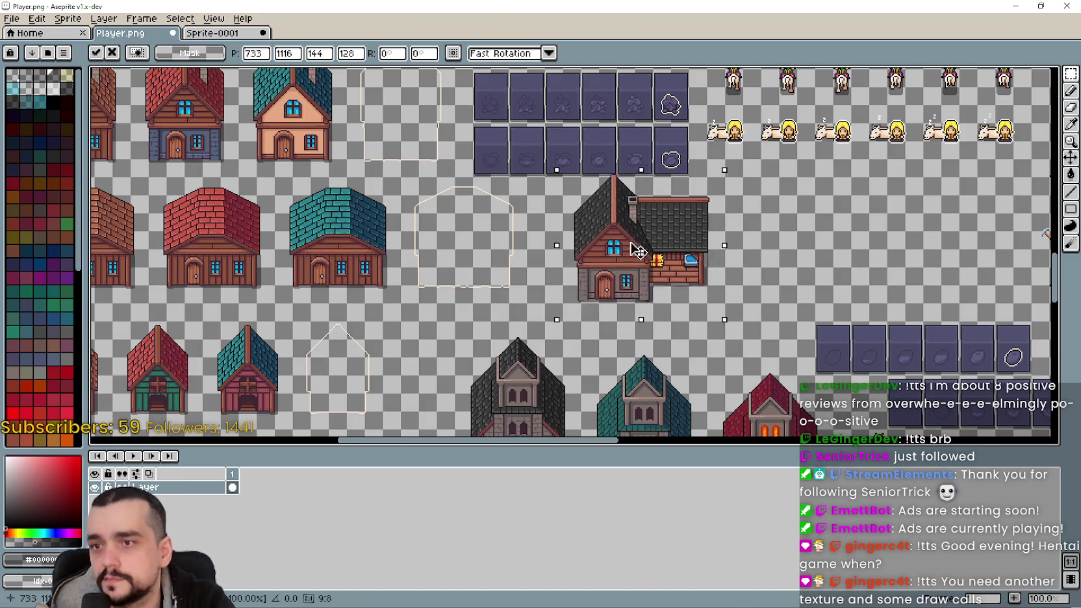
scroll(607, 247, up, 1)
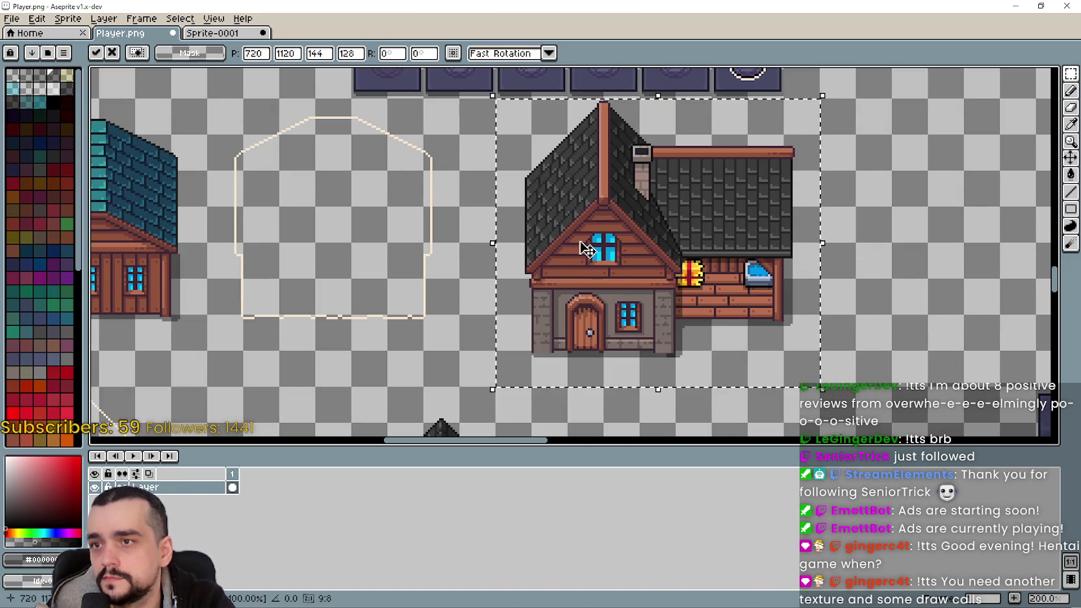
drag(597, 272, 583, 267)
scroll(559, 278, down, 1)
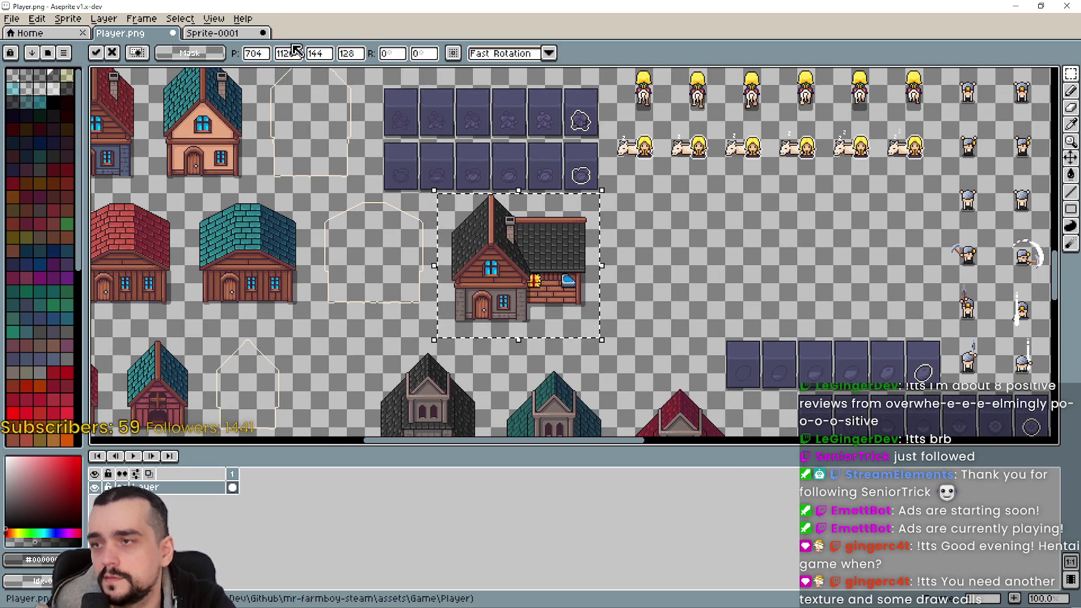
- Copy the green-roofed house into Player.png beside the dark one
click(234, 34)
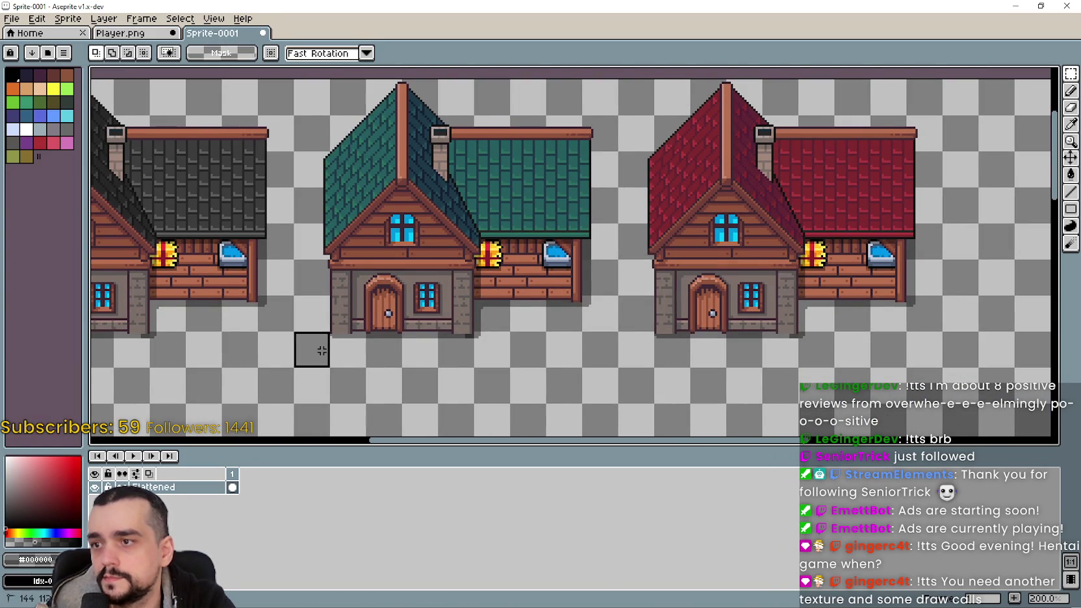
key(ctrl+a)
key(ctrl+c)
click(133, 33)
key(ctrl+v)
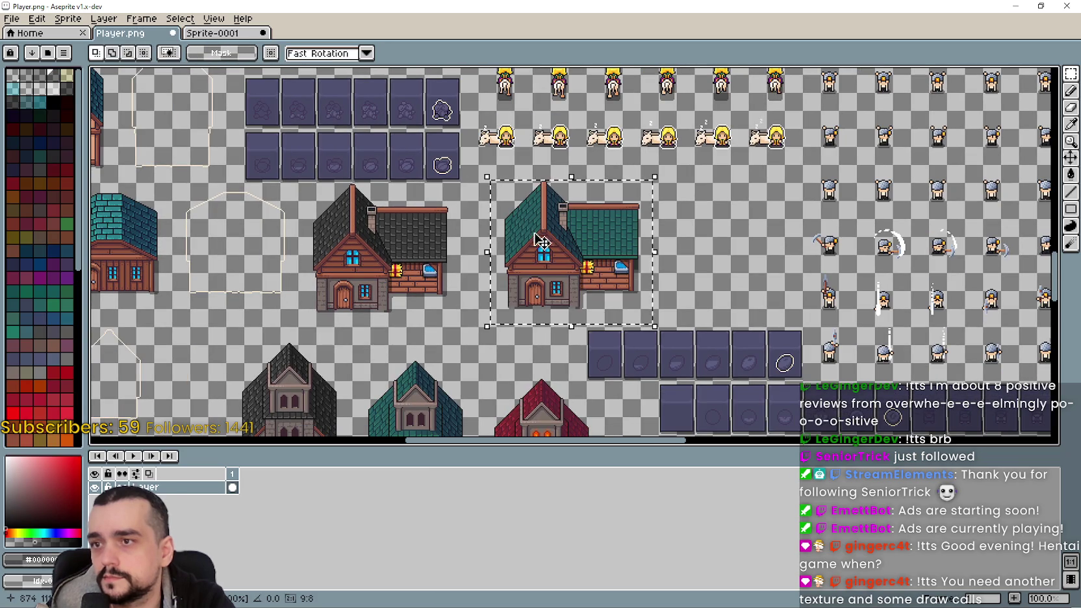
drag(575, 263, 545, 266)
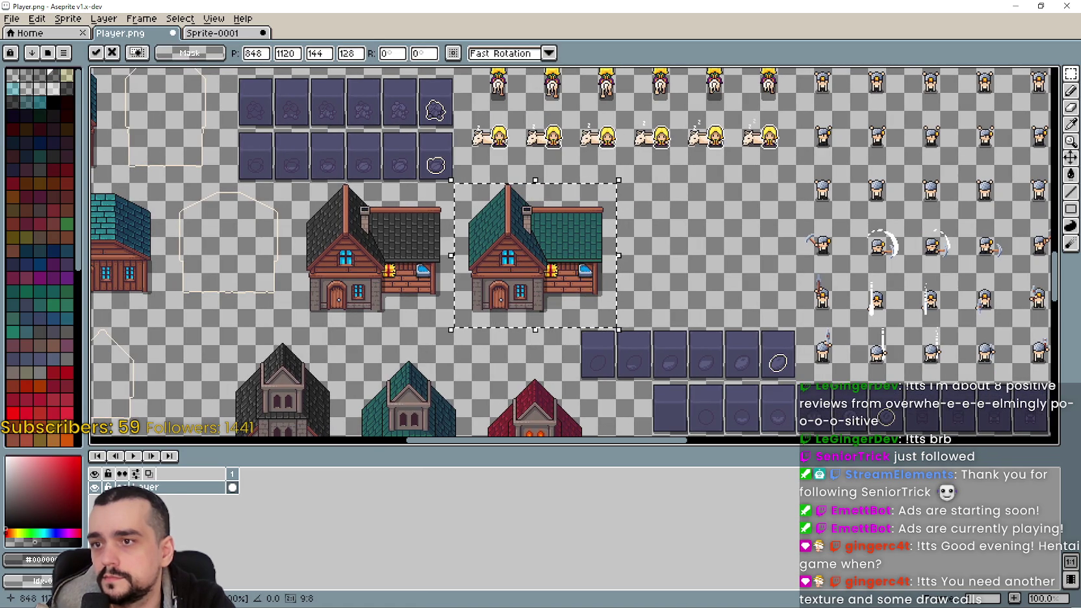
- Copy the red-roofed house into Player.png, right of the green one, and commit it
click(217, 33)
drag(481, 390, 808, 100)
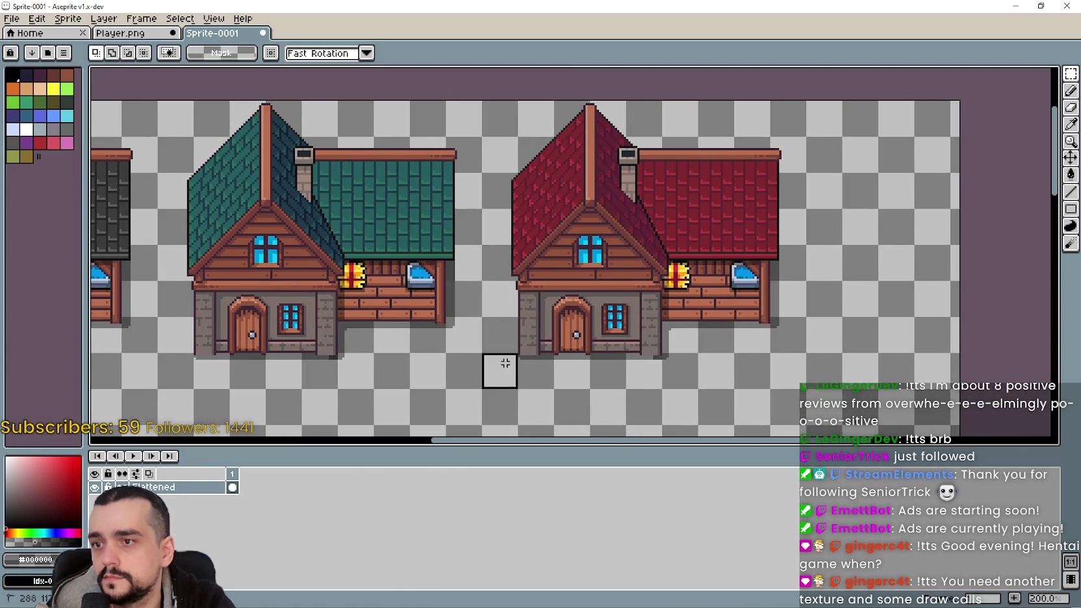
key(ctrl+c)
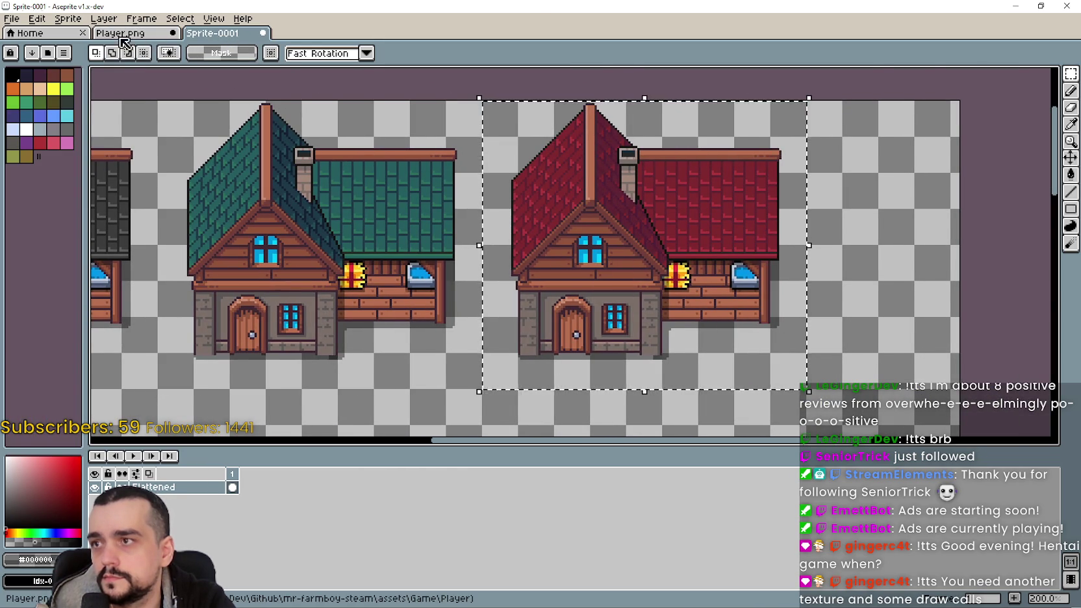
click(120, 33)
key(ctrl+v)
mouse_move(514, 249)
mouse_down()
mouse_move(615, 269)
mouse_move(600, 257)
mouse_up()
scroll(328, 316, left, 2)
key(Return)
scroll(302, 244, up, 1)
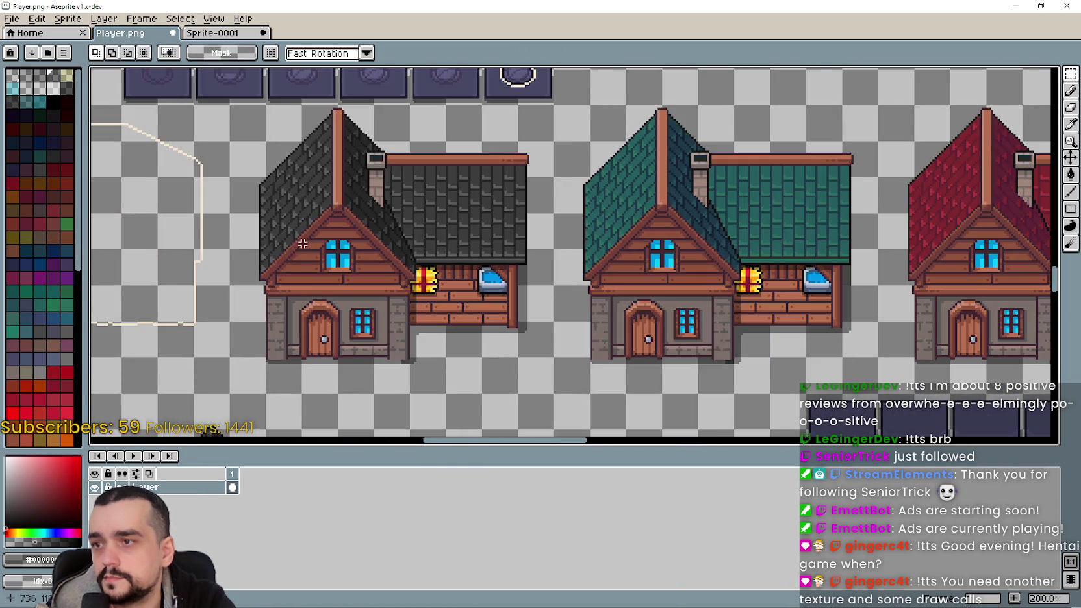
scroll(331, 274, down, 1)
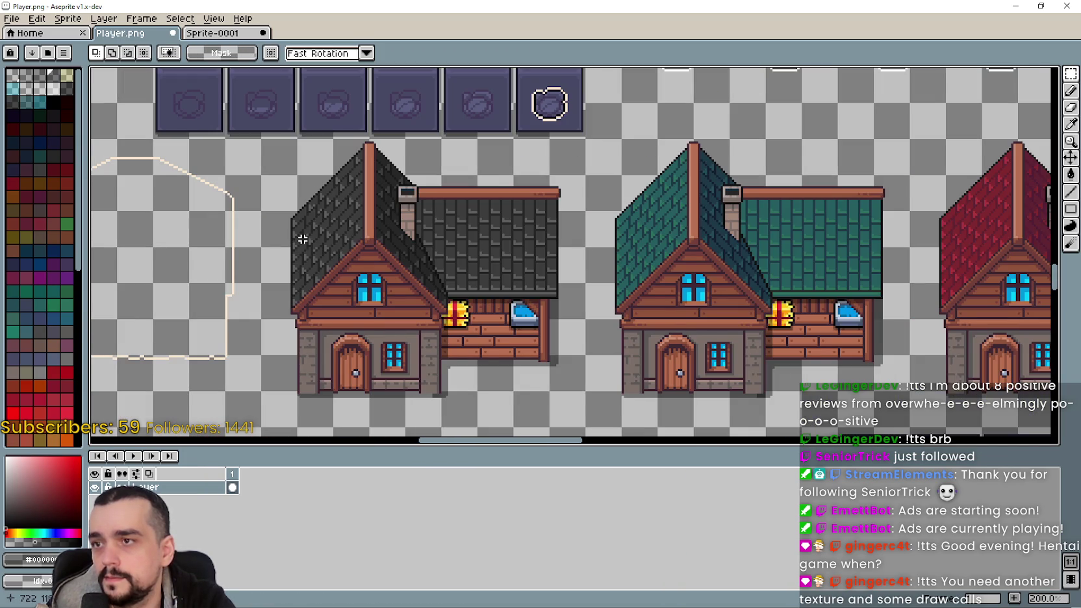
- Locate and select the small red-roofed house on the sheet
drag(303, 239, 321, 138)
mouse_move(293, 299)
mouse_down()
mouse_move(278, 350)
mouse_move(568, 112)
mouse_up()
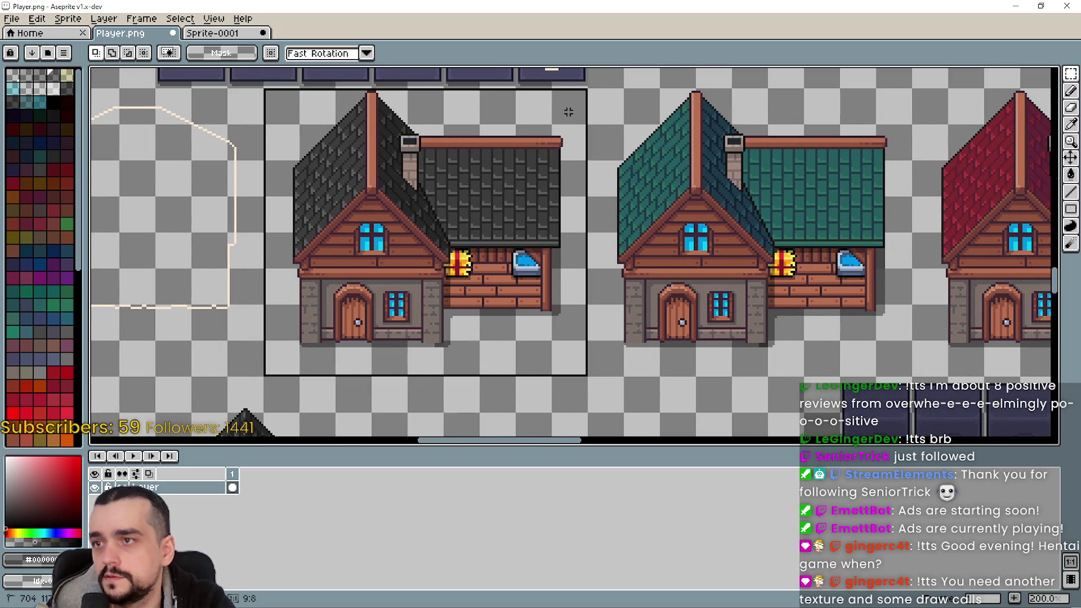
scroll(560, 240, down, 2)
scroll(549, 266, down, 2)
mouse_move(541, 283)
mouse_down()
mouse_move(444, 160)
mouse_move(353, 75)
mouse_up()
scroll(582, 314, up, 4)
drag(634, 341, 580, 278)
scroll(518, 262, down, 2)
mouse_move(465, 310)
mouse_down()
mouse_move(647, 182)
mouse_move(682, 177)
mouse_up()
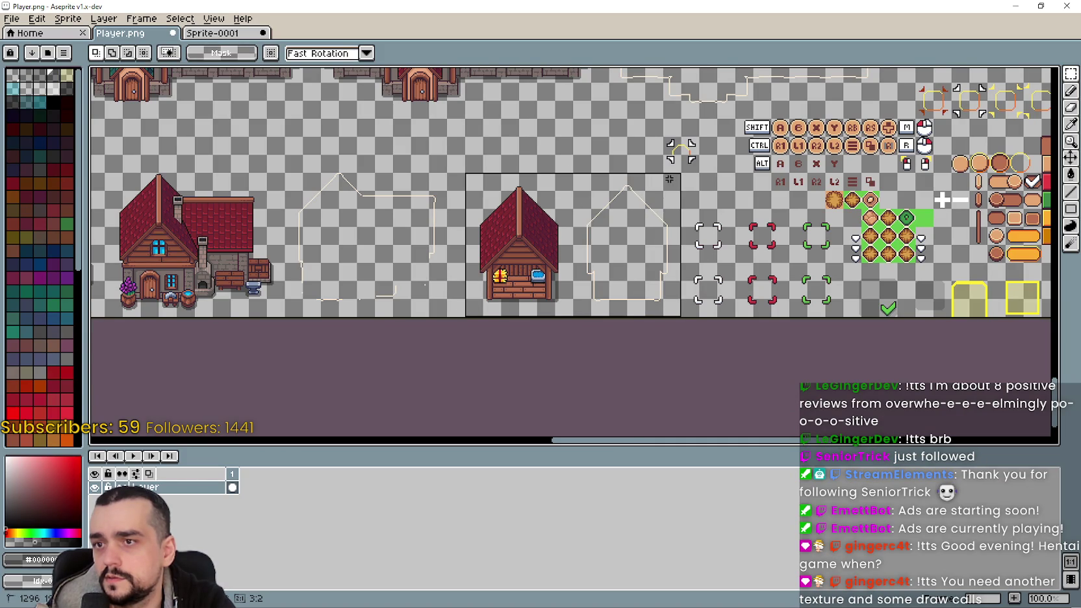
- Erase the selected small red-roofed house from the sheet
scroll(586, 234, up, 2)
scroll(620, 293, down, 1)
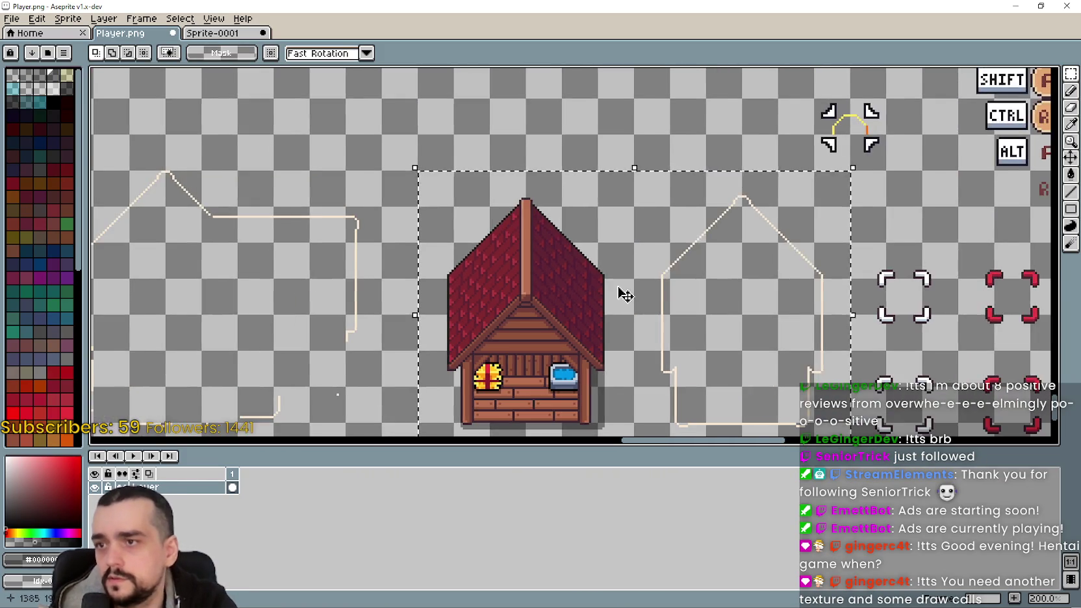
scroll(620, 292, down, 1)
scroll(634, 294, down, 2)
mouse_move(588, 203)
mouse_down()
mouse_move(584, 261)
mouse_move(559, 233)
mouse_up()
scroll(571, 273, up, 2)
drag(571, 272, 585, 325)
scroll(581, 345, up, 2)
key(Delete)
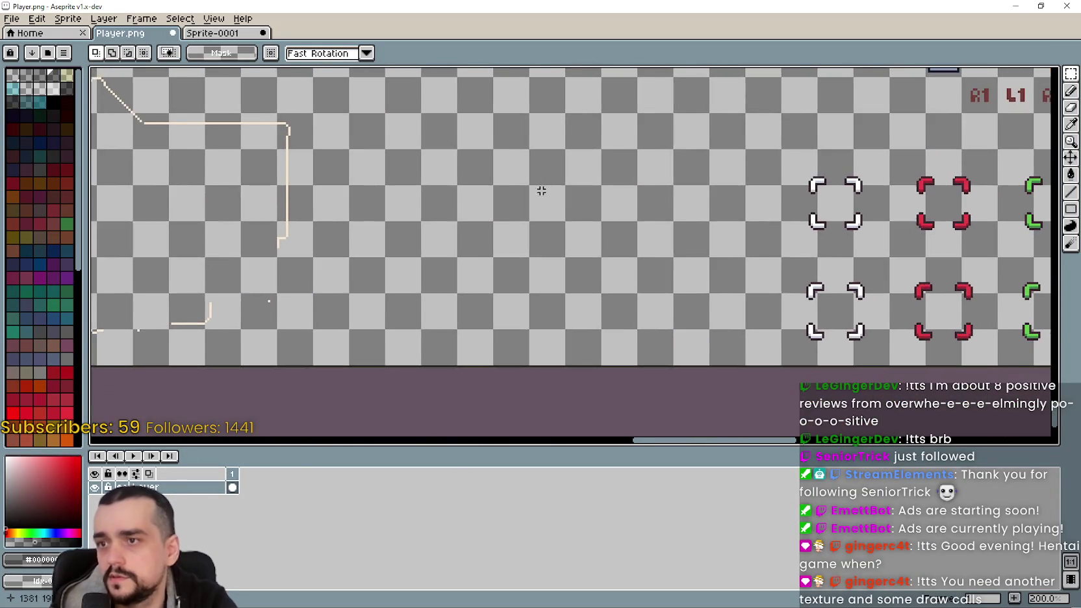
- Paste the dark-roofed house into the vacated spot, cancelling the Outline effect
key(ctrl+v)
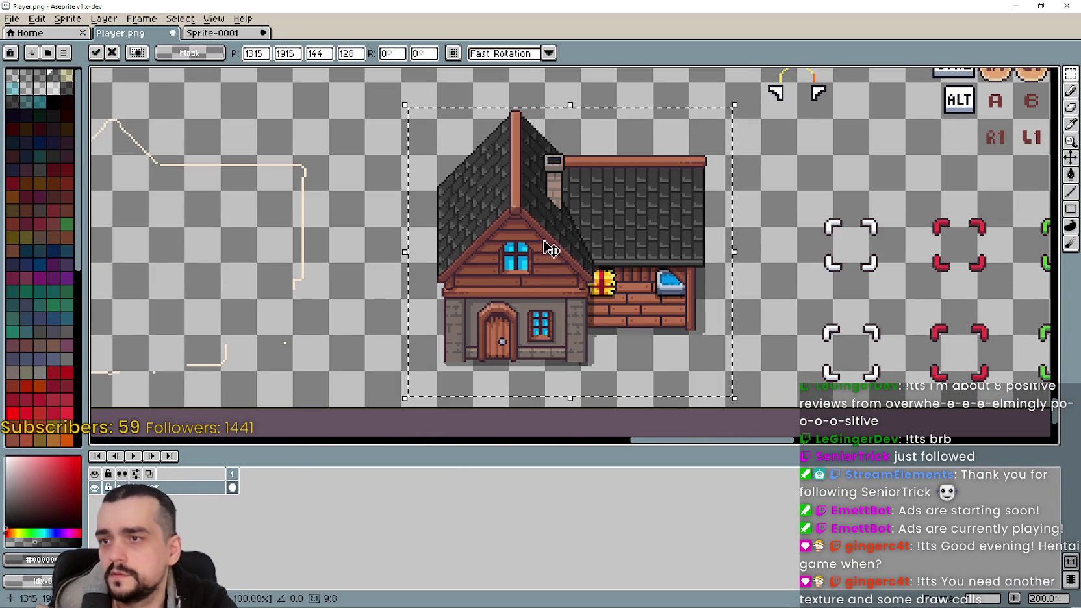
drag(521, 270, 480, 269)
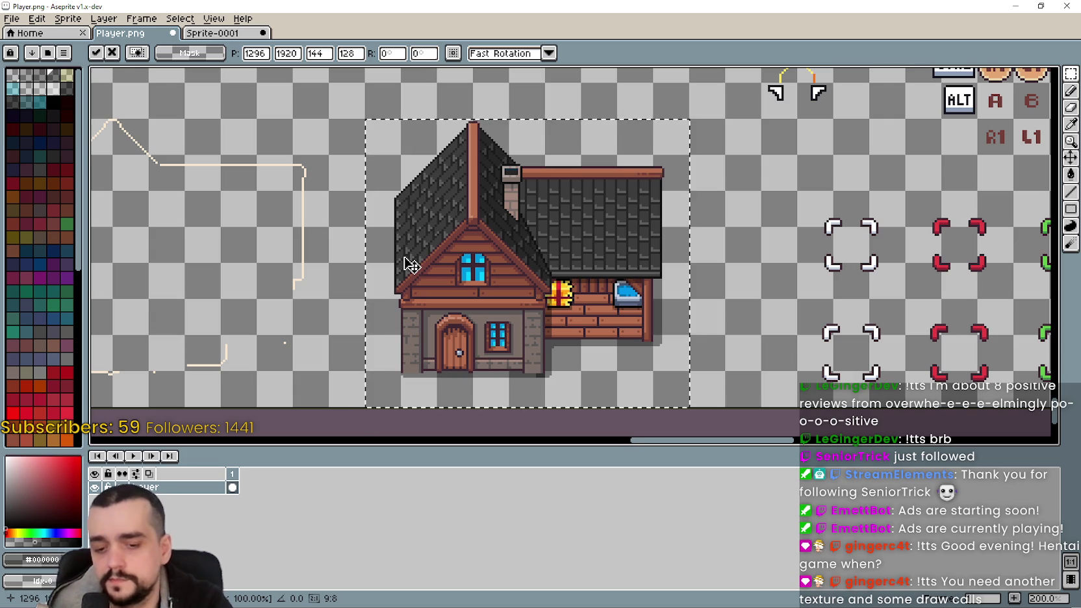
key(shift+o)
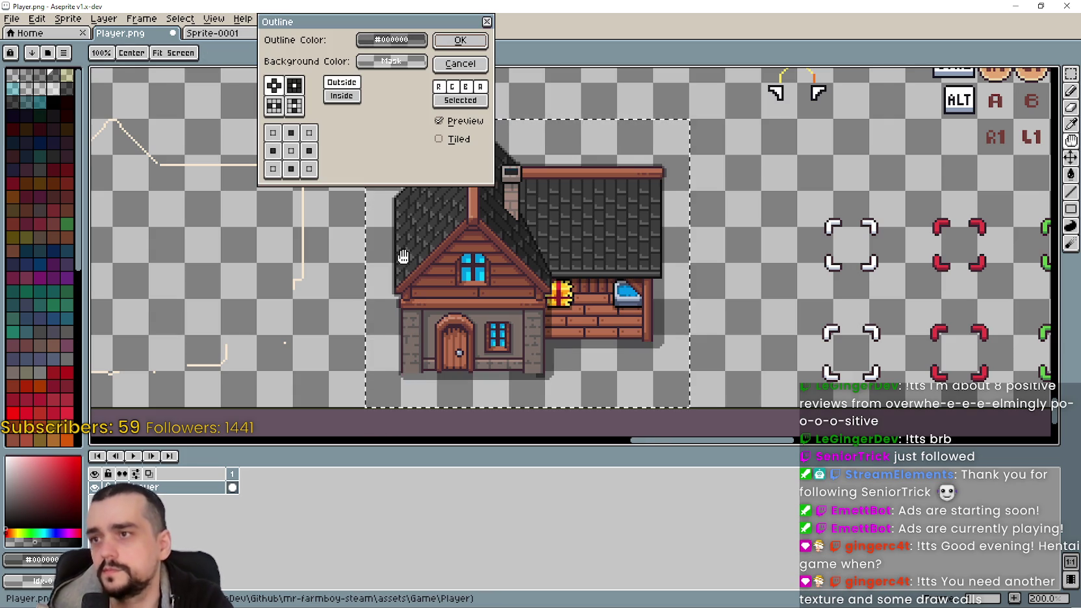
click(460, 63)
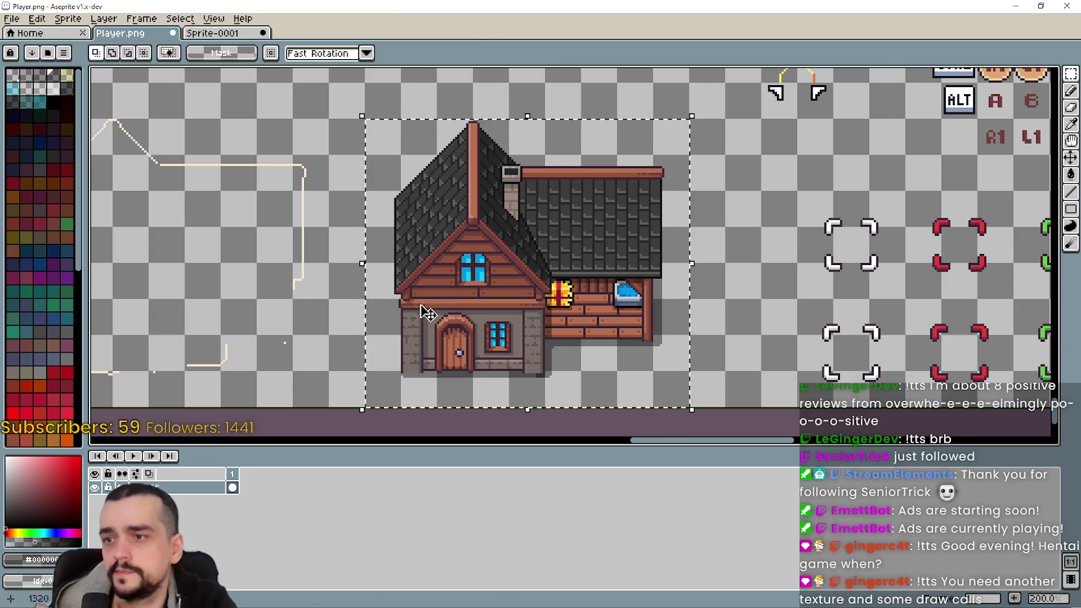
- Deselect and eyedrop the cream outline colour from the canvas
key(ctrl+d)
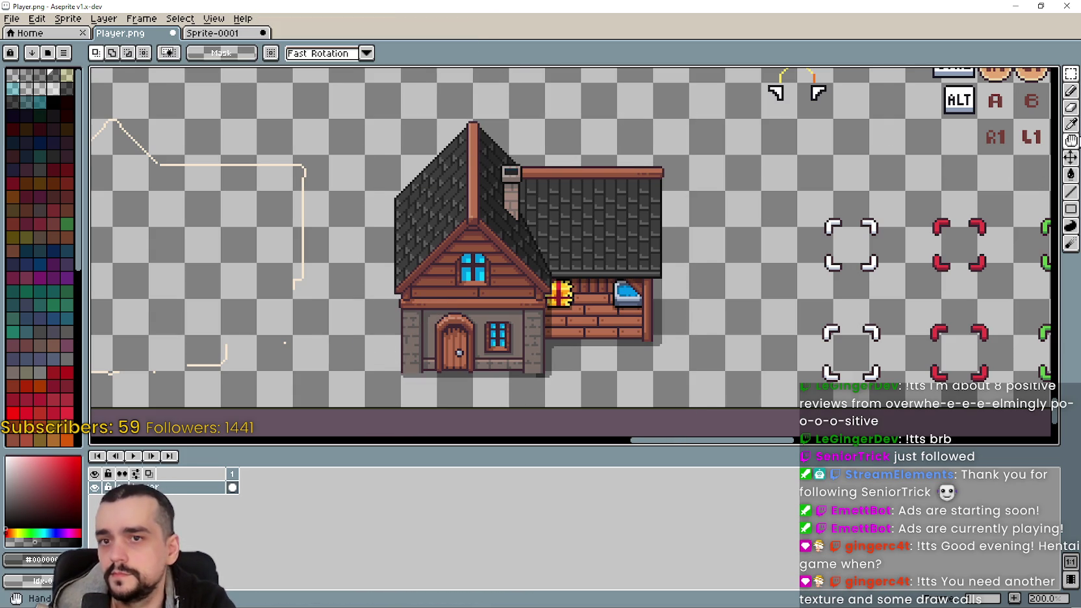
key(i)
scroll(564, 357, down, 2)
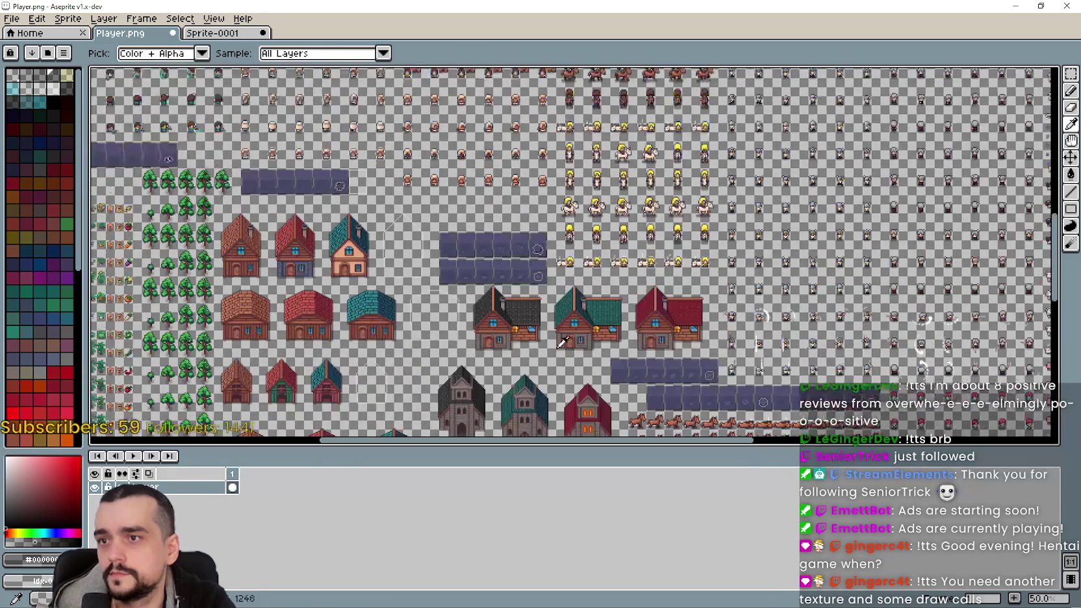
scroll(572, 240, up, 1)
scroll(547, 224, up, 1)
scroll(558, 218, down, 1)
scroll(603, 168, up, 1)
scroll(602, 168, down, 1)
scroll(475, 284, down, 1)
scroll(499, 345, up, 1)
scroll(405, 200, up, 3)
scroll(515, 182, up, 1)
click(409, 213)
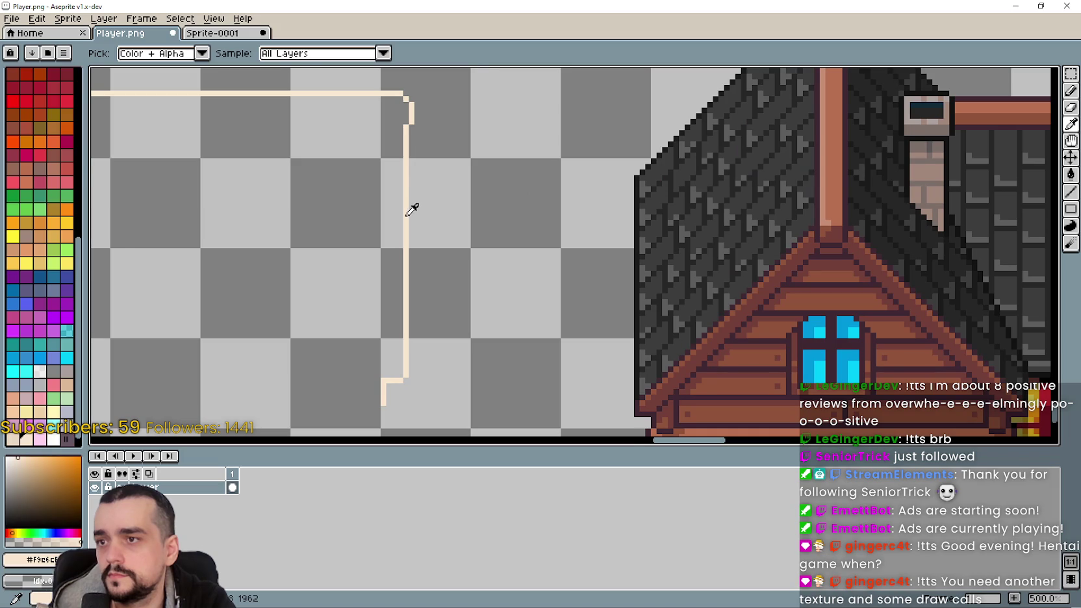
scroll(409, 208, down, 3)
scroll(566, 223, up, 1)
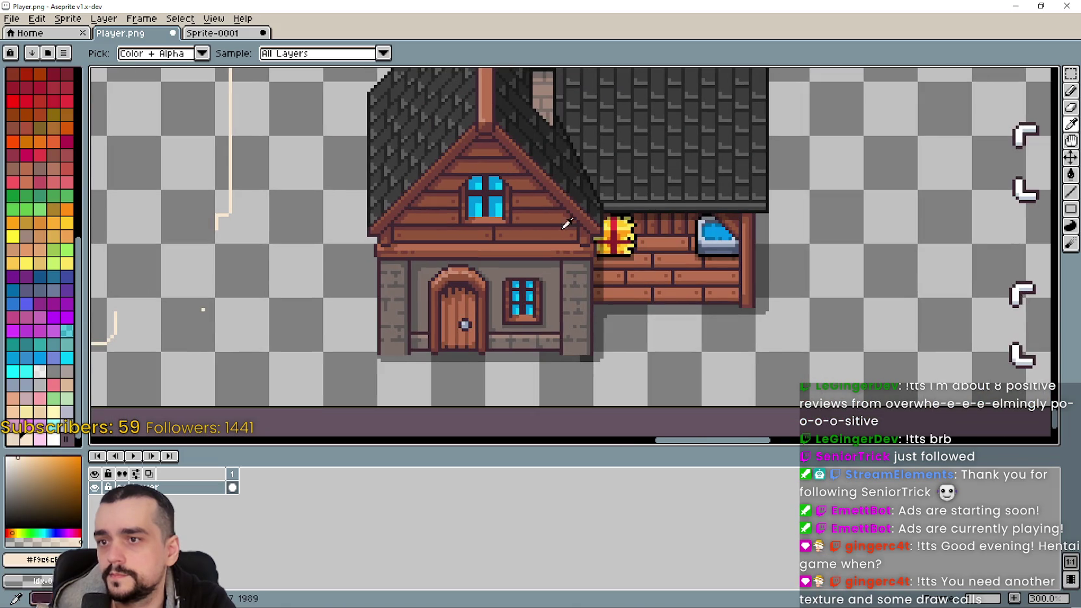
- Draw cream straight lines along the wall's left, bottom and right edges
click(1071, 191)
key(plus)
scroll(461, 365, up, 2)
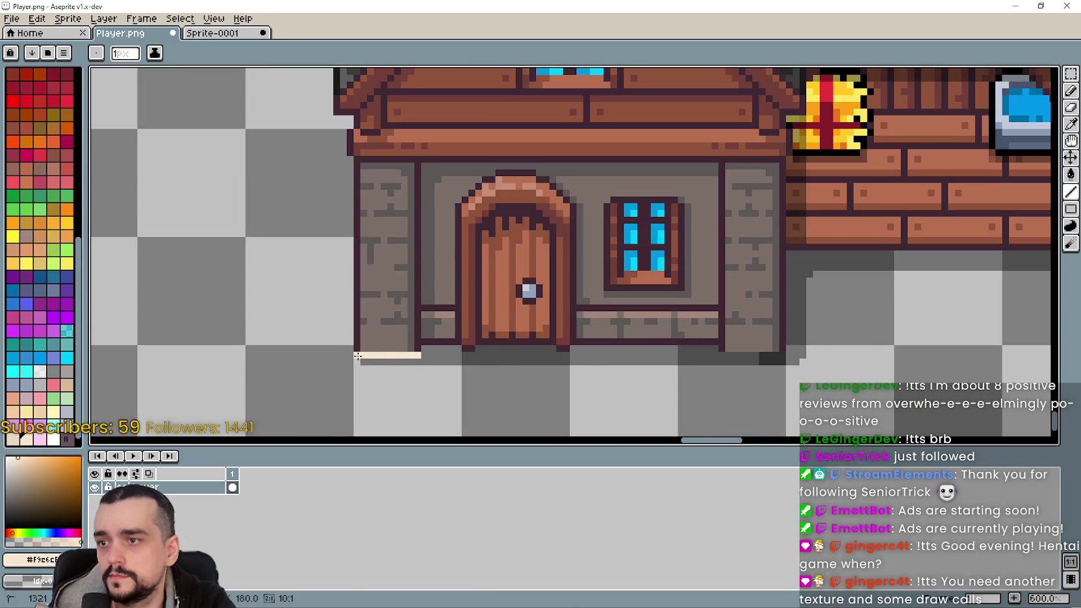
drag(352, 333, 349, 167)
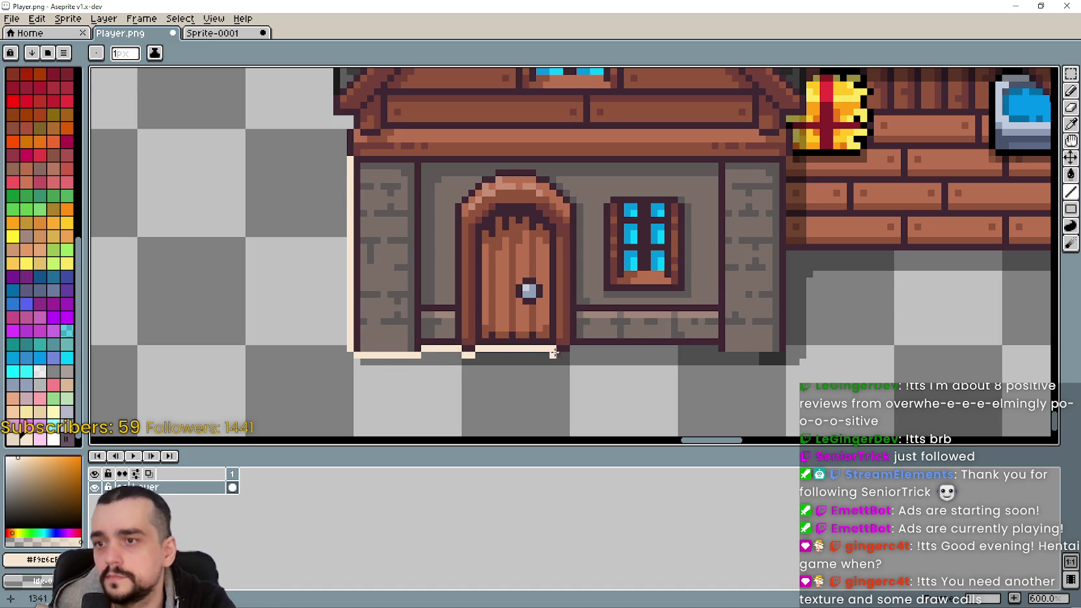
drag(548, 346, 720, 349)
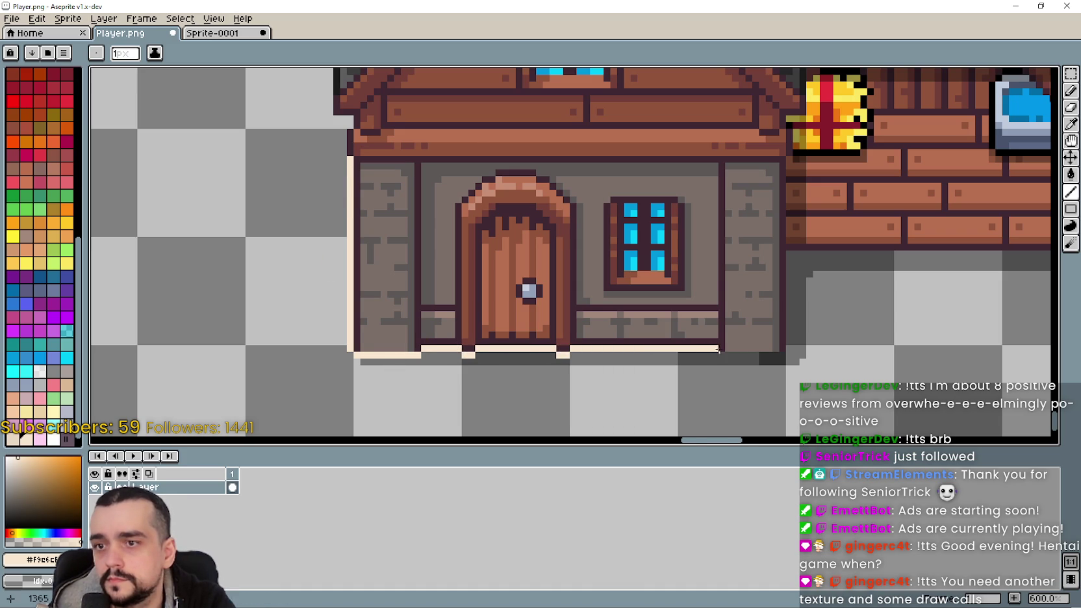
scroll(524, 391, up, 1)
mouse_move(548, 367)
mouse_down()
mouse_move(617, 375)
mouse_move(634, 236)
mouse_move(512, 293)
mouse_move(864, 286)
mouse_move(567, 354)
mouse_move(559, 368)
mouse_move(568, 363)
mouse_up()
drag(573, 359, 570, 115)
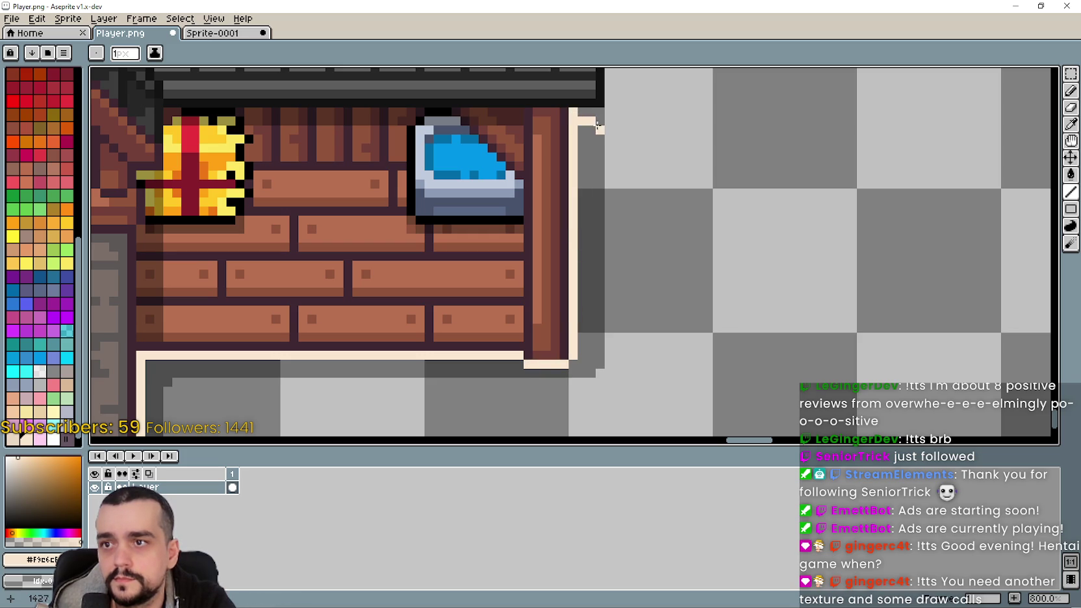
- Straighten the wall line and trace a cream line down the left roof slope
drag(597, 120, 670, 390)
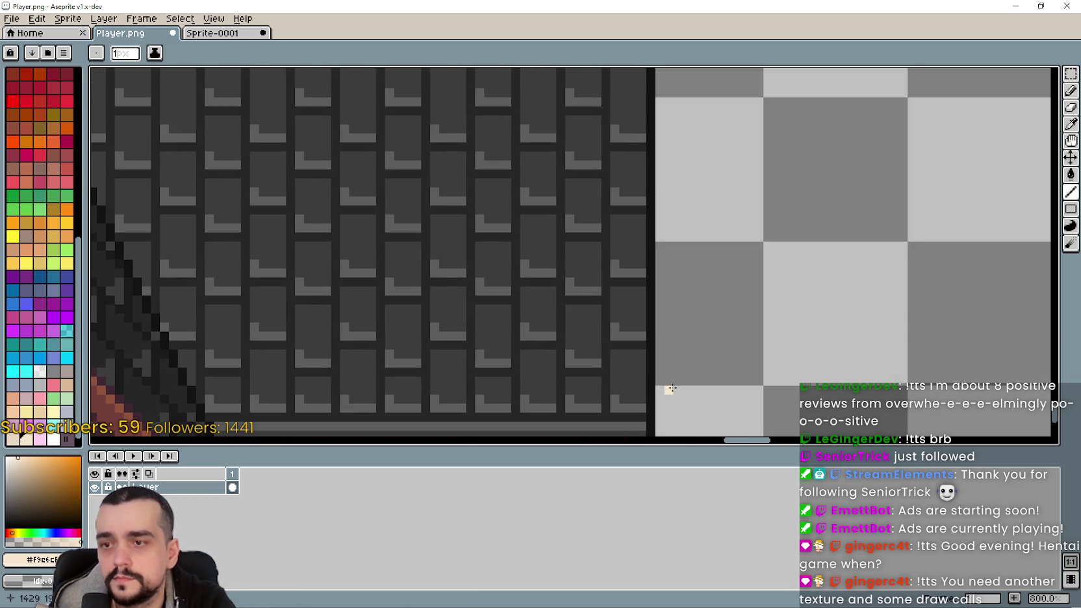
scroll(670, 390, down, 2)
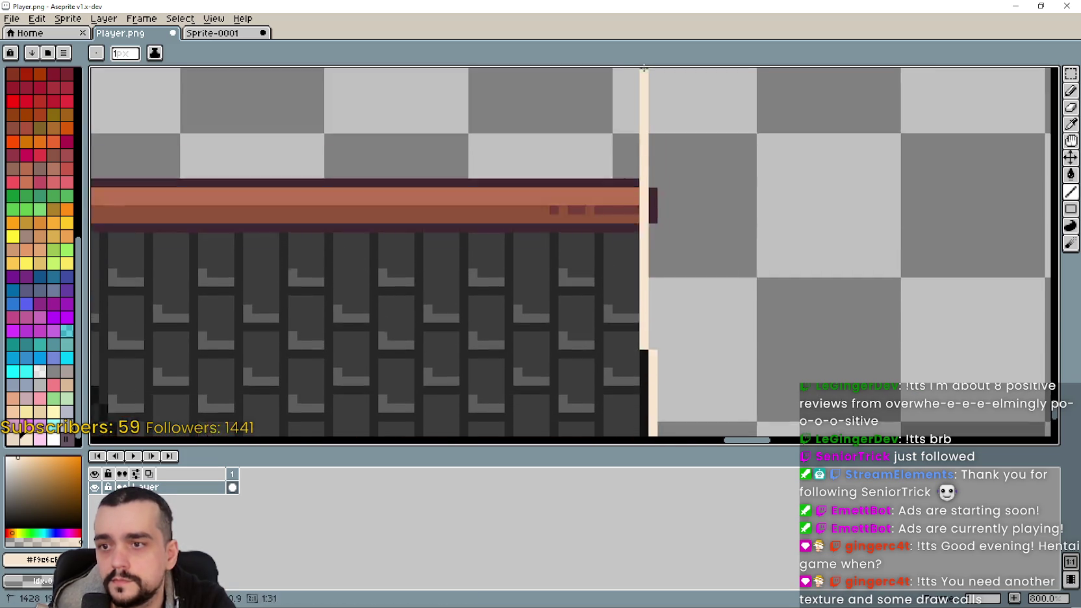
scroll(669, 302, up, 5)
drag(669, 302, 650, 264)
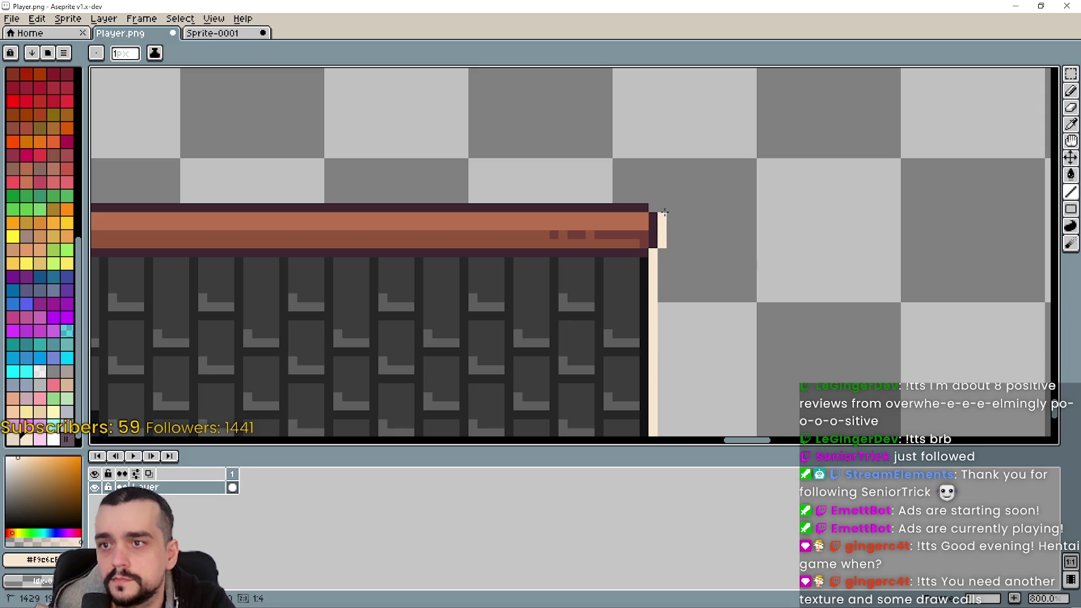
mouse_move(644, 200)
mouse_down()
mouse_move(91, 189)
mouse_move(442, 176)
mouse_move(339, 200)
mouse_move(760, 332)
mouse_move(615, 185)
mouse_up()
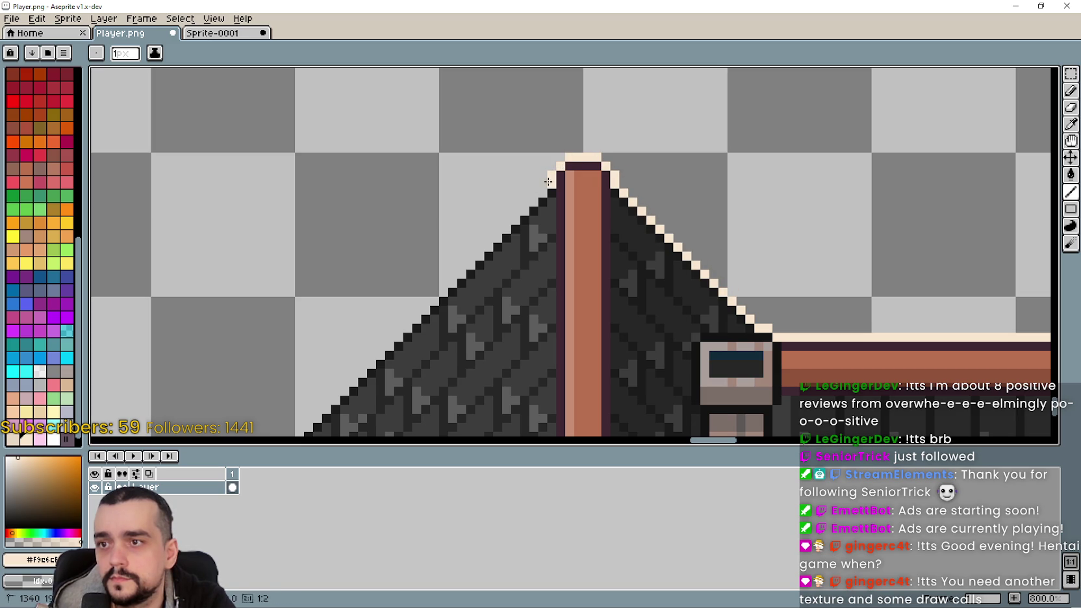
mouse_move(542, 192)
mouse_down()
mouse_move(293, 430)
mouse_move(445, 248)
mouse_move(403, 269)
mouse_move(212, 433)
mouse_move(409, 227)
mouse_move(434, 246)
mouse_up()
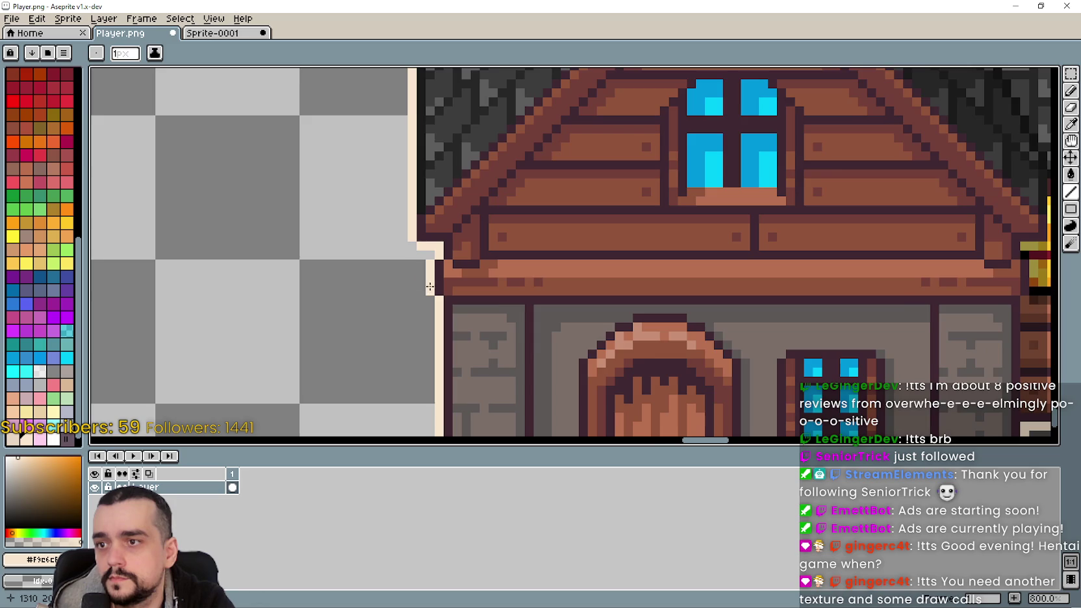
scroll(422, 276, down, 3)
scroll(720, 332, down, 1)
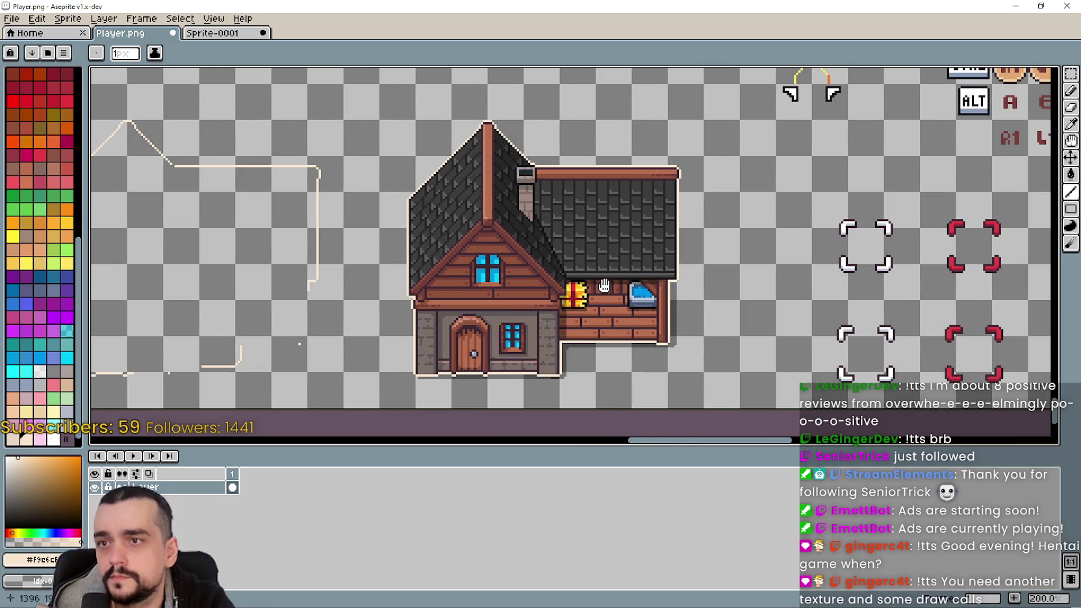
- Marquee the wooden house and set the Paint Bucket to non-contiguous fill
key(m)
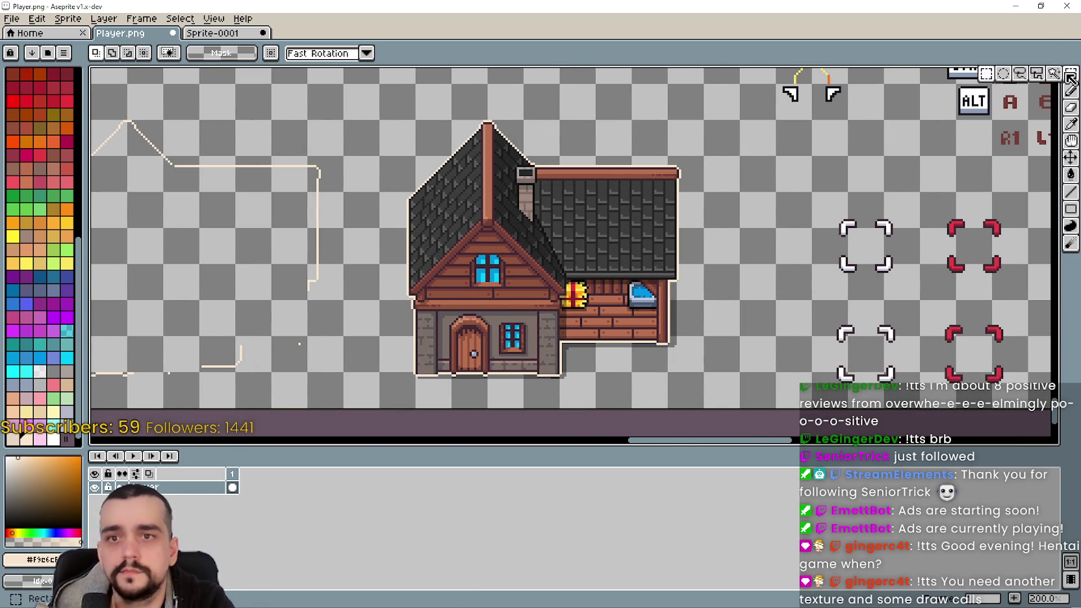
drag(359, 109, 649, 355)
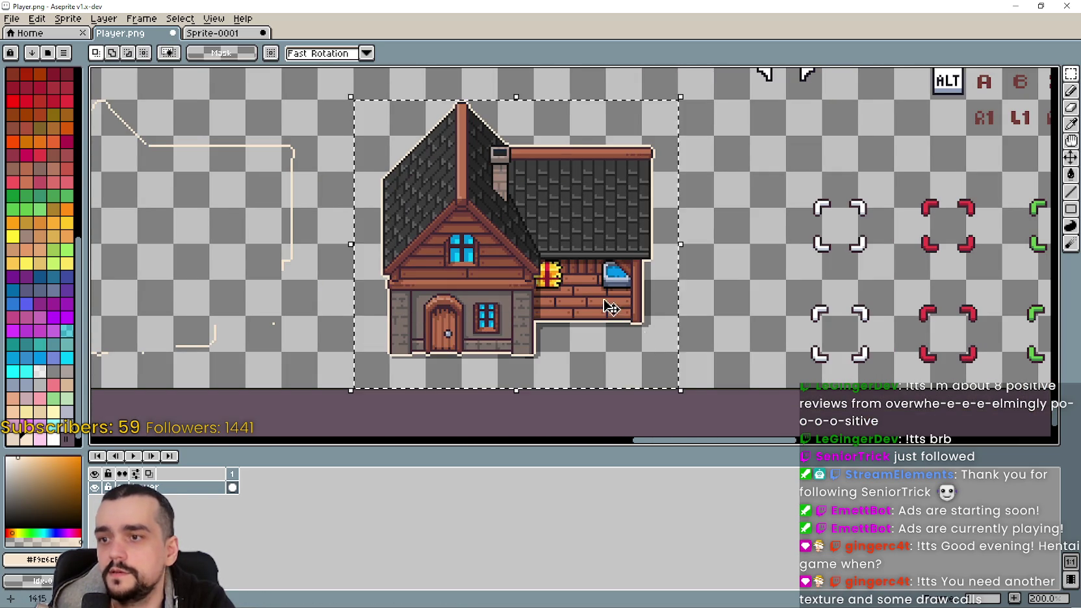
scroll(522, 237, up, 1)
click(1070, 174)
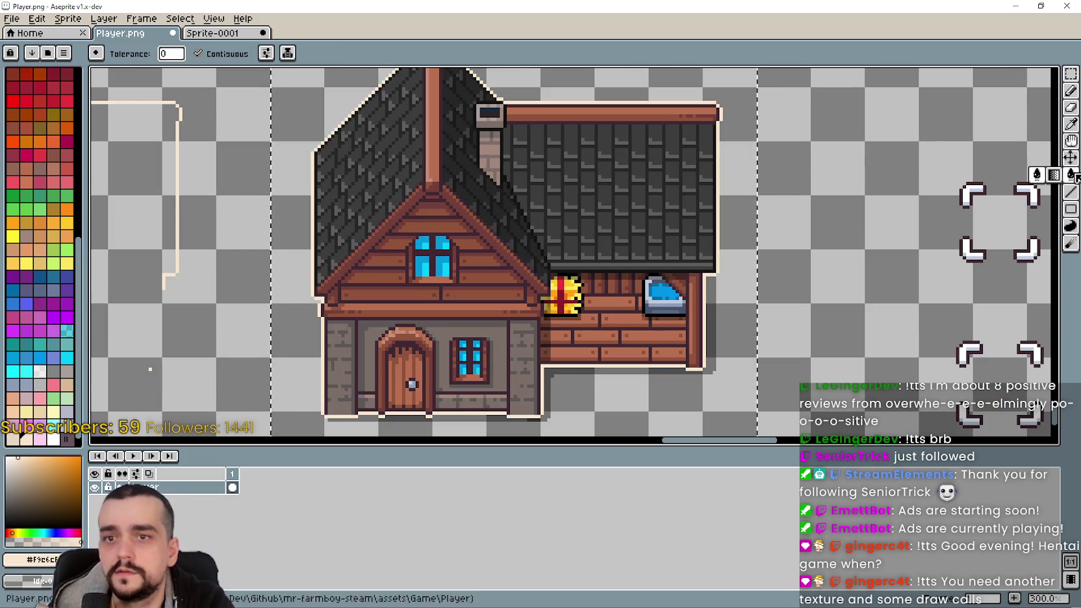
scroll(570, 157, up, 1)
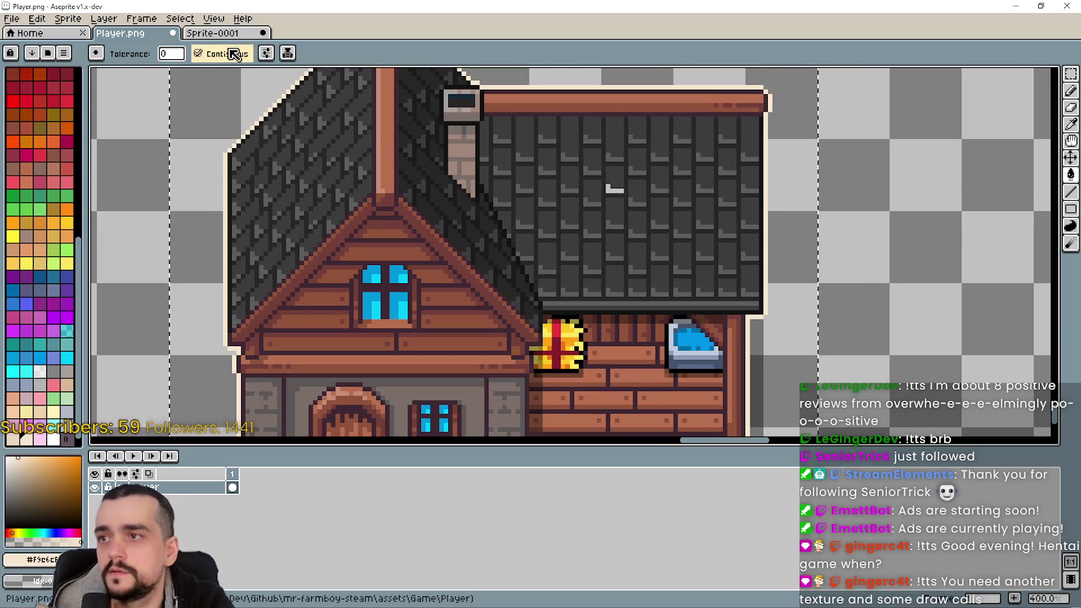
click(198, 53)
- Clear the roof, chimney, wall, plank and trim colours inside the selection
click(523, 185)
click(526, 188)
click(467, 163)
click(476, 166)
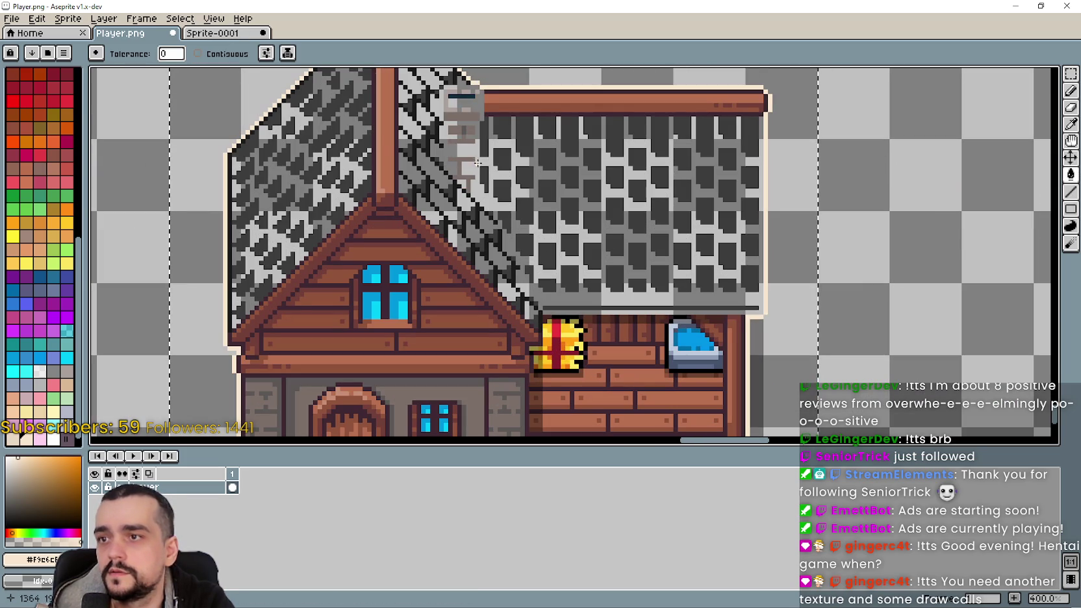
click(468, 158)
click(503, 105)
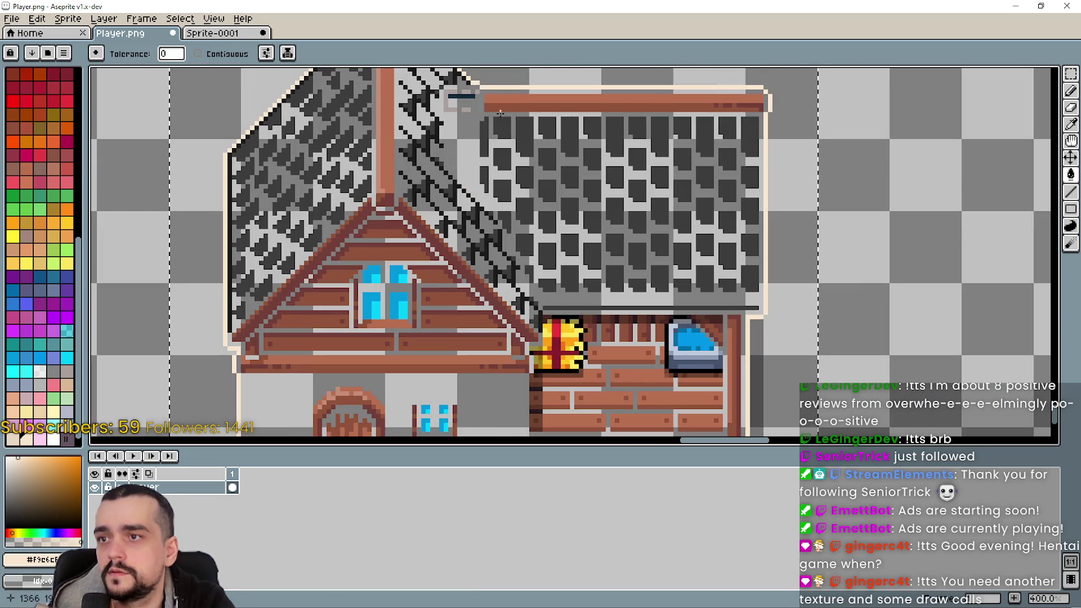
click(503, 108)
click(505, 101)
click(462, 96)
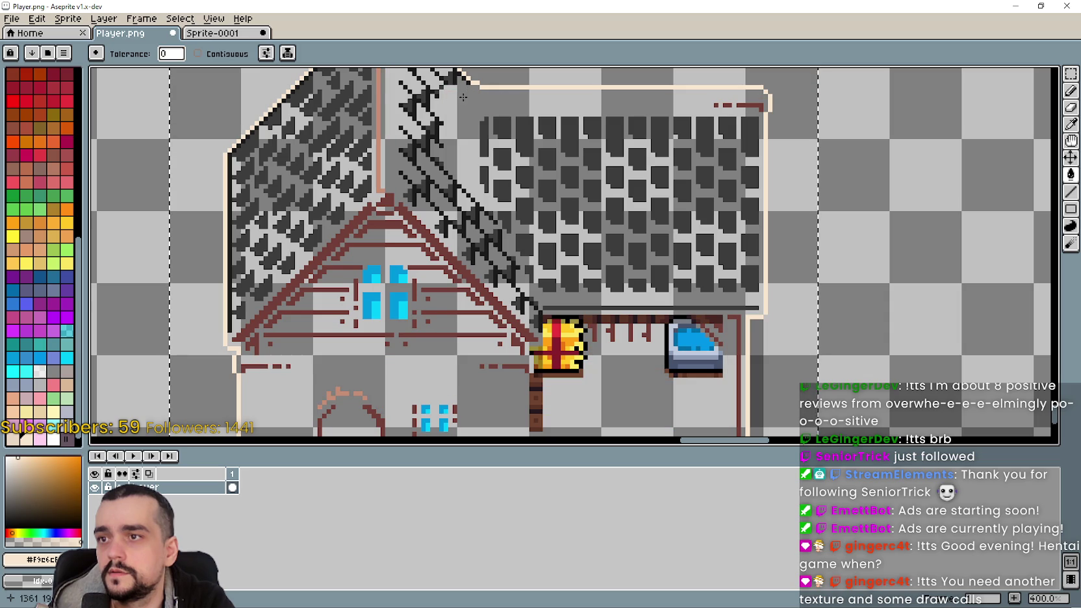
click(451, 88)
click(357, 111)
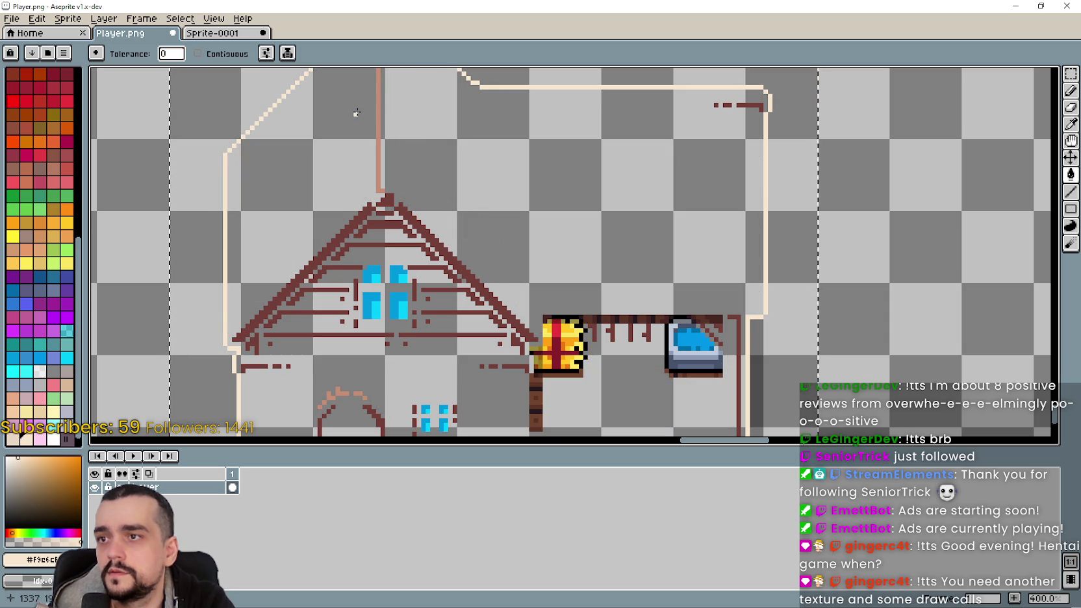
click(383, 123)
click(385, 198)
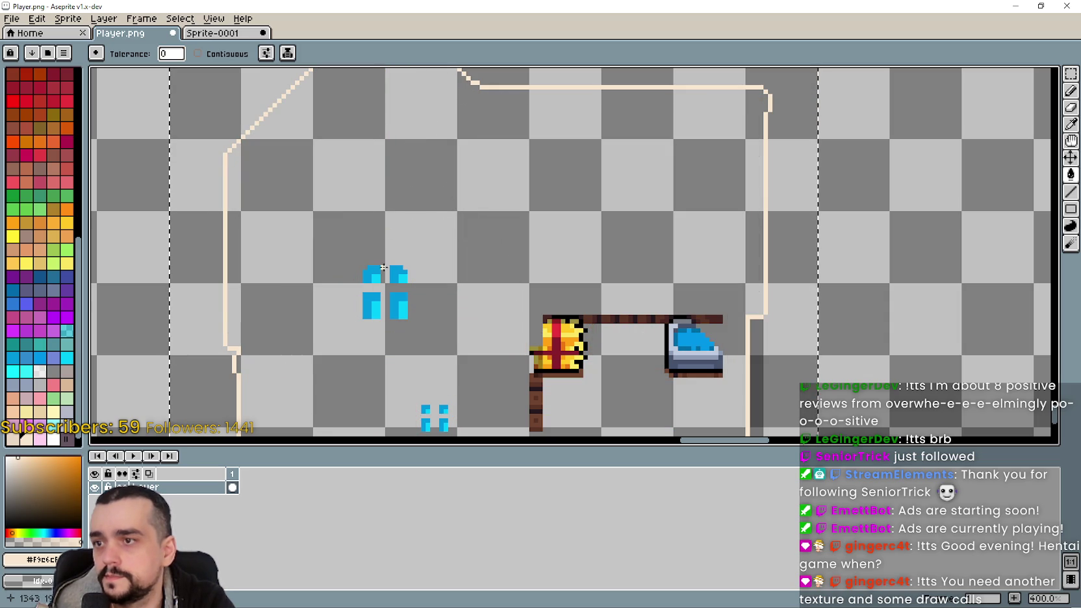
- Clear the window, shadow, fire, iron and bar colours, leaving only the cream outline
drag(393, 236, 429, 193)
click(442, 216)
drag(389, 401, 398, 356)
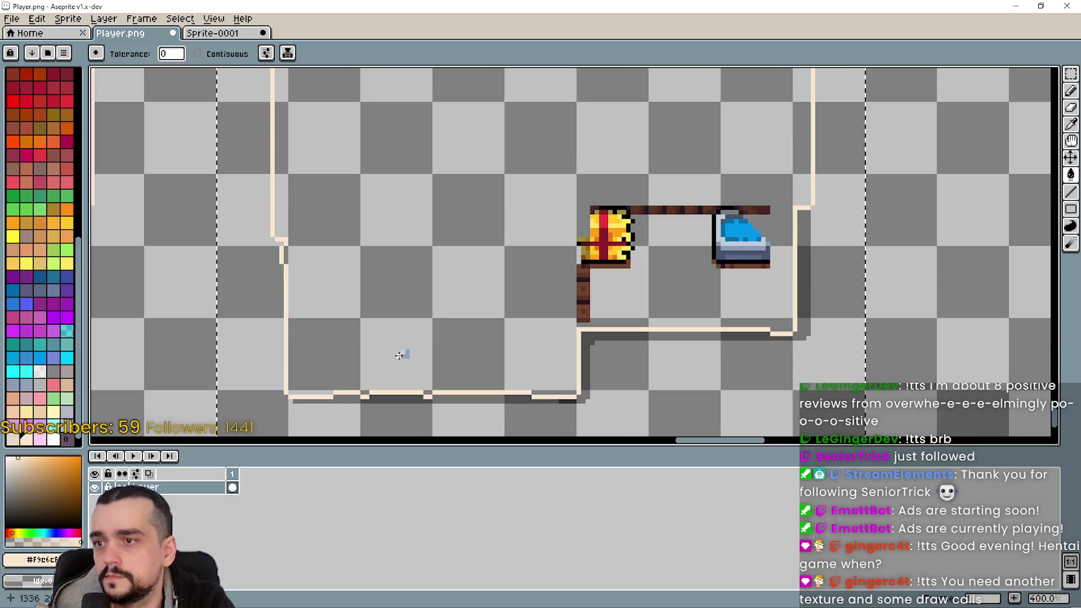
click(516, 401)
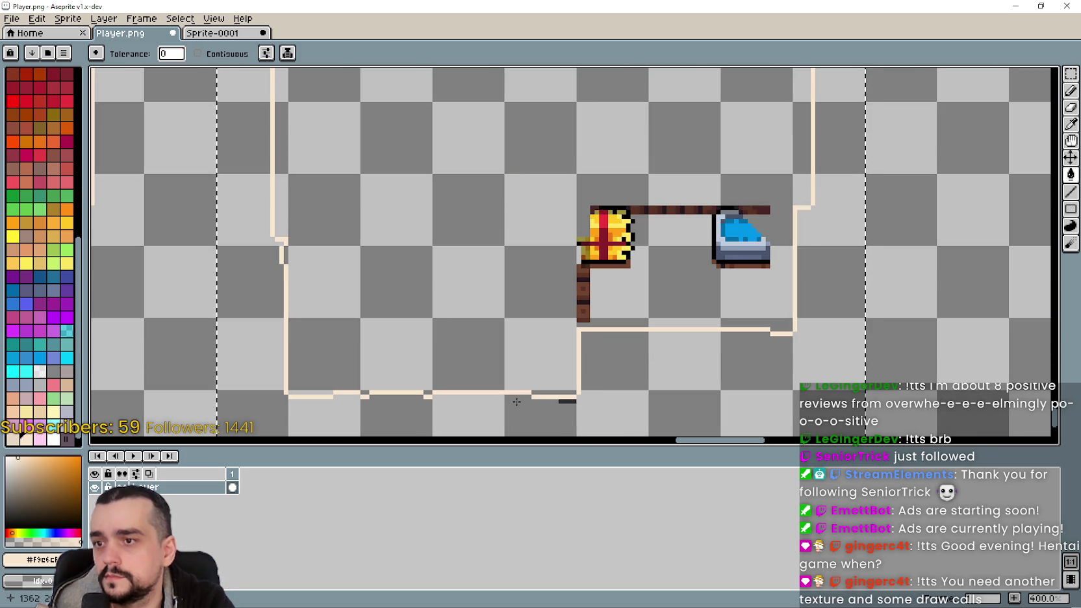
click(578, 298)
click(583, 266)
click(586, 247)
click(587, 257)
click(586, 257)
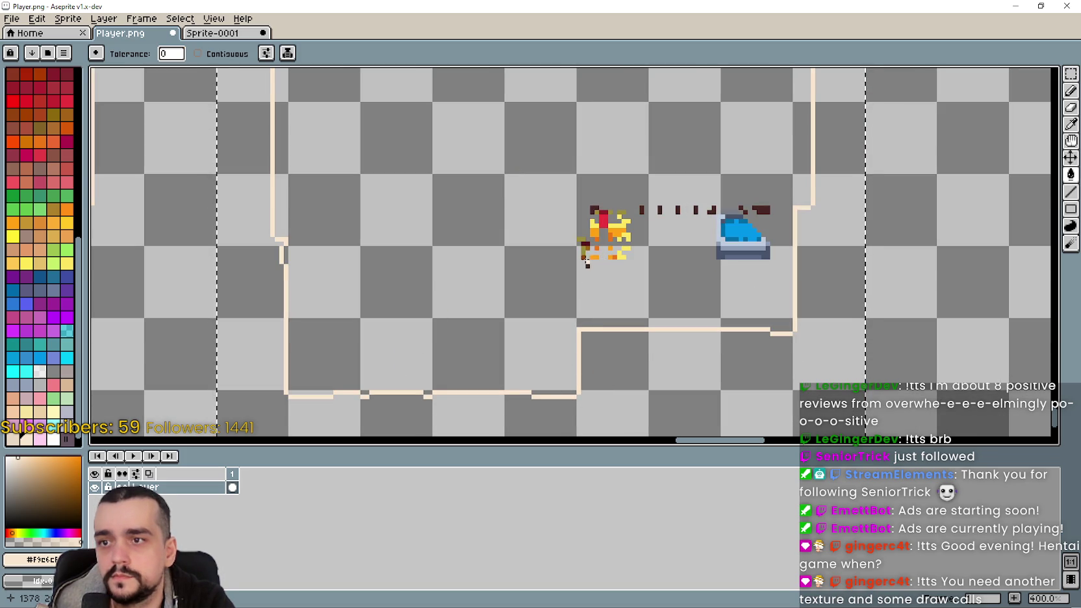
click(591, 210)
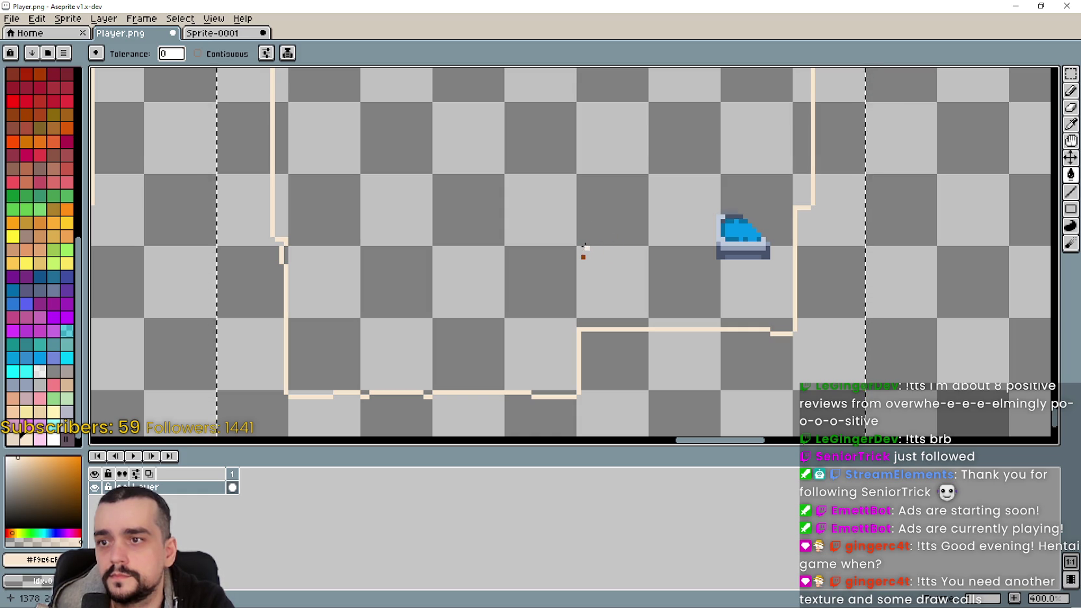
click(724, 257)
- Save Player.png and minimize Aseprite to return to Godot
scroll(704, 195, up, 3)
scroll(585, 294, up, 2)
scroll(528, 234, up, 3)
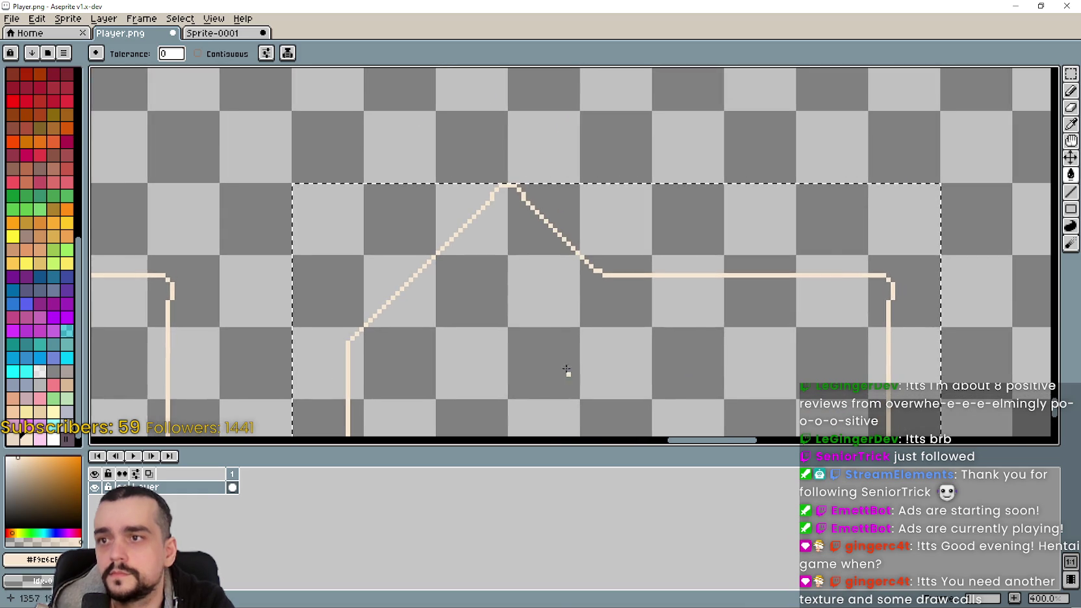
scroll(585, 261, down, 2)
scroll(586, 260, up, 1)
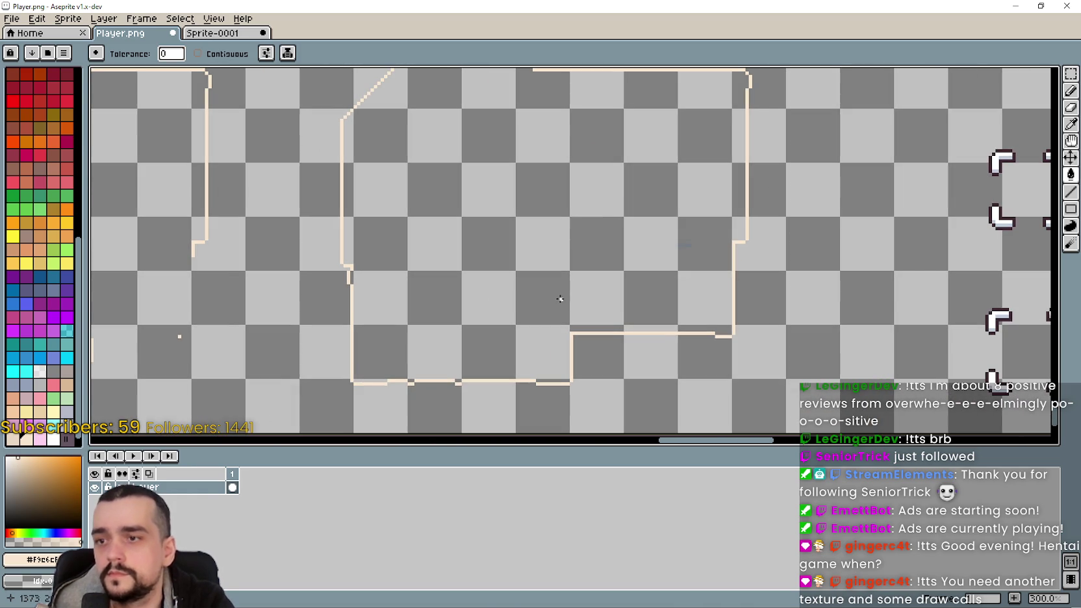
scroll(524, 261, down, 1)
scroll(552, 278, up, 1)
scroll(523, 258, right, 1)
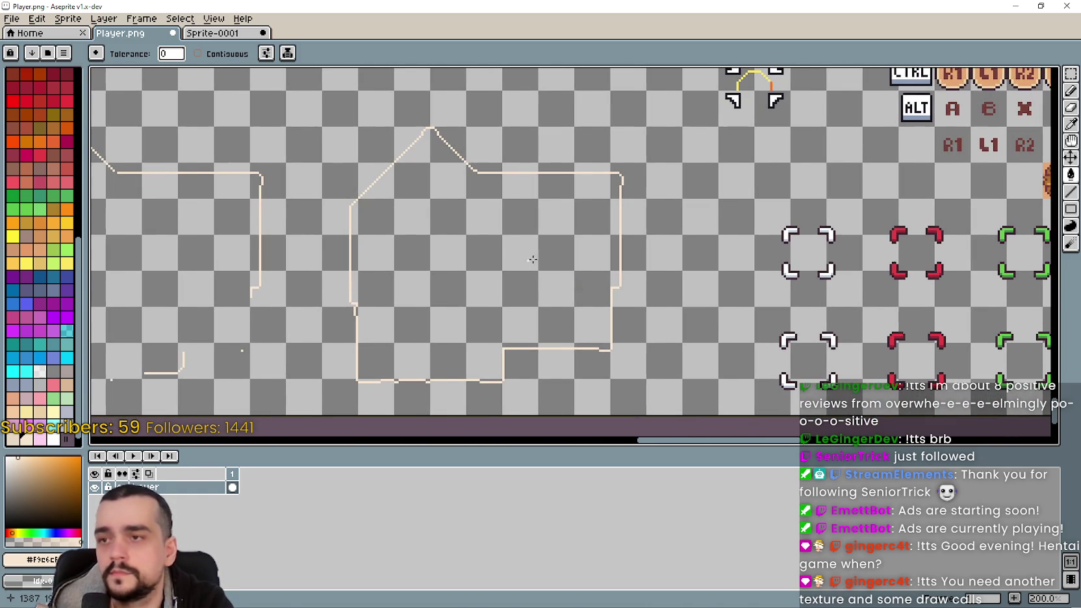
click(1069, 74)
scroll(531, 241, left, 2)
scroll(532, 253, up, 1)
scroll(528, 267, down, 2)
scroll(529, 267, up, 1)
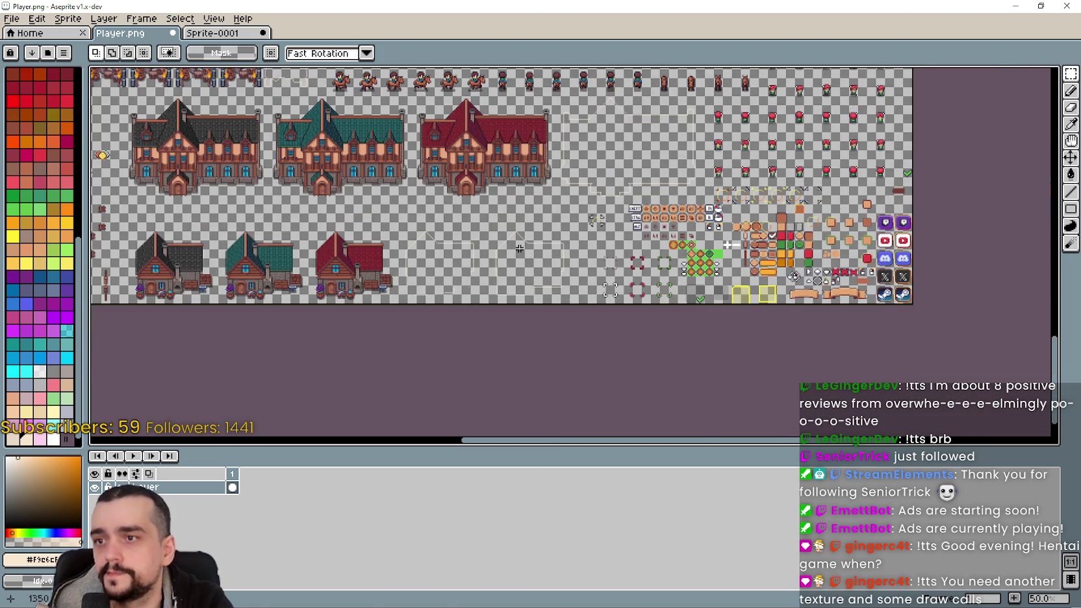
key(ctrl+s)
click(1008, 5)
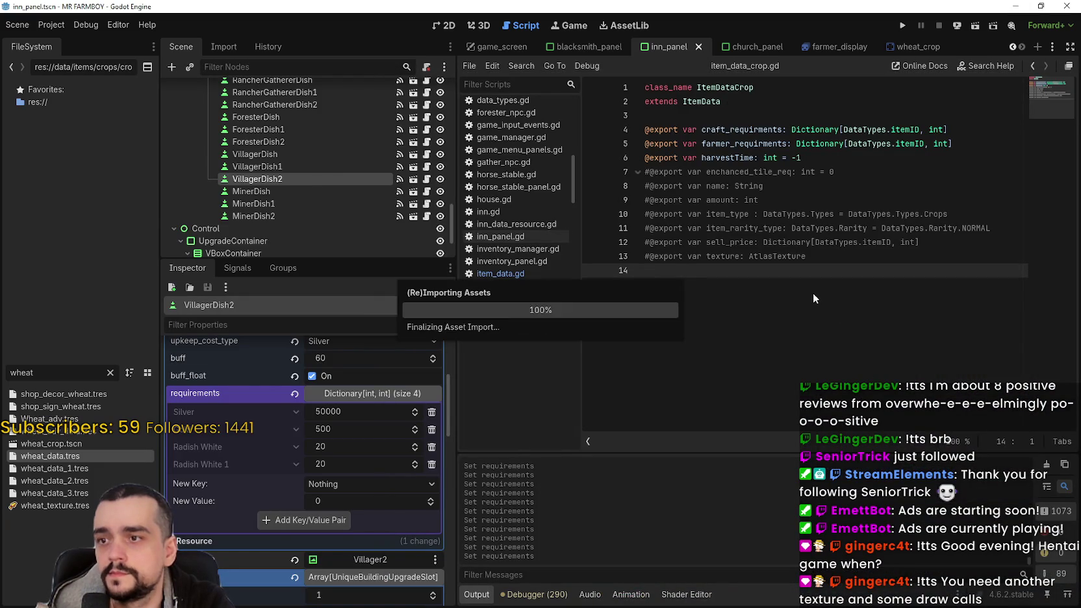
- In the 2D view, filter FileSystem for 'horse', open HorseStable.tscn and centre the stable
click(443, 25)
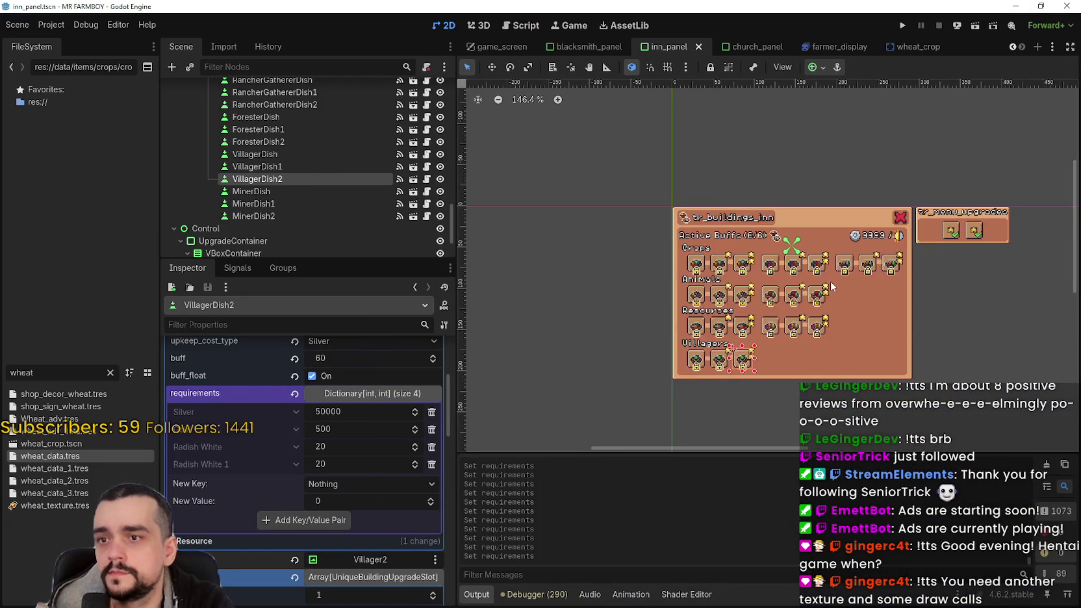
click(109, 372)
text(horse)
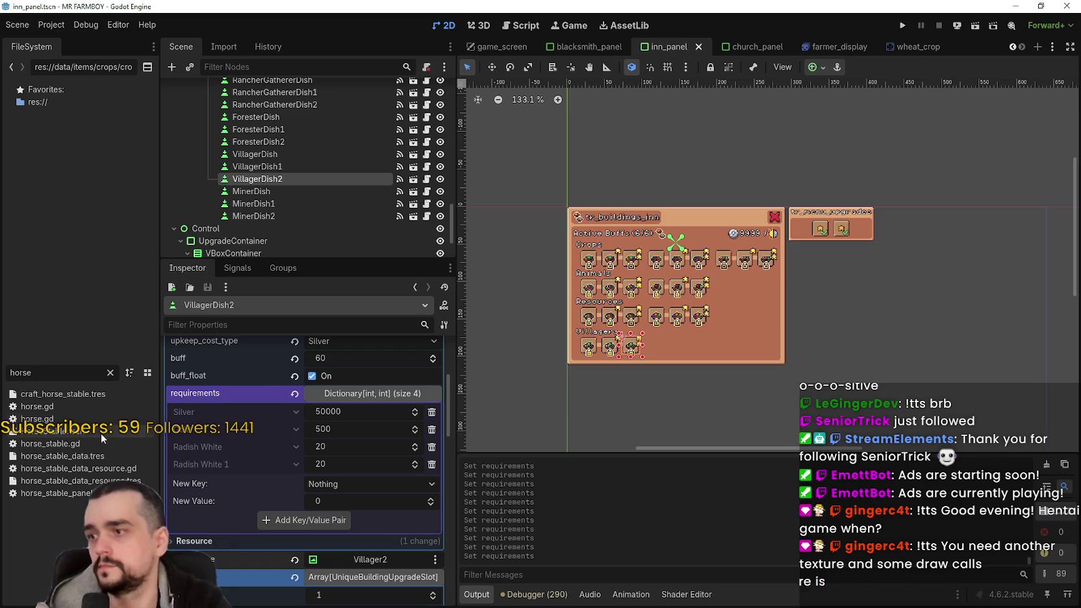
double_click(100, 430)
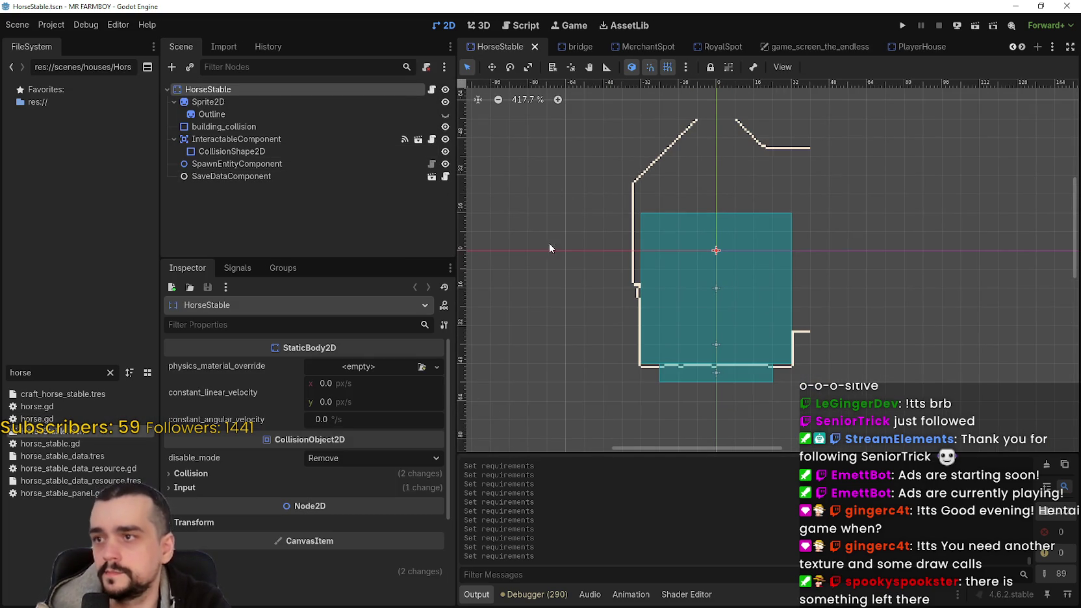
drag(706, 284, 658, 282)
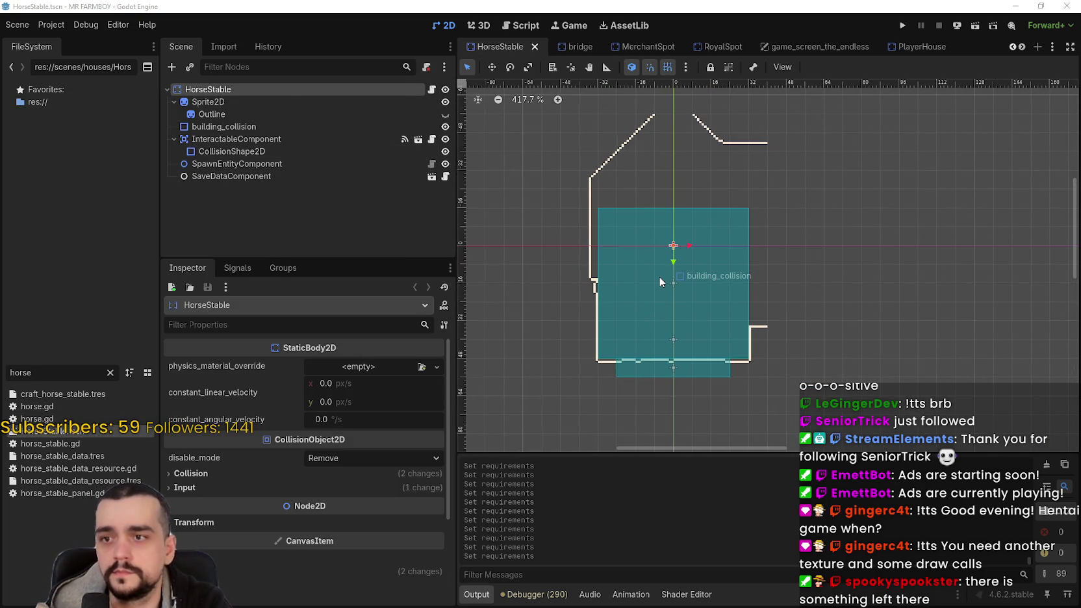
drag(659, 276, 631, 290)
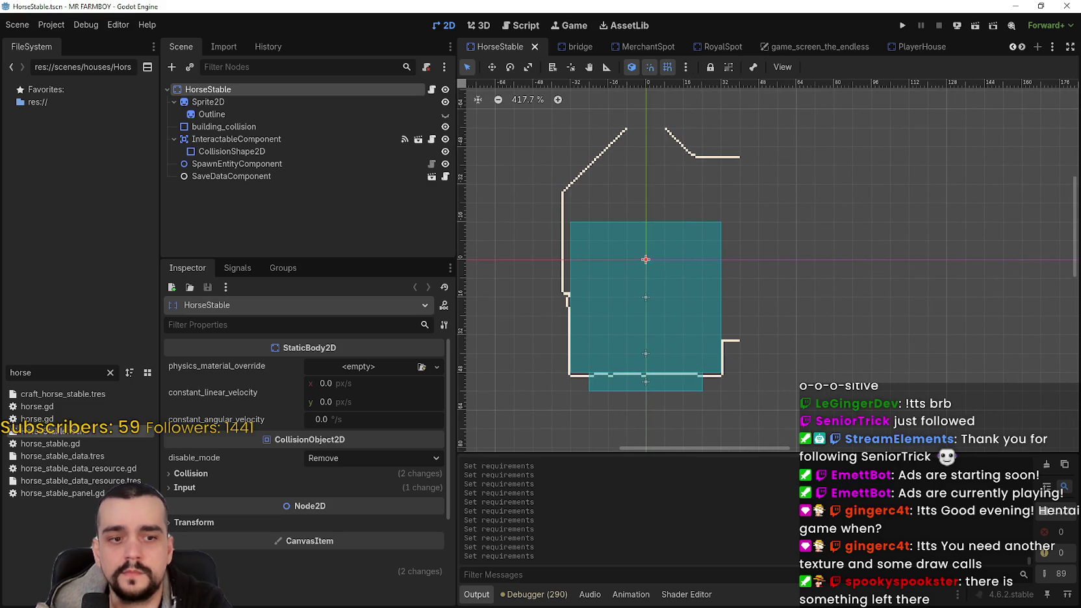